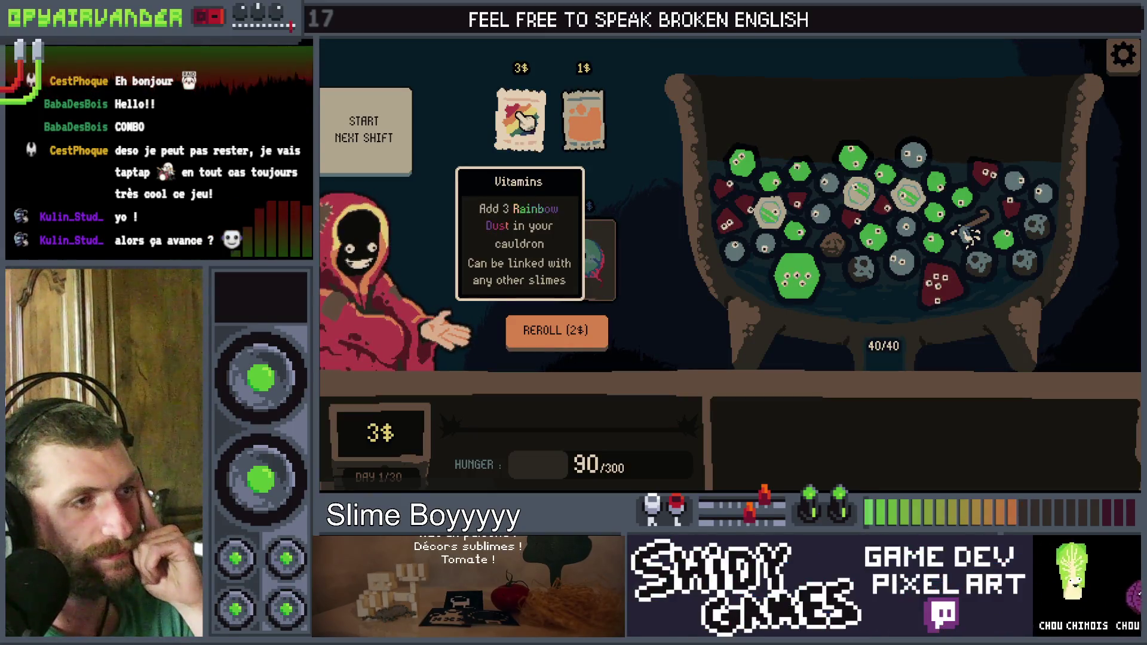
Step: Buy the Vitamins pack, start the day 2 shift and merge the first pus slimes
left_click(523, 118)
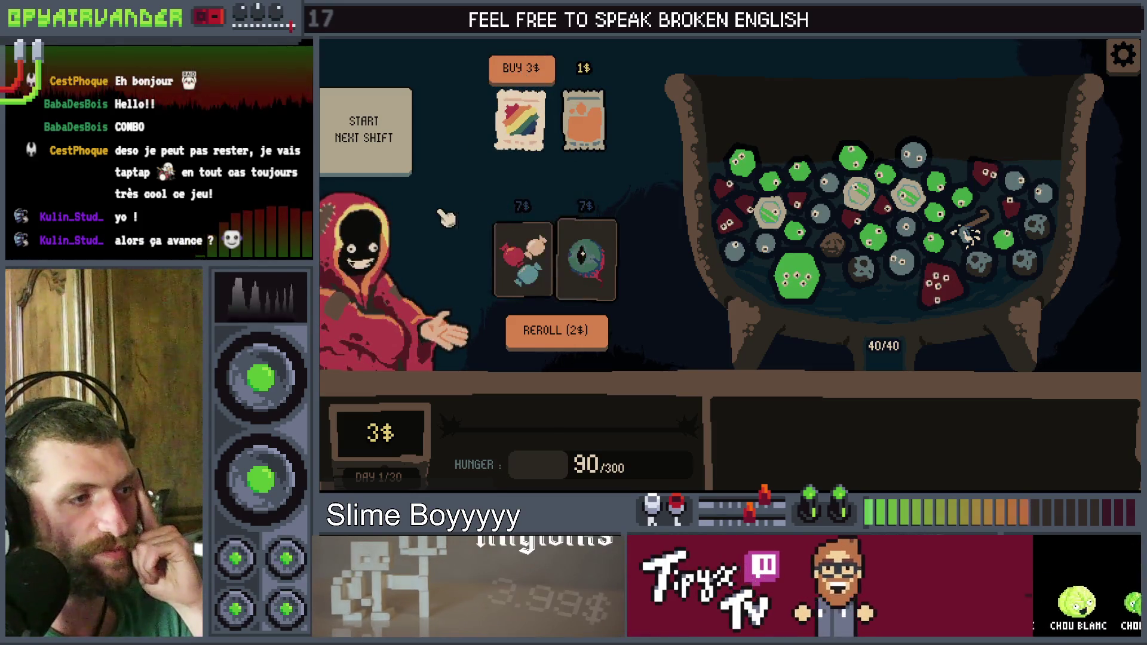
left_click(411, 142)
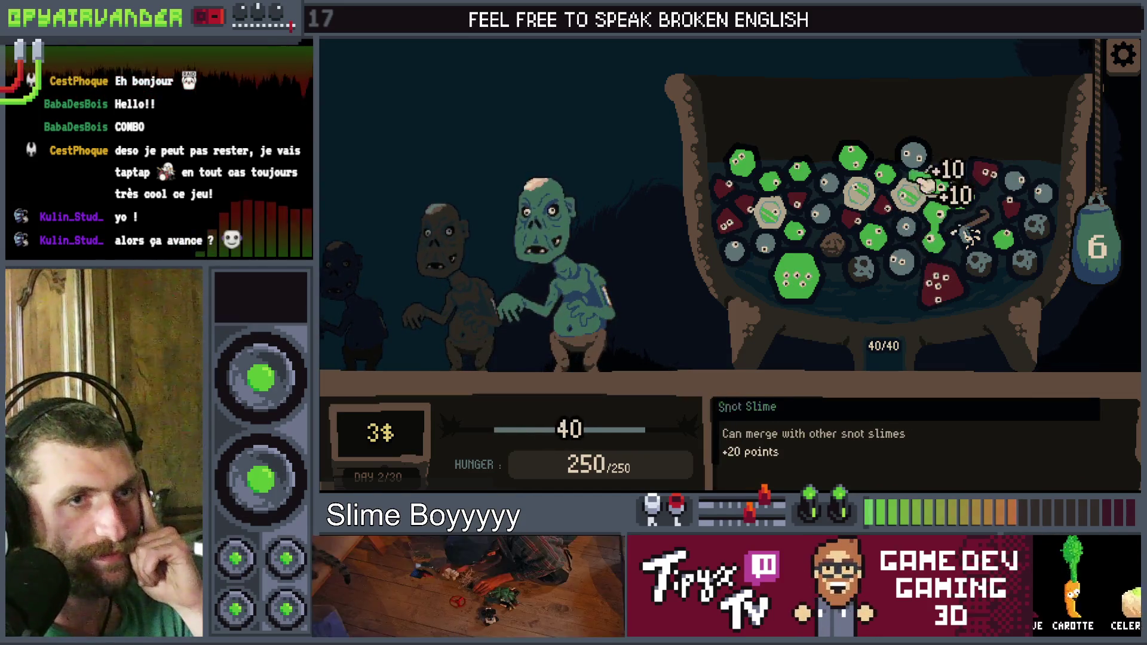
left_click(902, 257)
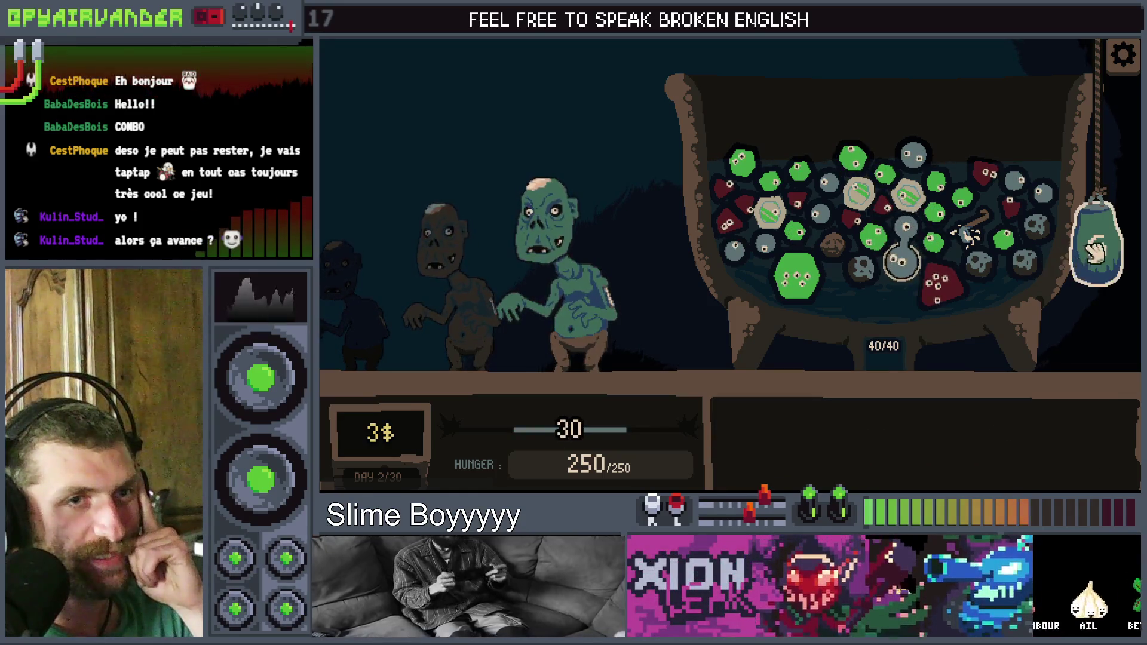
Step: Draw new slimes from the bag, merge more pus slimes, then stop the game with F8
left_click(1096, 251)
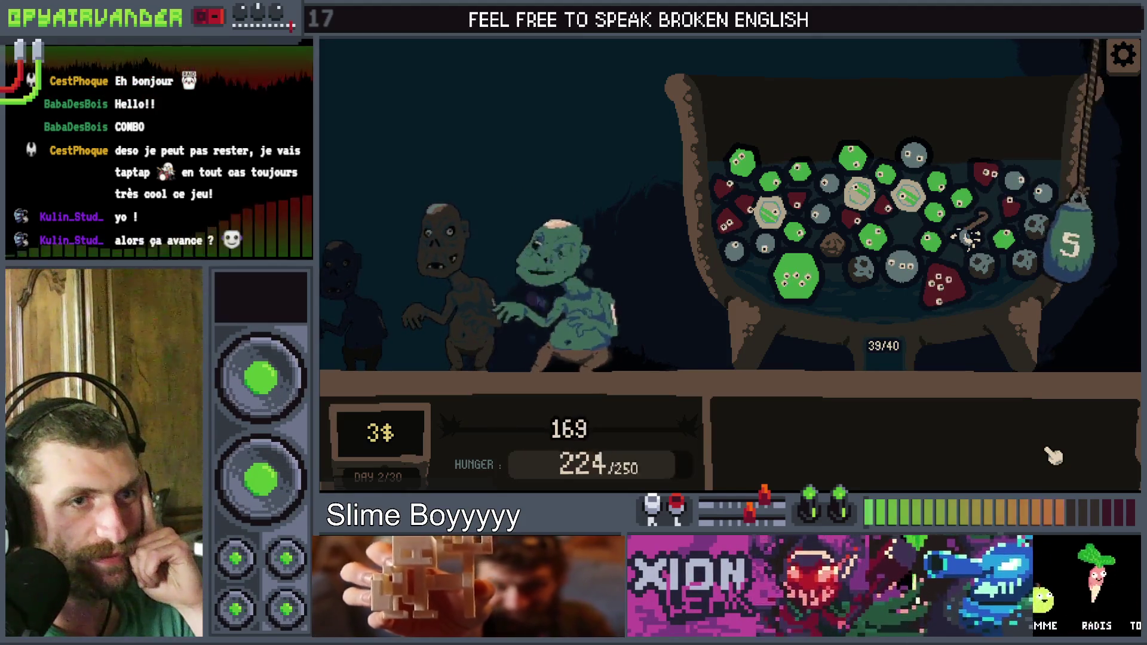
mouse_move(923, 260)
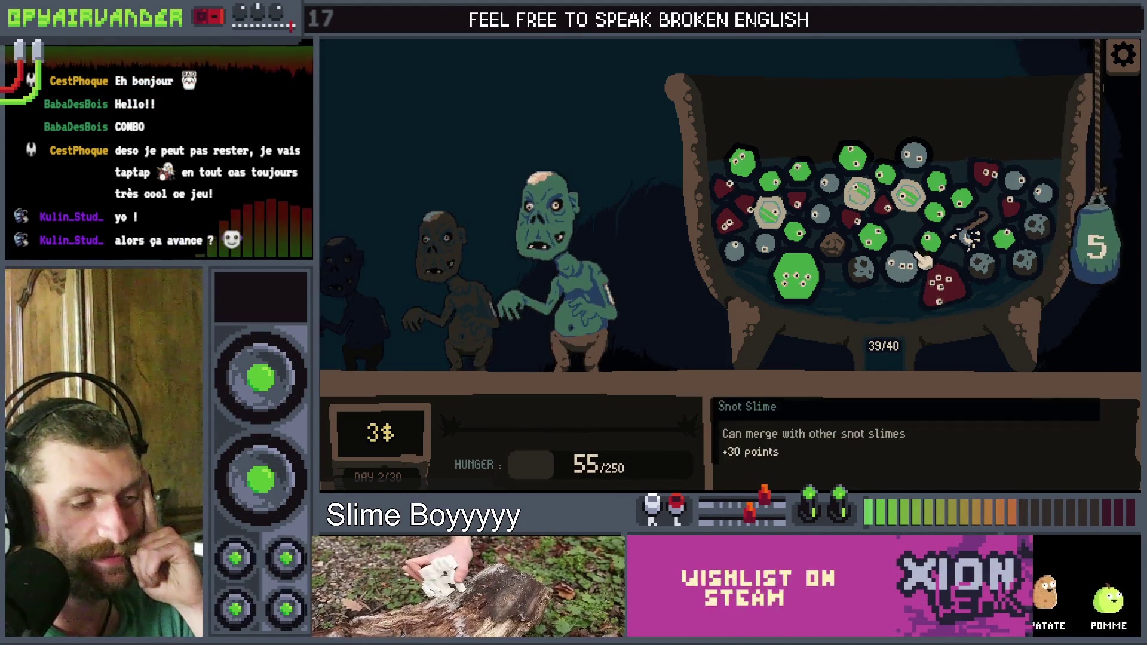
left_click(934, 250)
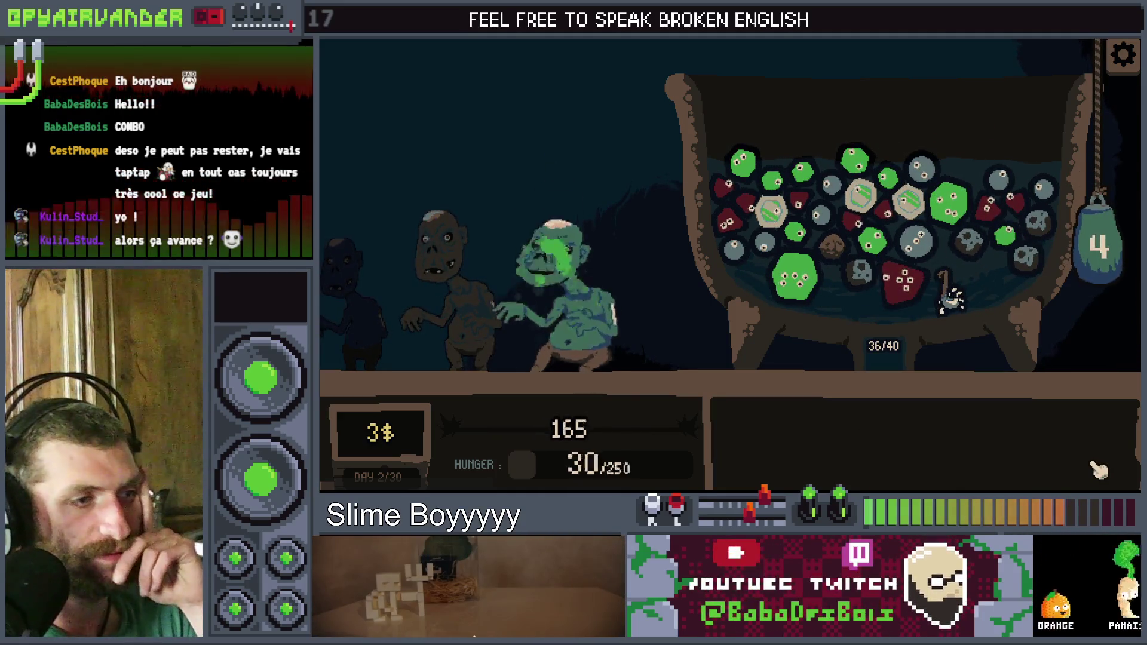
key("F8")
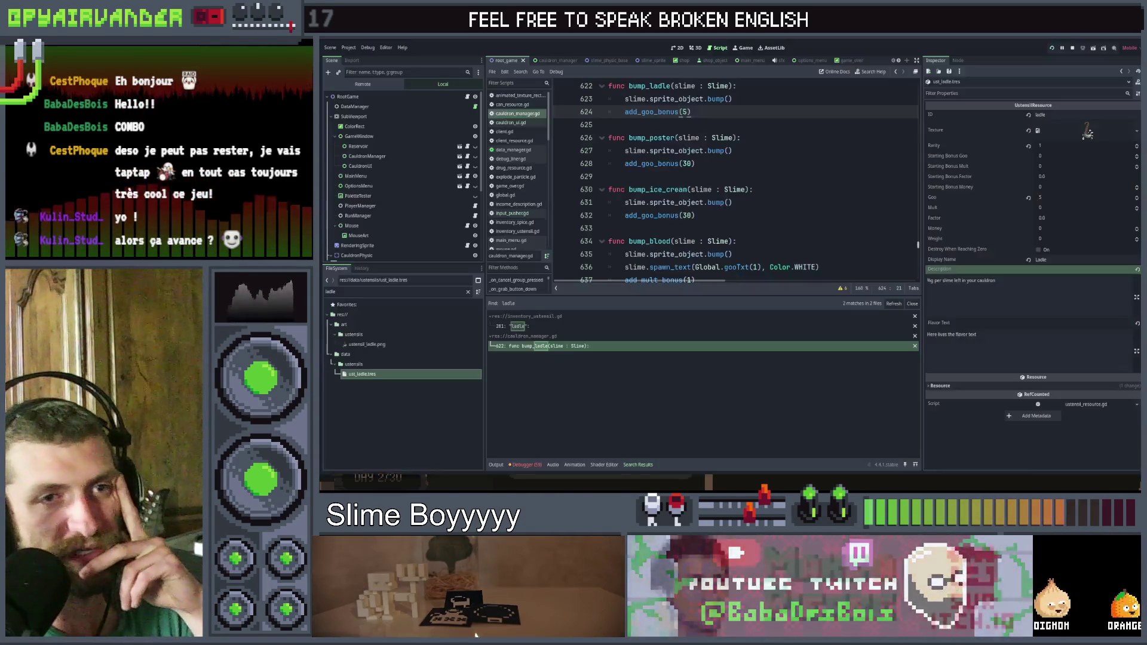
Step: Find progress_score across files, delete the max_value subtraction on line 156, and save
key("ctrl+shift+f")
type("progress_cont")
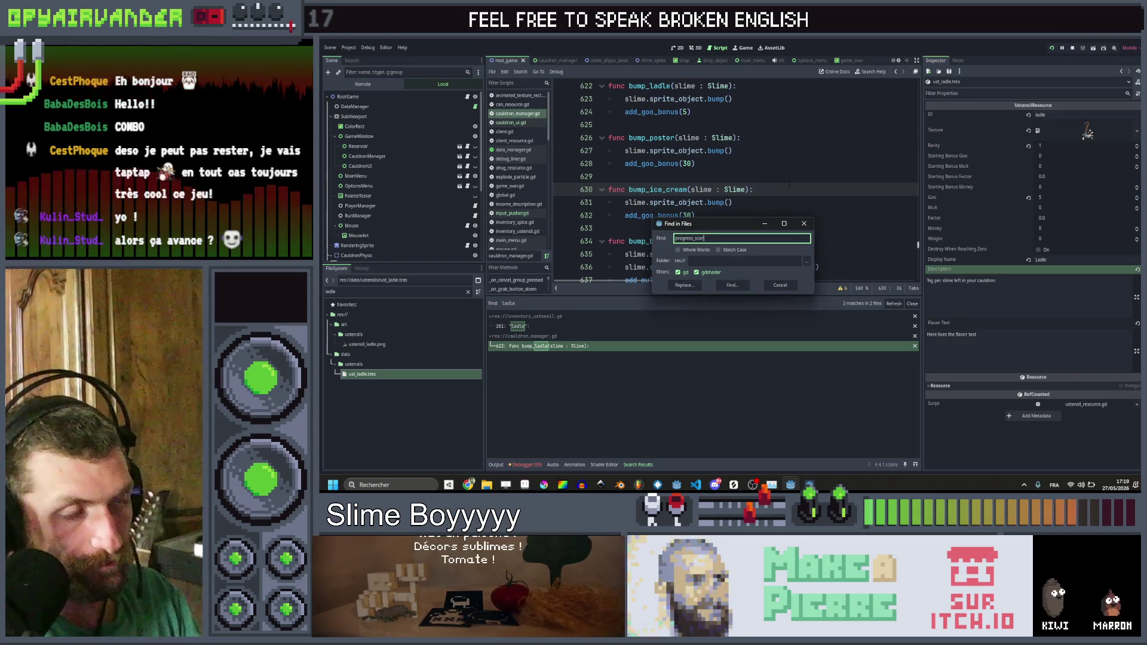
type("e")
key("Return")
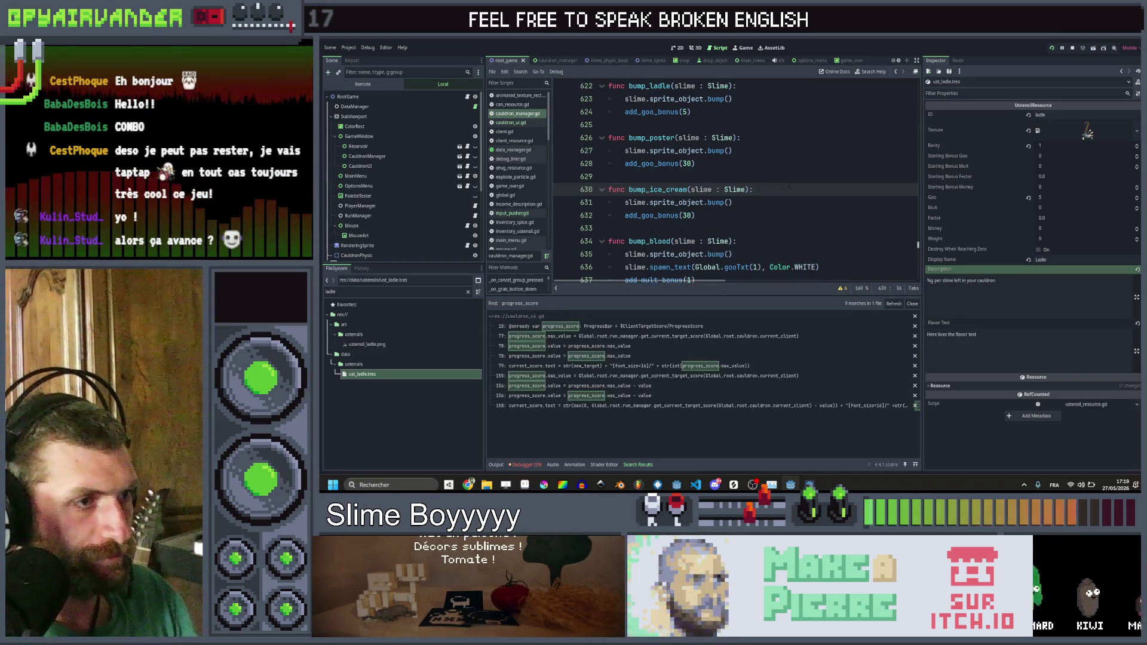
left_click(642, 376)
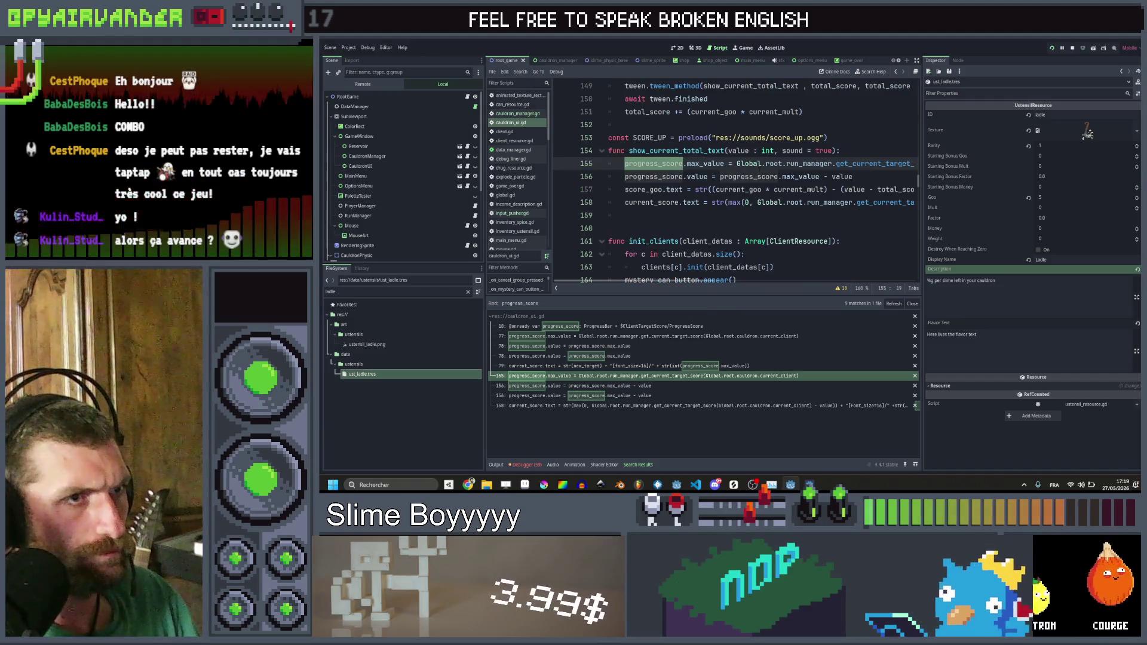
scroll(758, 169, "right", 2)
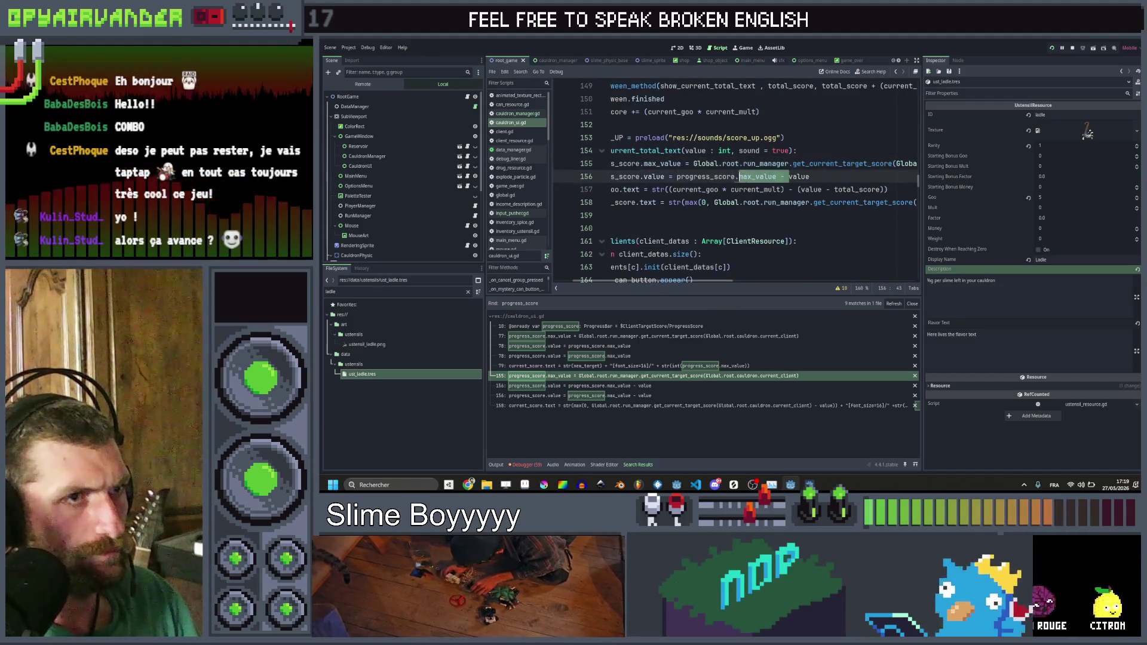
left_click_drag(739, 176, 681, 177)
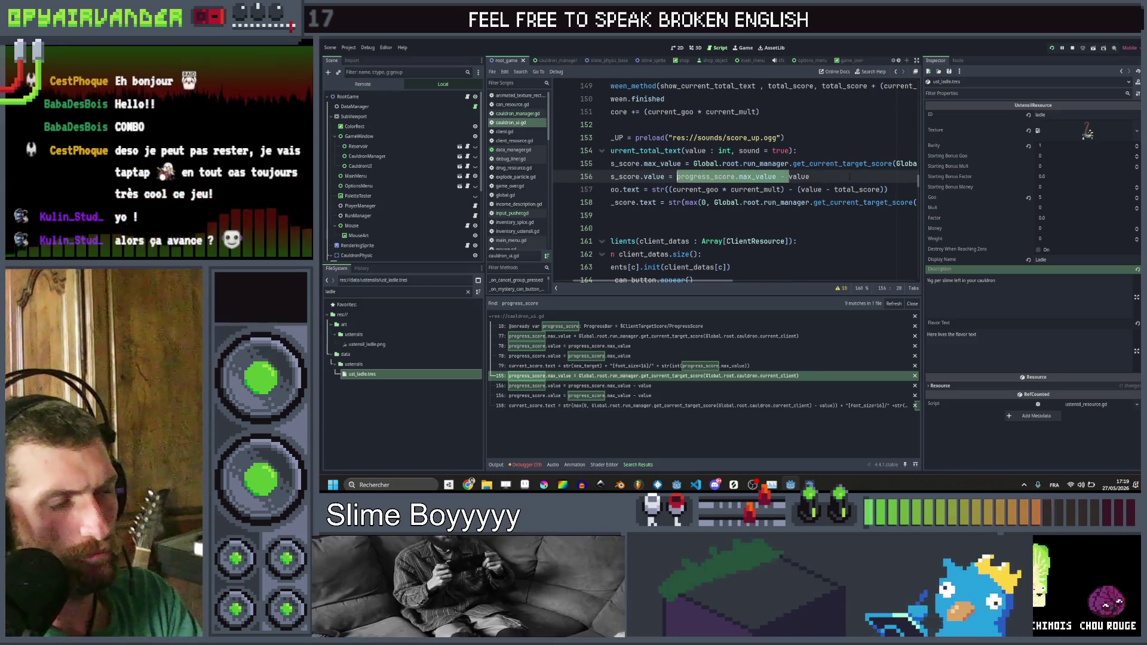
key("BackSpace")
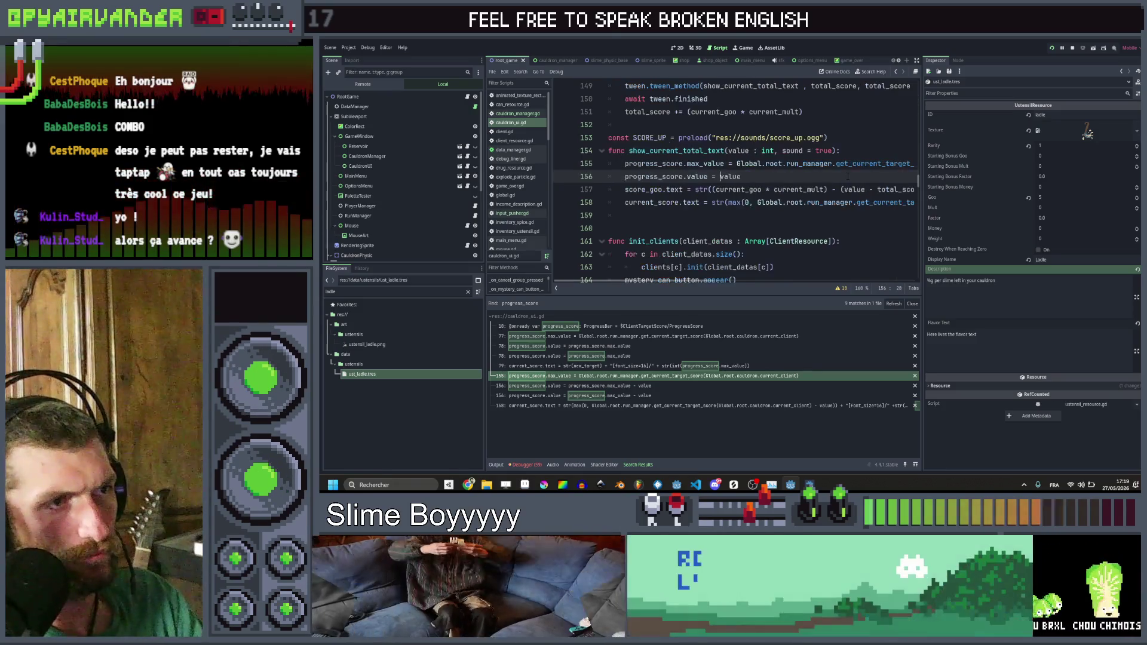
key("ctrl+s")
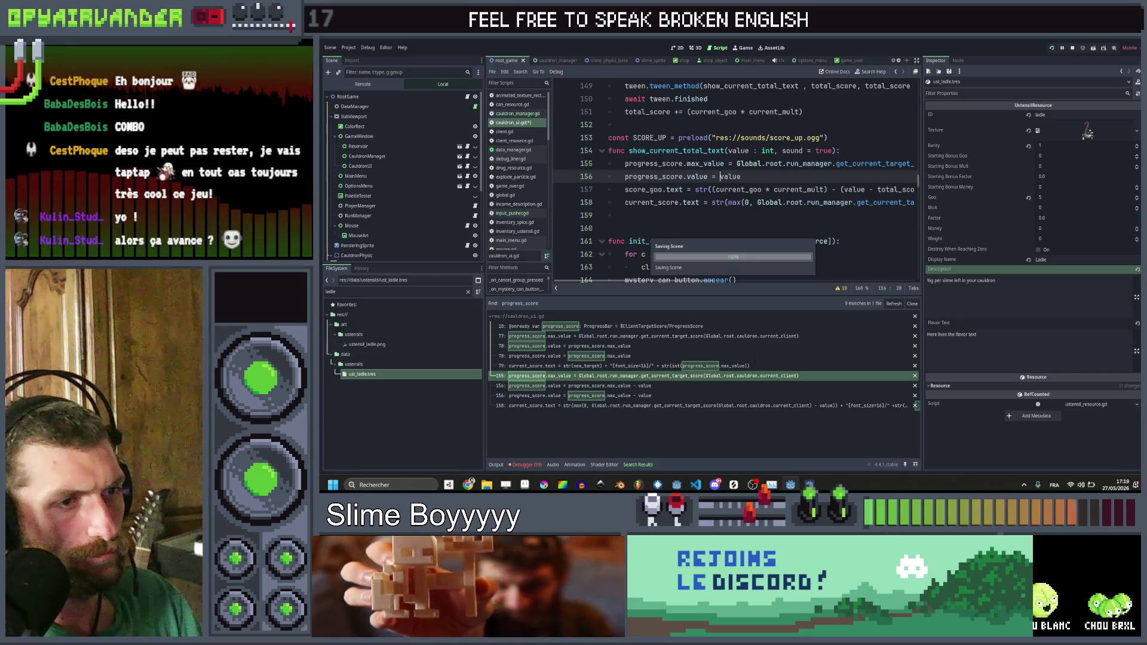
Step: Review the progress_score matches, edit the max_value reference on line 78, and save cauldron_ui.gd
left_click(661, 389)
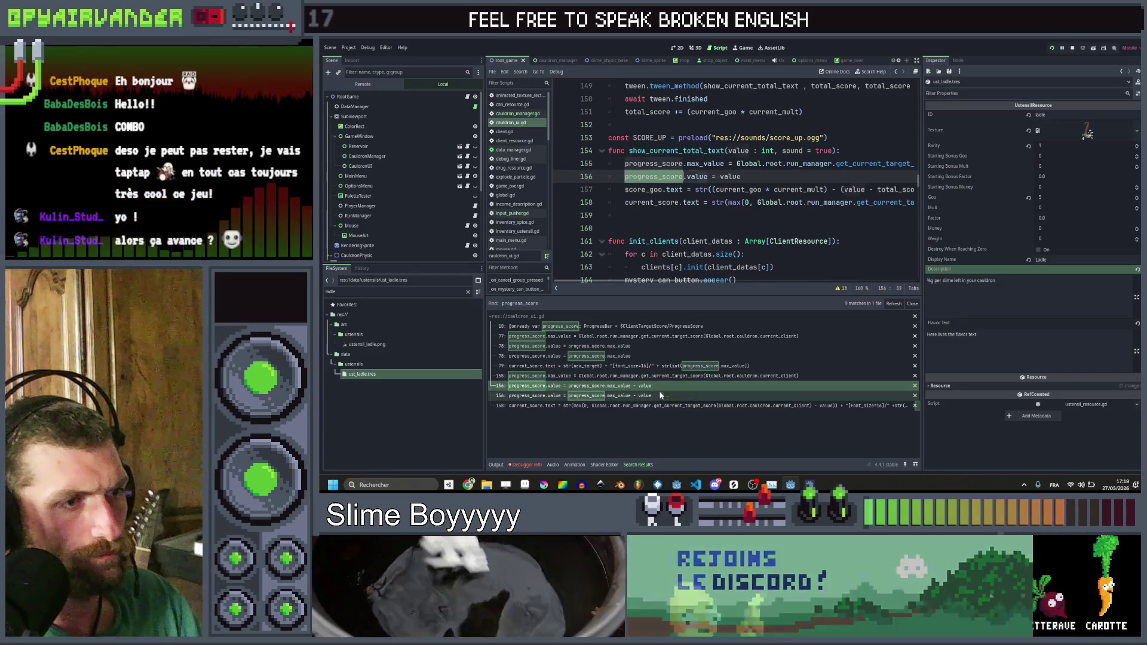
left_click(661, 395)
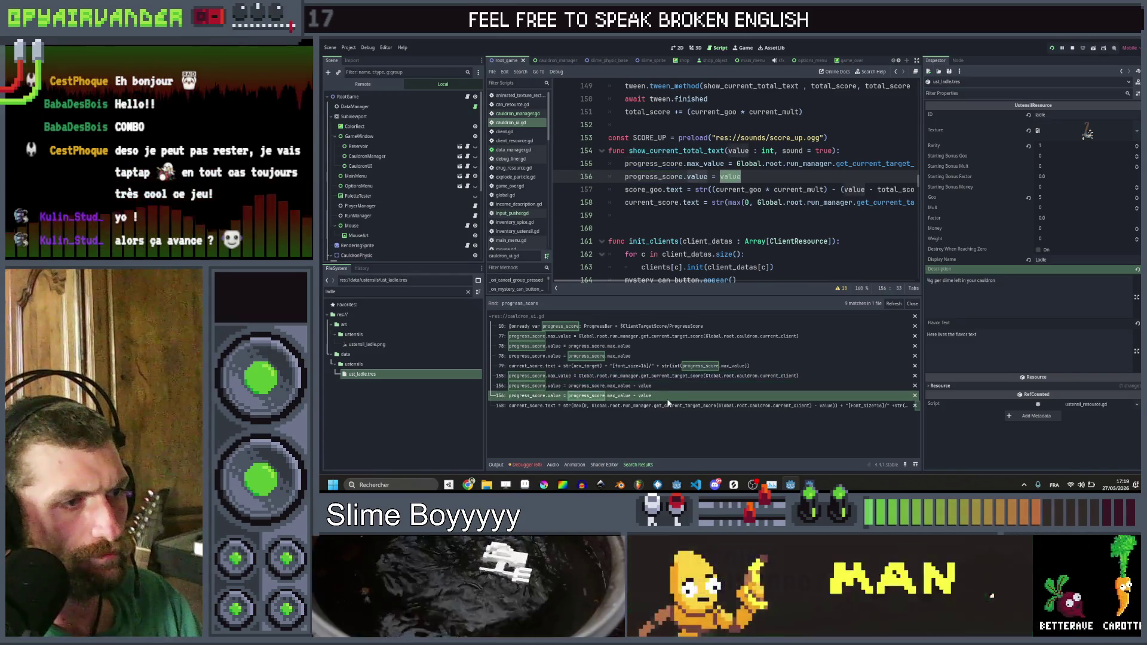
left_click(677, 346)
left_click(677, 355)
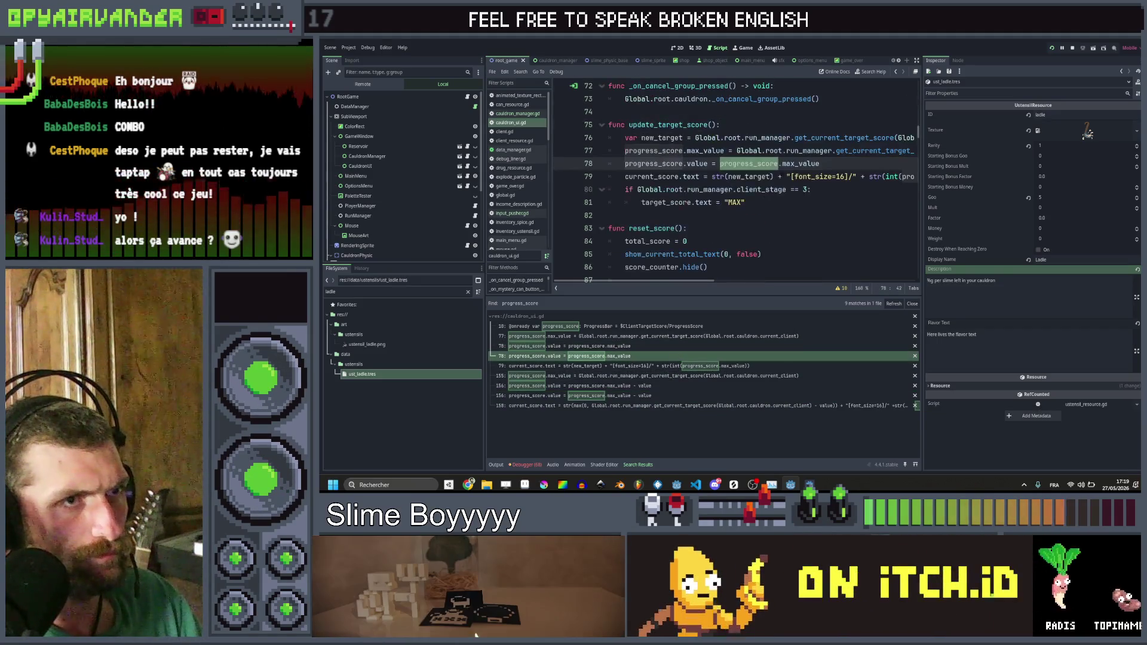
left_click_drag(826, 163, 745, 164)
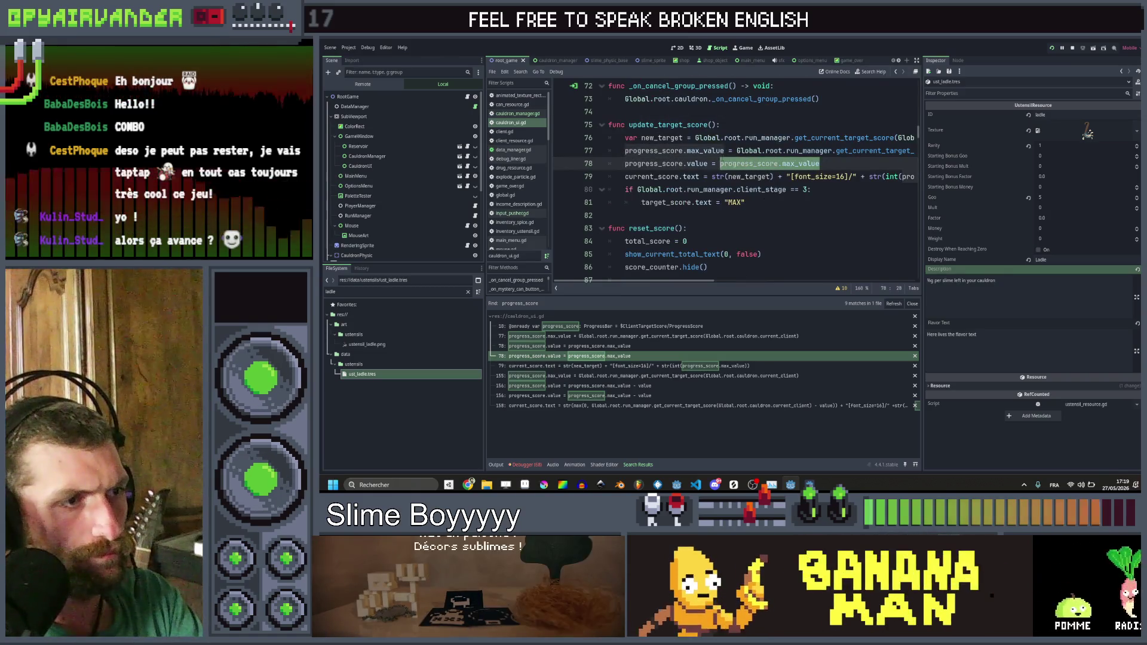
left_click(623, 349)
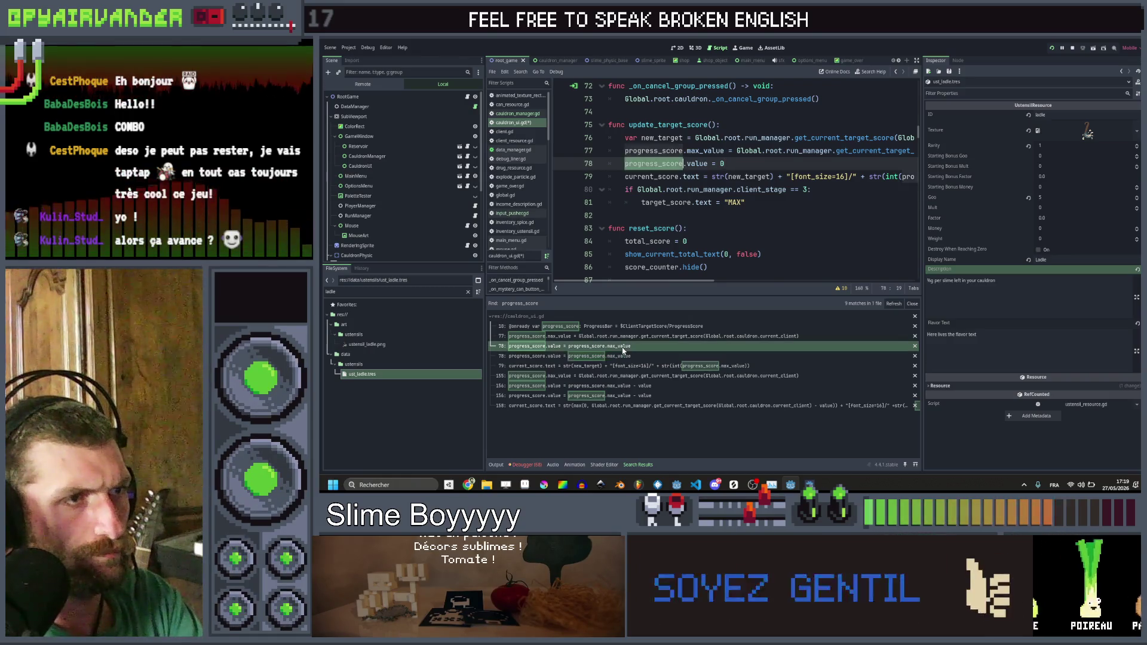
key("ctrl+s")
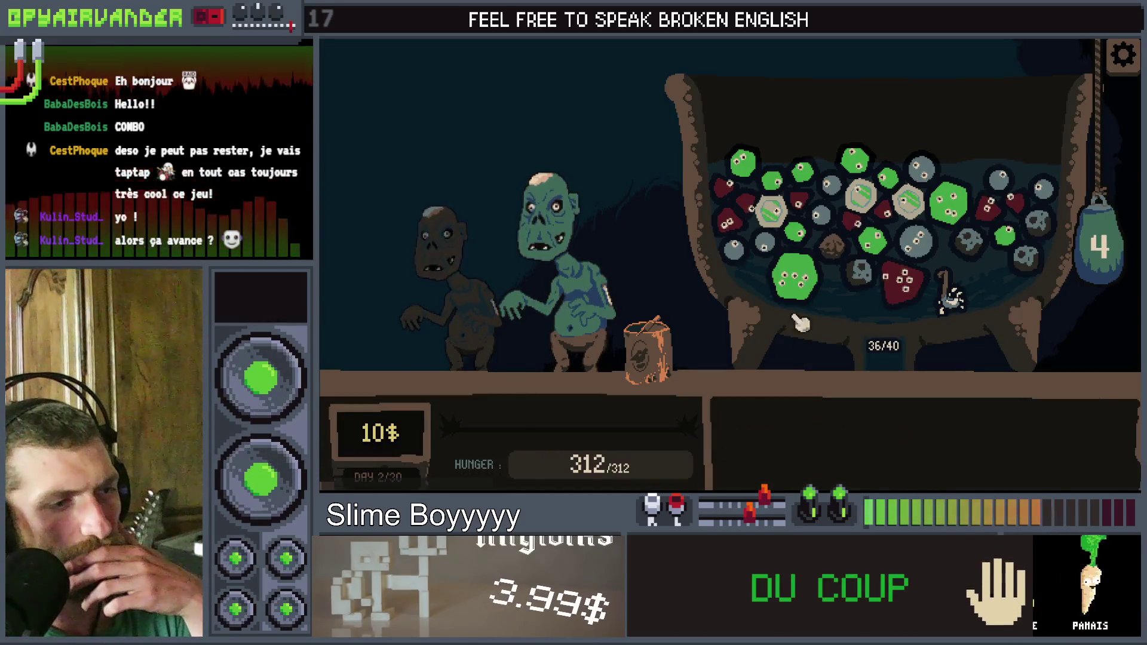
Step: Merge groups of green slimes and pus slimes to raise the score
mouse_move(875, 199)
left_click(944, 202)
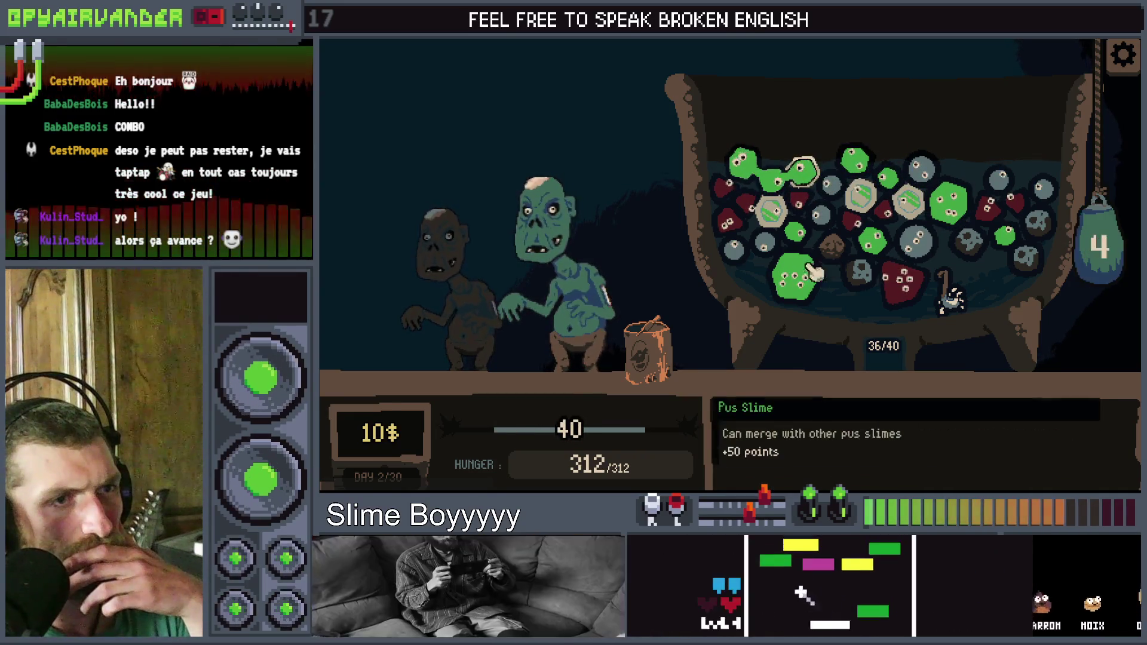
left_click(795, 236)
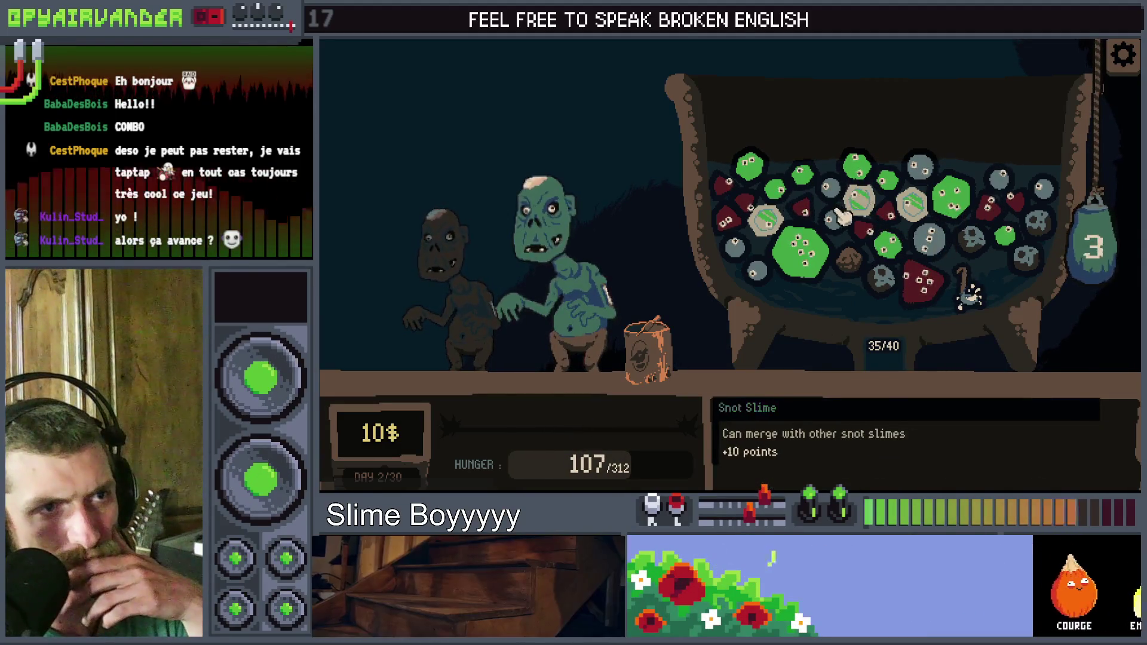
left_click(960, 207)
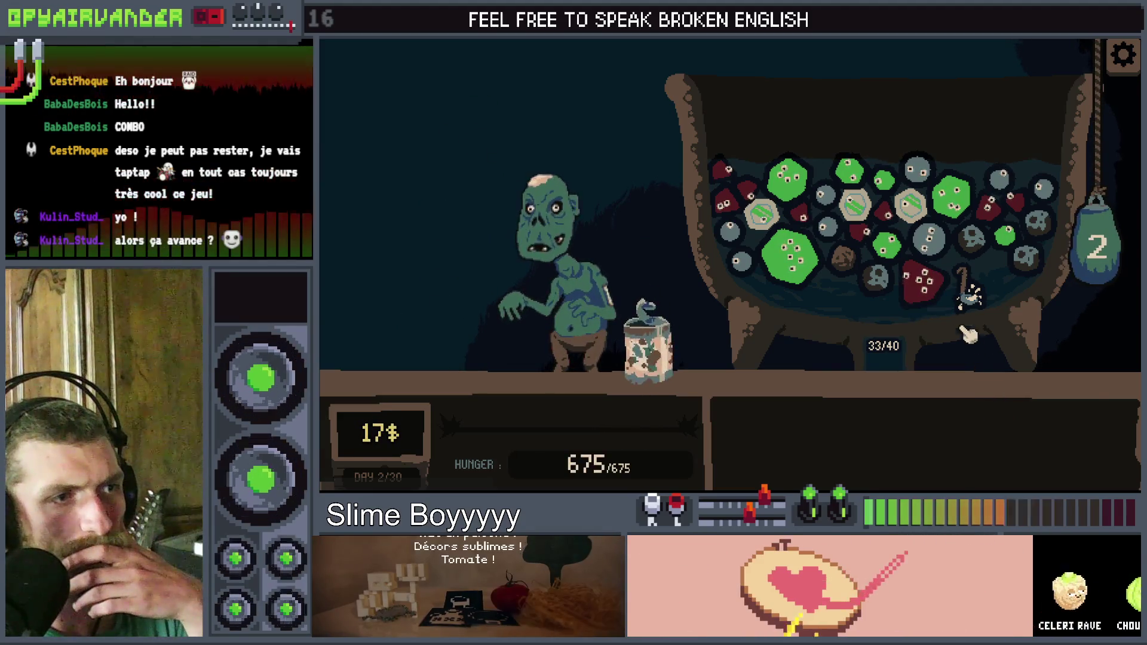
Step: Empty the jar, chain pus and blood slime merges, draw the last bag slimes, then stop the game
left_click(663, 349)
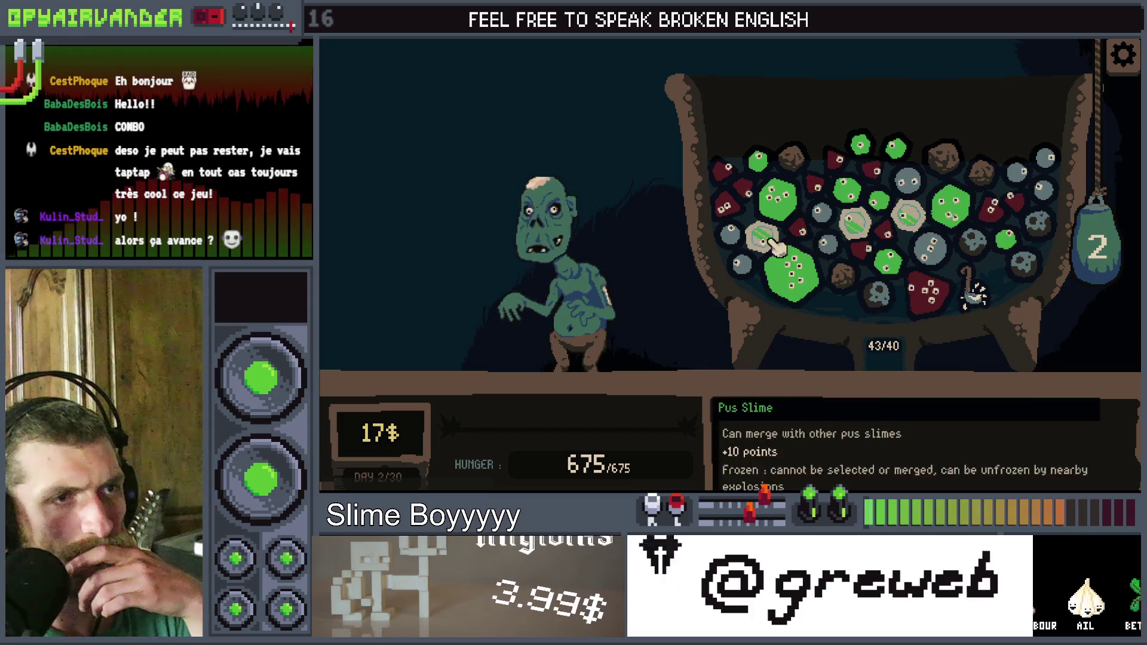
left_click(788, 212)
left_click(794, 274)
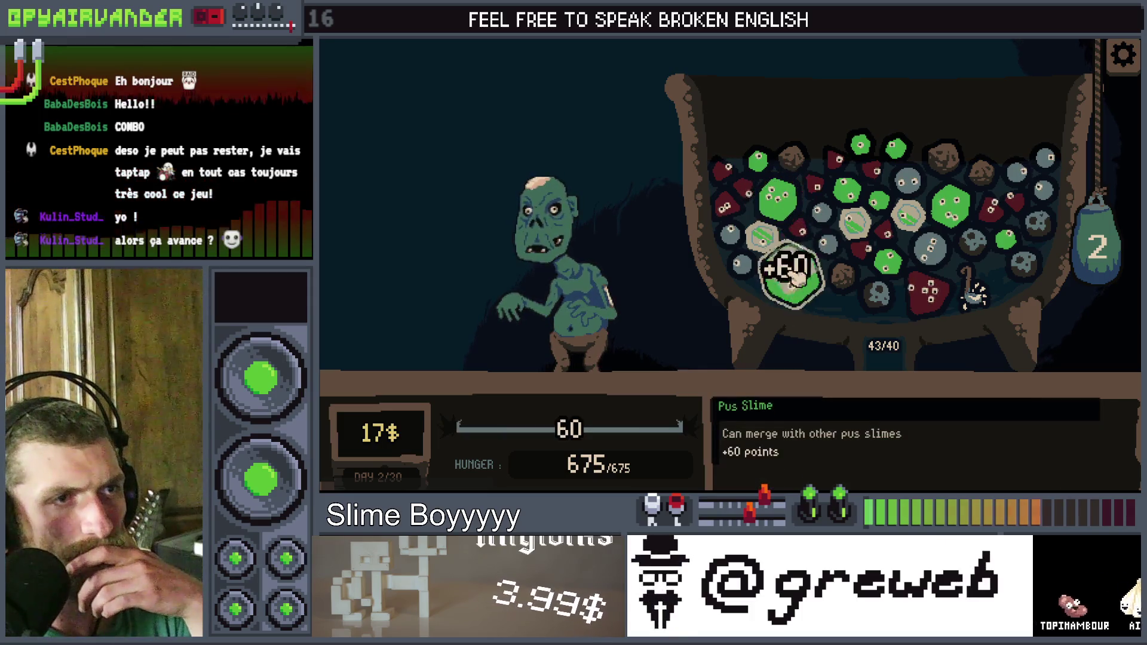
left_click(732, 175)
left_click(960, 256)
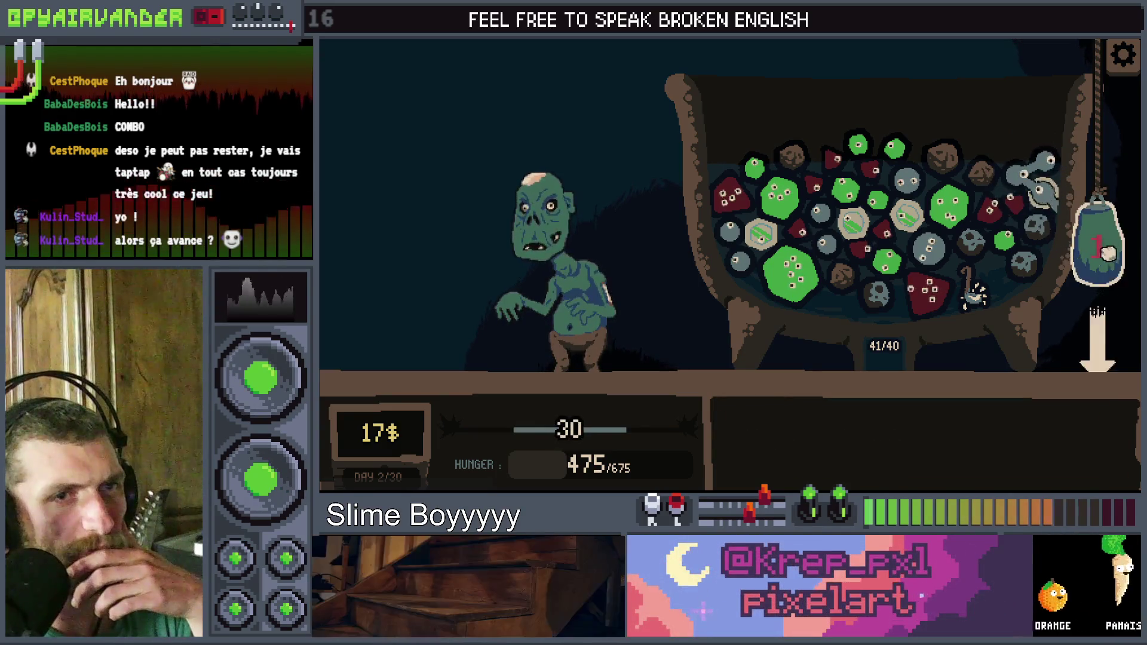
left_click(1093, 239)
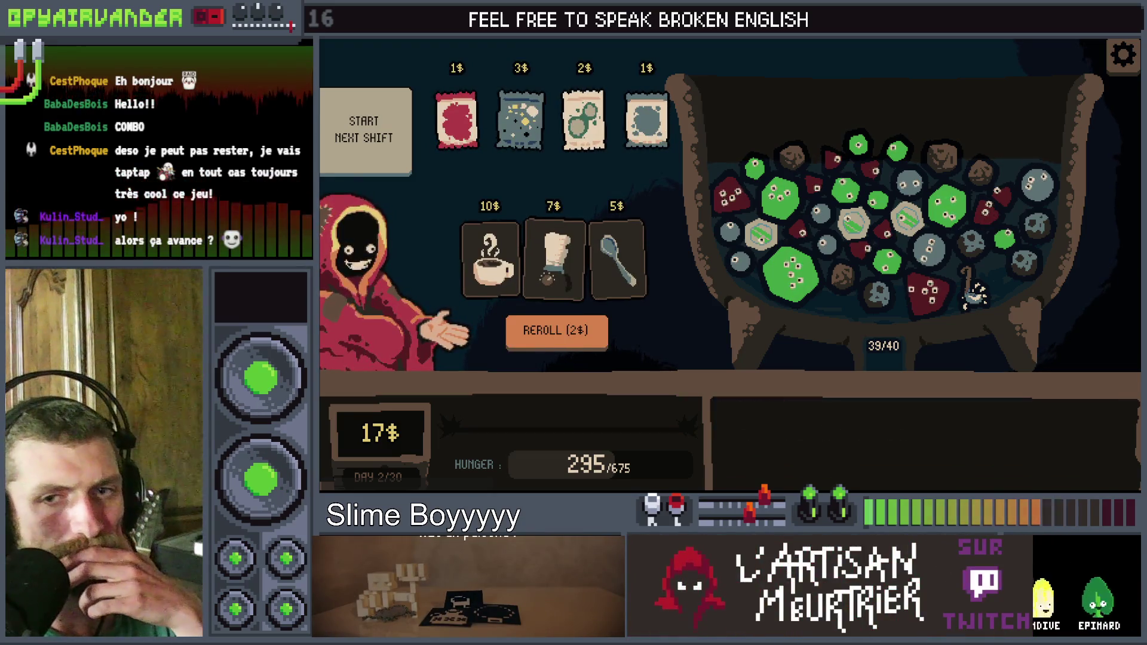
key("F8")
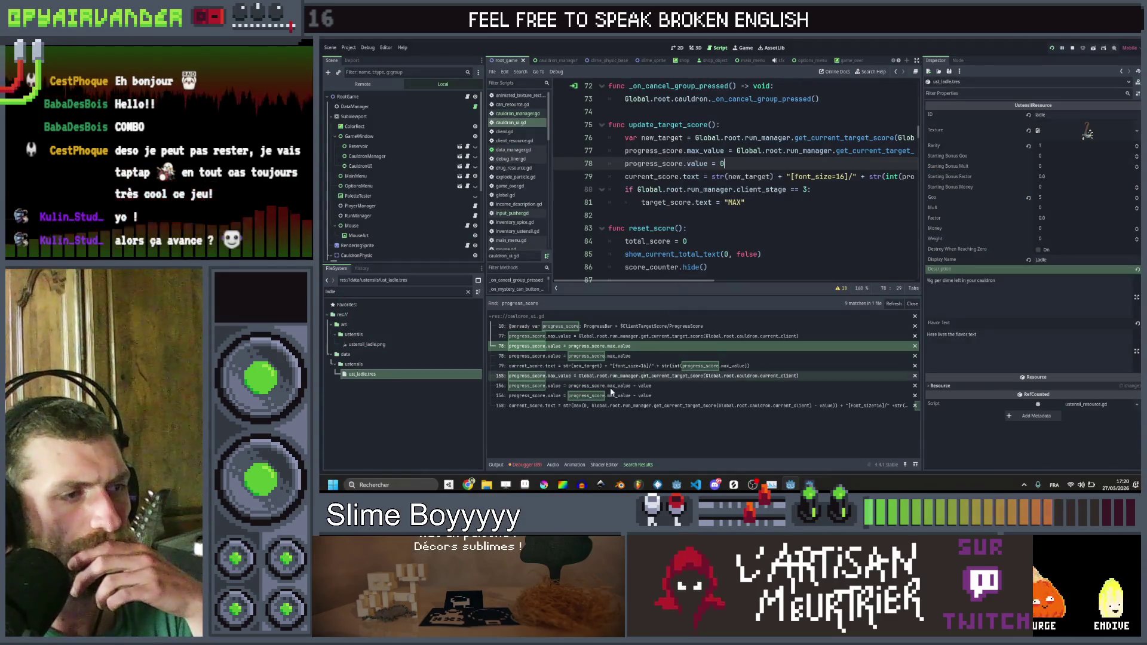
Step: Delete the target score subtraction on line 158 of cauldron_ui.gd and save
left_click(657, 405)
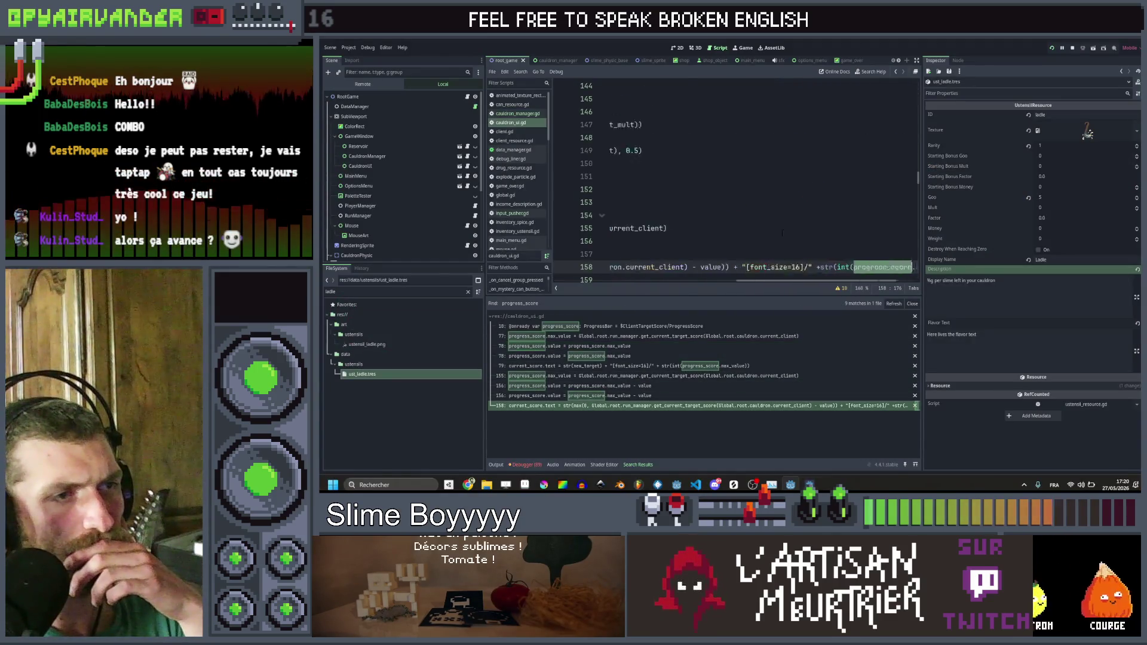
scroll(778, 237, "left", 5)
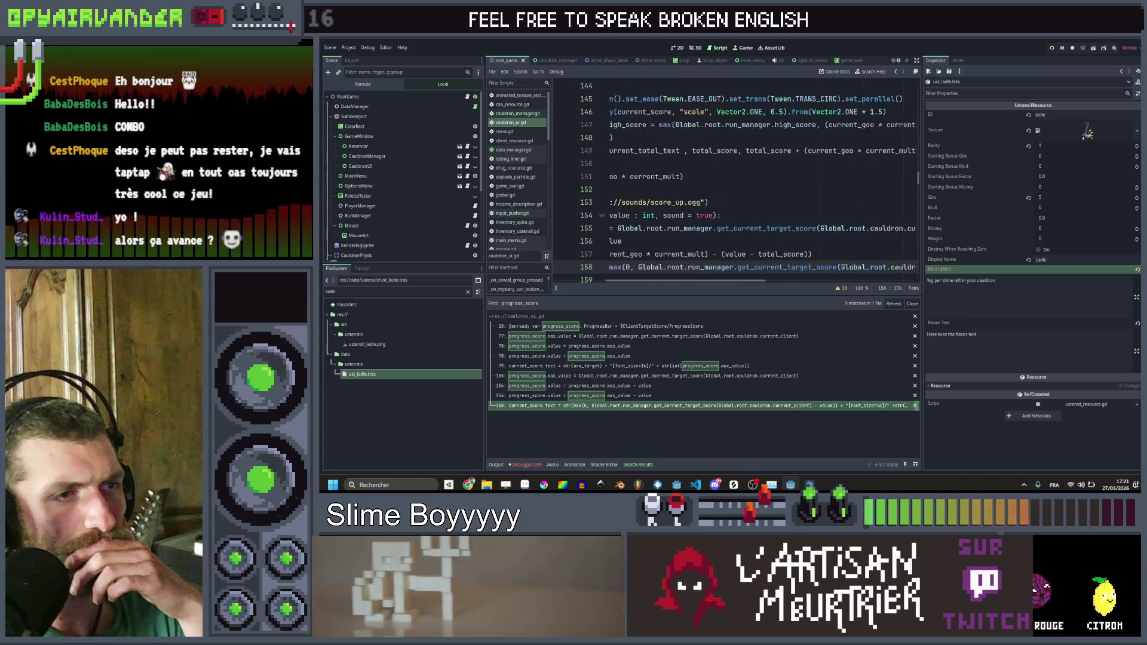
scroll(773, 241, "right", 5)
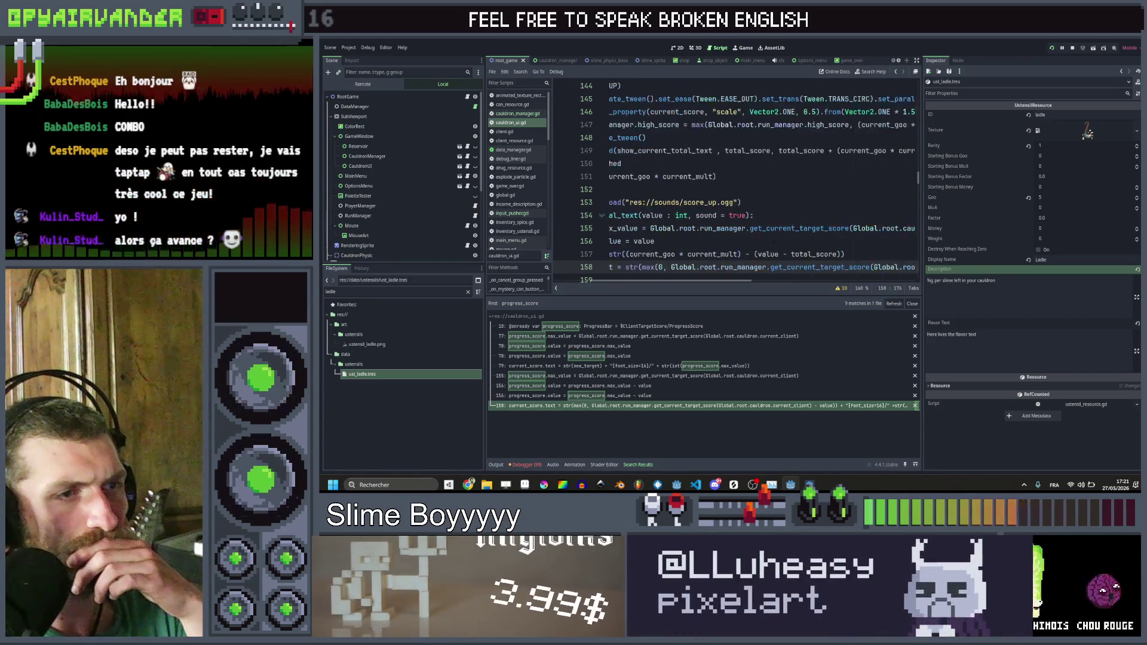
scroll(759, 179, "right", 2)
scroll(759, 180, "left", 2)
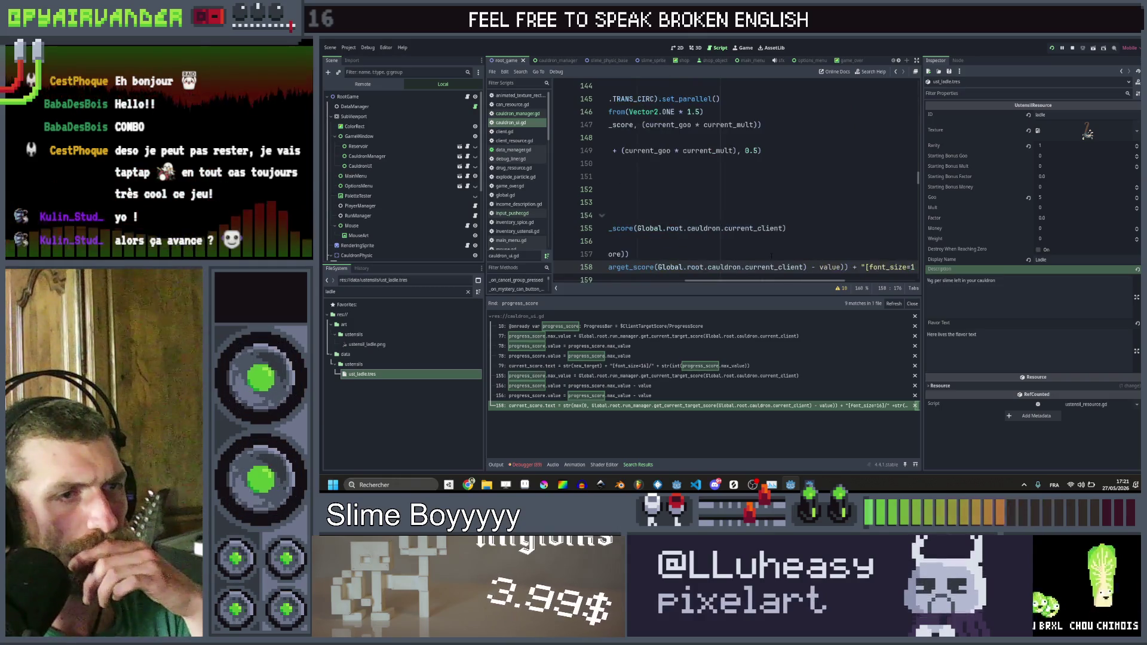
mouse_move(820, 279)
left_mouse_down()
mouse_move(746, 281)
mouse_move(653, 253)
left_mouse_up()
mouse_move(908, 112)
left_mouse_down()
mouse_move(776, 95)
mouse_move(758, 112)
left_mouse_up()
key("BackSpace")
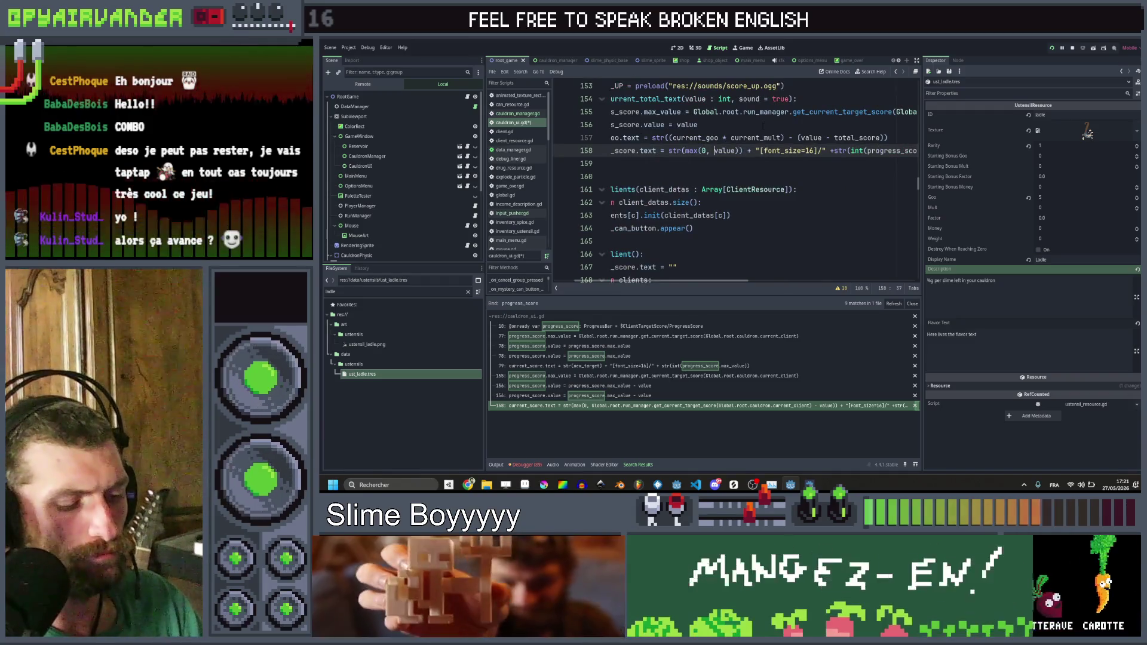
key("ctrl+s")
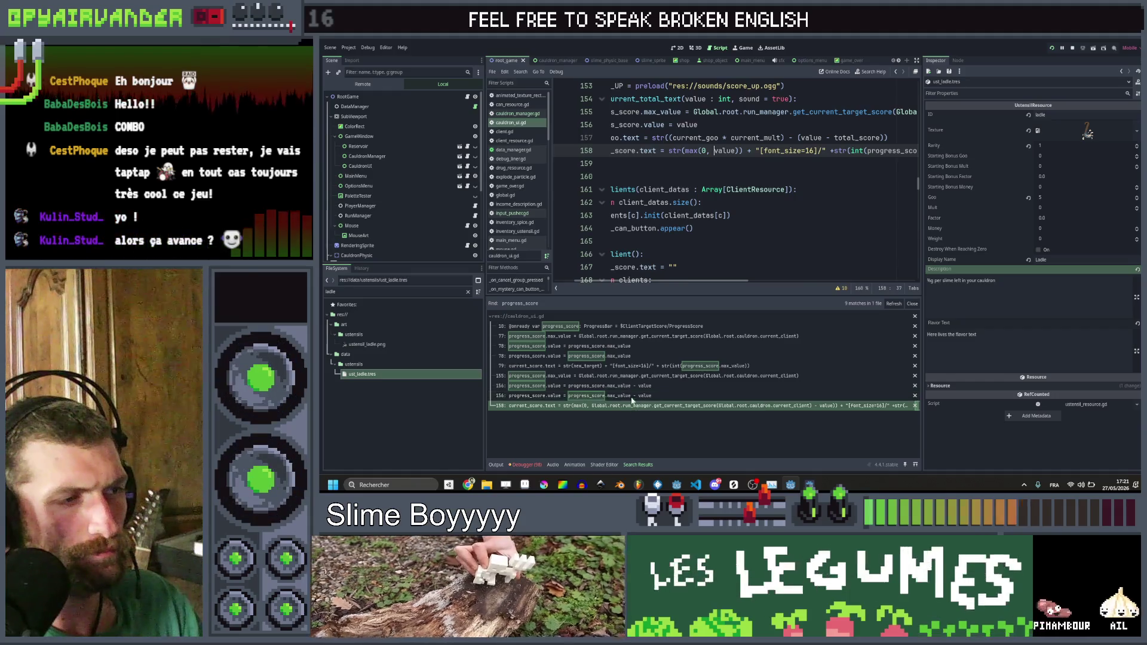
Step: Find current_score.text across files, replace line 79's max_value argument with ')', and save
scroll(735, 179, "left", 5)
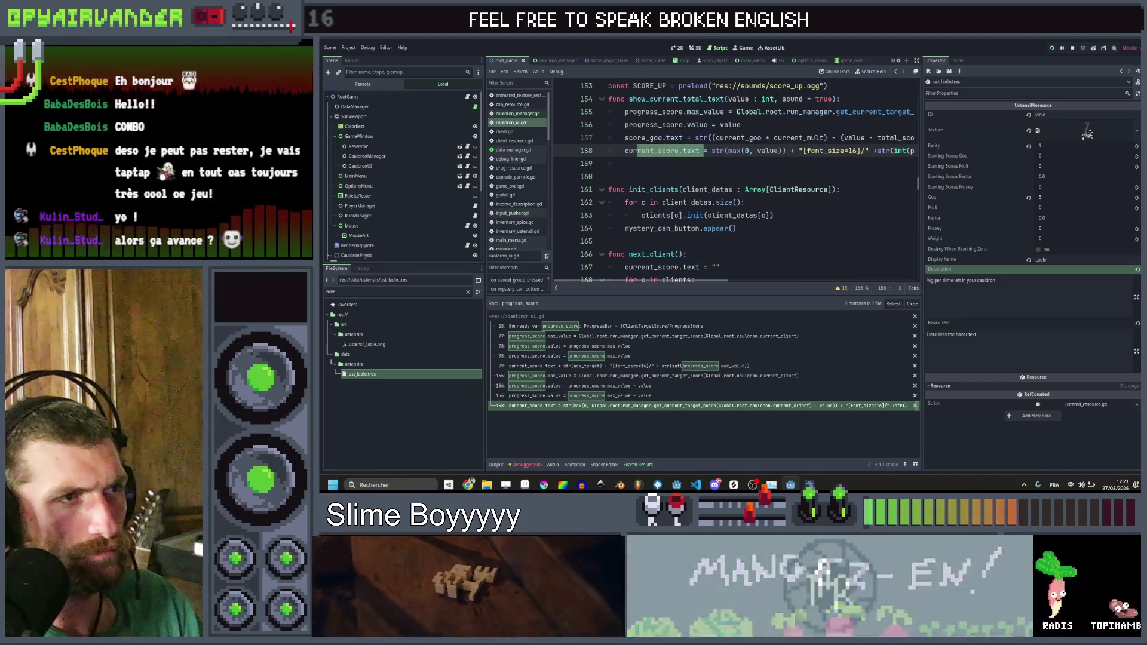
key("Home")
key("ctrl+shift+f")
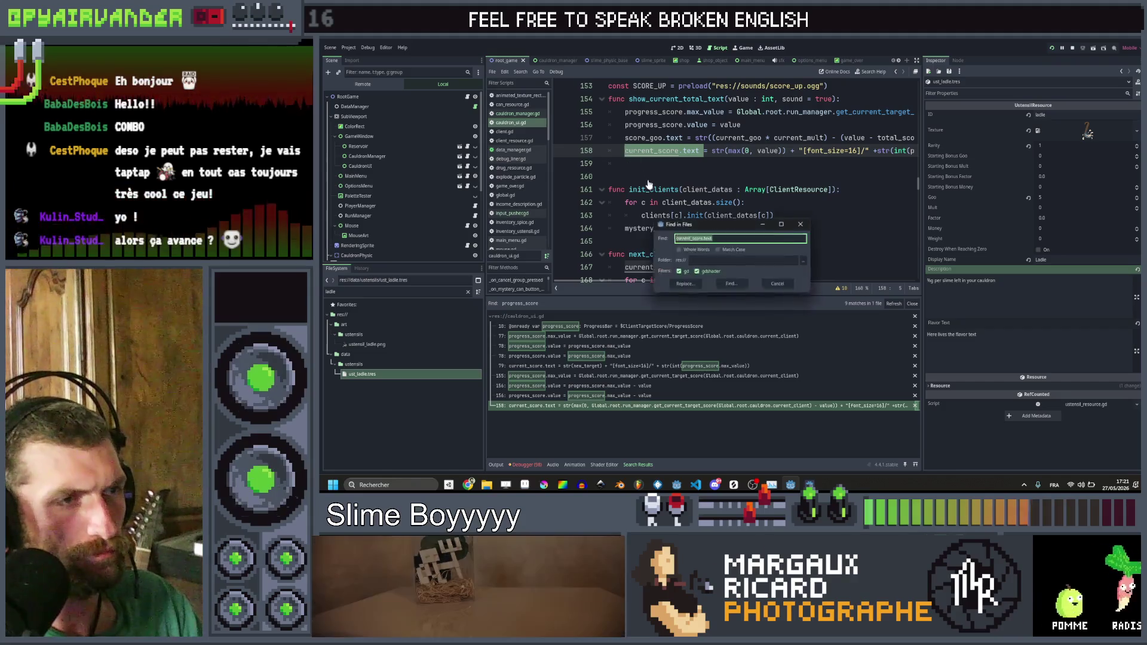
left_click(738, 289)
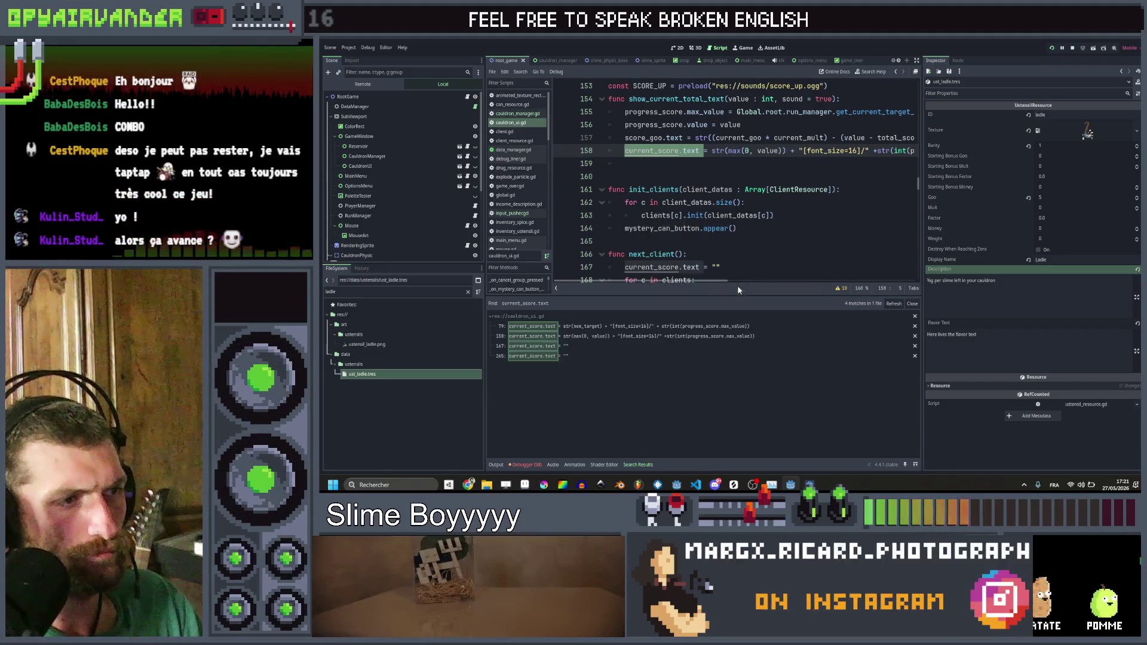
left_click(611, 334)
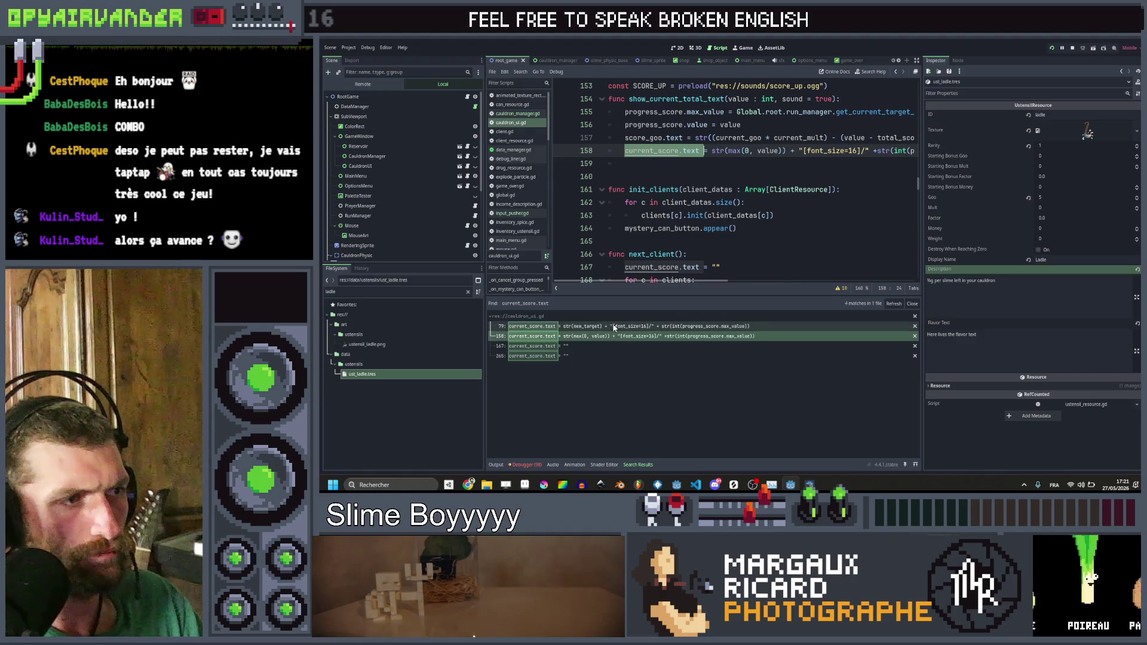
left_click(613, 327)
scroll(735, 206, "up", 2)
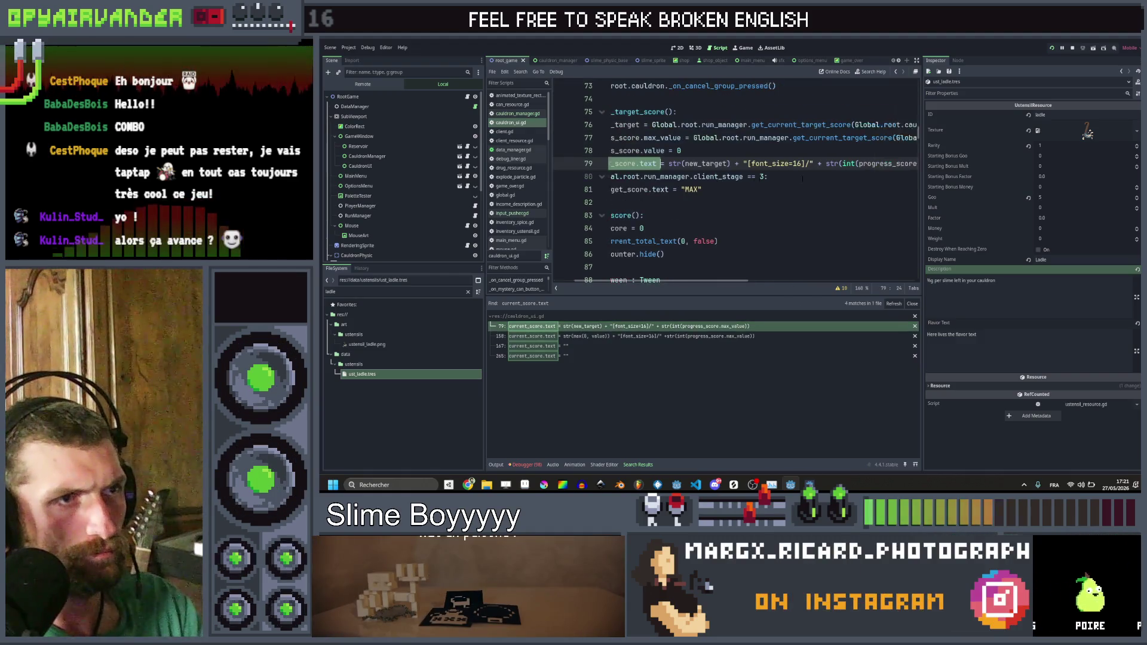
scroll(816, 164, "right", 3)
scroll(817, 163, "left", 1)
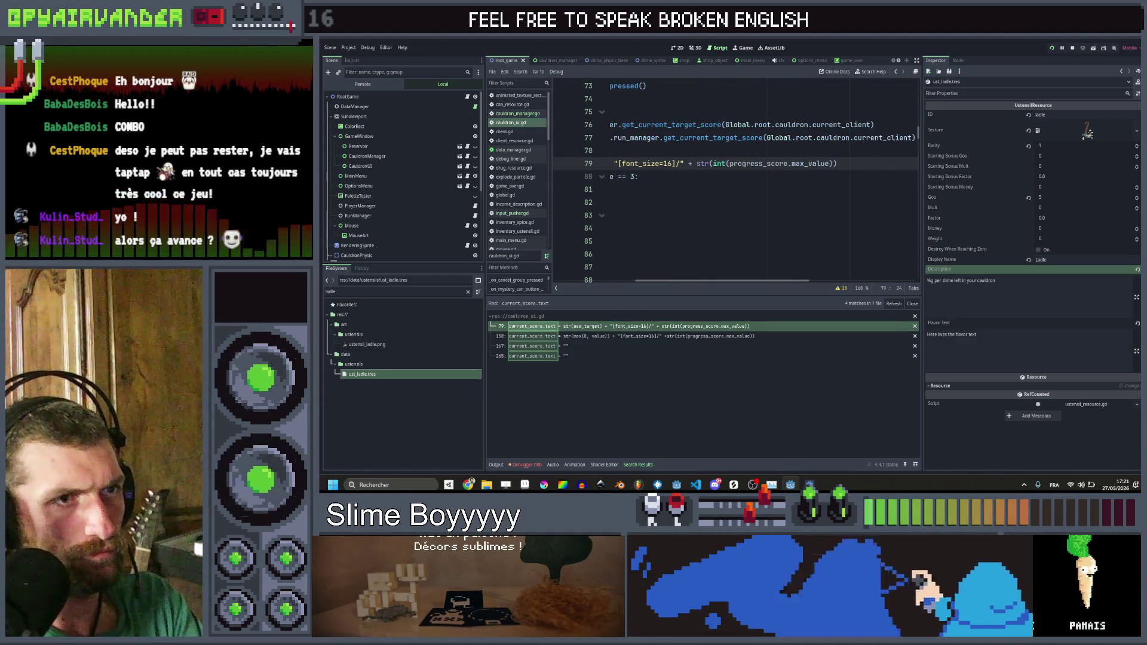
left_click_drag(717, 164, 714, 164)
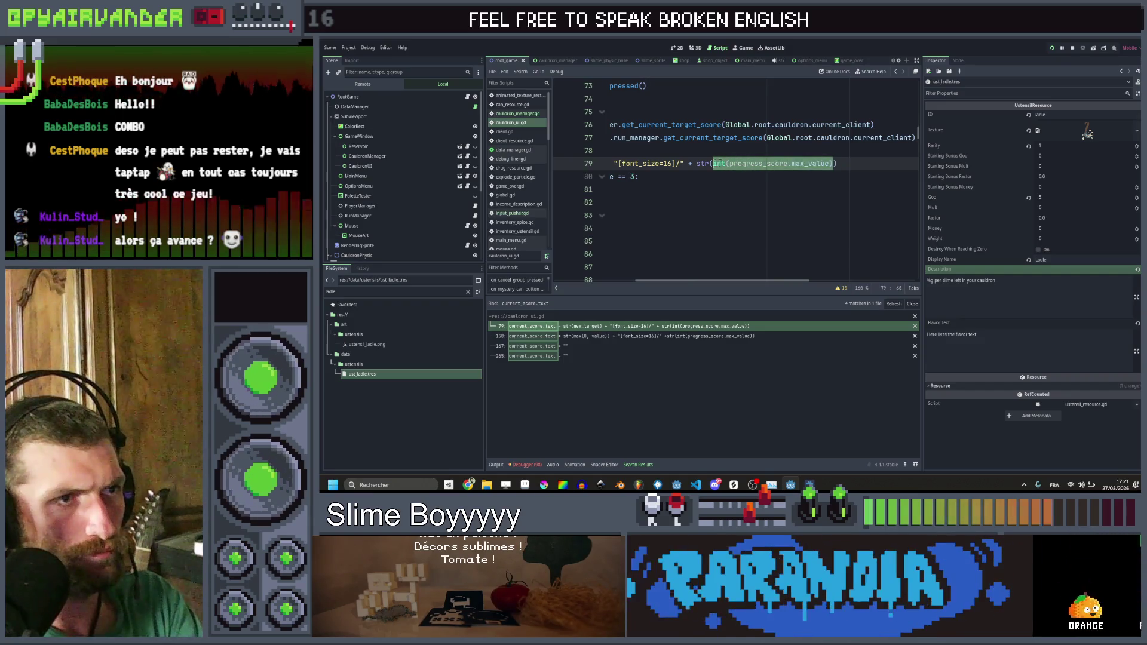
type(")")
key("ctrl+s")
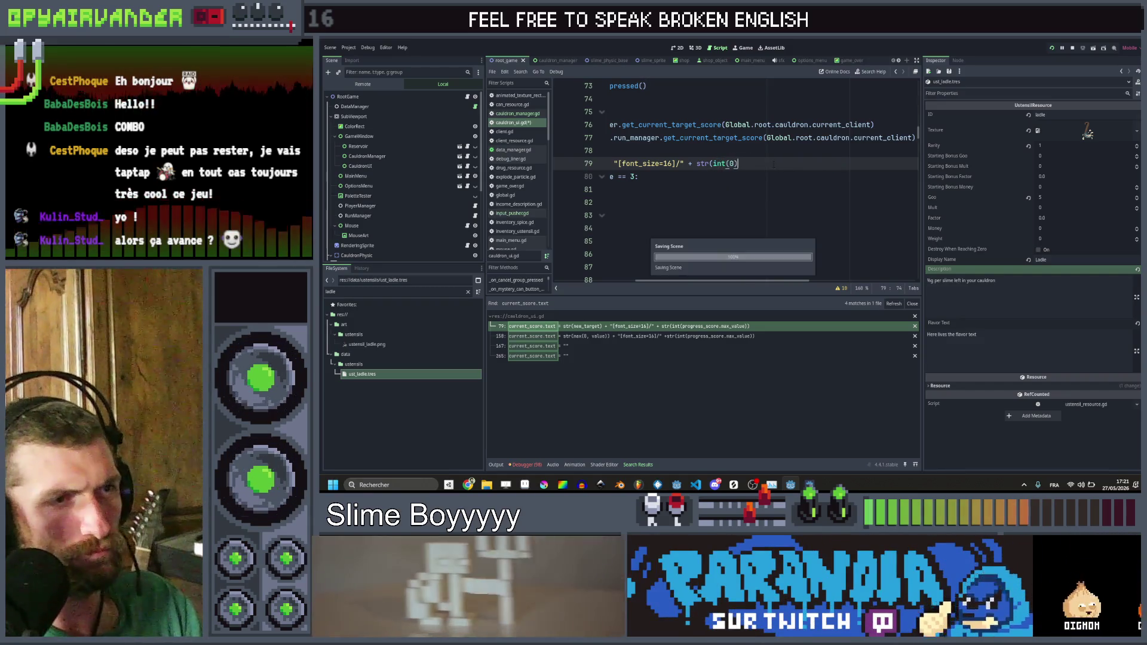
Step: Run the game, inspect the parse error, add the missing ')' at line 79's end, and rerun
left_click(1052, 48)
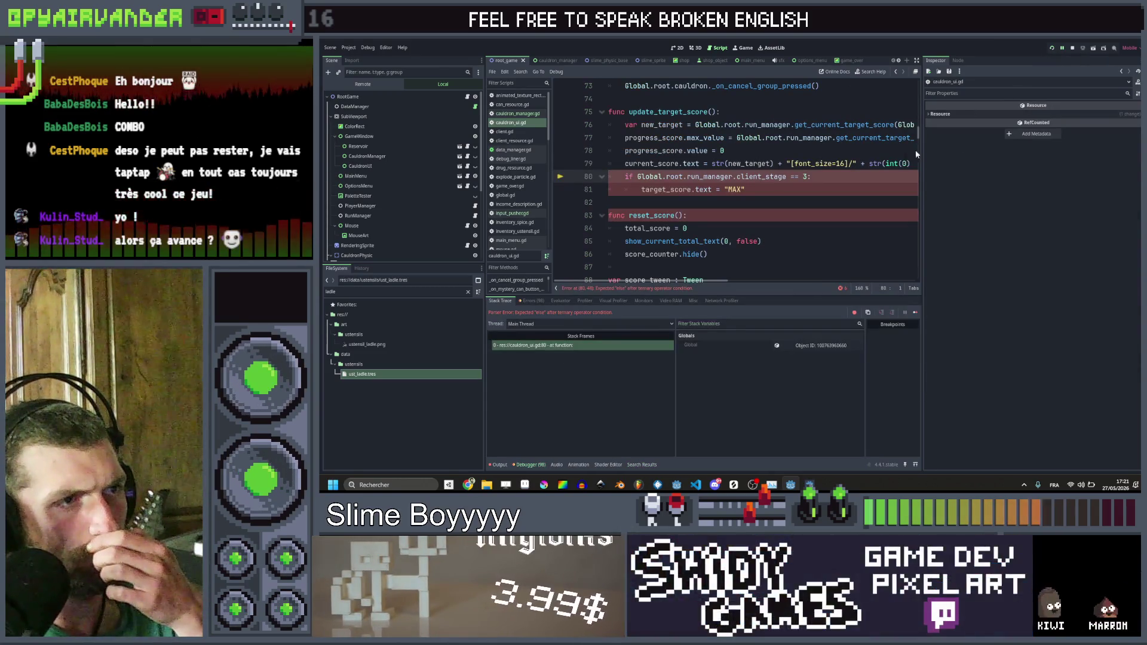
left_click(809, 184)
scroll(808, 185, "up", 1)
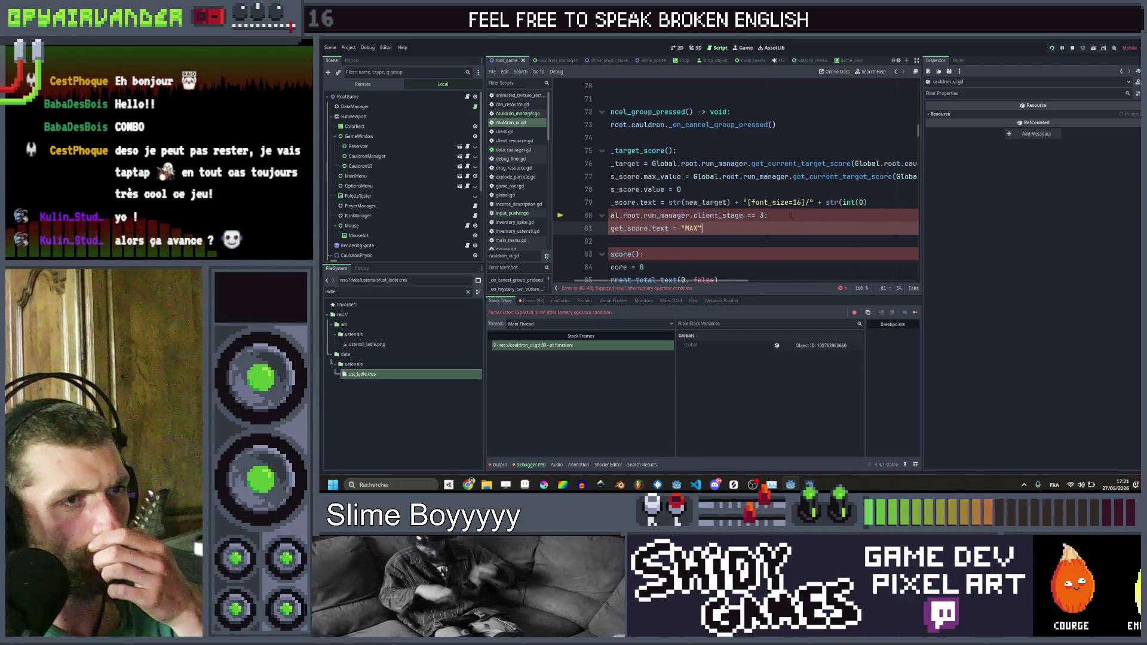
scroll(804, 241, "down", 1)
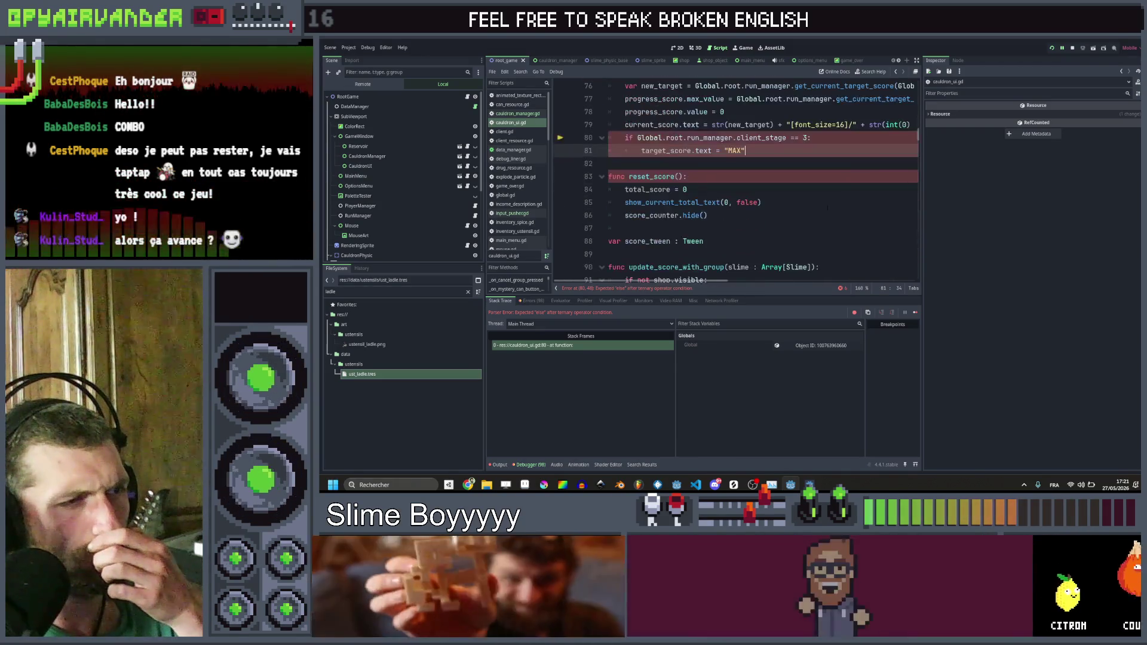
scroll(734, 179, "right", 2)
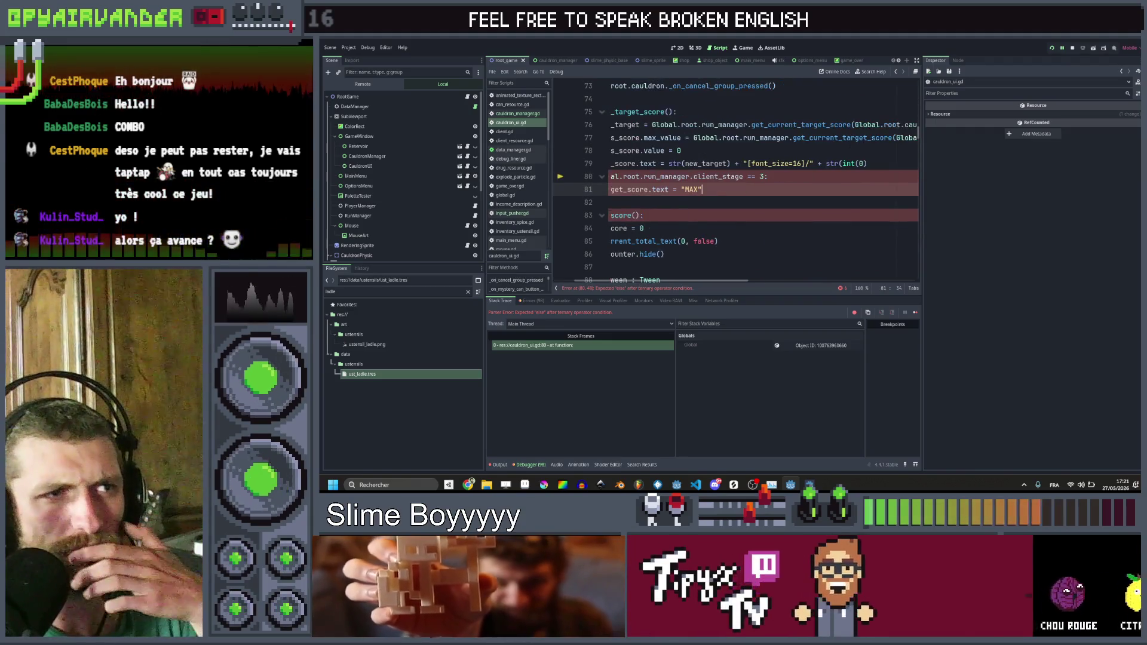
left_click(897, 162)
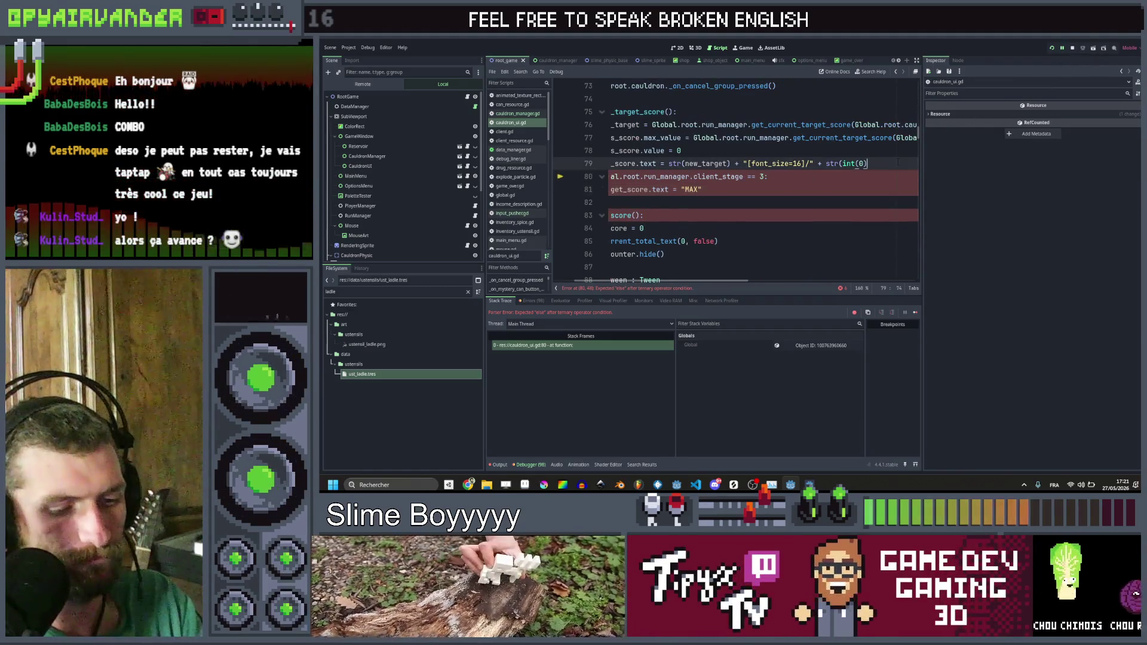
type(")")
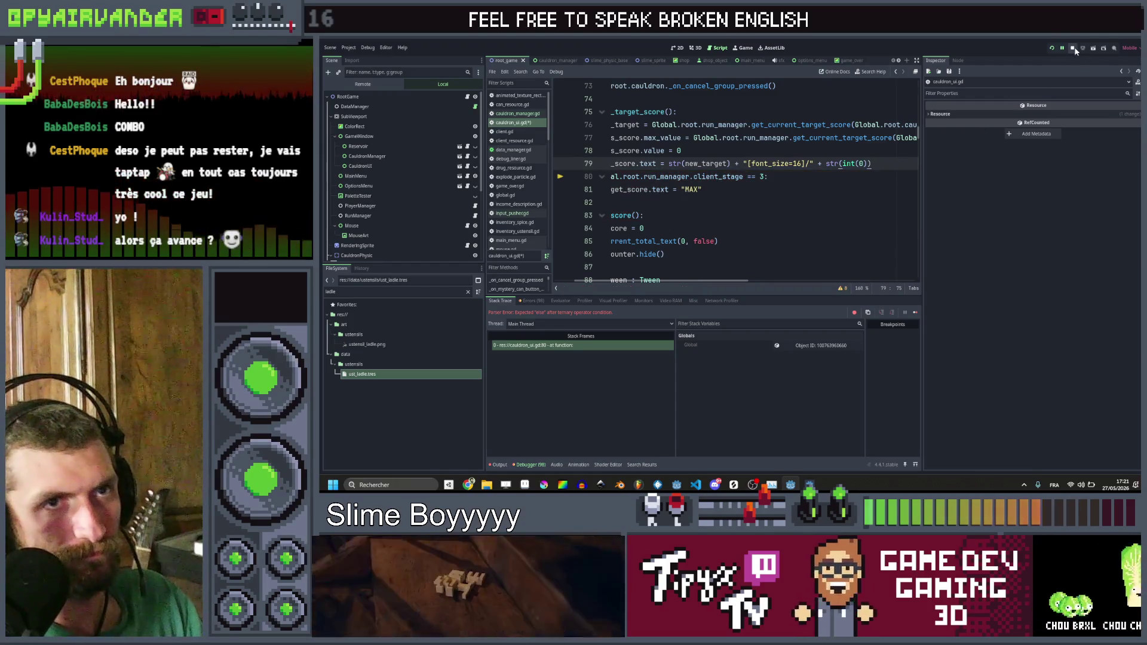
left_click(1053, 51)
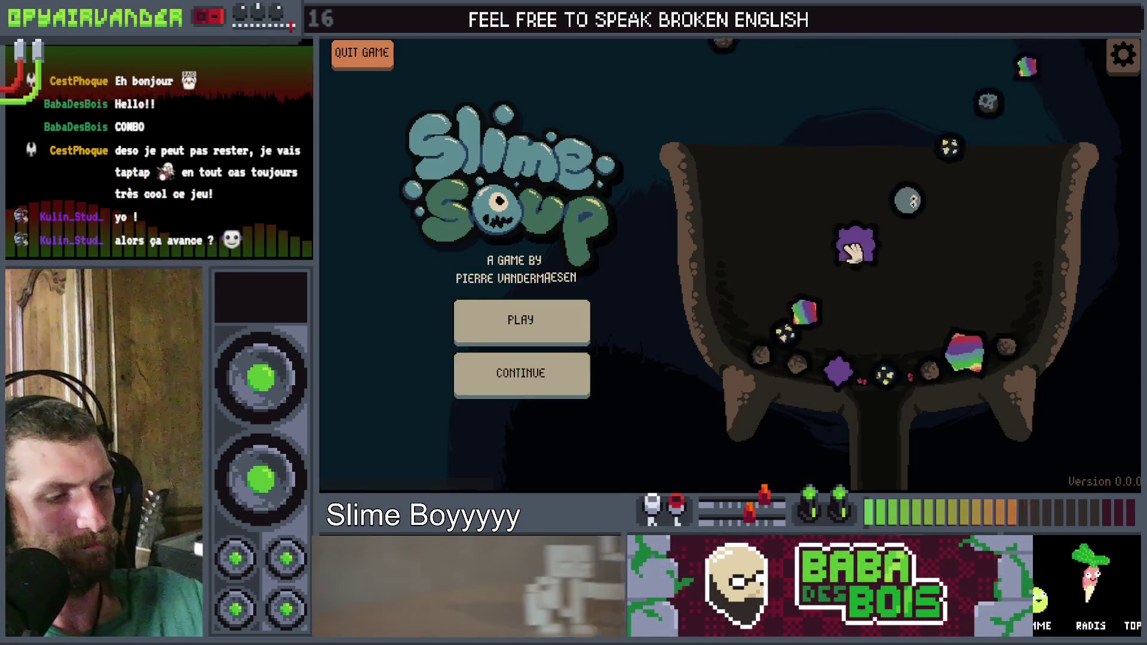
Step: Start a new game, merge two groups of blood slimes, and release the next batch
left_click(554, 345)
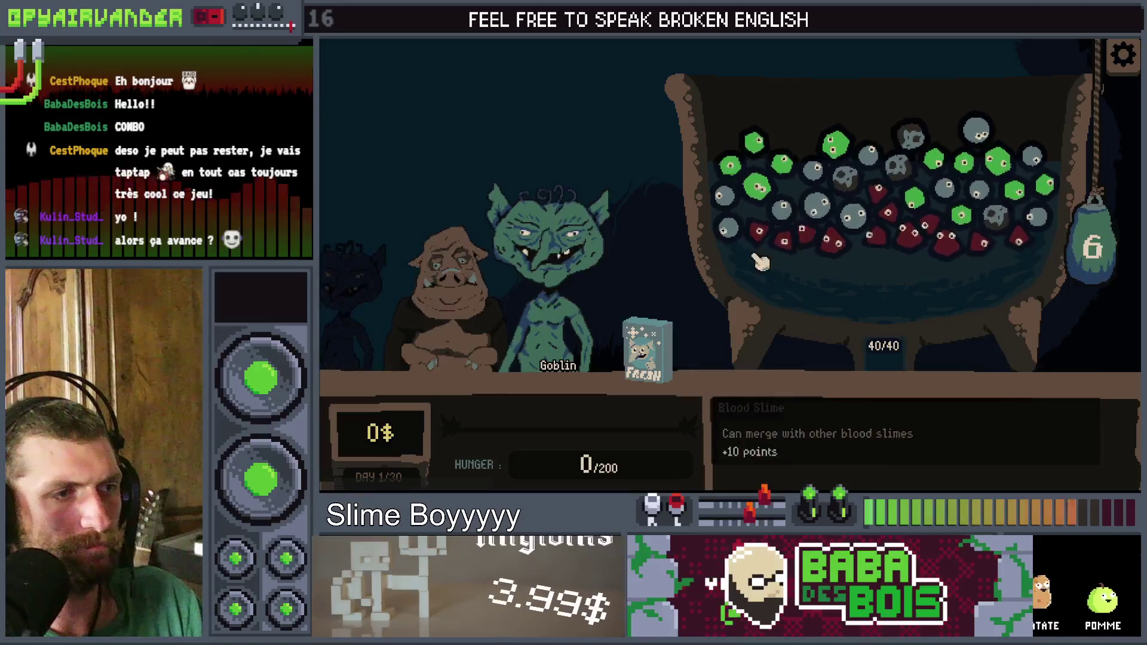
left_click(958, 257)
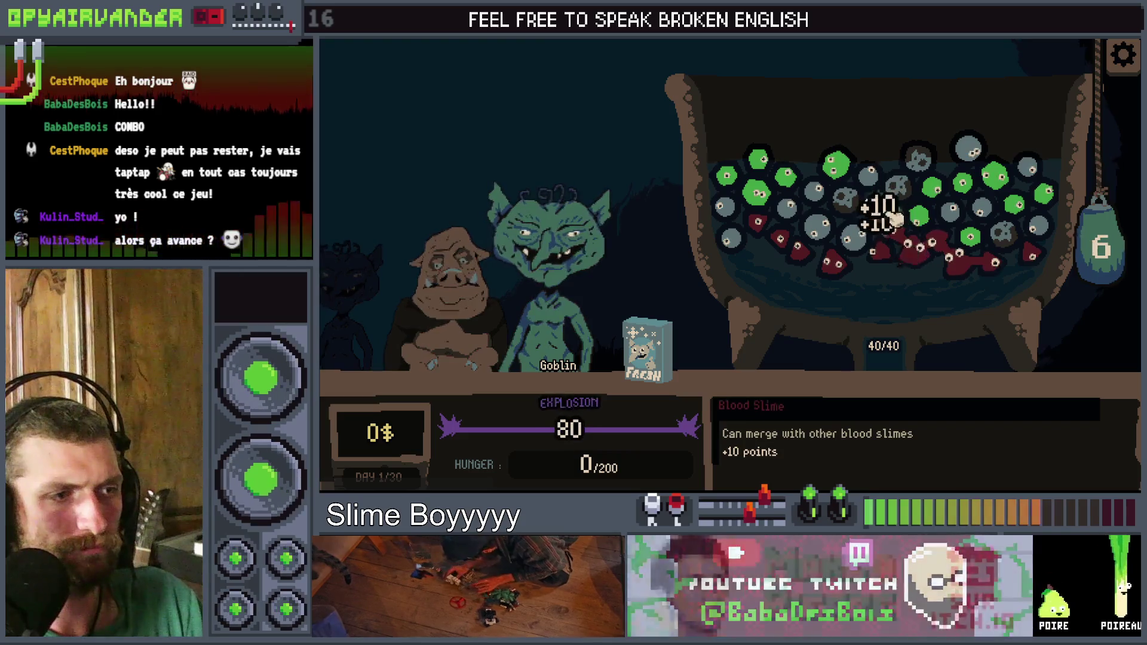
left_click(881, 222)
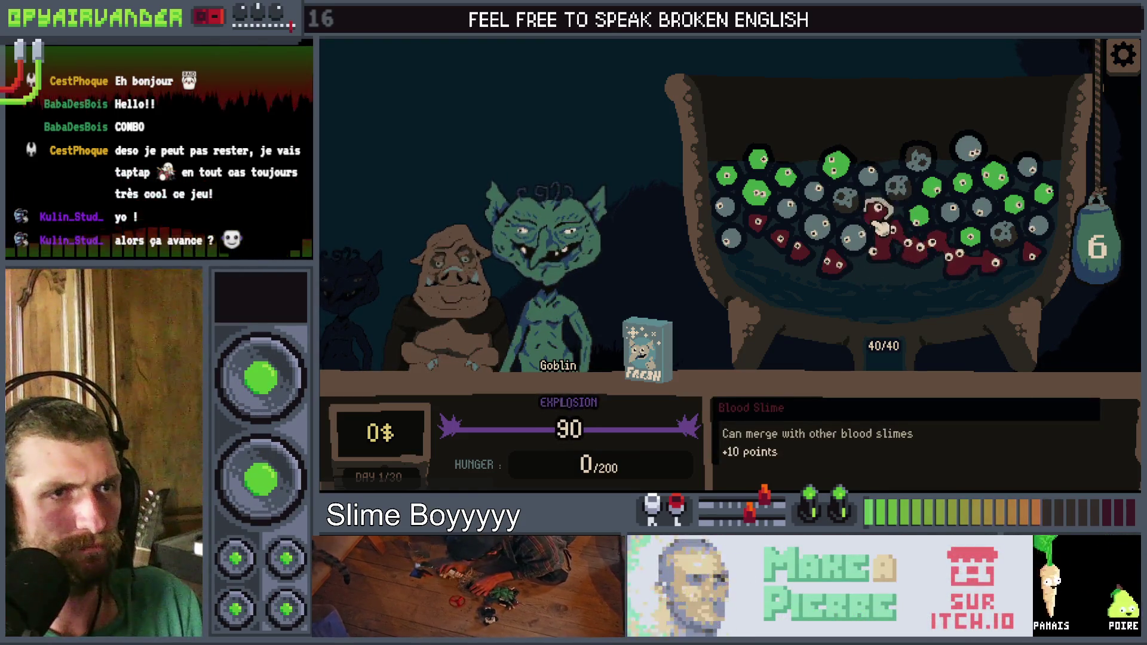
left_click(1096, 248)
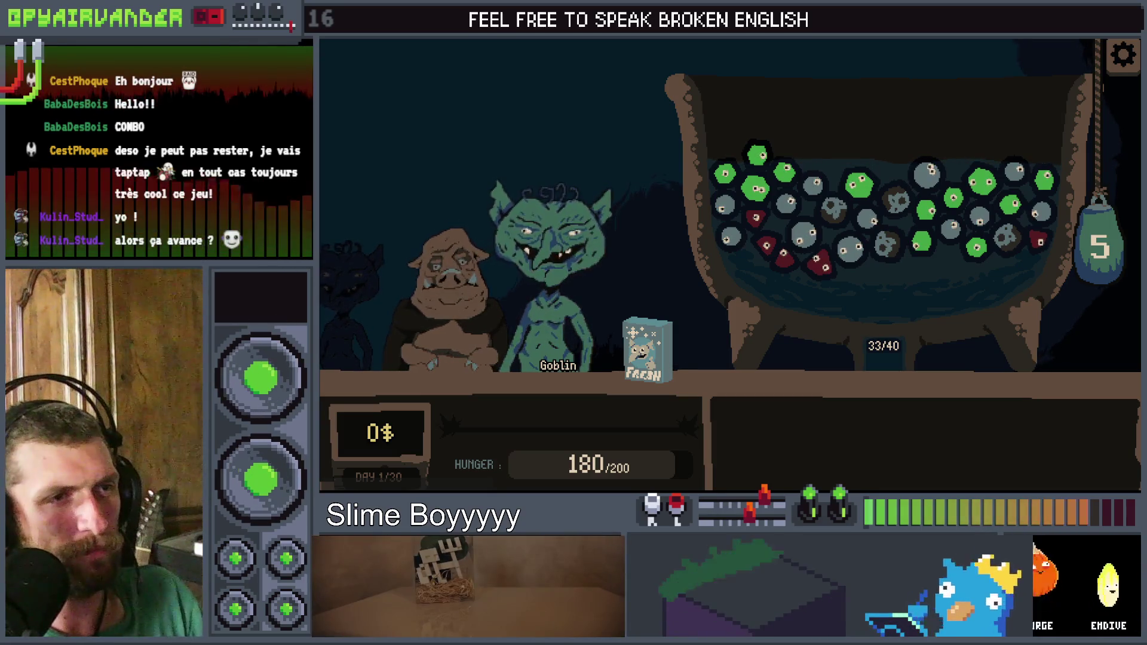
Step: Merge pus slimes and a 240-point snot slime chain, then close the game with Alt+F4
mouse_move(951, 215)
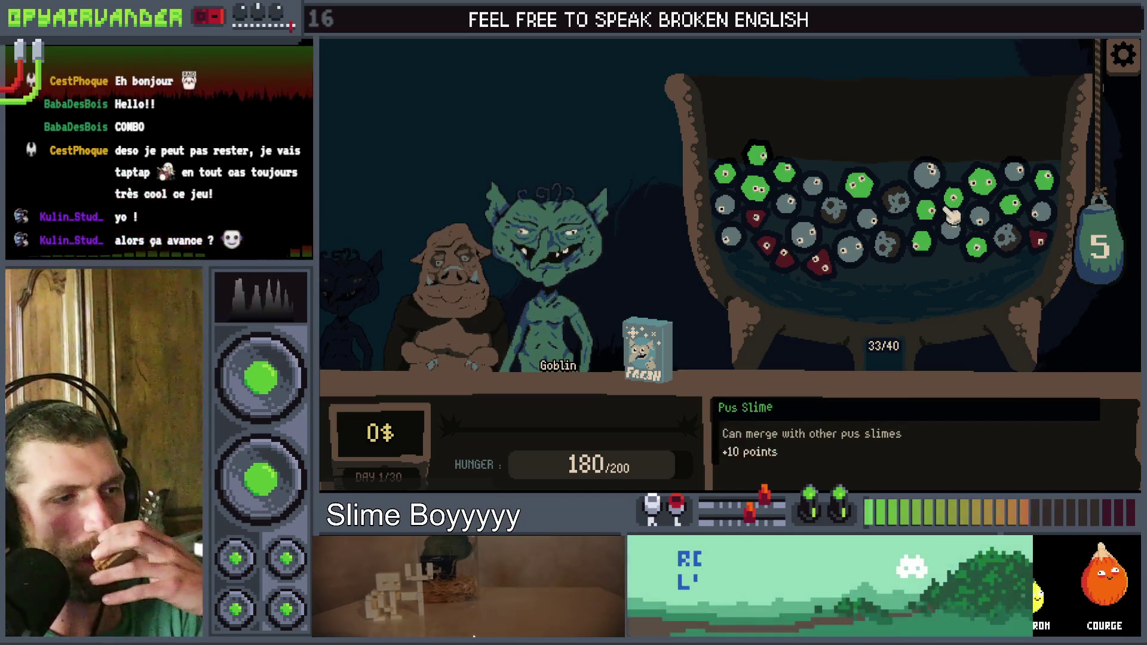
left_click(1099, 236)
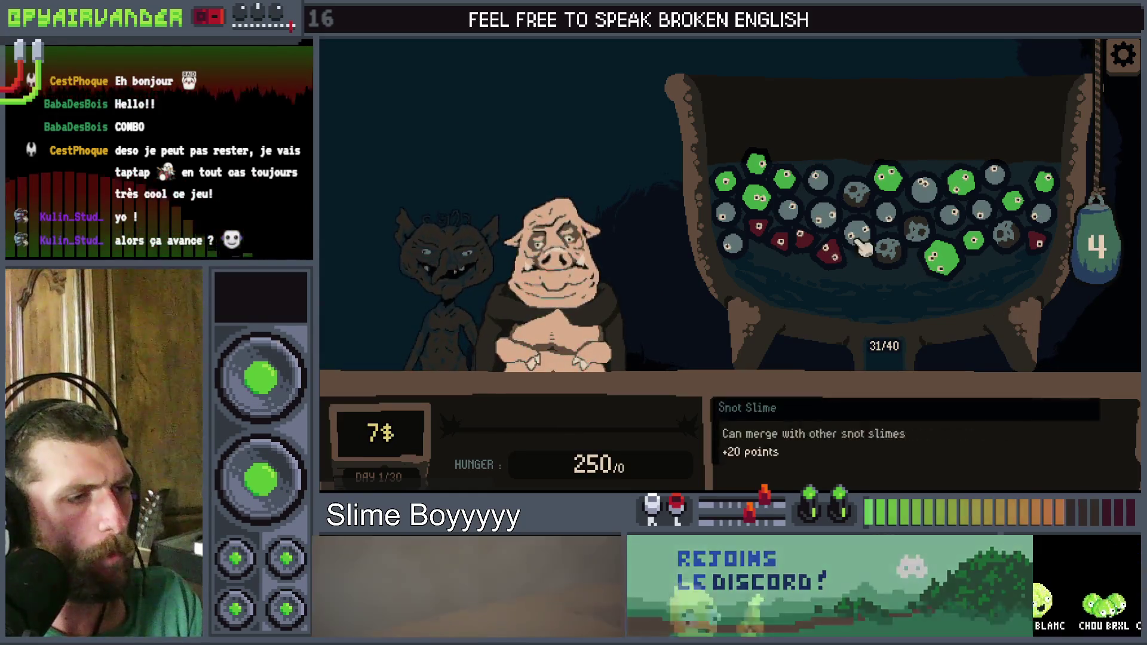
left_click(800, 212)
left_click(822, 222)
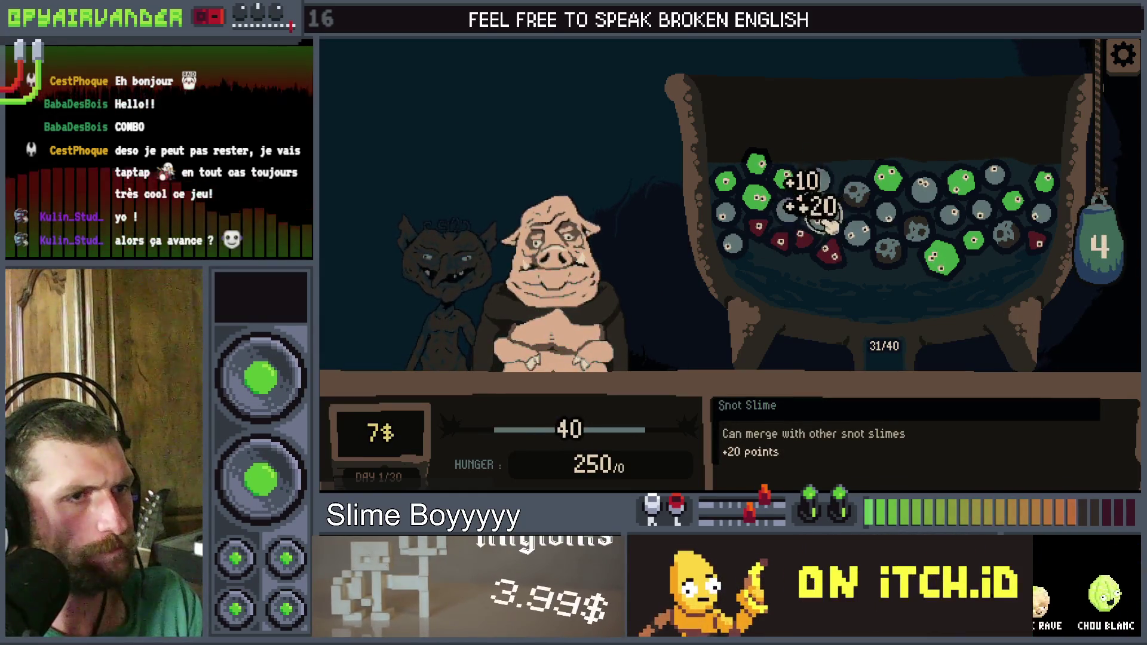
mouse_move(863, 242)
left_mouse_down()
mouse_move(914, 226)
mouse_move(965, 232)
mouse_move(1004, 180)
left_mouse_up()
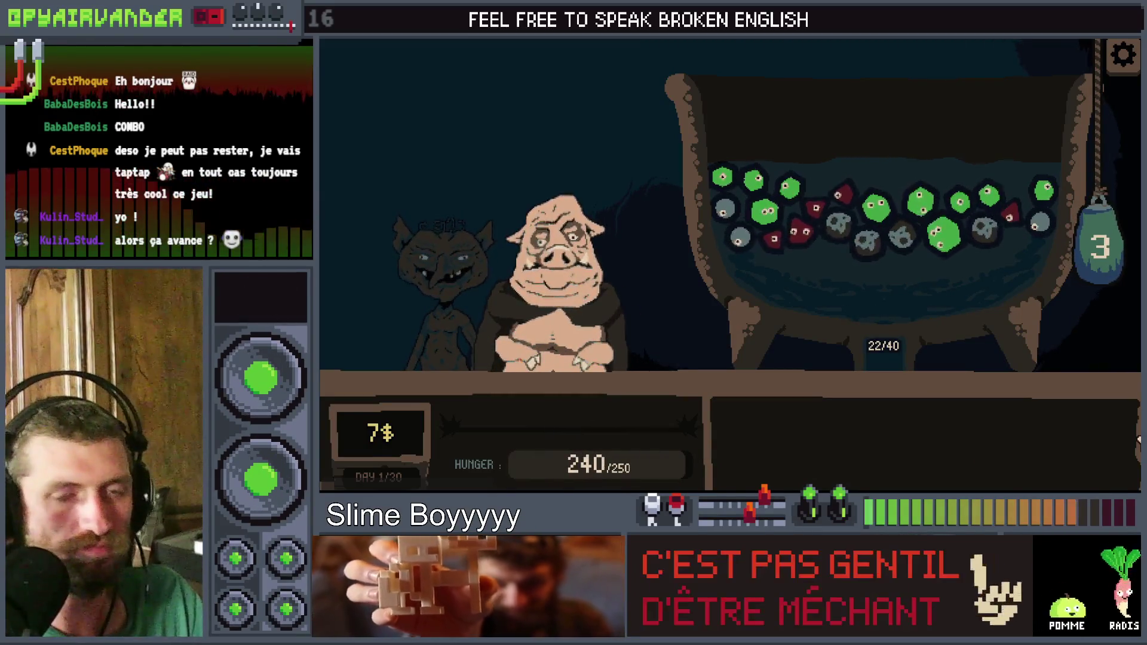
key("alt+F4")
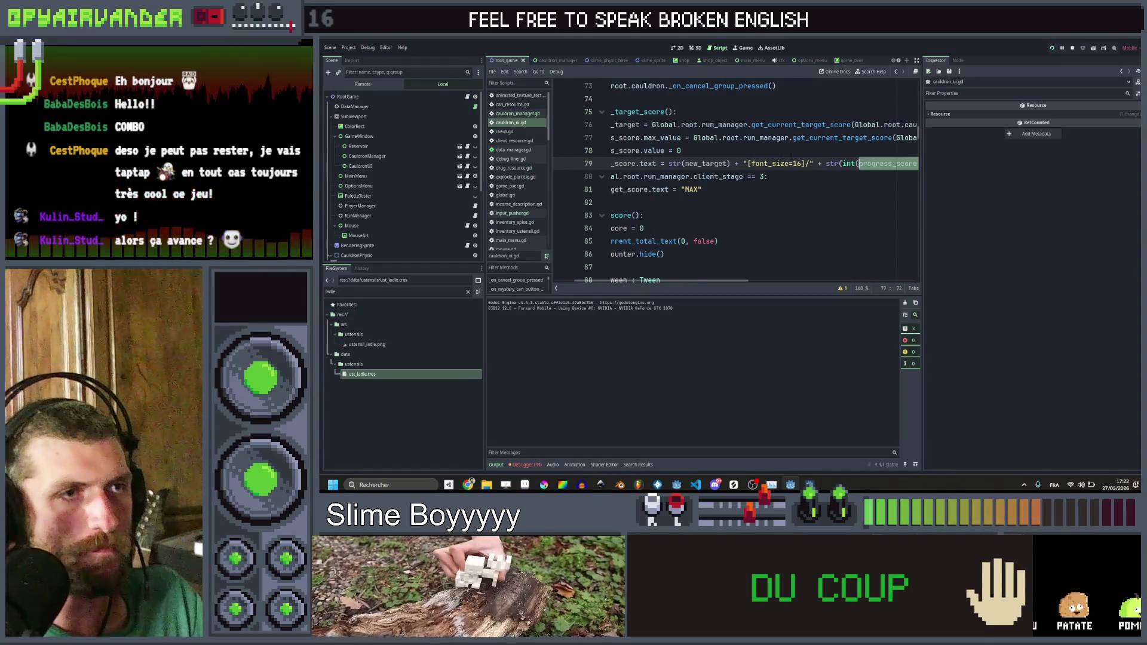
Step: Replace the get_current_target_score call on line 76 with 0 and rerun the game
left_click_drag(771, 164, 727, 163)
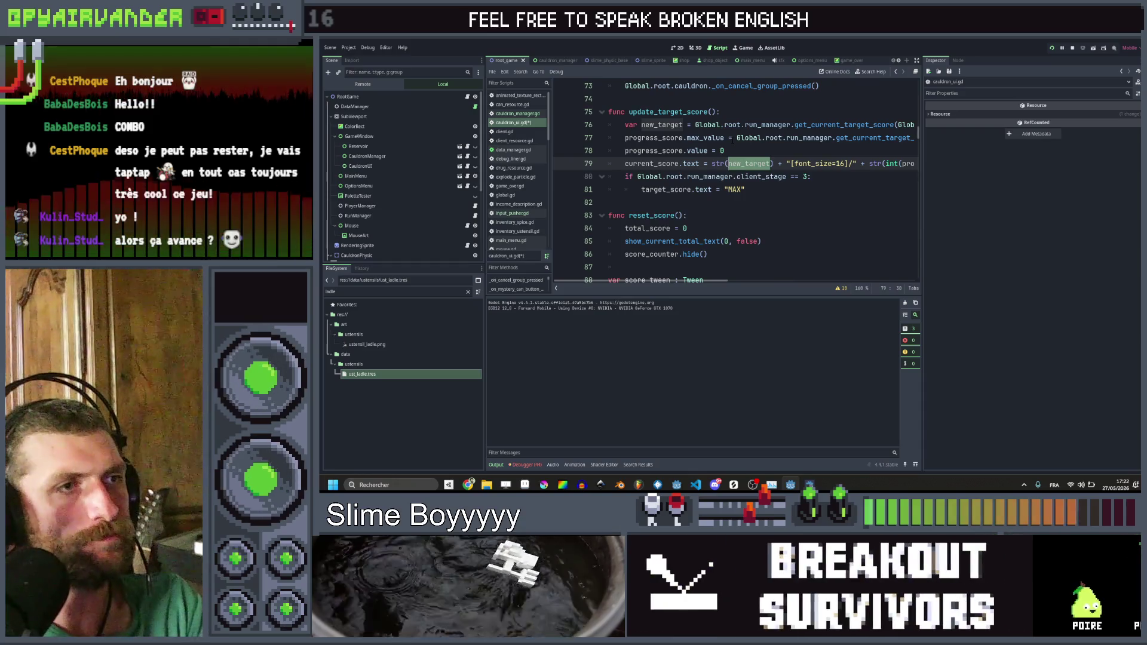
scroll(731, 140, "right", 3)
mouse_move(799, 124)
left_mouse_down()
mouse_move(612, 124)
mouse_move(694, 124)
left_mouse_up()
type("0")
scroll(699, 128, "right", 3)
scroll(699, 128, "left", 3)
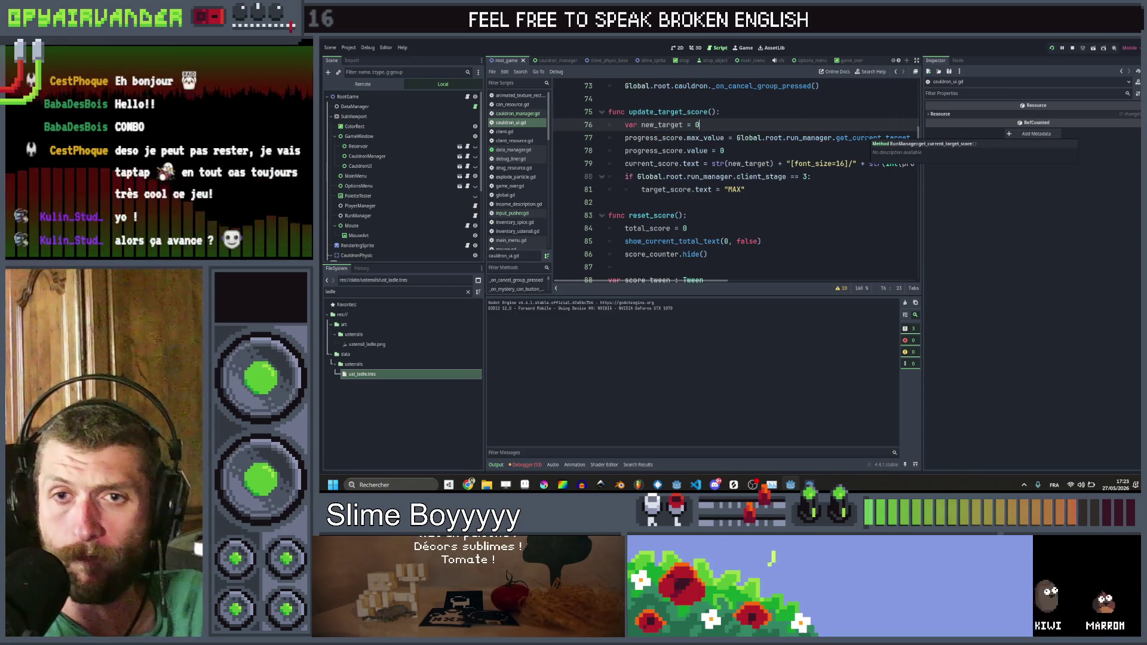
left_click(1050, 49)
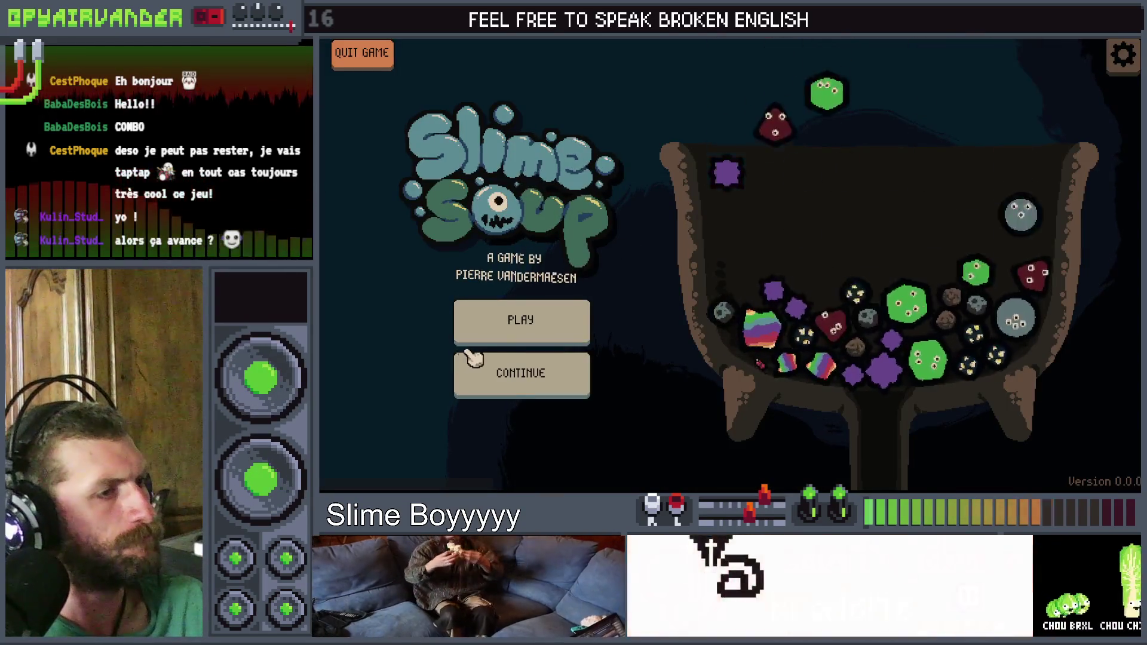
Step: Start a new game and merge snot, grey and a long green slime chain
left_click(495, 338)
left_click(819, 209)
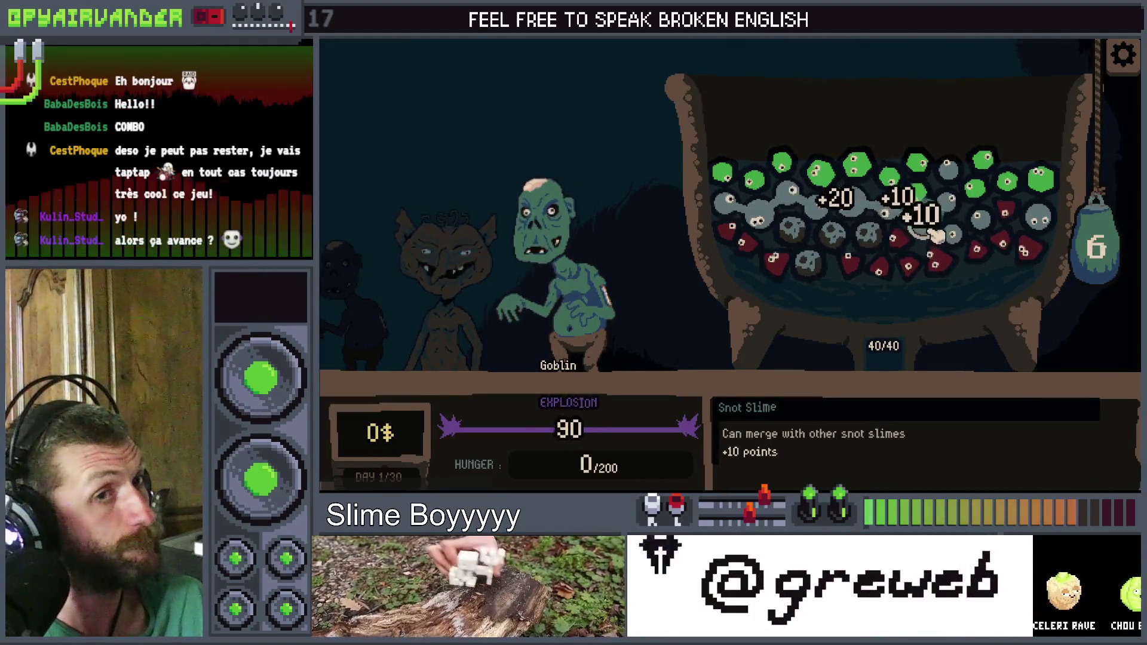
left_click(1009, 212)
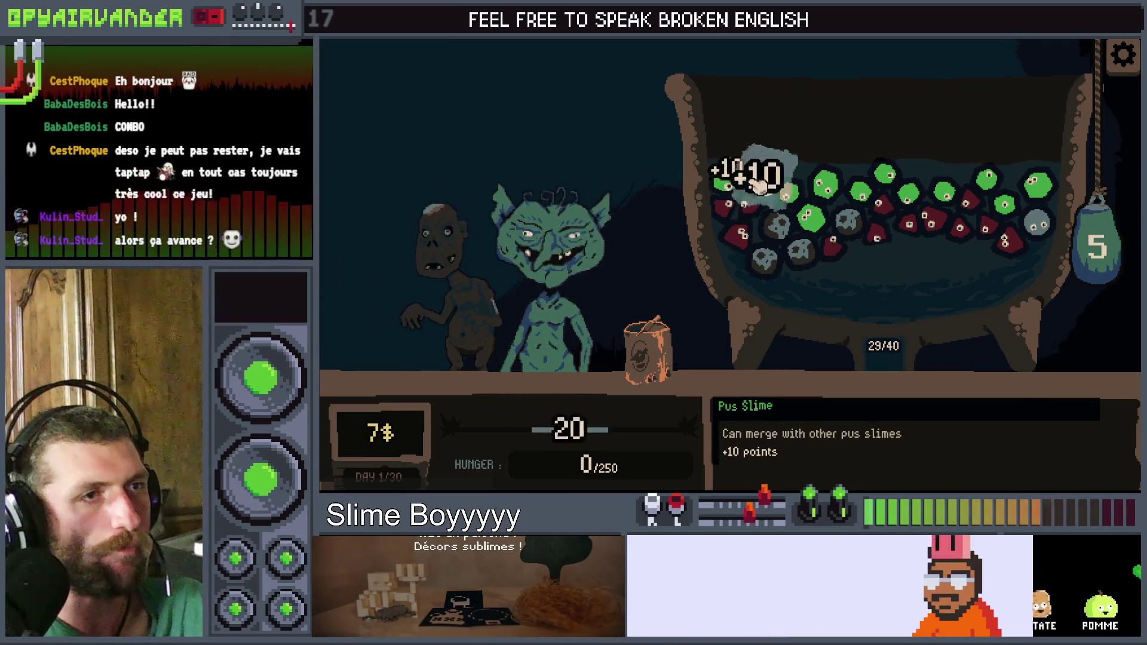
mouse_move(800, 207)
left_mouse_down()
mouse_move(825, 188)
mouse_move(866, 185)
mouse_move(925, 204)
mouse_move(899, 182)
mouse_move(1040, 200)
mouse_move(1101, 243)
mouse_move(1026, 192)
mouse_move(953, 196)
mouse_move(1037, 180)
mouse_move(1005, 201)
mouse_move(1102, 245)
left_mouse_up()
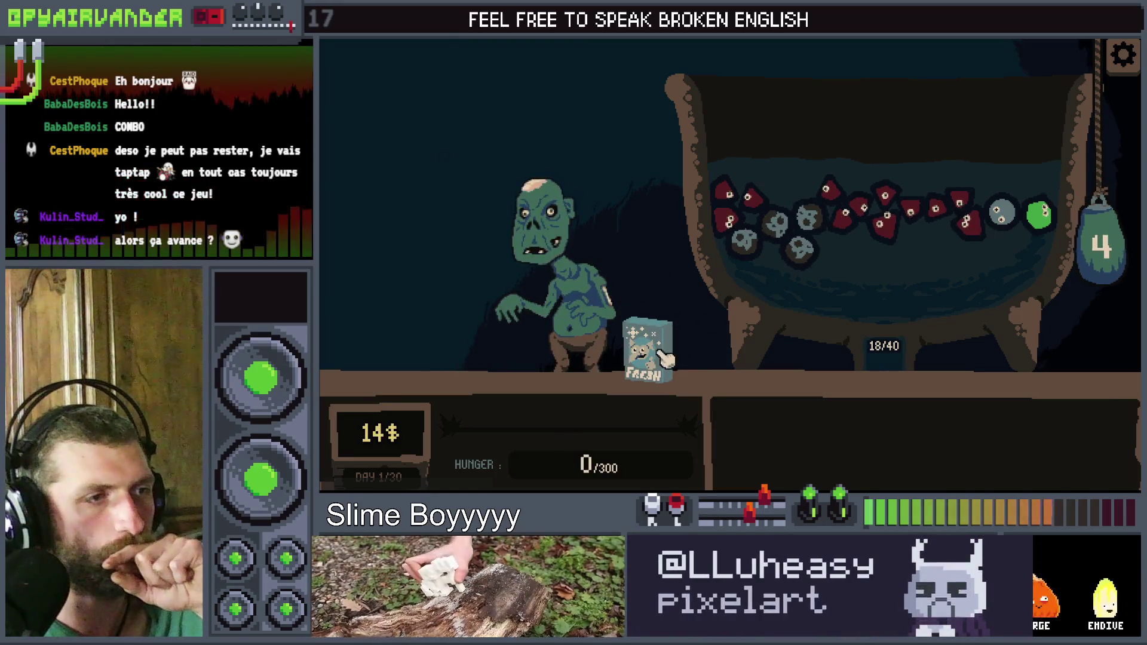
Step: Empty the Fresh box into the cauldron and chain rows of blood slimes for points
left_click_drag(660, 356, 666, 358)
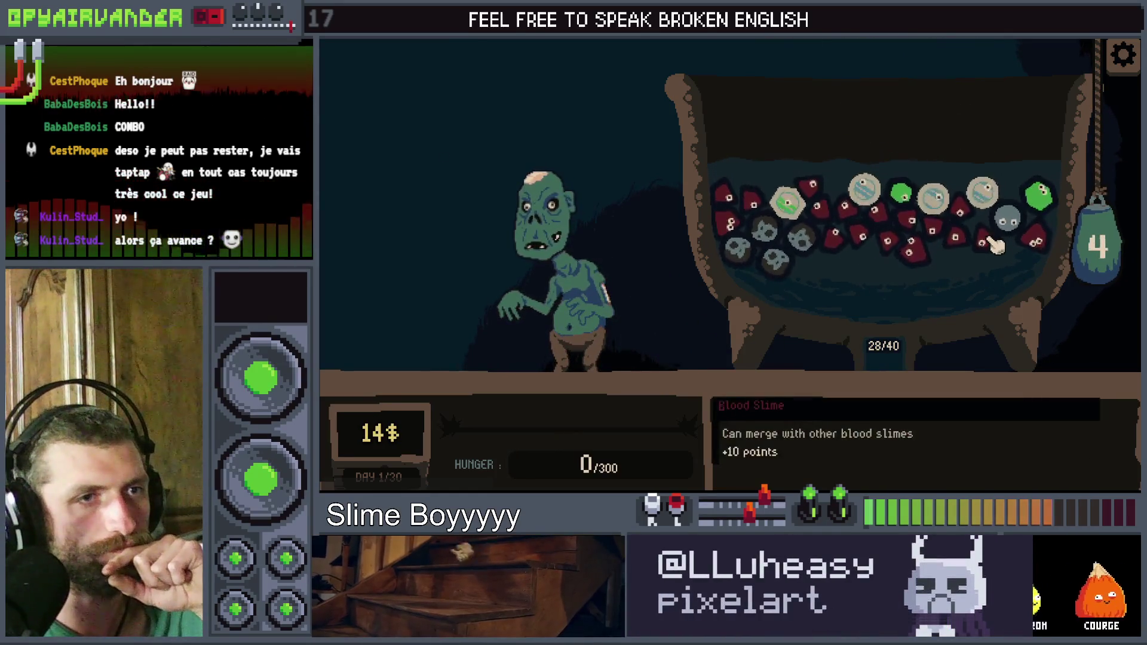
left_click_drag(950, 233, 895, 217)
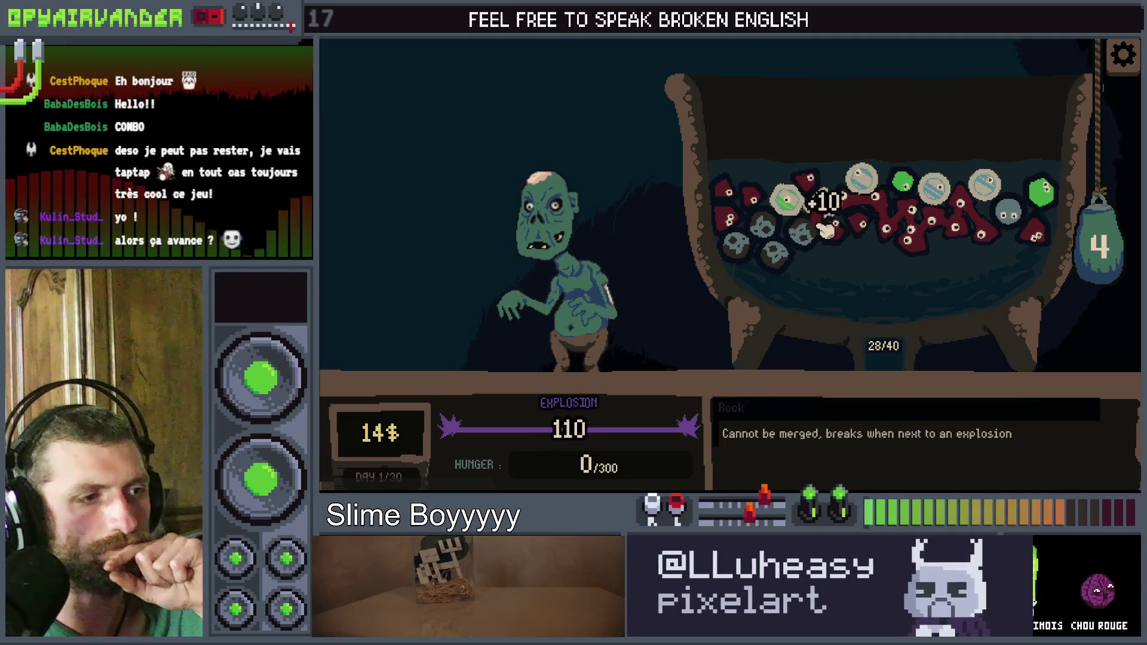
left_click_drag(827, 215, 808, 179)
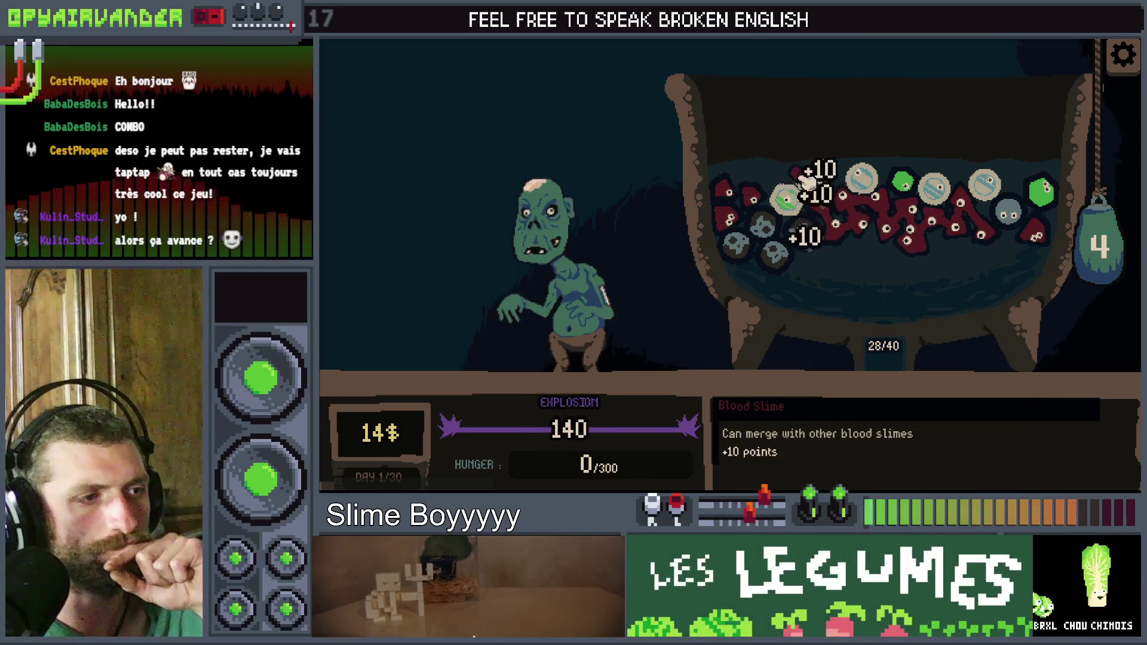
mouse_move(1037, 236)
left_mouse_down()
mouse_move(986, 221)
mouse_move(959, 197)
mouse_move(914, 233)
mouse_move(846, 218)
mouse_move(831, 203)
mouse_move(851, 206)
mouse_move(821, 190)
left_mouse_up()
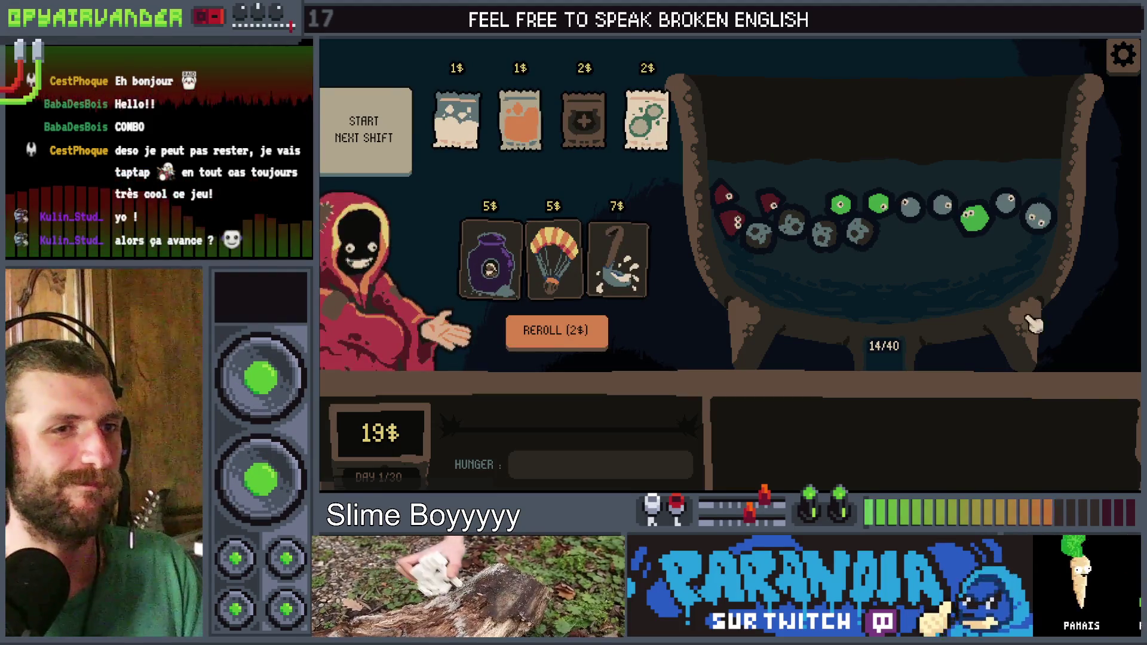
Step: Buy the Ladle, reroll, buy the 1$ card and Mustard, then start day 2 with 1$ left
mouse_move(616, 254)
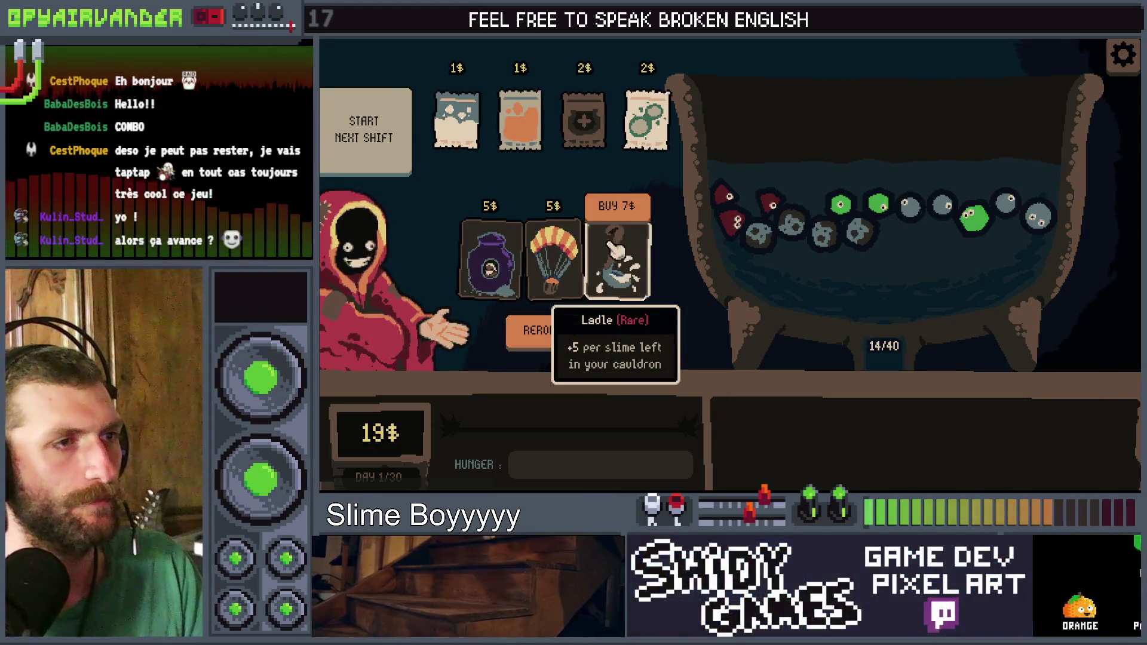
left_click(615, 209)
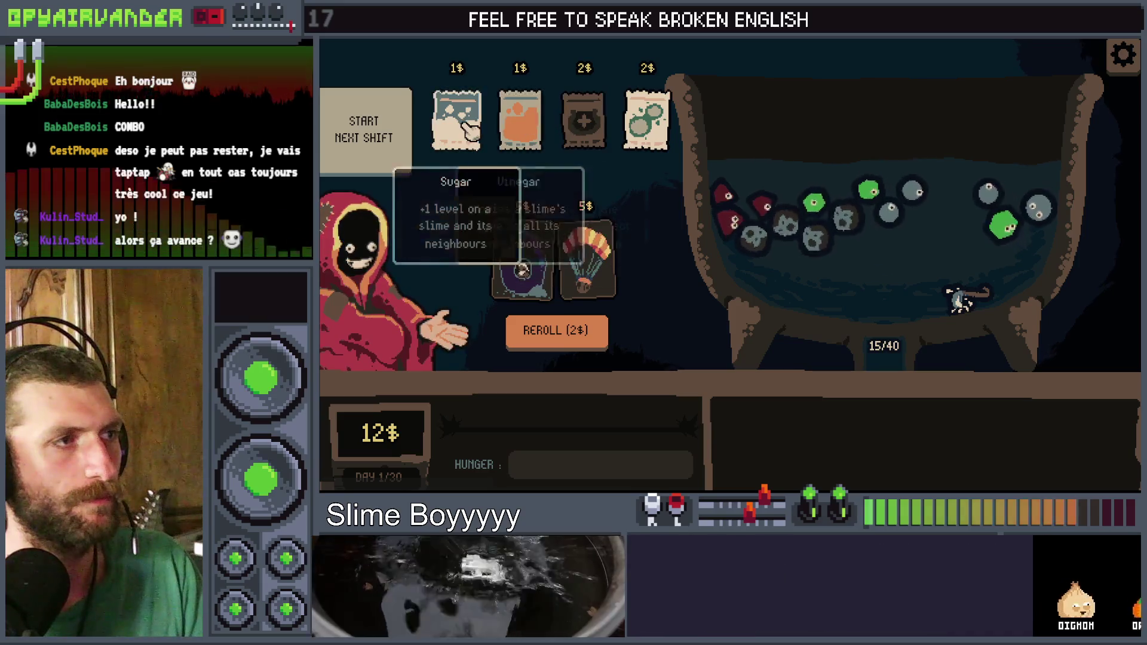
left_click(552, 331)
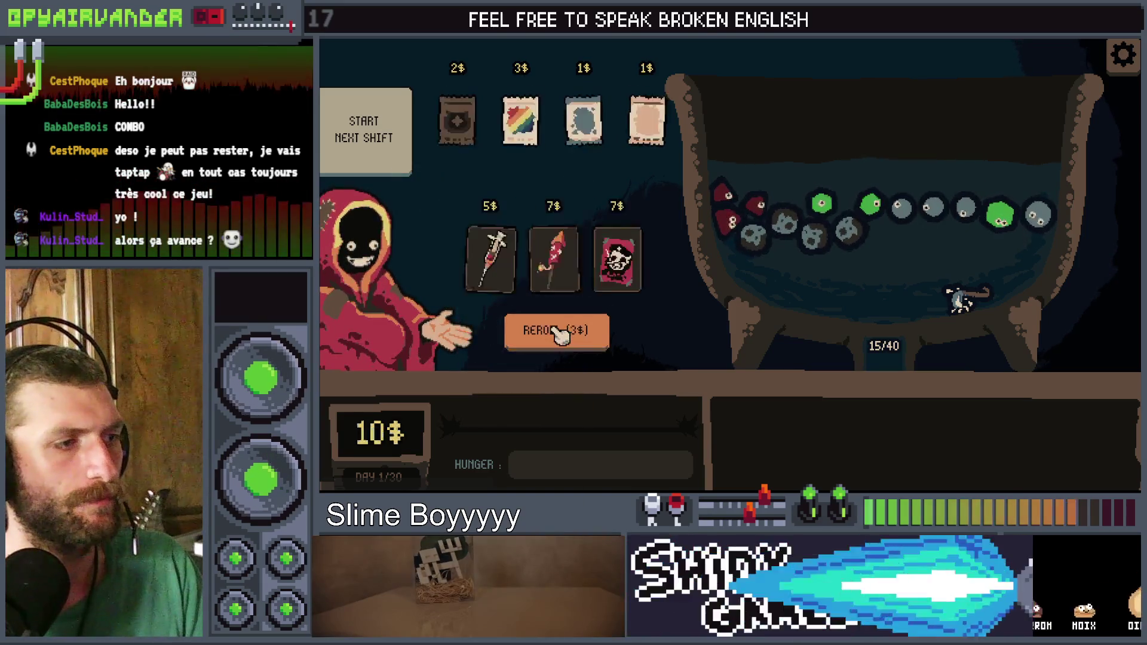
left_click(645, 68)
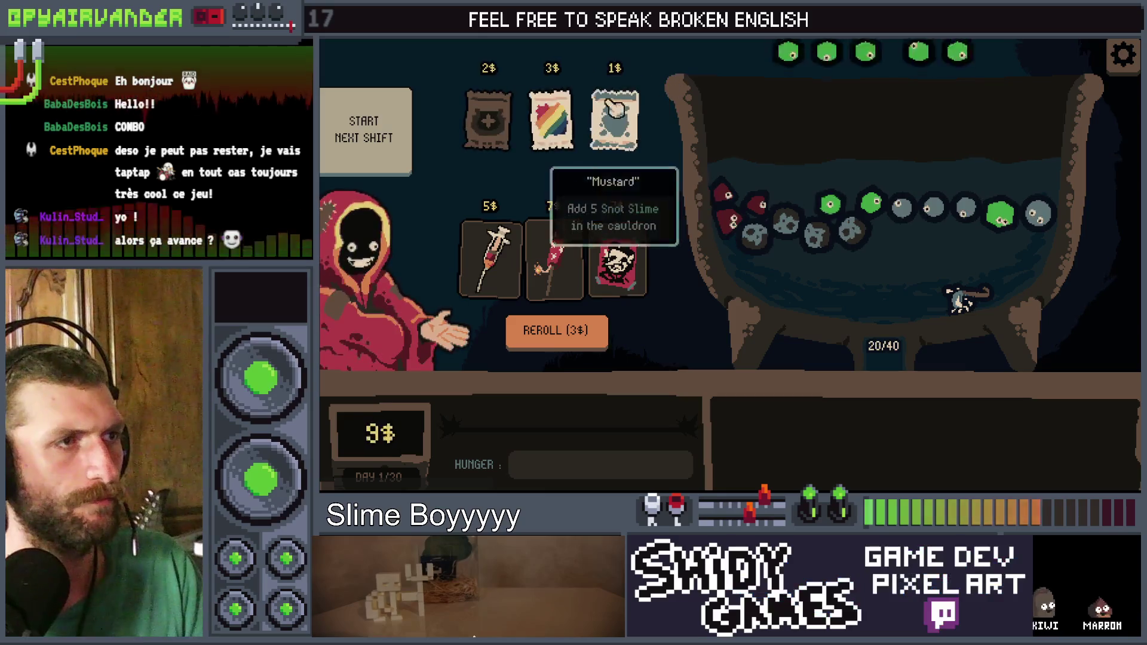
left_click(624, 71)
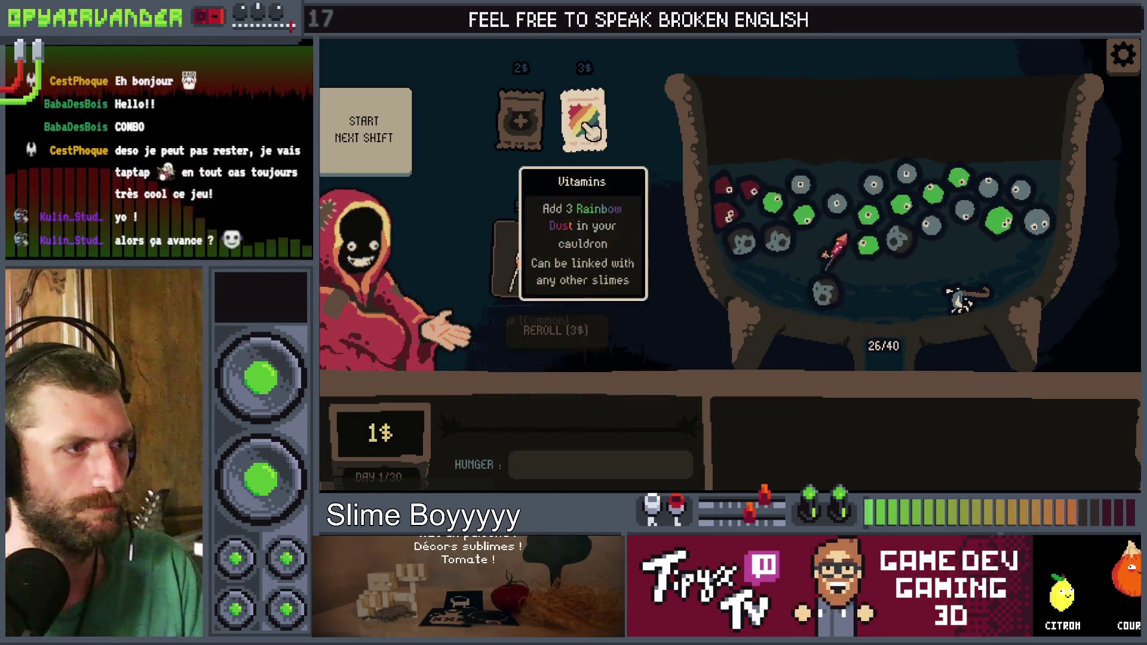
left_click(410, 119)
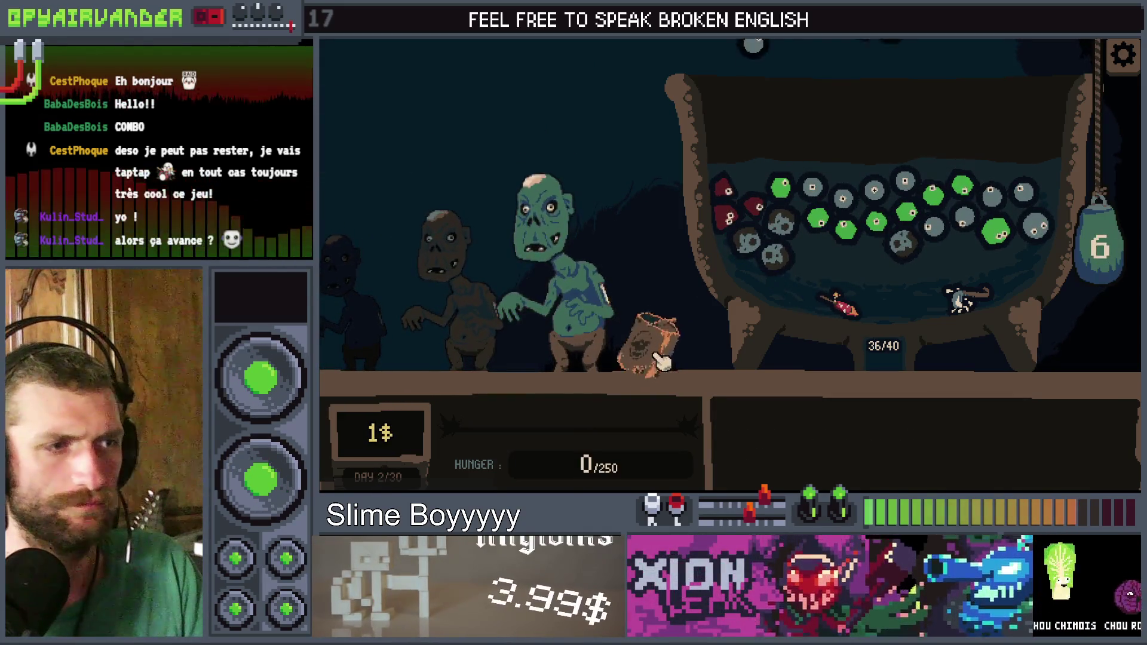
Step: Pour the slime bag into the cauldron and merge snot and pus slimes to reach 185/250 hunger
left_click(660, 359)
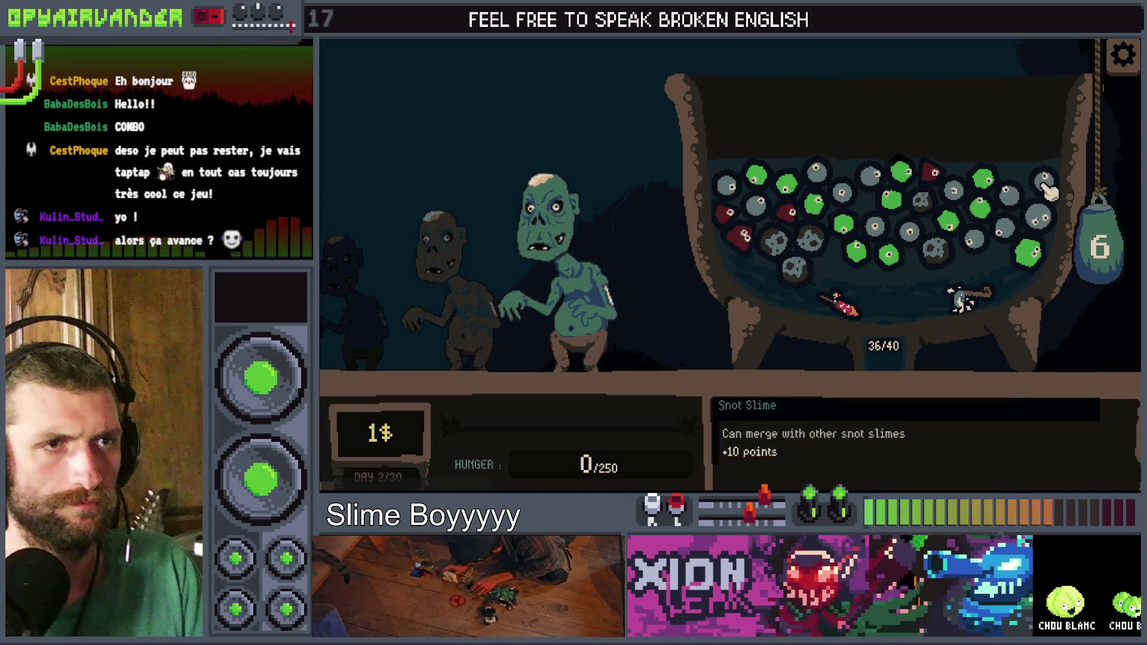
left_click(995, 244)
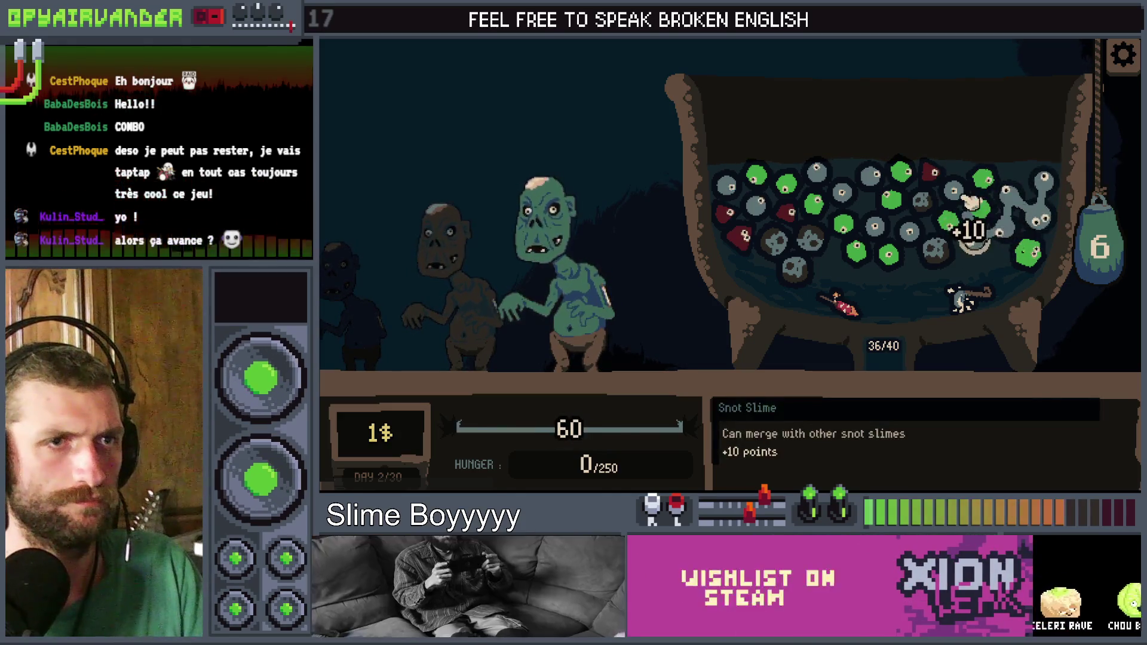
left_click(1002, 207)
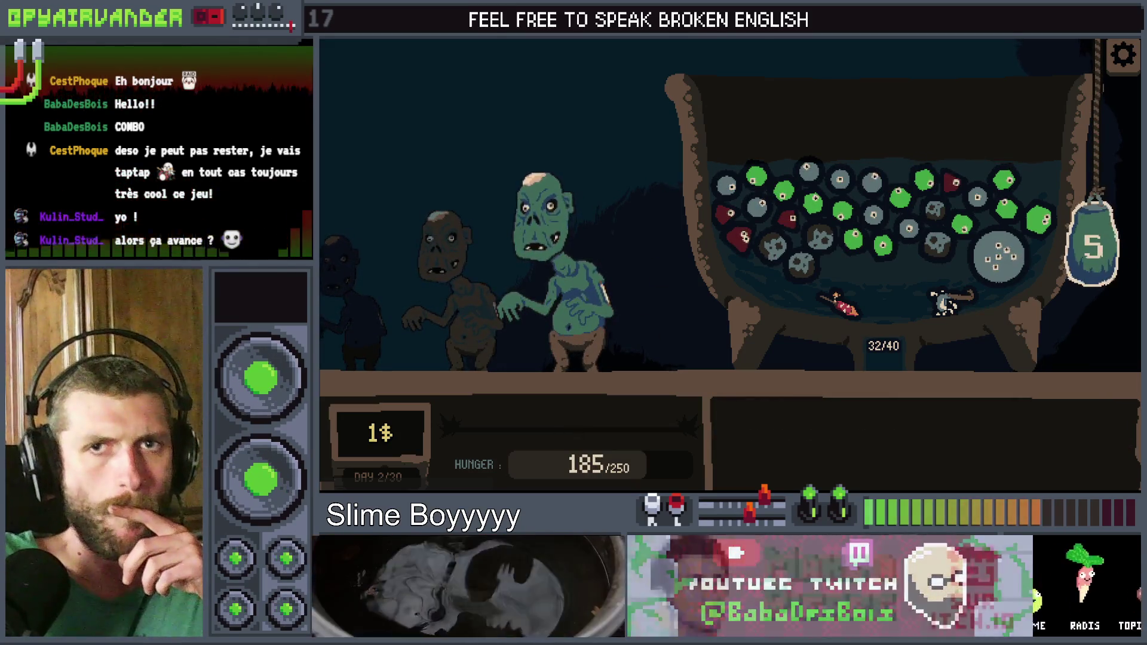
key("alt+Tab")
Step: Bucket-fill slime_art's background and left spot near-black and the slime body dark brown, then save
left_click(392, 55)
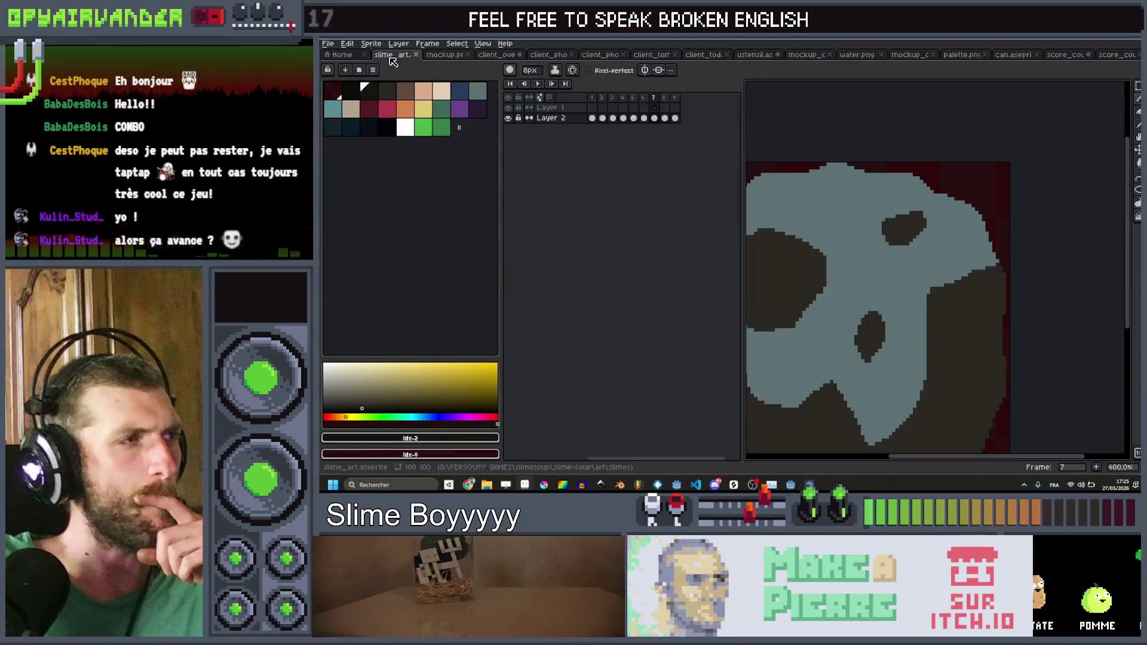
left_click(460, 99)
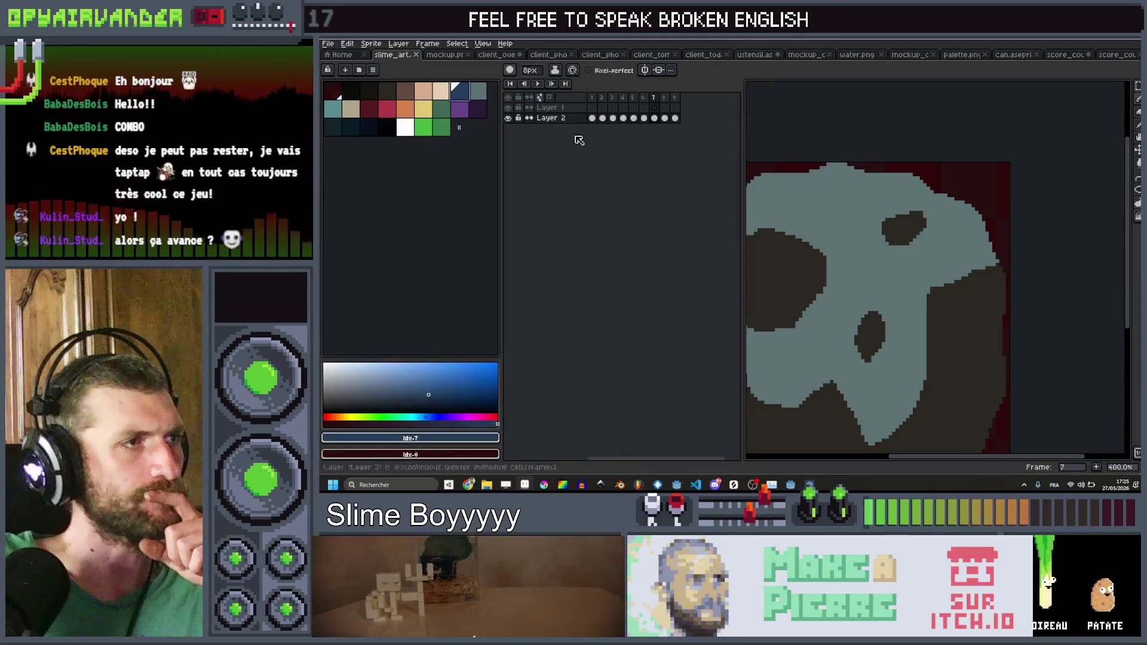
left_click(390, 99)
left_click(851, 228)
left_click_drag(852, 228, 894, 203)
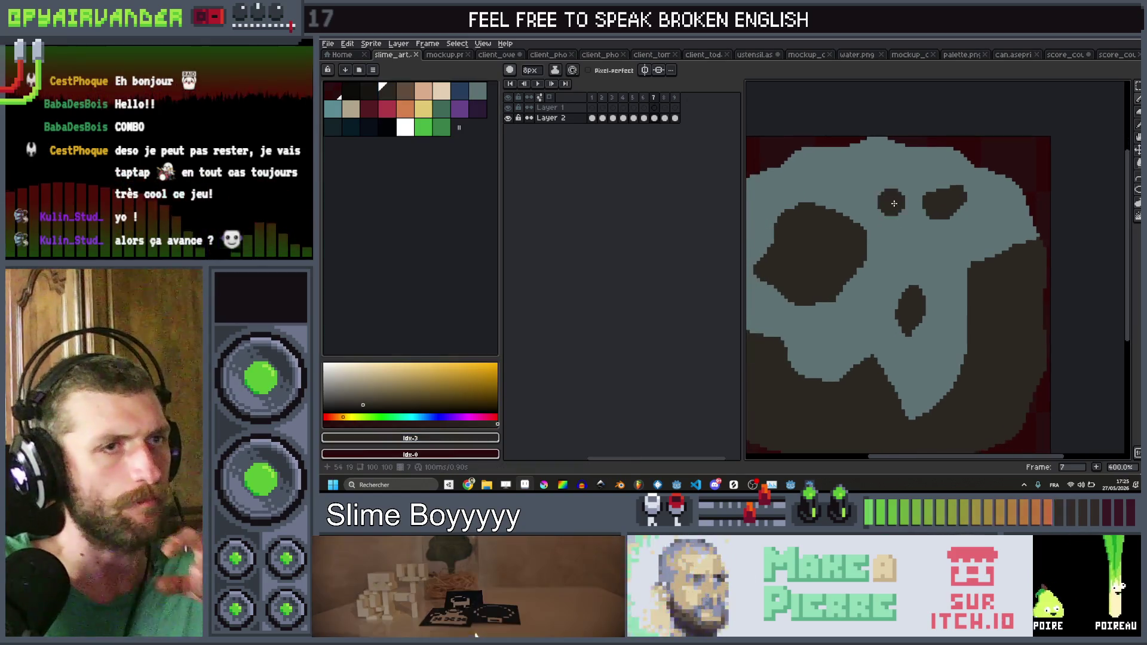
key("g")
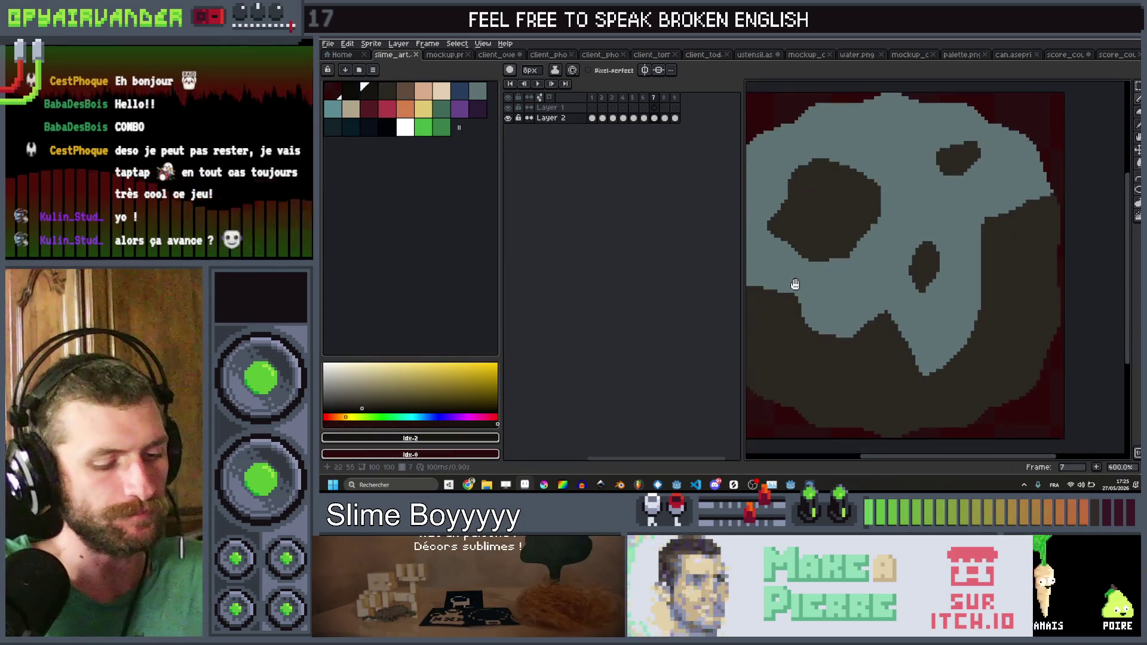
left_click(794, 406)
left_click(833, 209)
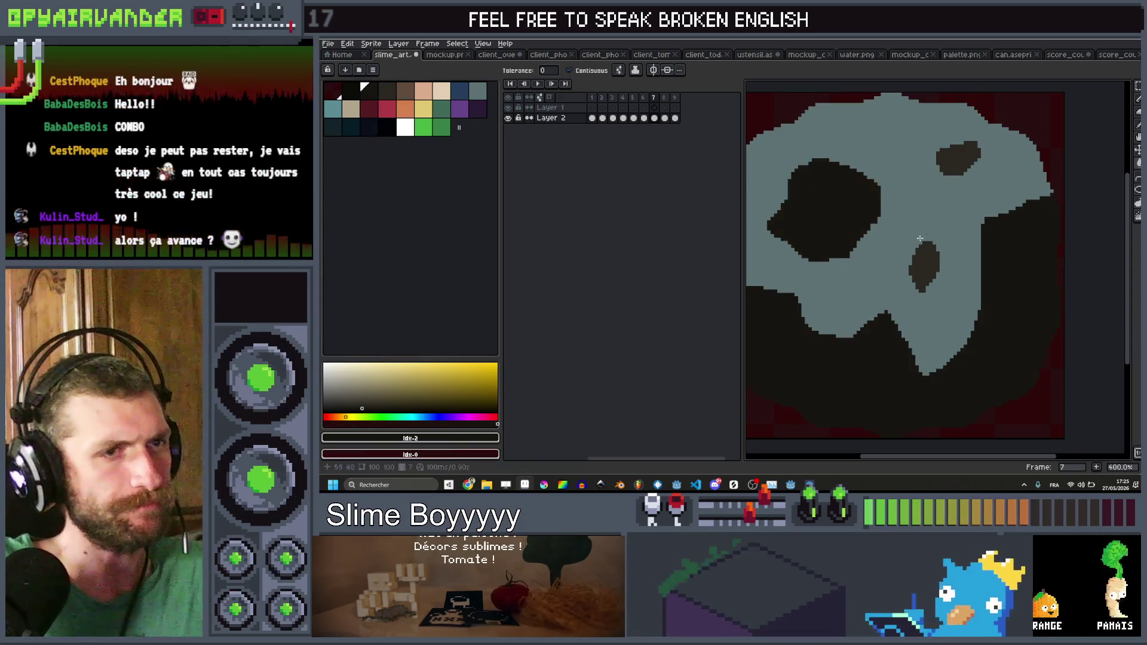
key("0")
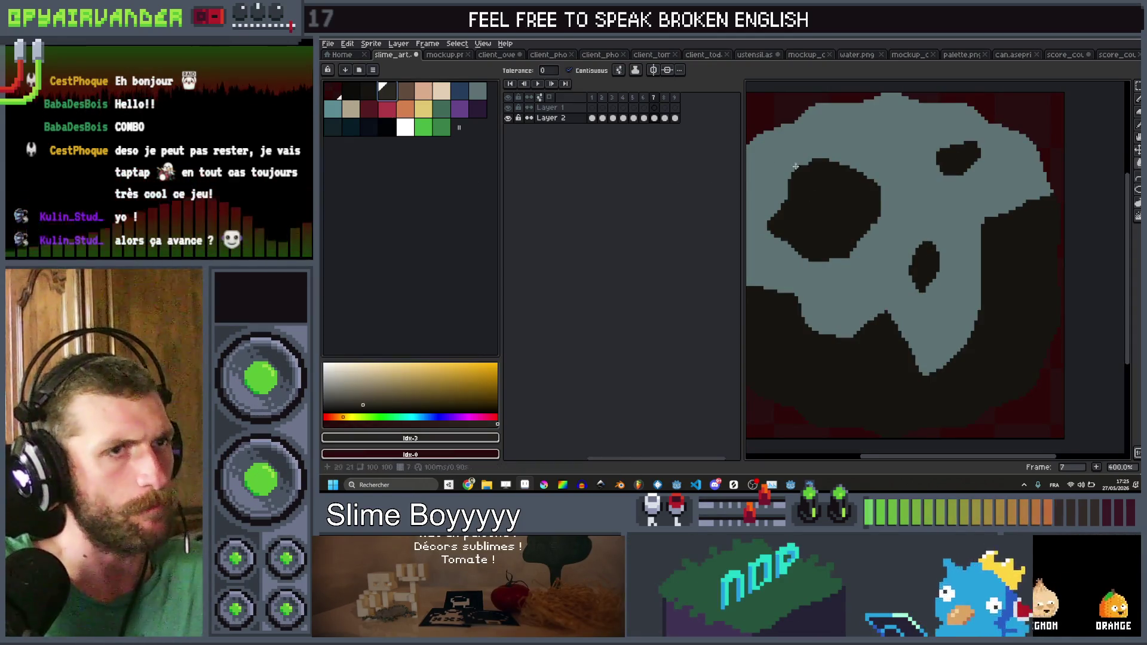
left_click(913, 182)
scroll(968, 209, "down", 3)
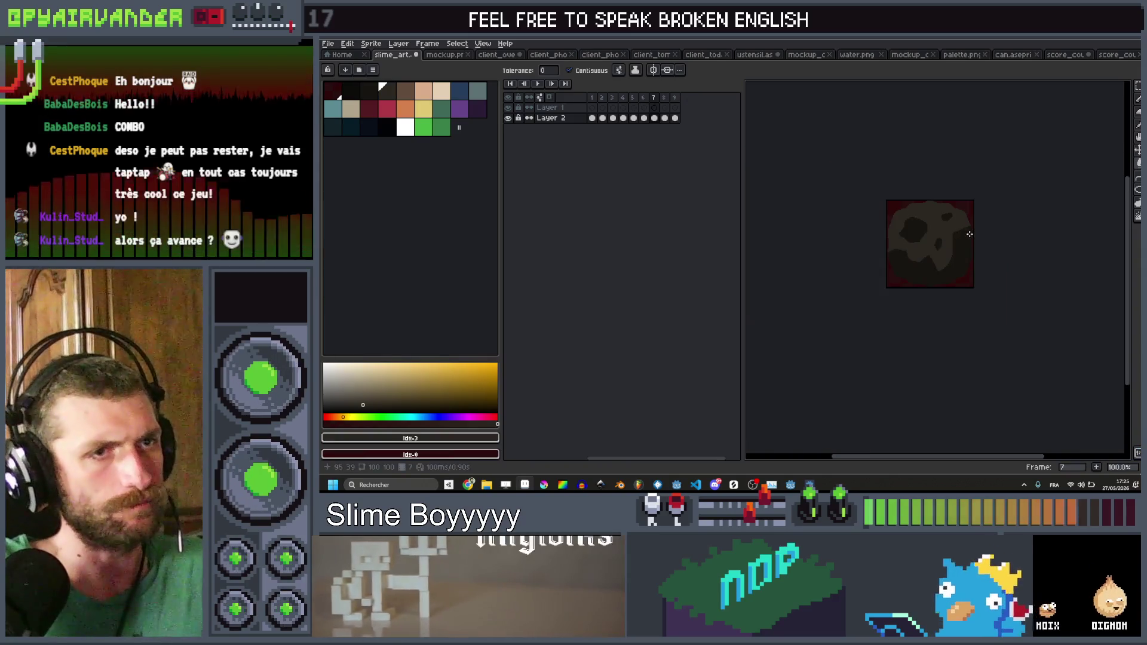
scroll(971, 205, "up", 2)
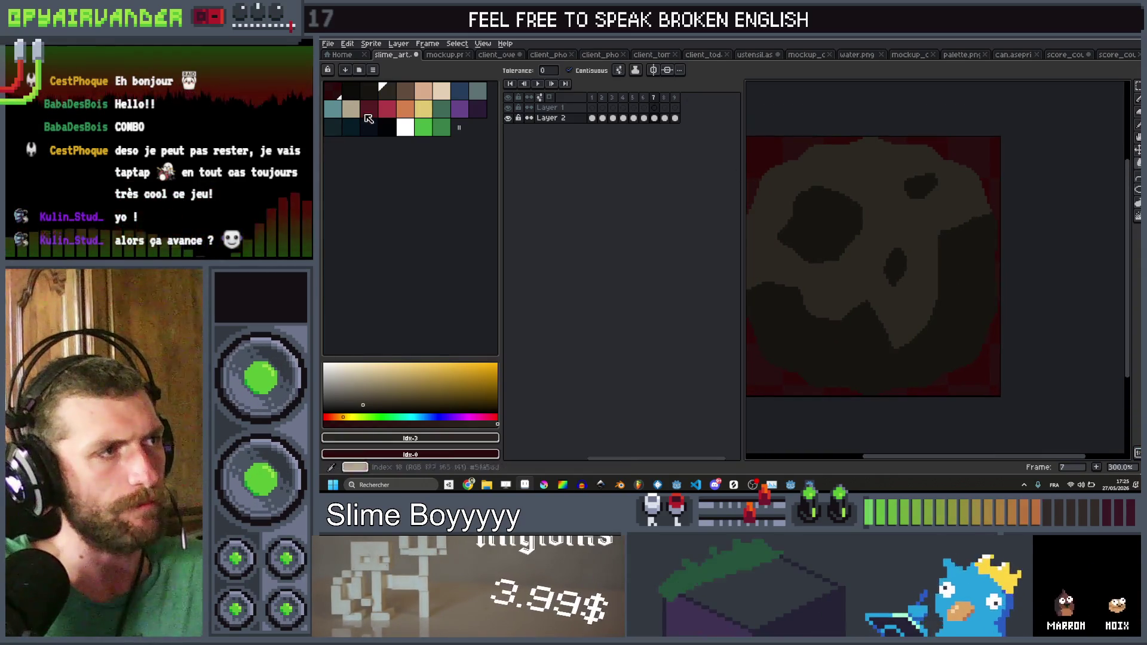
key("ctrl+s")
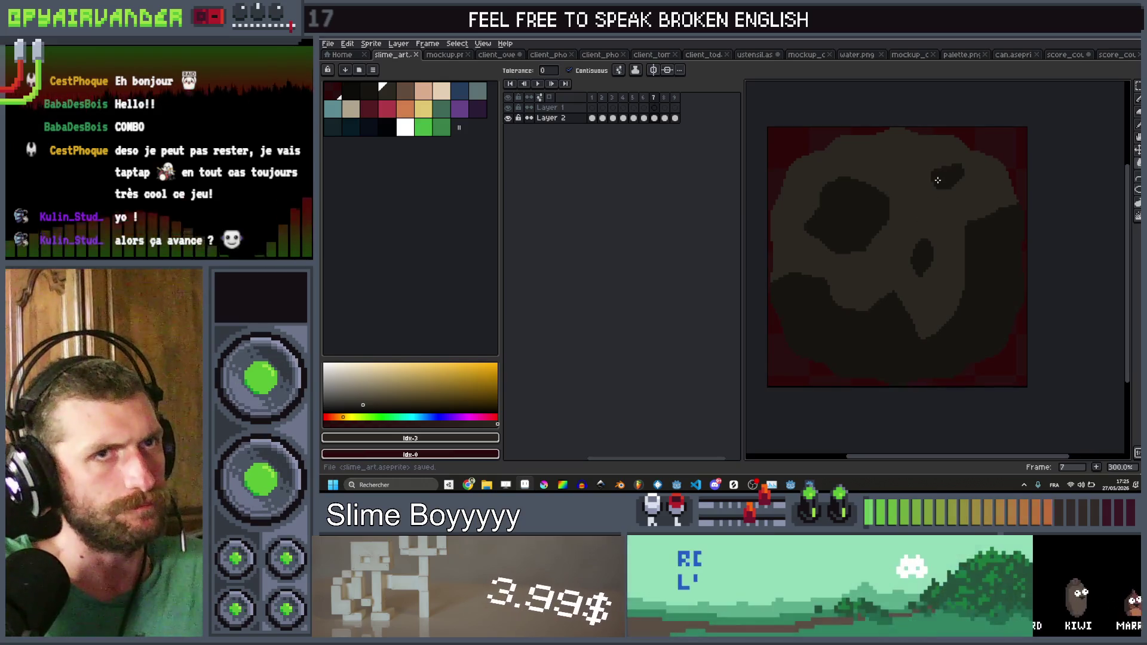
Step: Dismiss the export script choices and step through frames 3 to 7 of the sprite
key("ctrl+e")
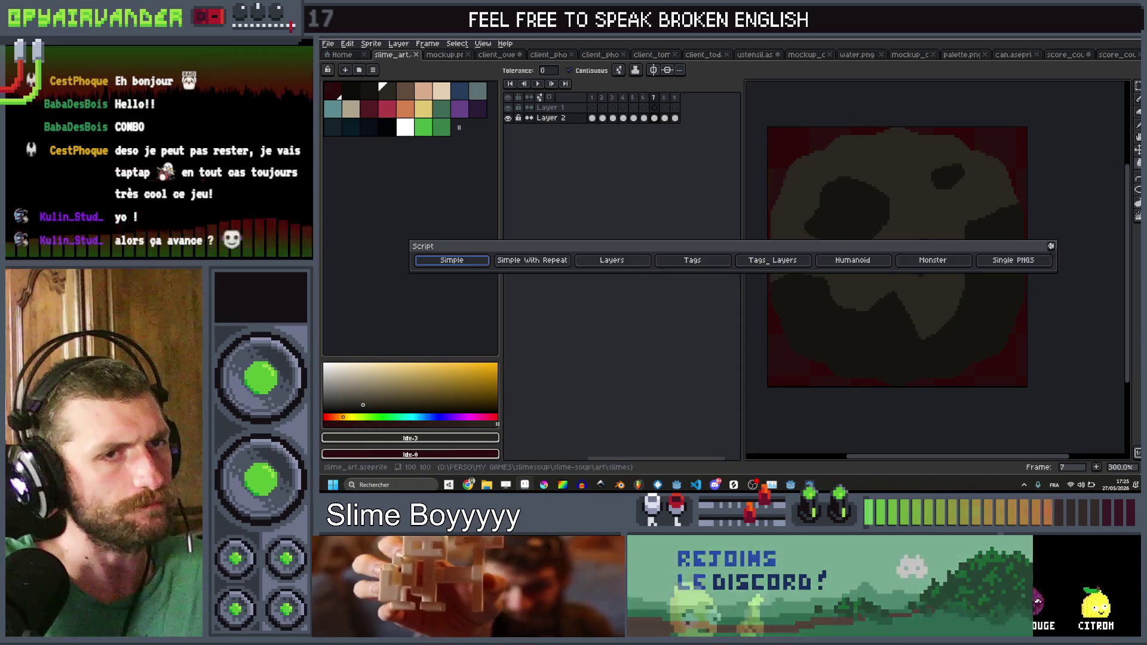
left_click(1050, 247)
left_click(643, 97)
left_click(622, 98)
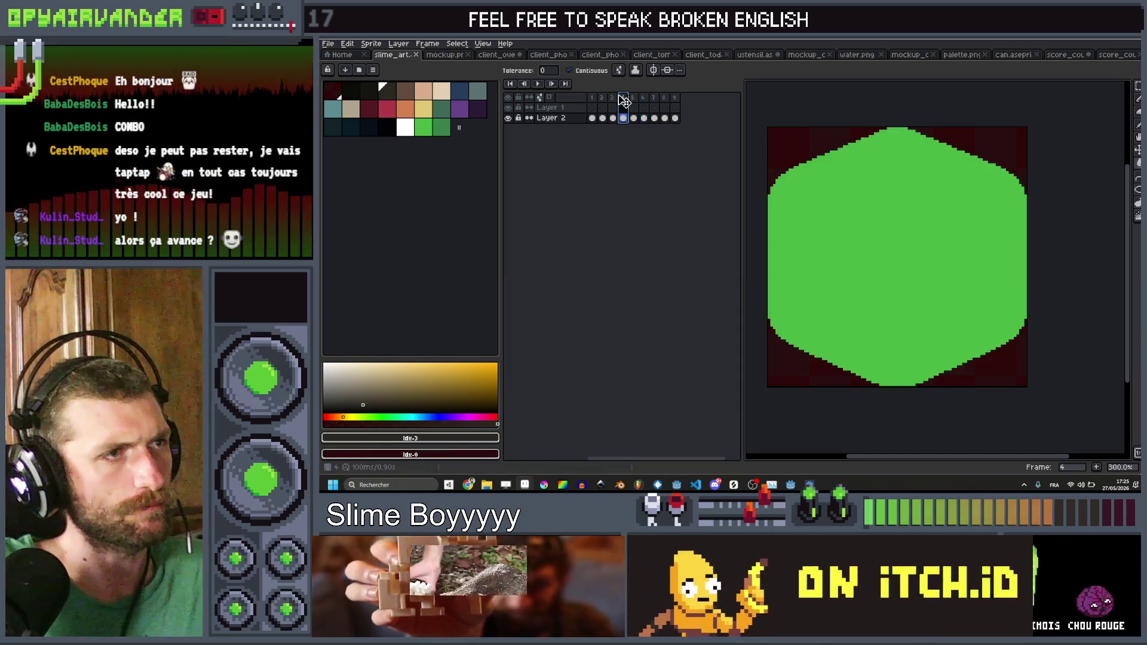
left_click(615, 98)
left_click(664, 98)
left_click(674, 97)
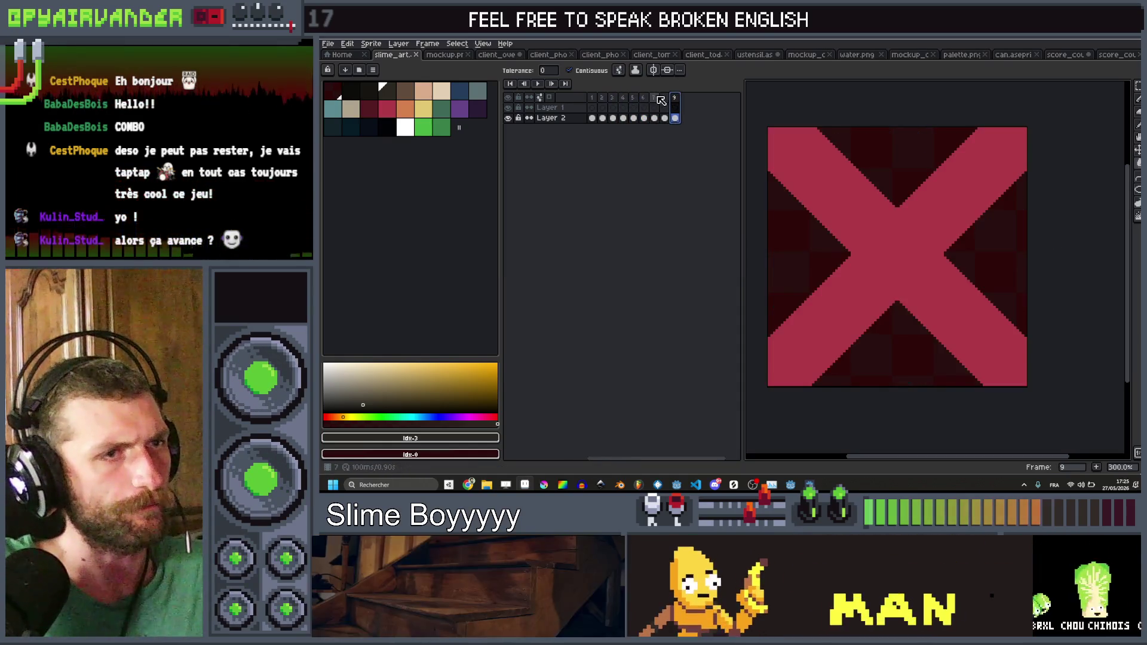
left_click(654, 98)
left_click(644, 98)
left_click(632, 98)
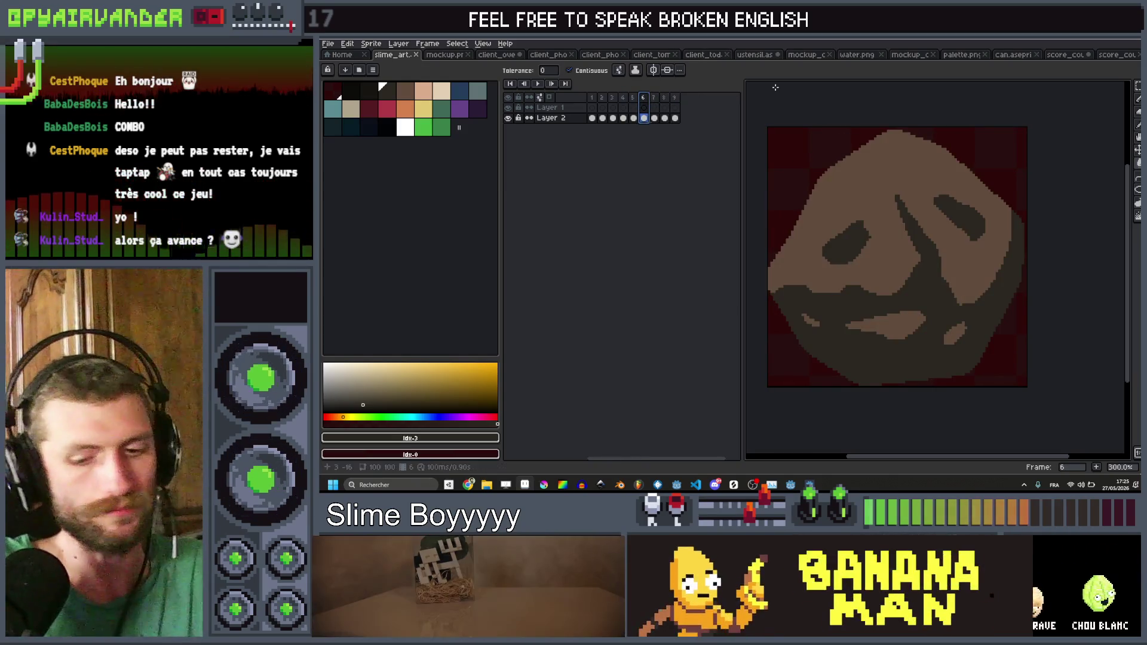
left_click(653, 98)
left_click(644, 98)
left_click(653, 98)
Step: Zoom in, select frame 7 on Layer 2, and bring up the sprite's export settings
scroll(958, 201, "down", 3)
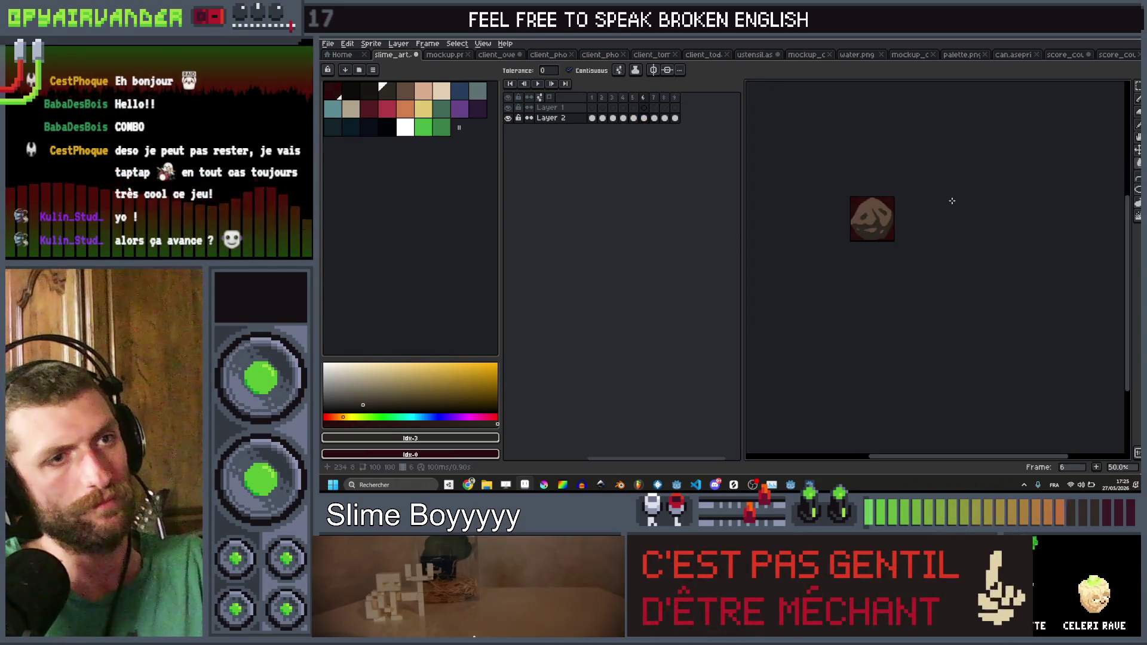
key("period")
scroll(951, 201, "up", 4)
scroll(952, 201, "down", 2)
key("period")
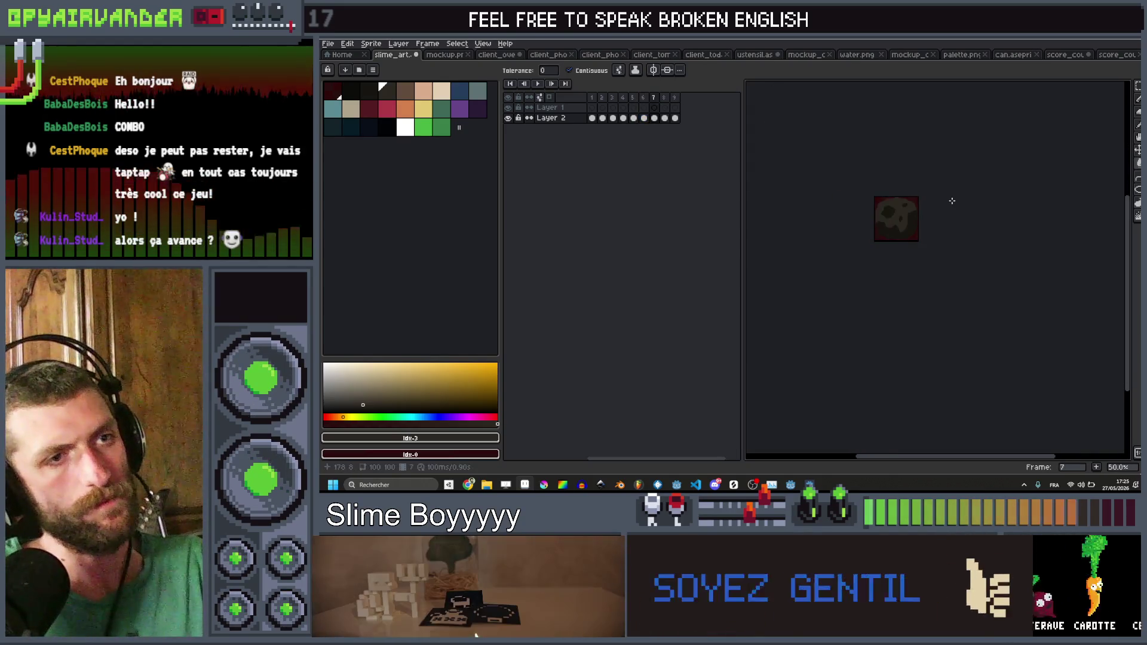
scroll(952, 202, "up", 2)
key("comma")
key("period")
scroll(951, 201, "up", 2)
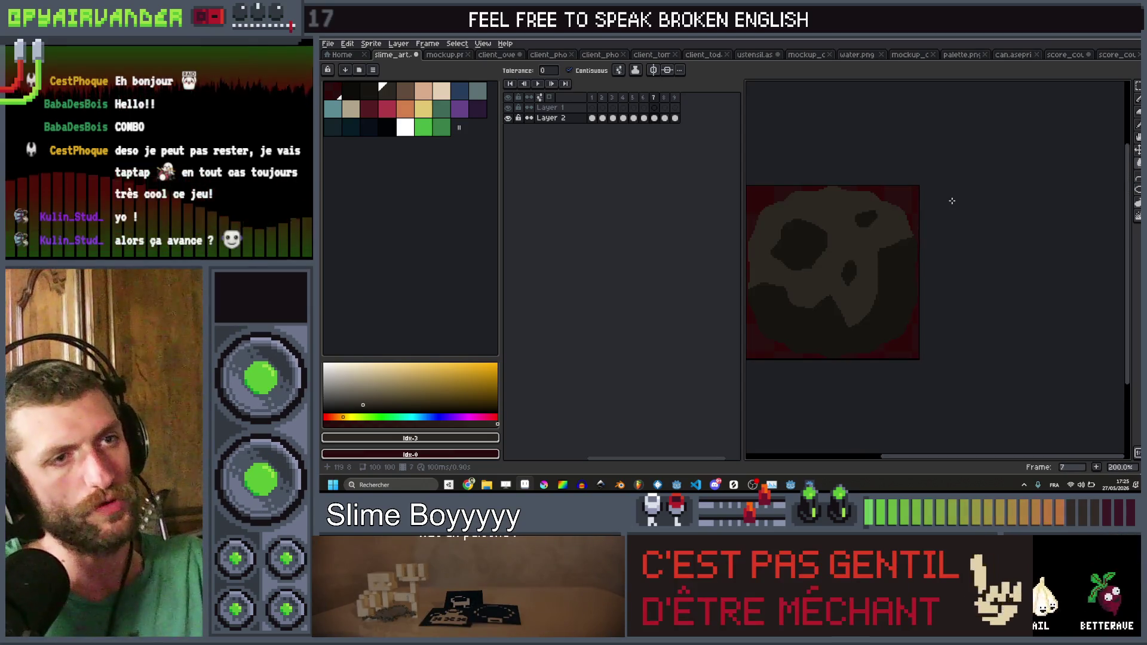
left_click(644, 117)
left_click(654, 118)
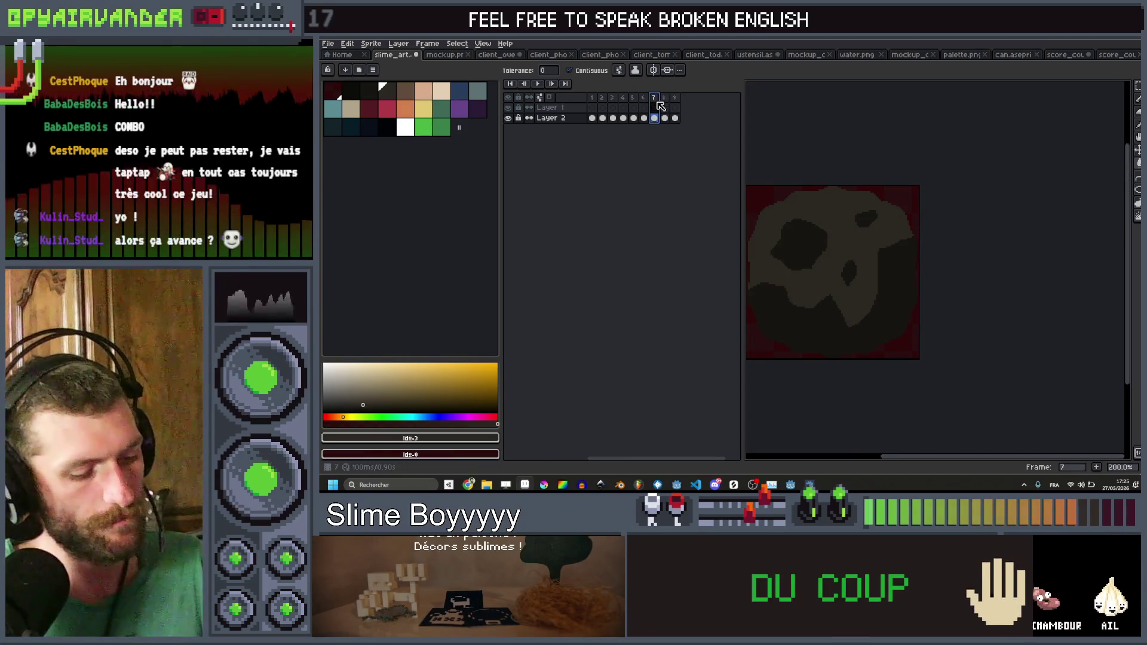
key("ctrl+alt+shift+s")
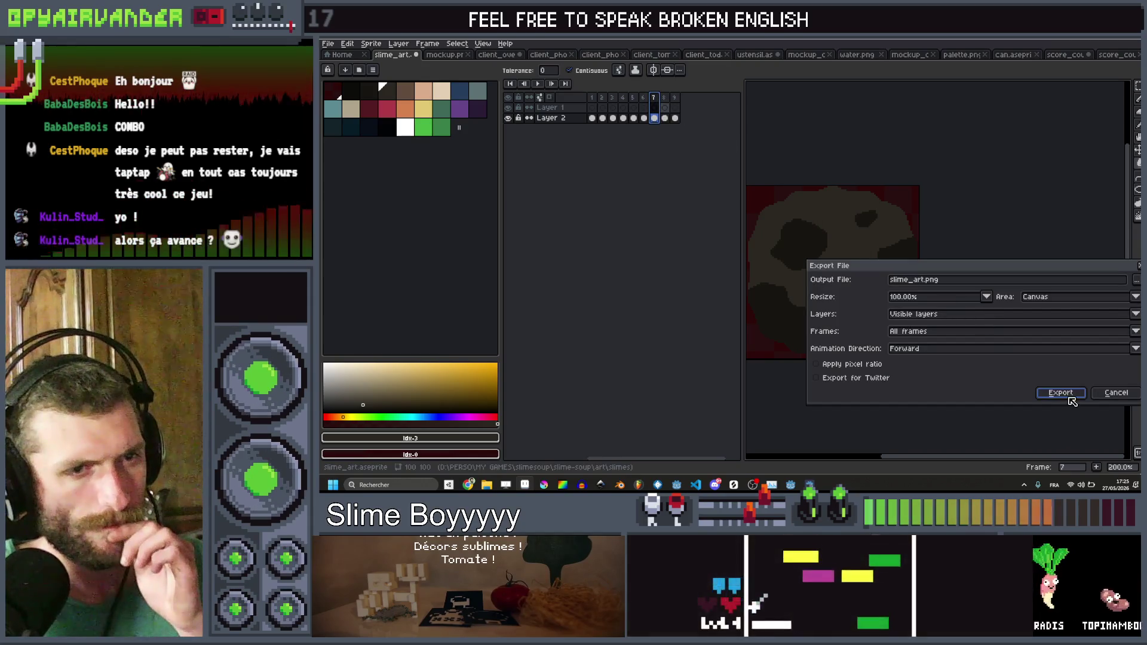
Step: Confirm the export to slime_art.png, let Godot reimport it, and return to the game
left_click(1055, 392)
key("alt+Tab")
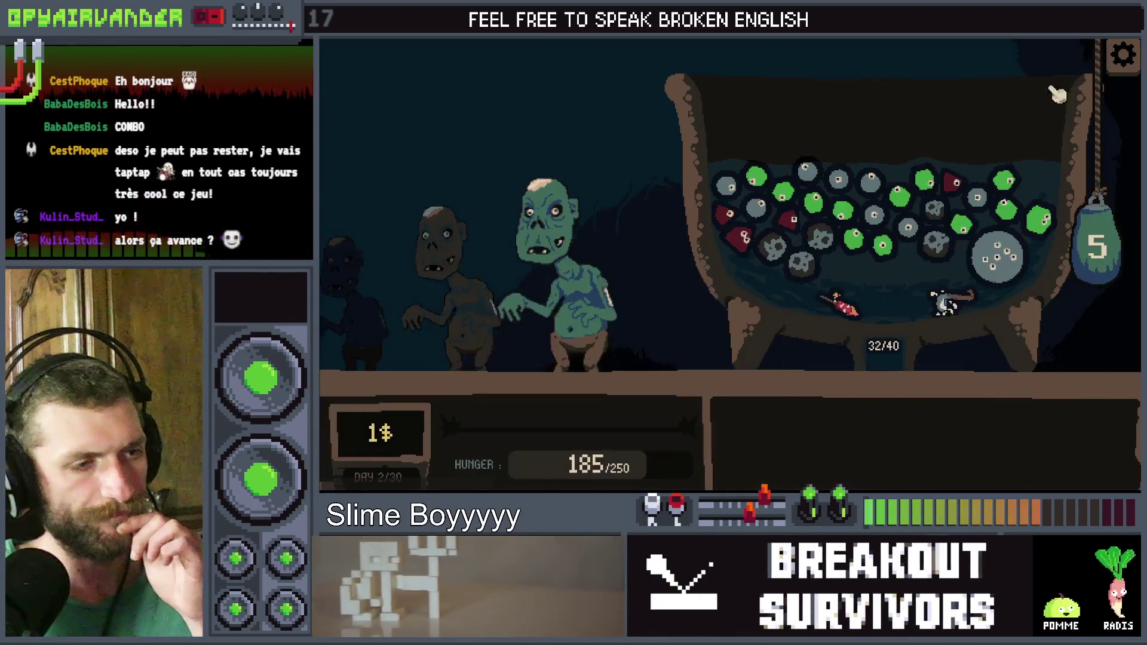
key("alt+Tab")
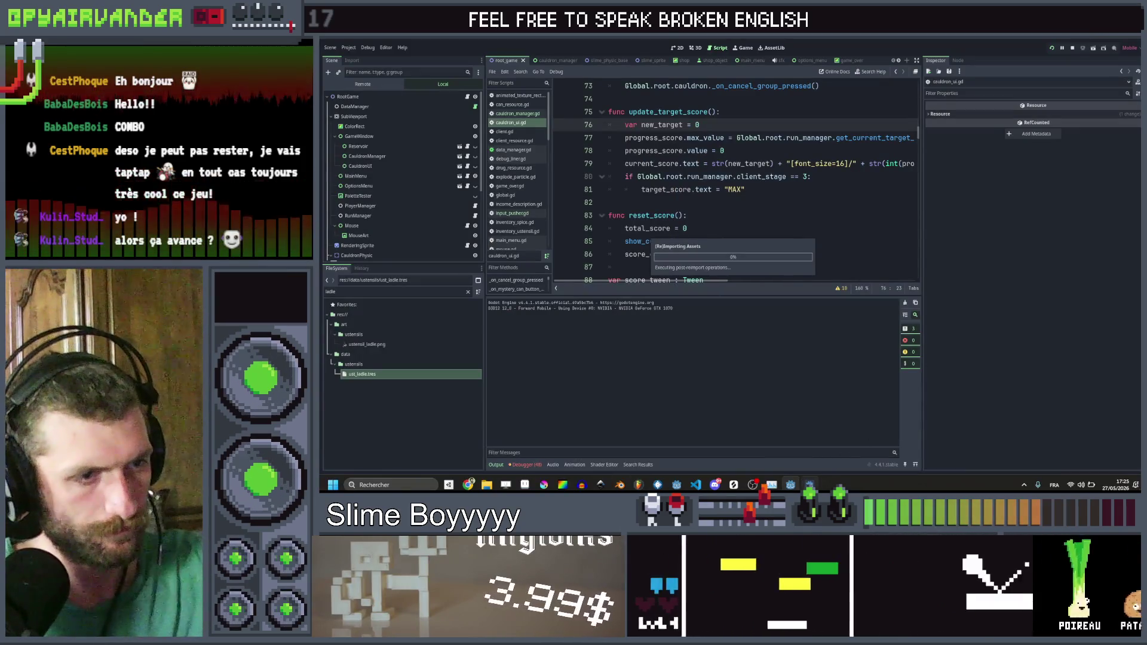
key("alt+Tab")
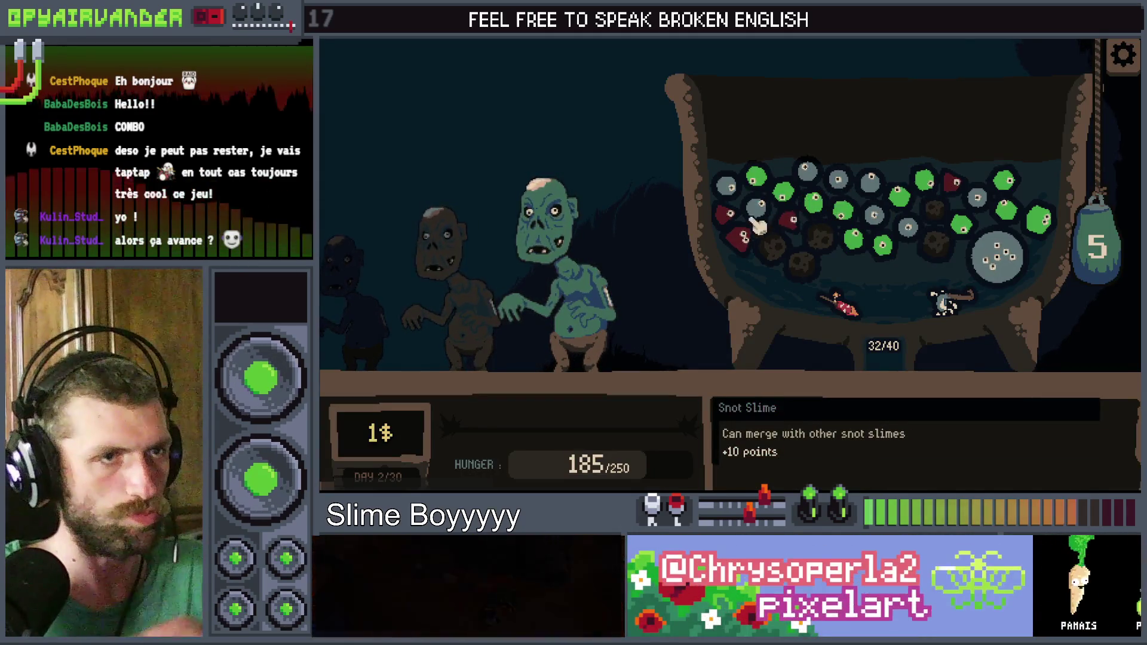
Step: Chain six snot slimes, open the Fresh pack, burst the big green slime, and pull the bag
left_click_drag(779, 192, 878, 248)
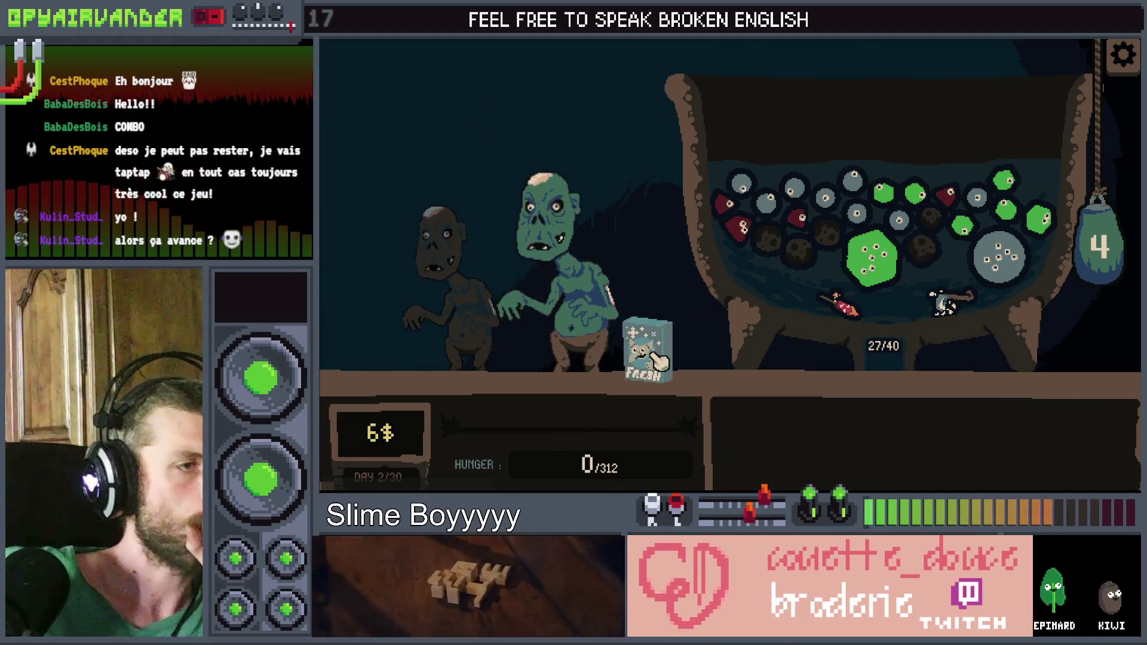
mouse_move(738, 195)
mouse_move(745, 196)
left_mouse_down()
mouse_move(825, 197)
mouse_move(853, 179)
mouse_move(875, 220)
mouse_move(901, 221)
left_mouse_up()
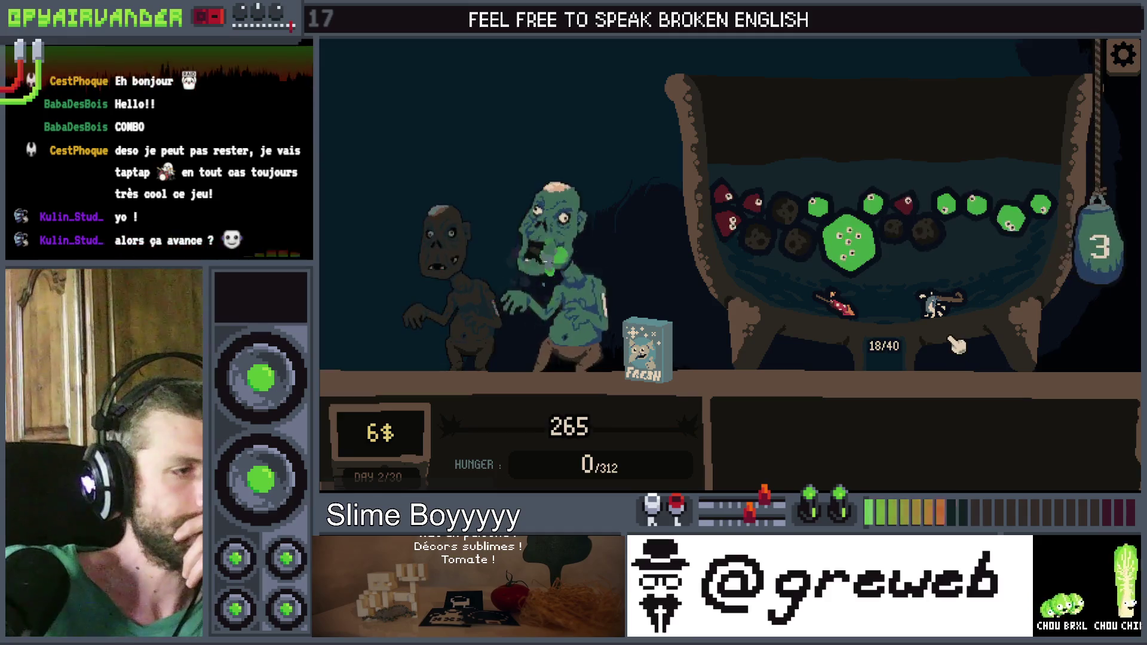
left_click(663, 367)
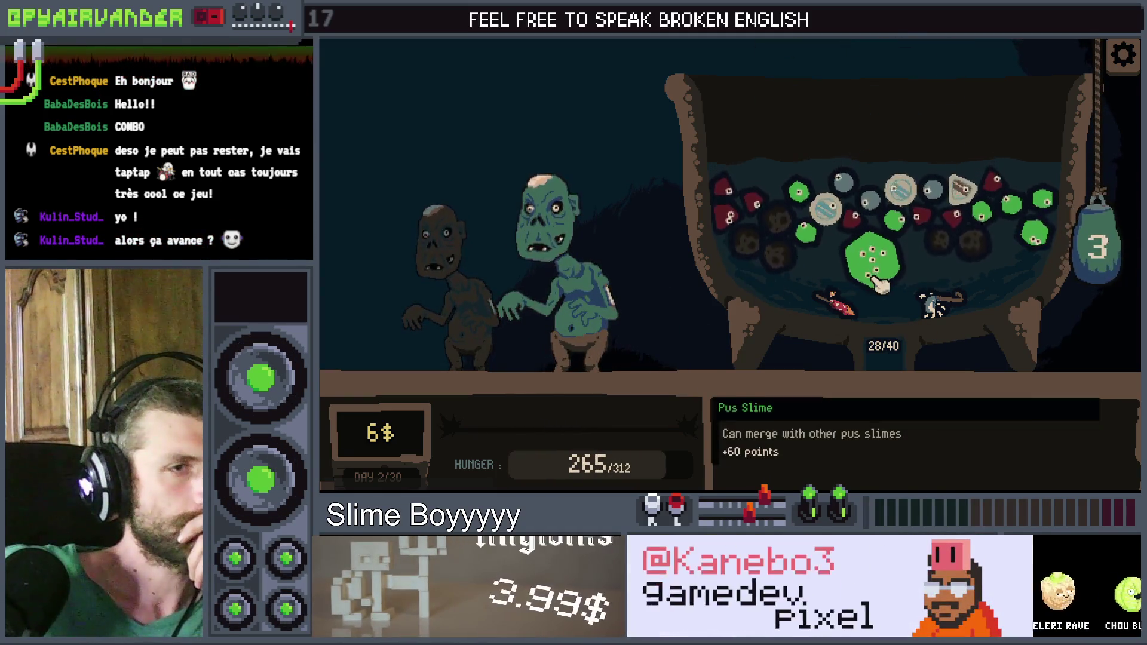
left_click(856, 254)
left_click(1110, 261)
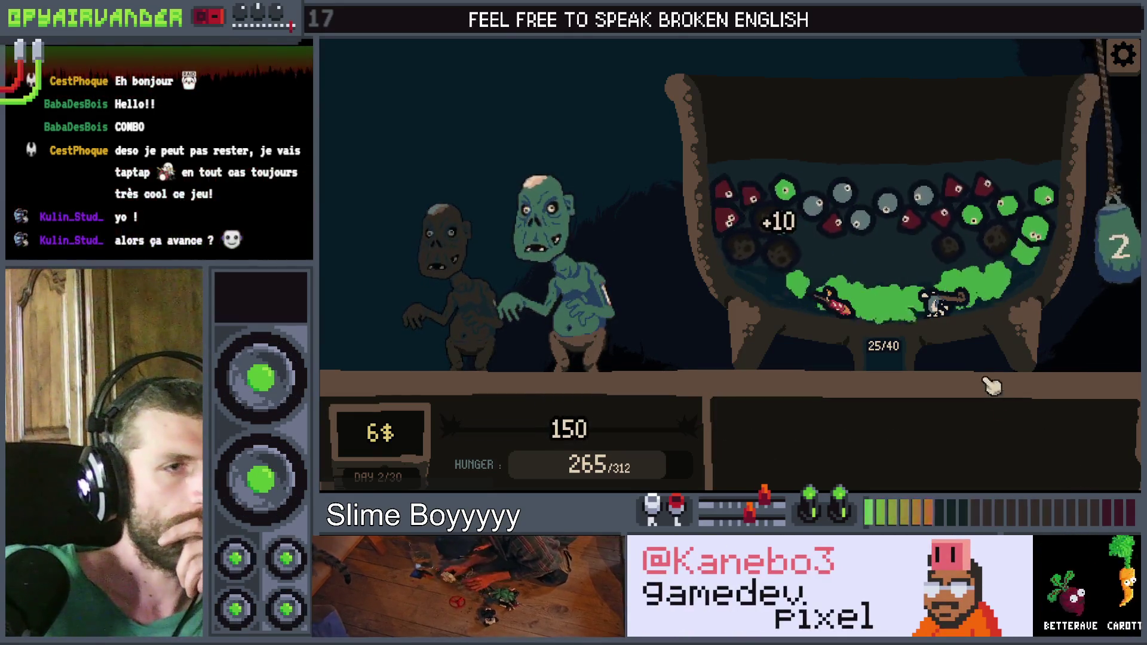
mouse_move(1036, 234)
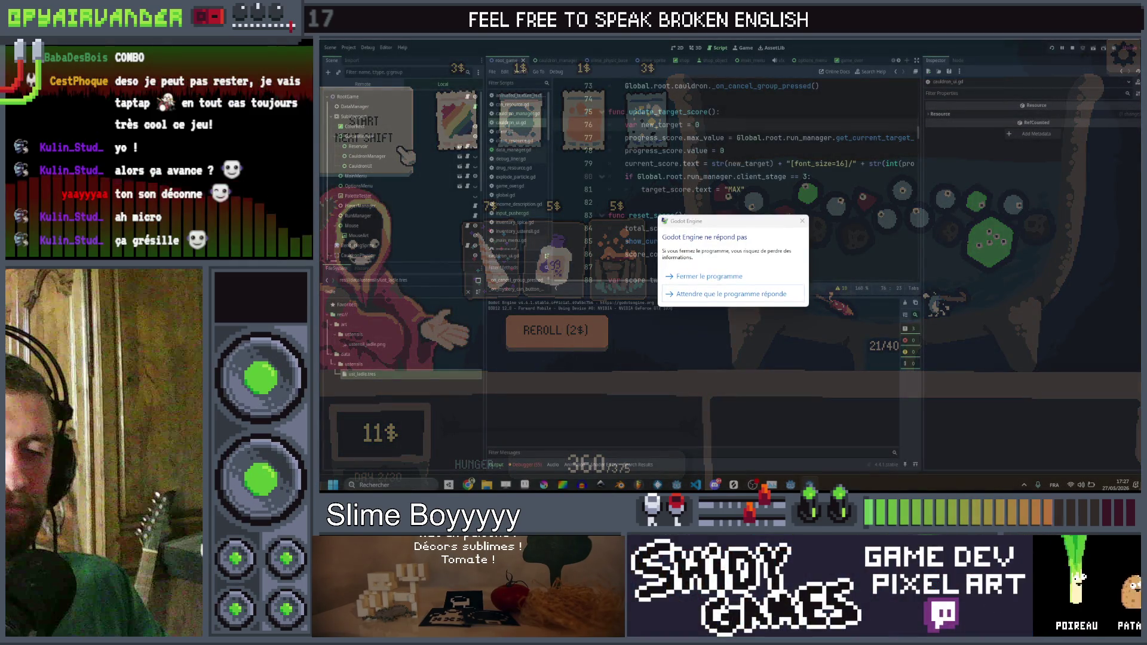
Step: Choose 'Fermer le programme' to kill the frozen Slime Soup game
left_click(736, 278)
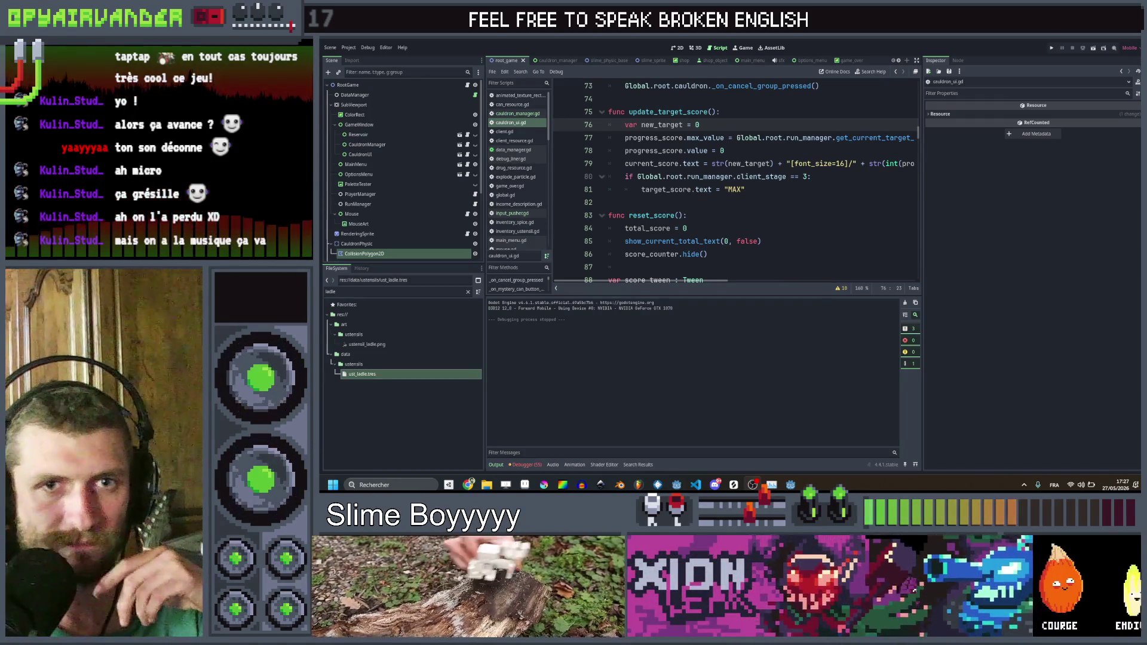
Step: Save and run the project from the script editor, then start a game from the main menu
left_click(709, 203)
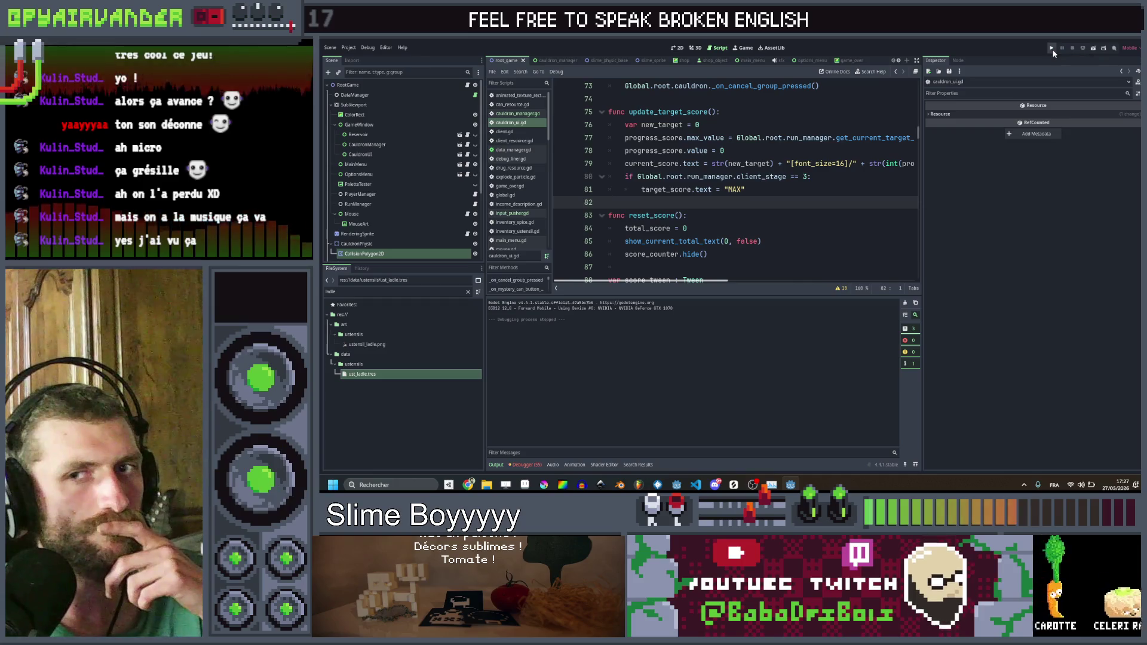
left_click(1053, 52)
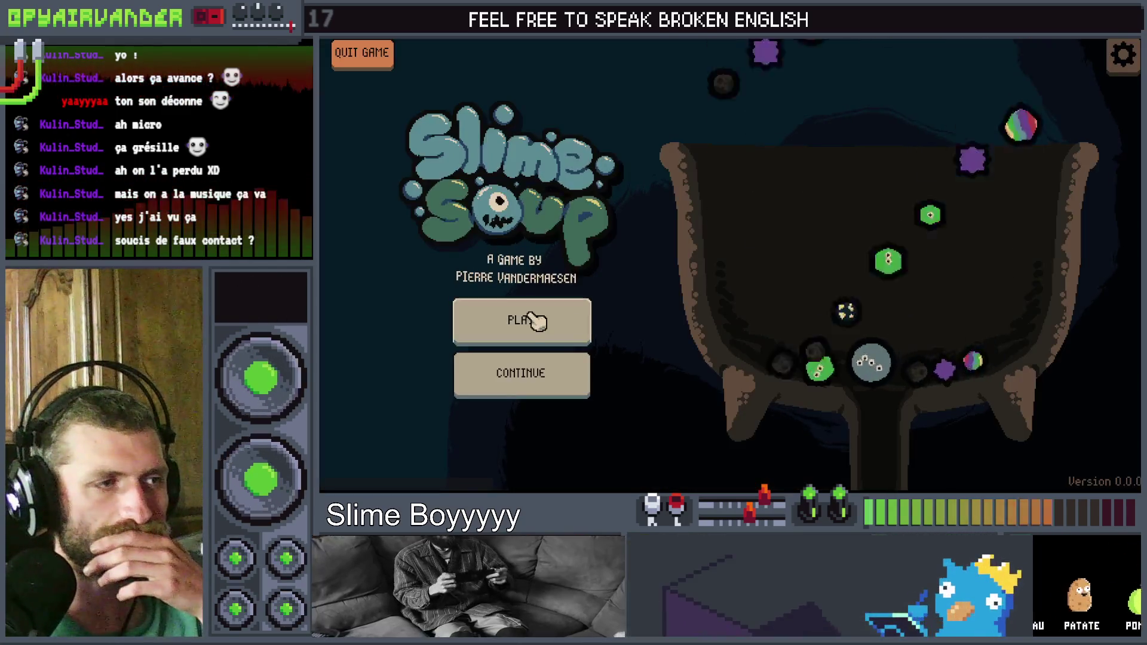
left_click(530, 320)
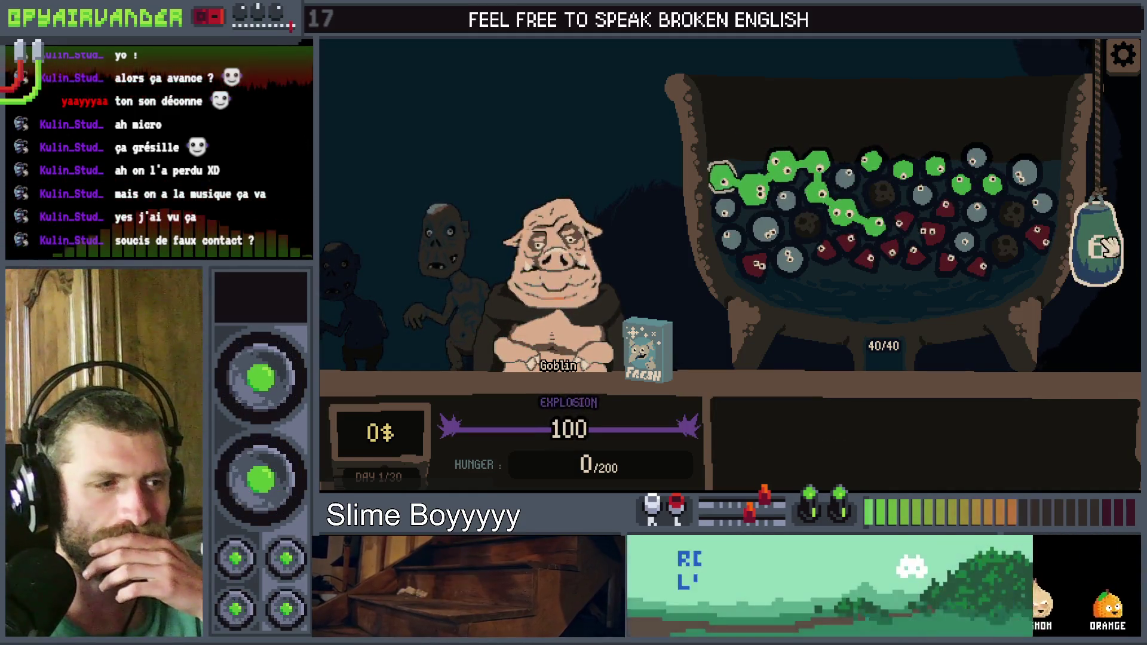
Step: Burst the green slime chain, open the pack, chain snot slimes, pull the bag, then stop the game with F8
left_click(1098, 340)
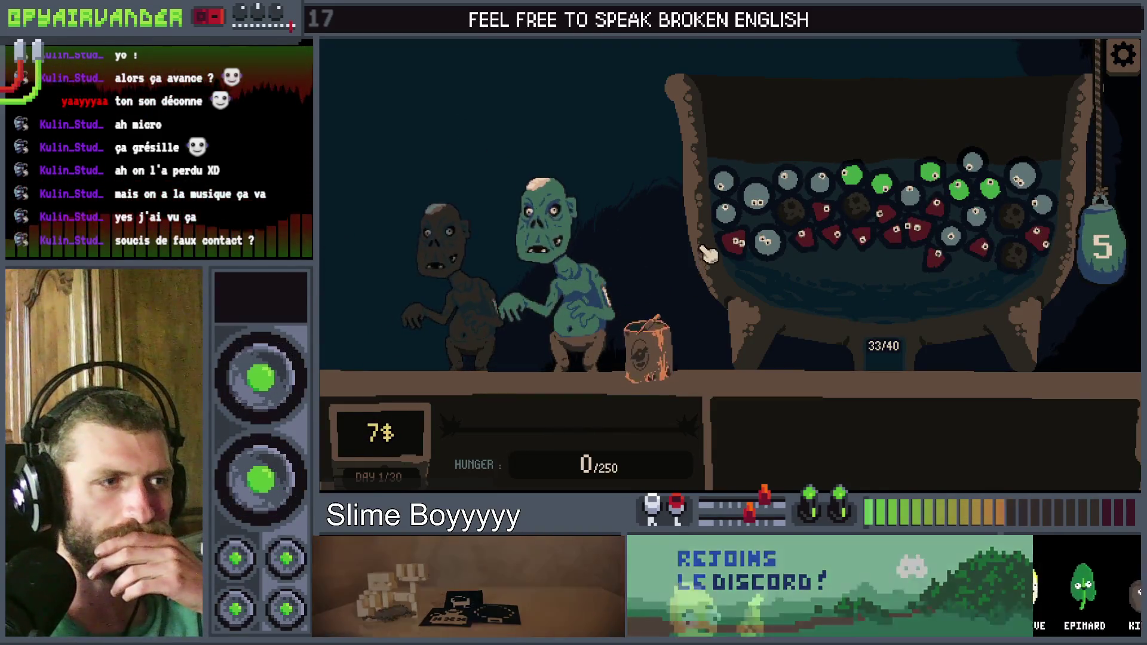
left_click(654, 347)
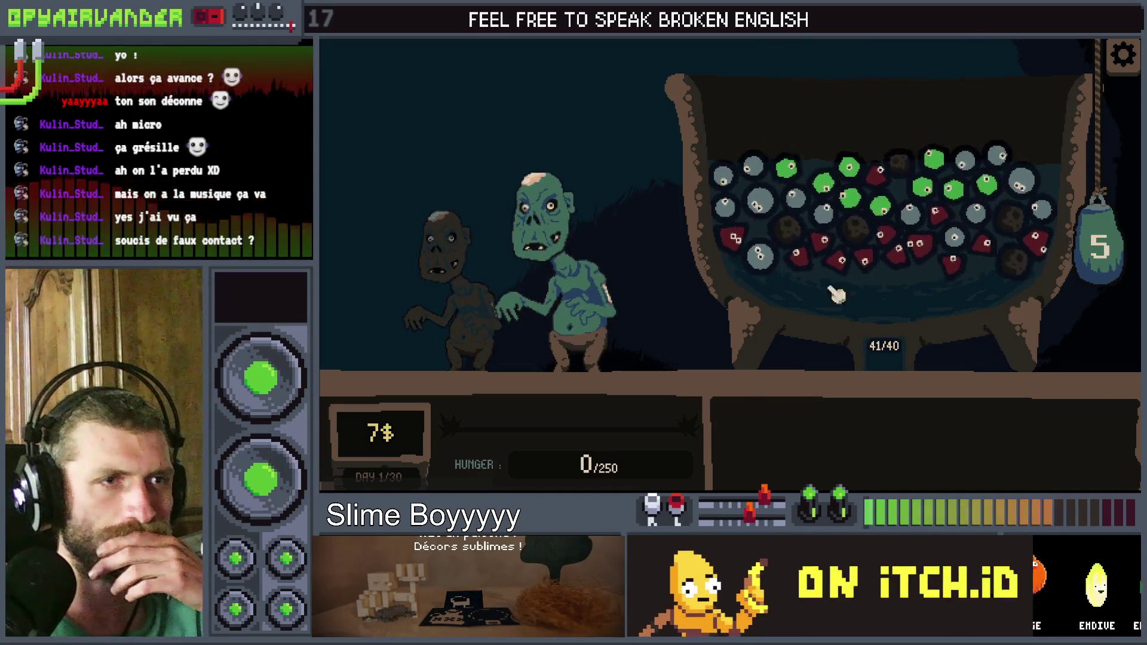
left_click(824, 220)
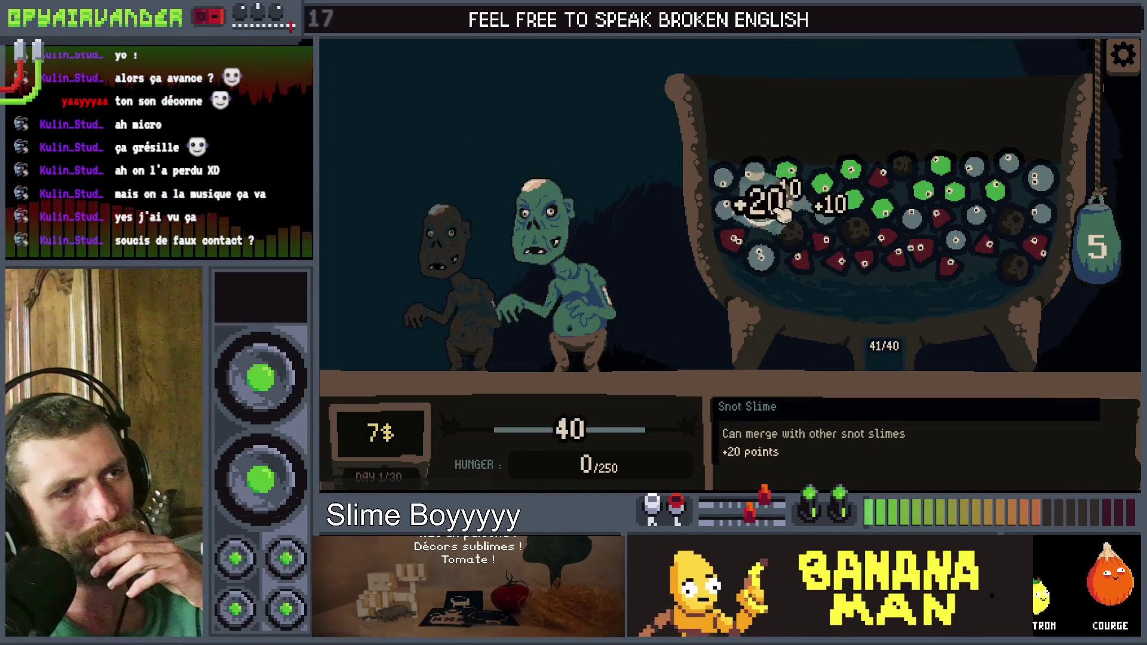
left_click(1099, 275)
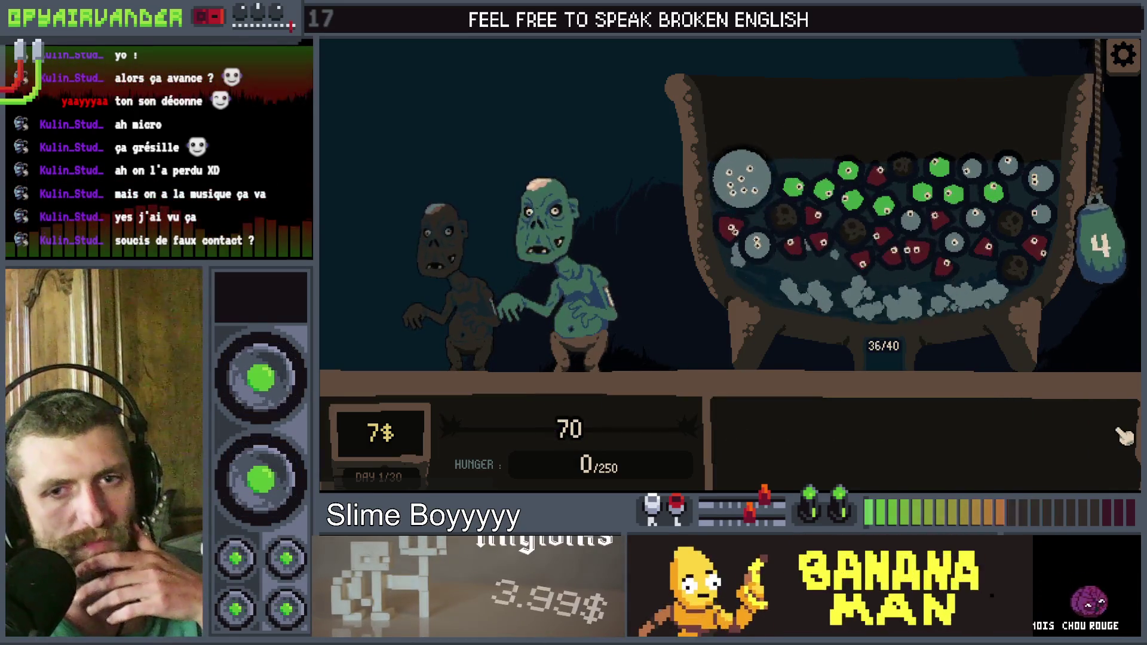
key("F8")
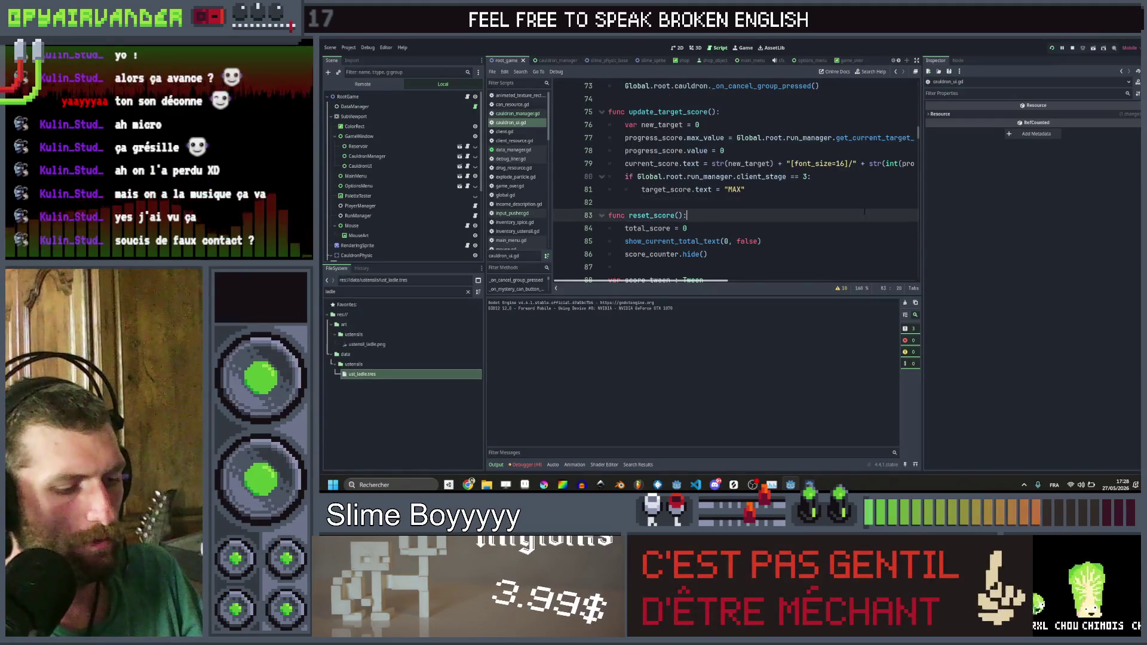
Step: Search all project files for 'earn' and jump to the earn_stars function
key("ctrl+shift+f")
type("a")
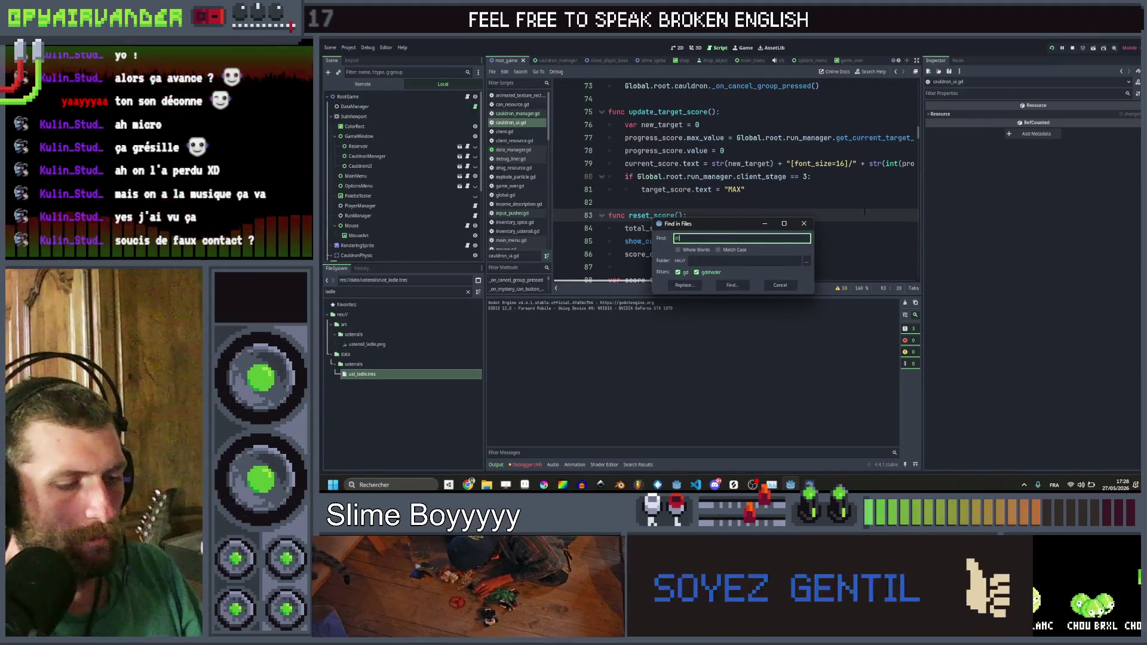
key("Escape")
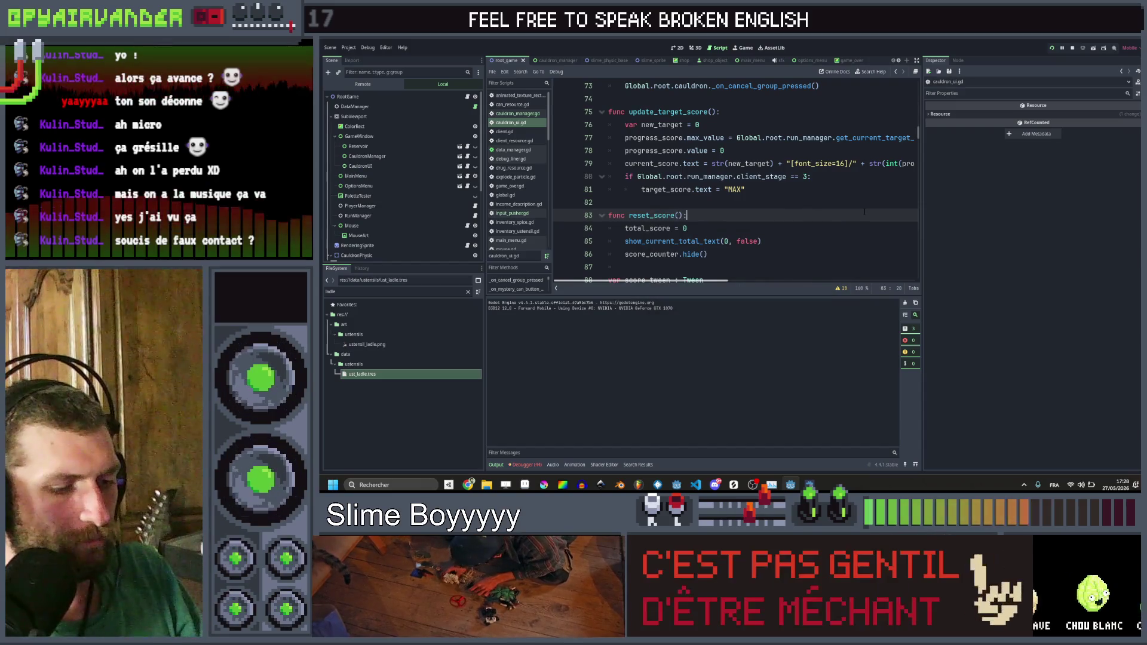
key("ctrl+shift+f")
type("earn")
key("Return")
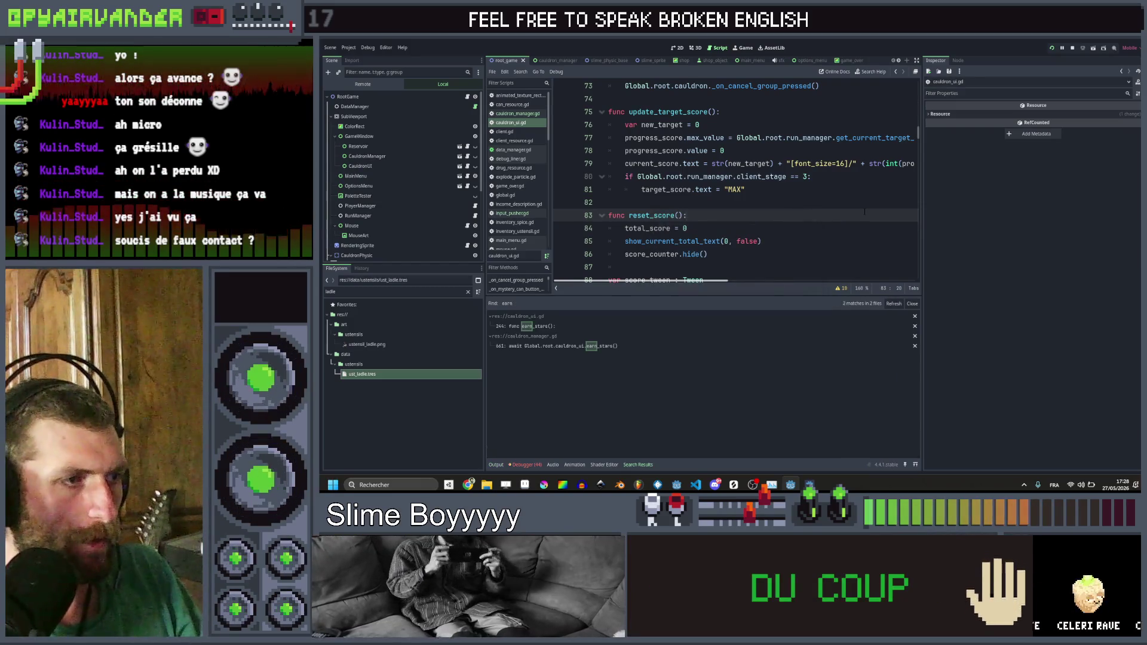
left_click(526, 325)
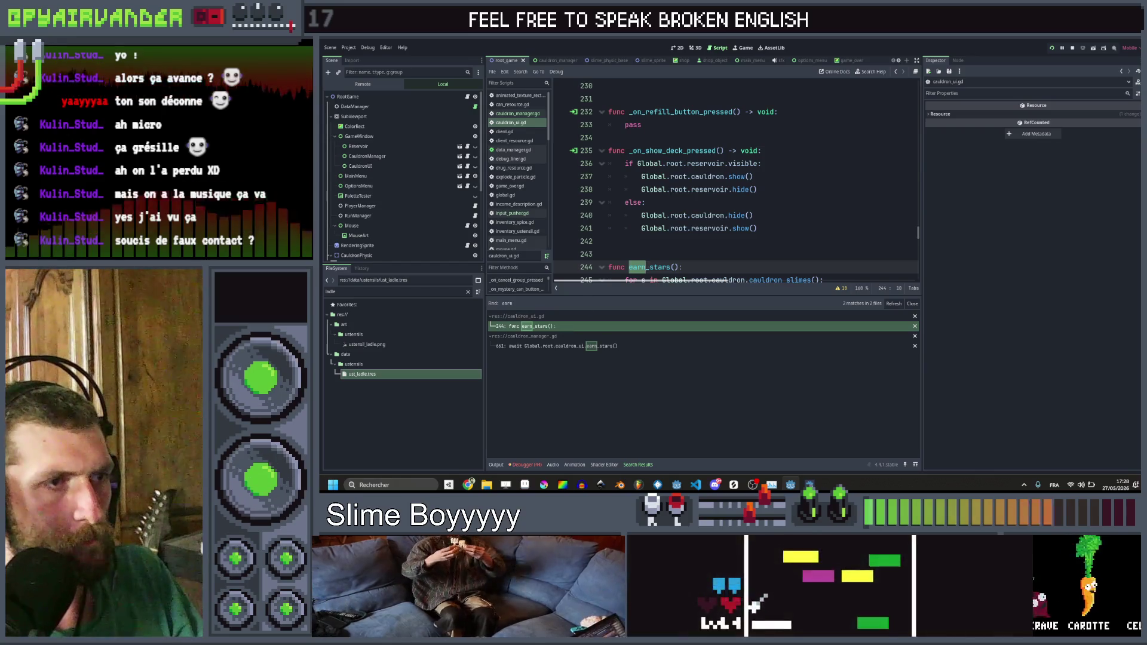
Step: Replace the 2 in str() on line 251 with Global.root.cauldron.current_can.description and open its CanResource definition
scroll(735, 180, "down", 1)
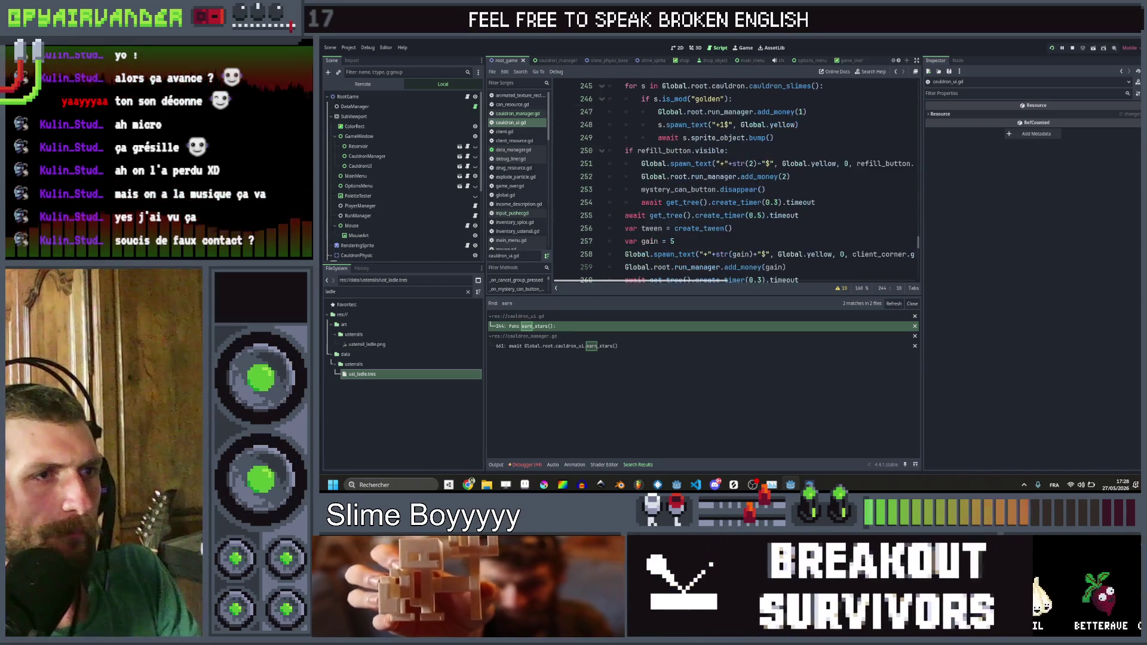
left_click(754, 163)
key("BackSpace")
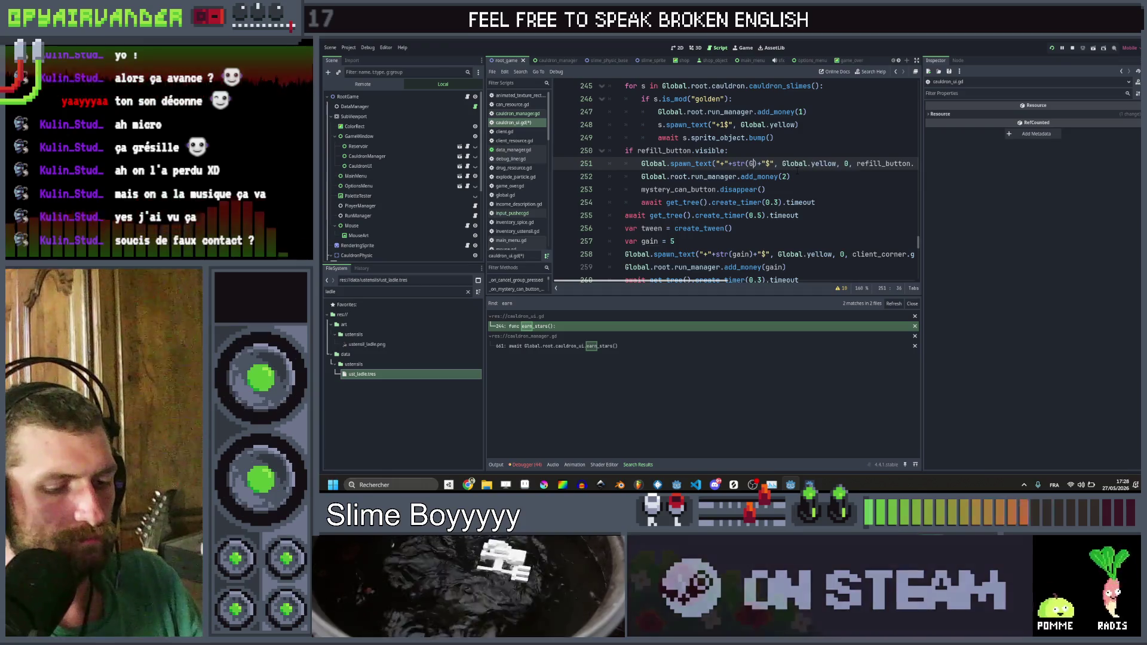
type("Global.")
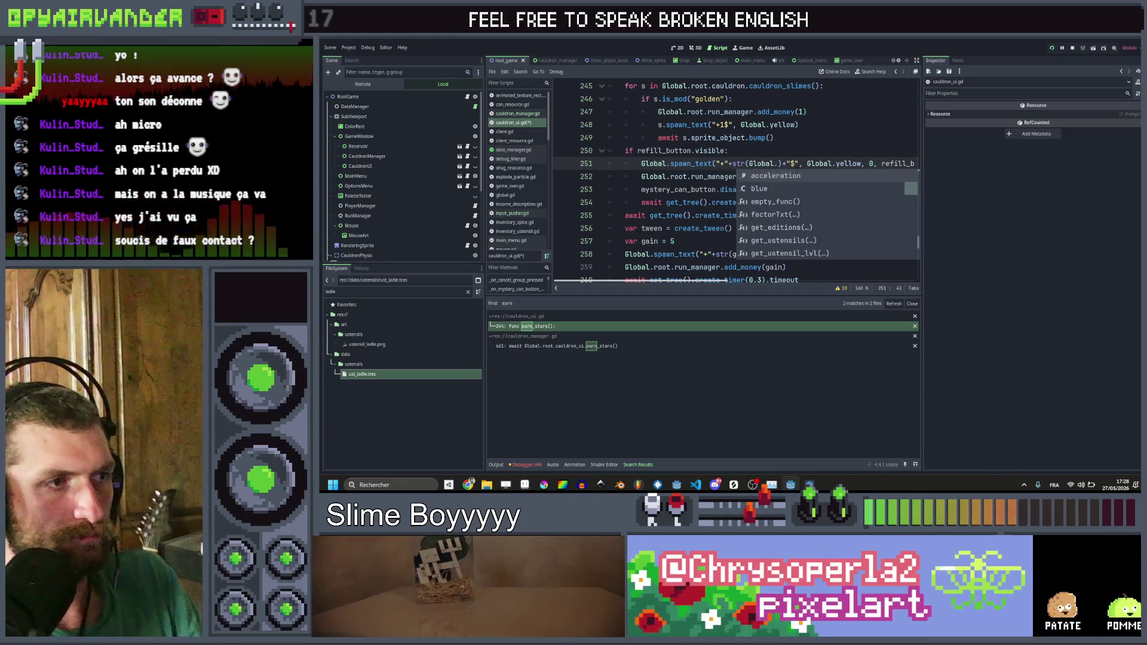
type("root.ca")
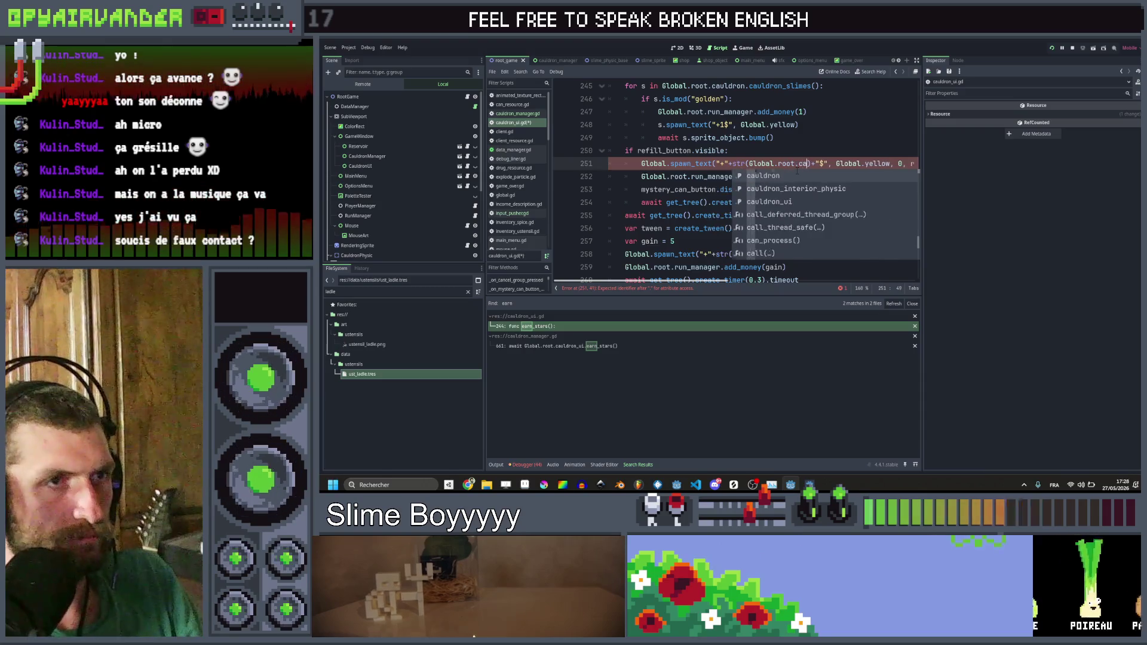
key("Return")
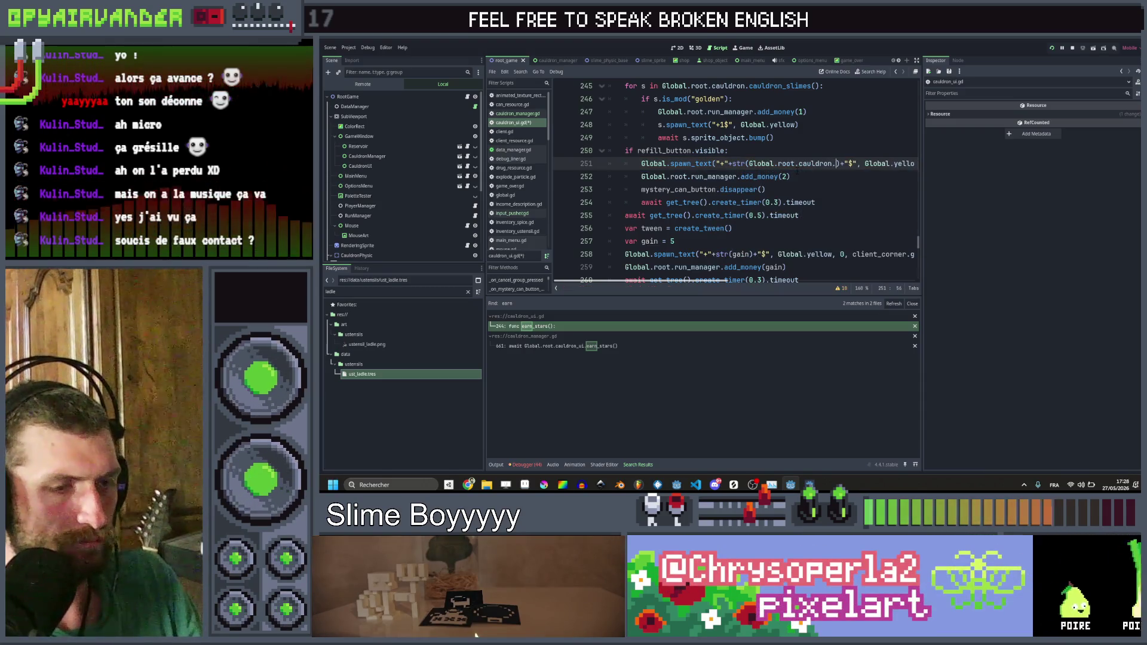
type("cur")
key("Down")
key("Return")
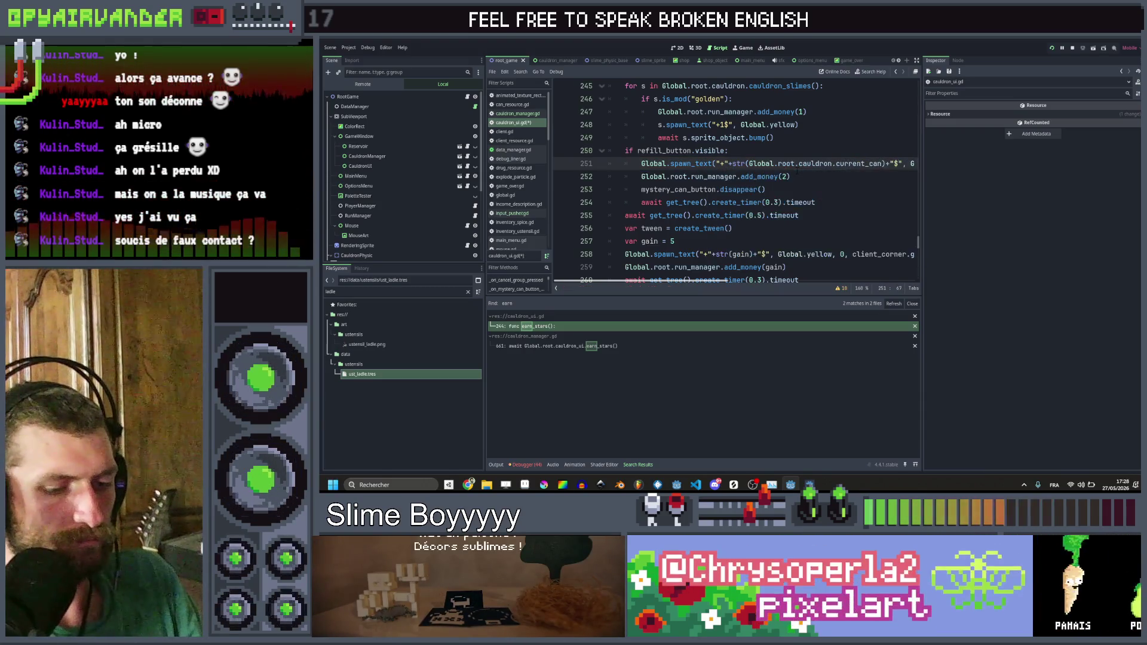
type(".")
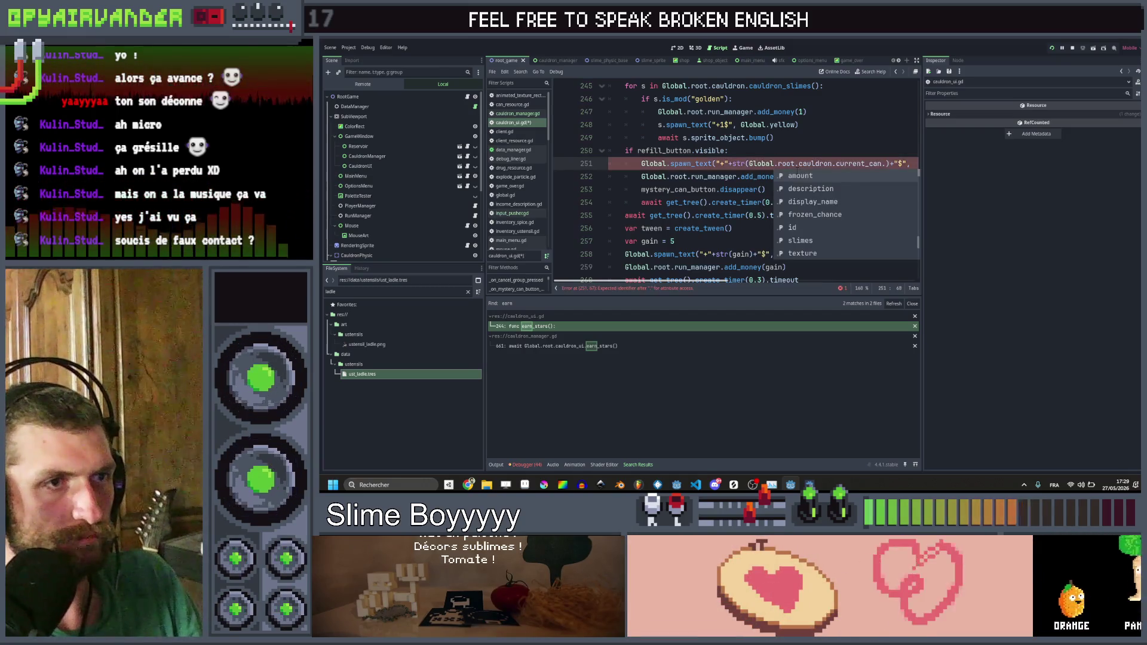
type("pr")
key("BackSpace")
key("BackSpace")
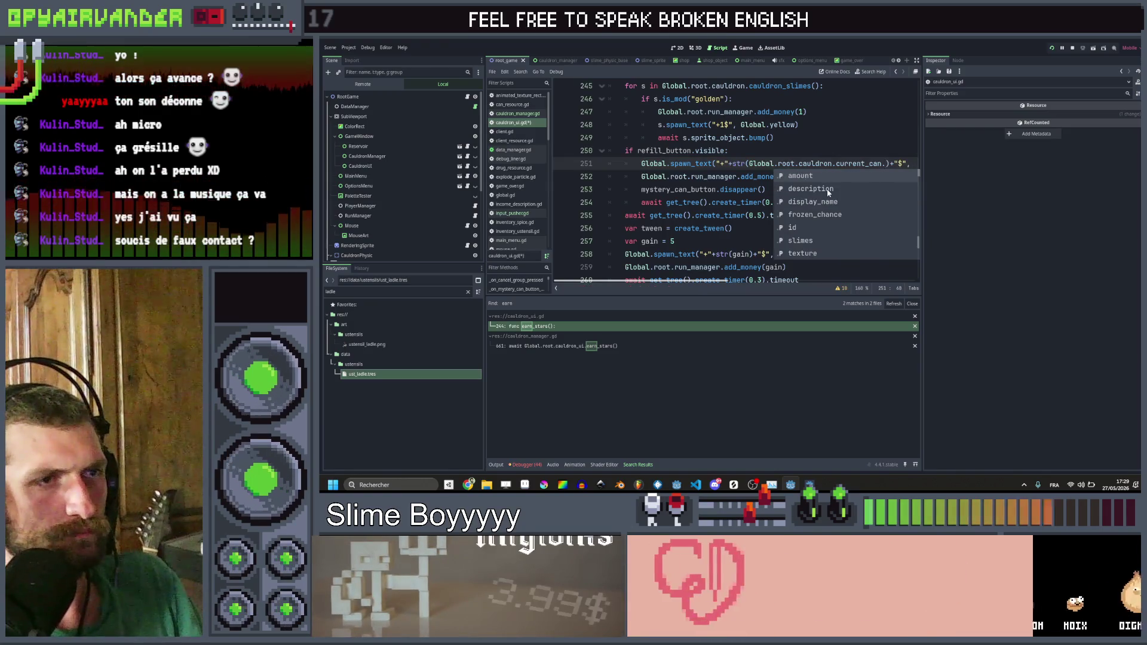
double_click(826, 188)
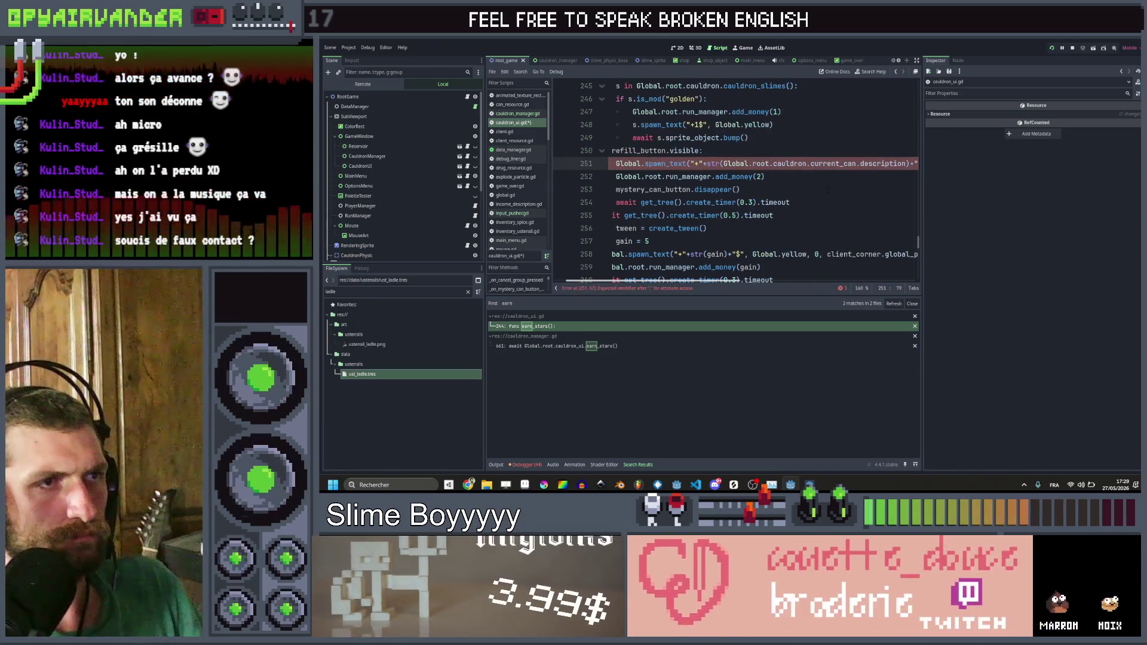
left_click(869, 164, "ctrl")
left_click(779, 136)
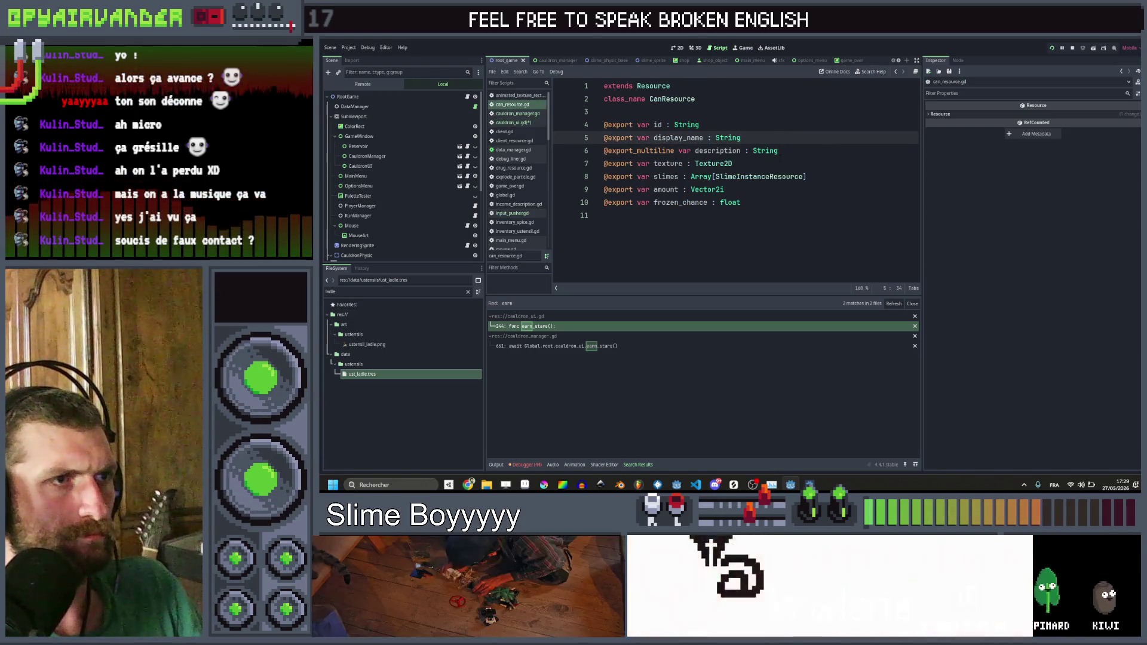
Step: Duplicate the frozen_chance field into an exported int 'price', save can_resource.gd, and go back to cauldron_ui.gd
left_click(779, 164)
left_click(766, 202)
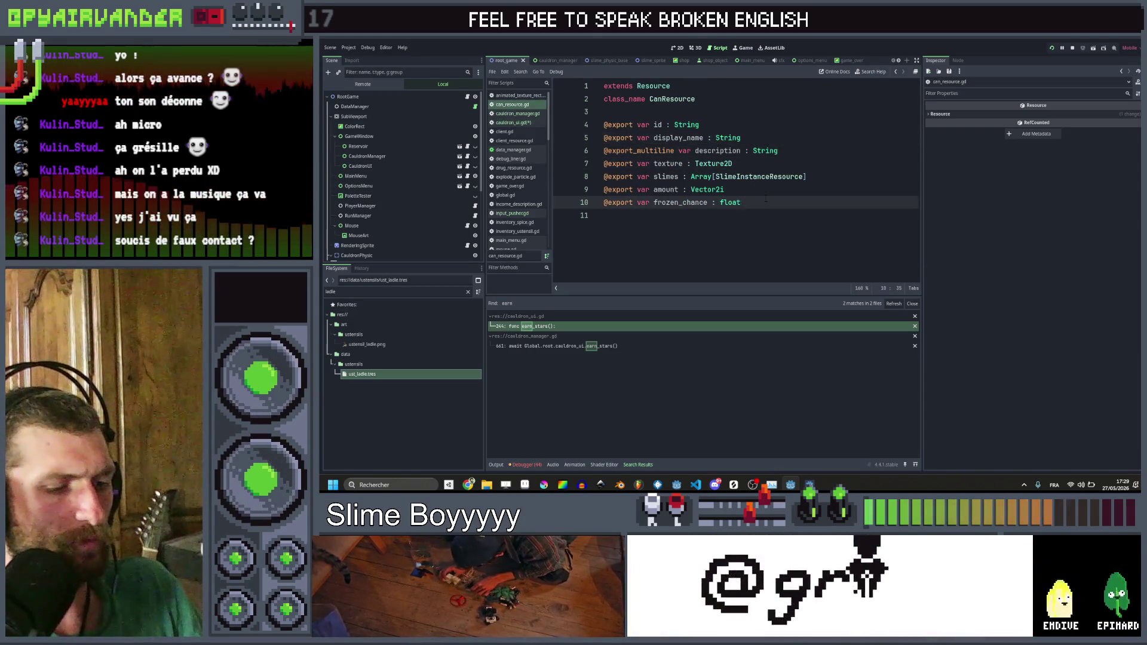
key("ctrl+shift+d")
type("in")
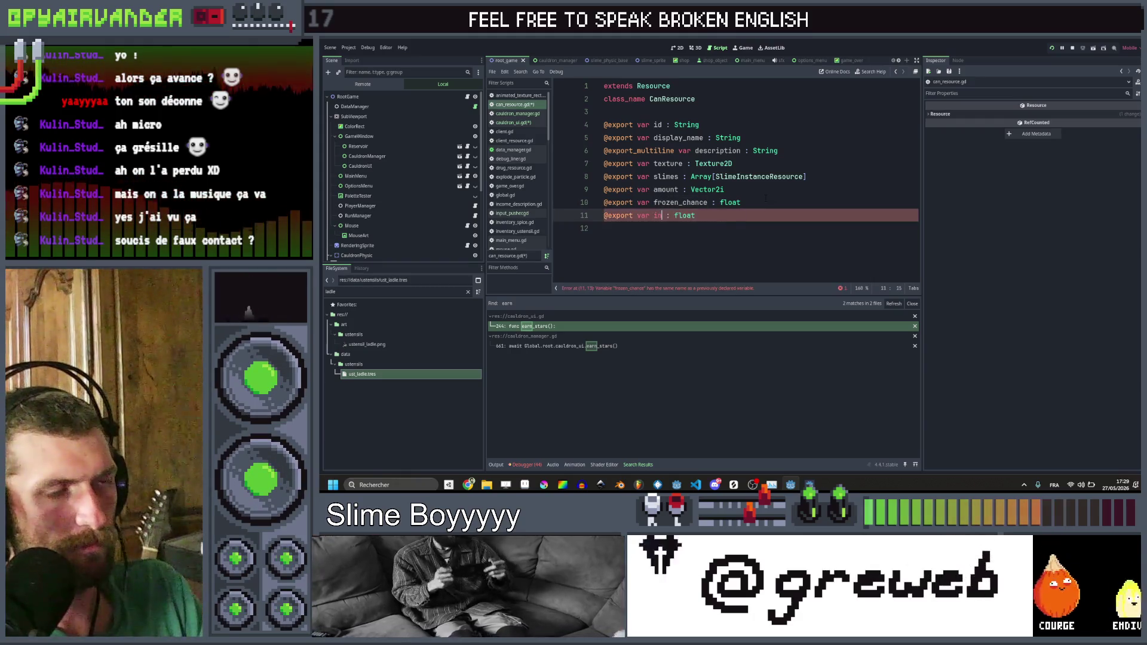
type("t")
key("End")
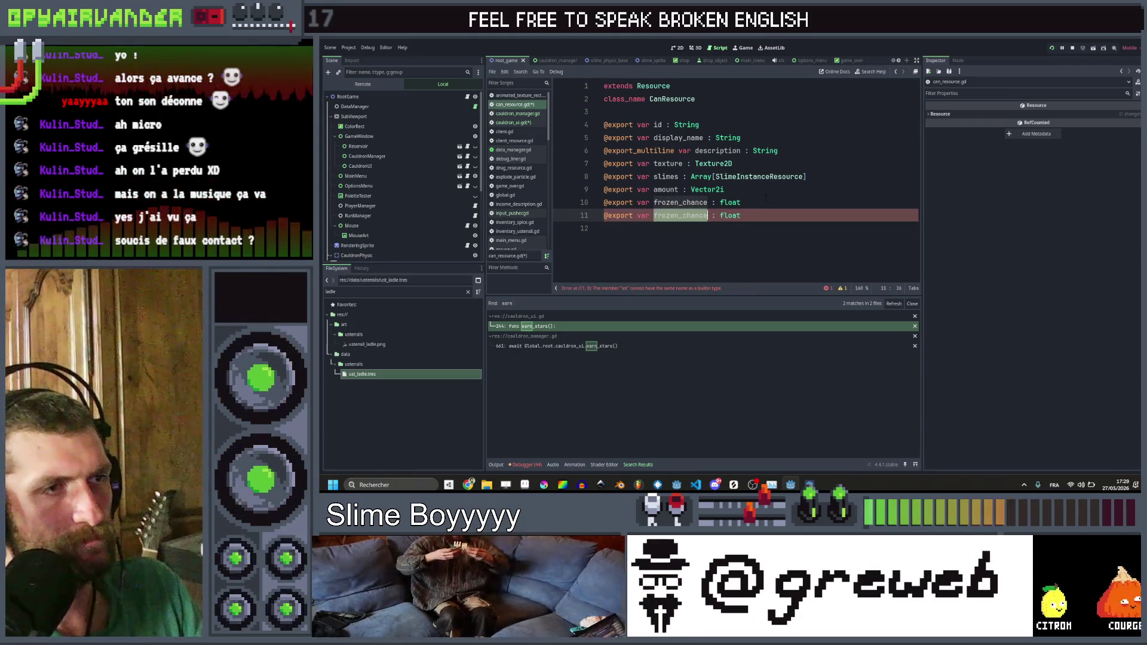
key("End")
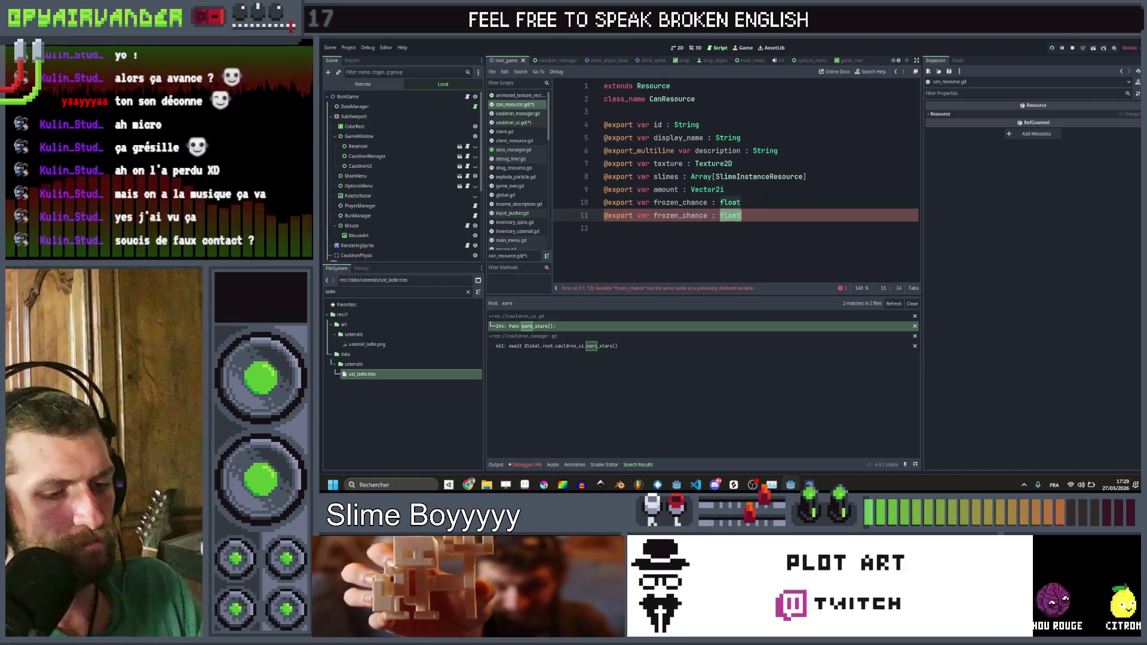
type("int")
key("Left")
key("Left")
key("Left")
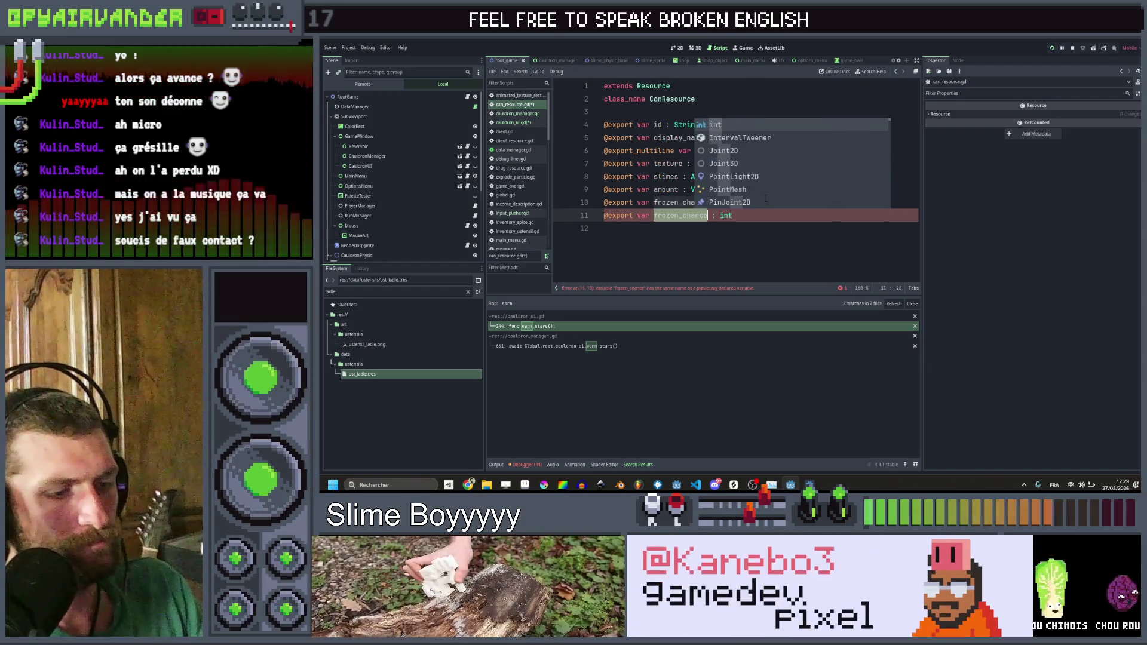
type("pri")
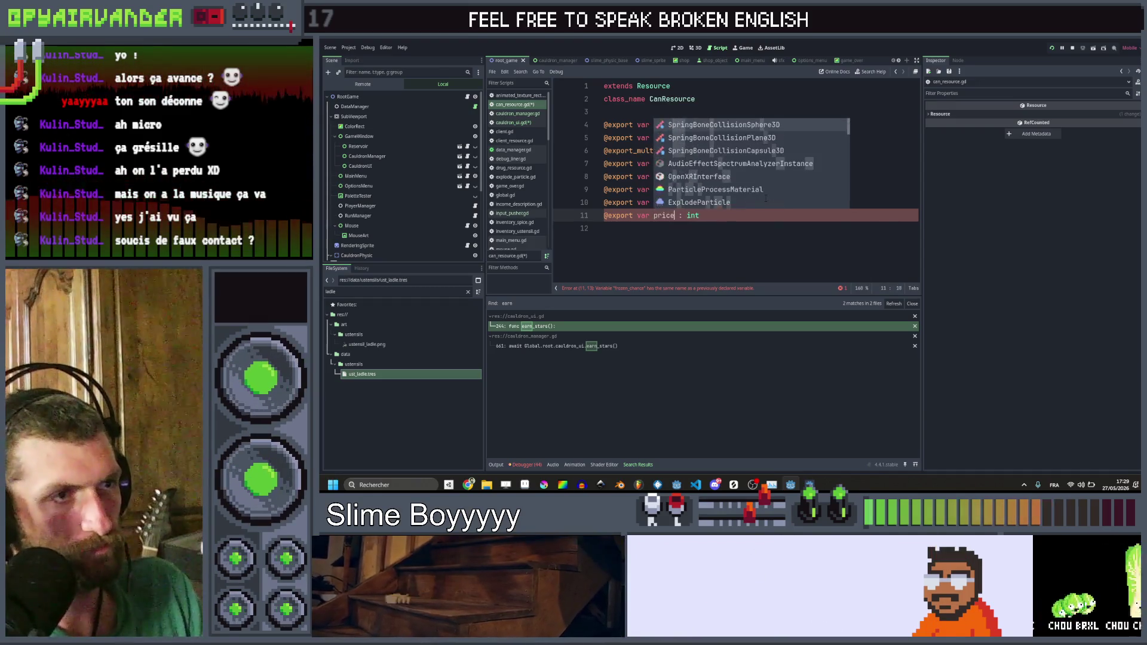
type("ice")
key("ctrl+s")
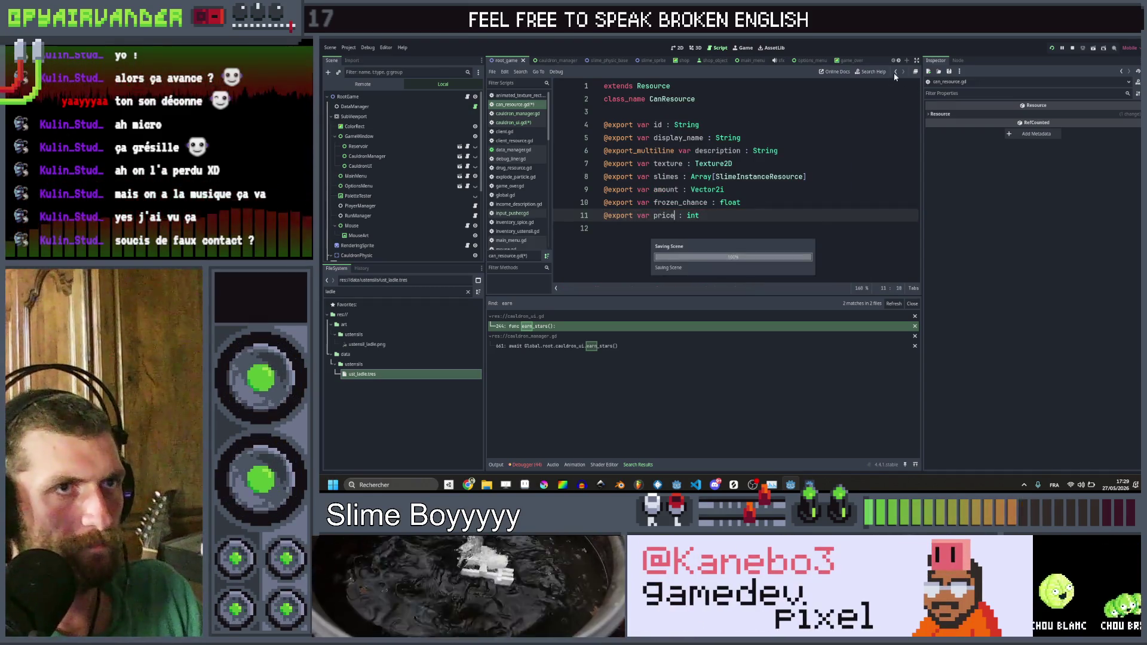
left_click(895, 71)
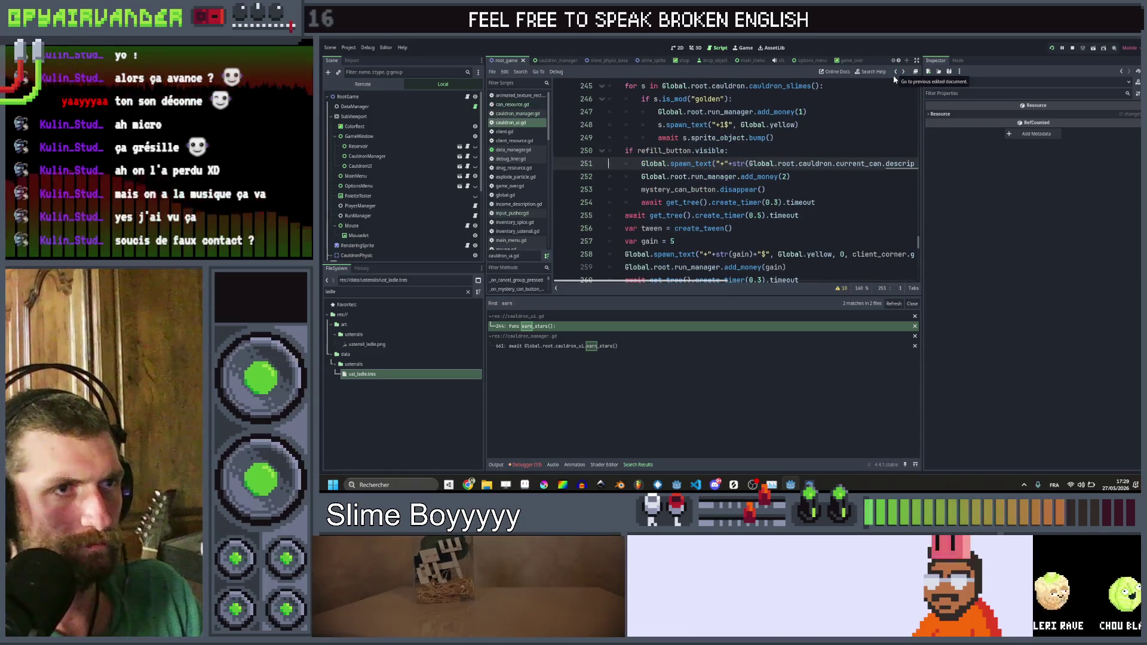
Step: Change line 251 to show current_can.price and paste that expression over the 2 in add_money(2)
double_click(899, 163)
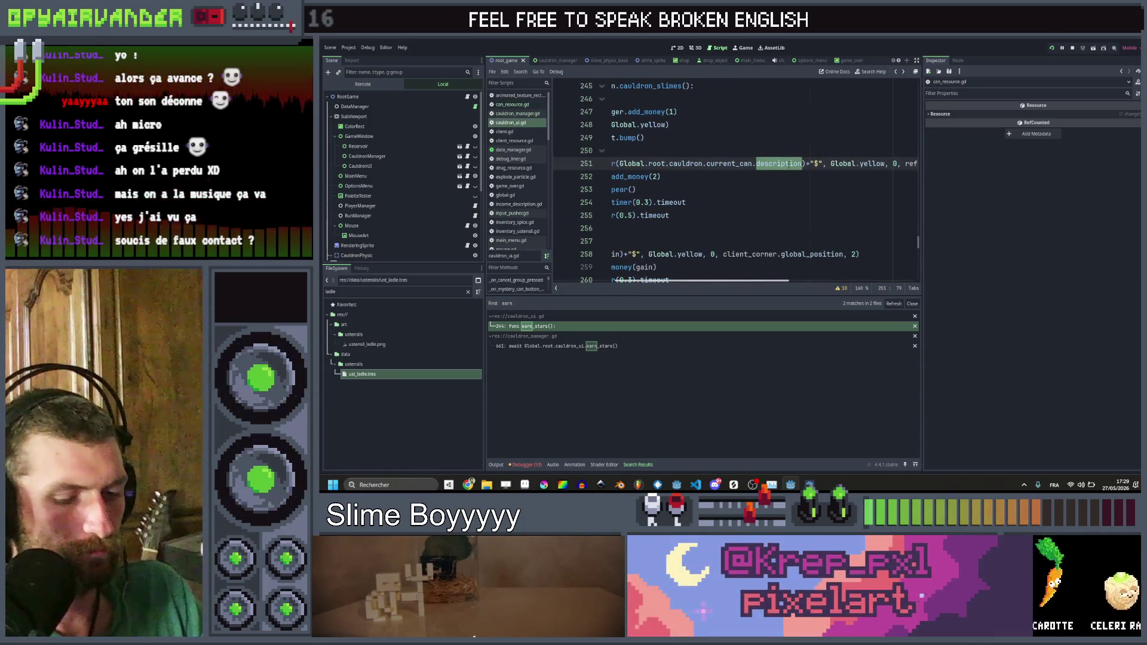
type("price")
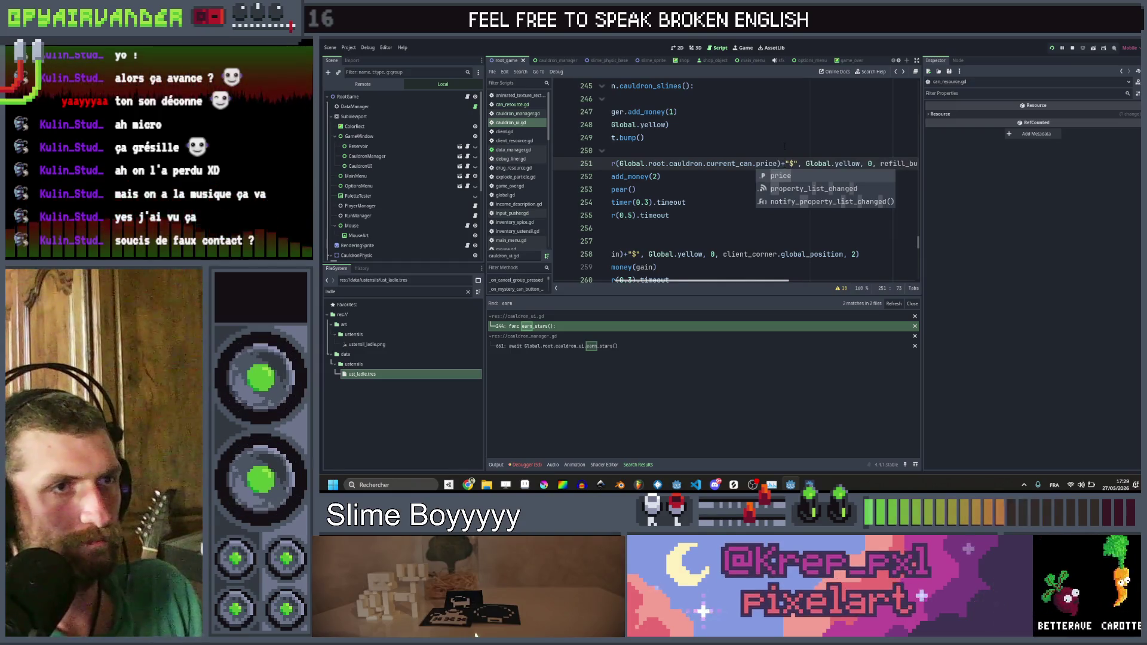
left_click(785, 148)
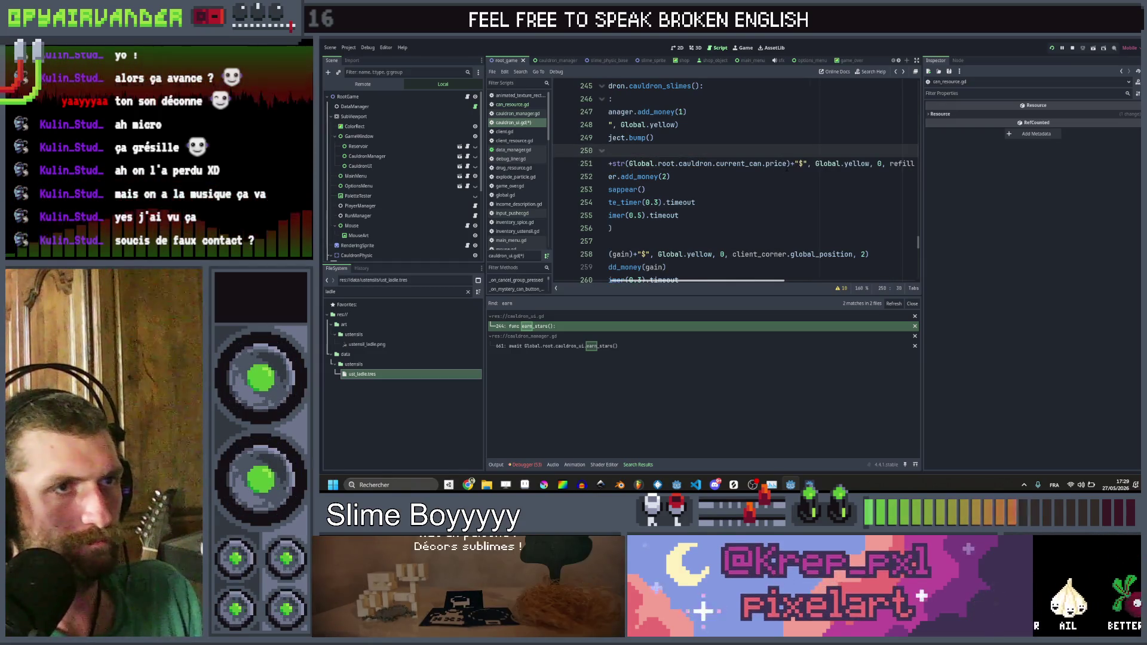
left_click_drag(786, 164, 628, 165)
key("ctrl+c")
double_click(667, 177)
key("ctrl+v")
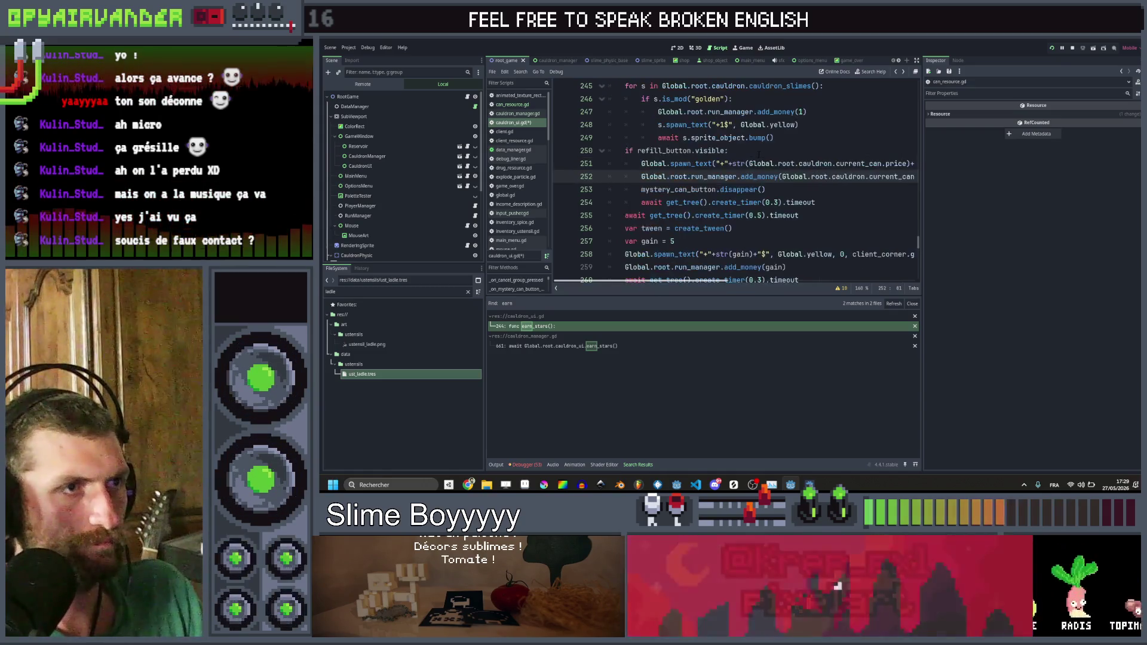
left_click(726, 151)
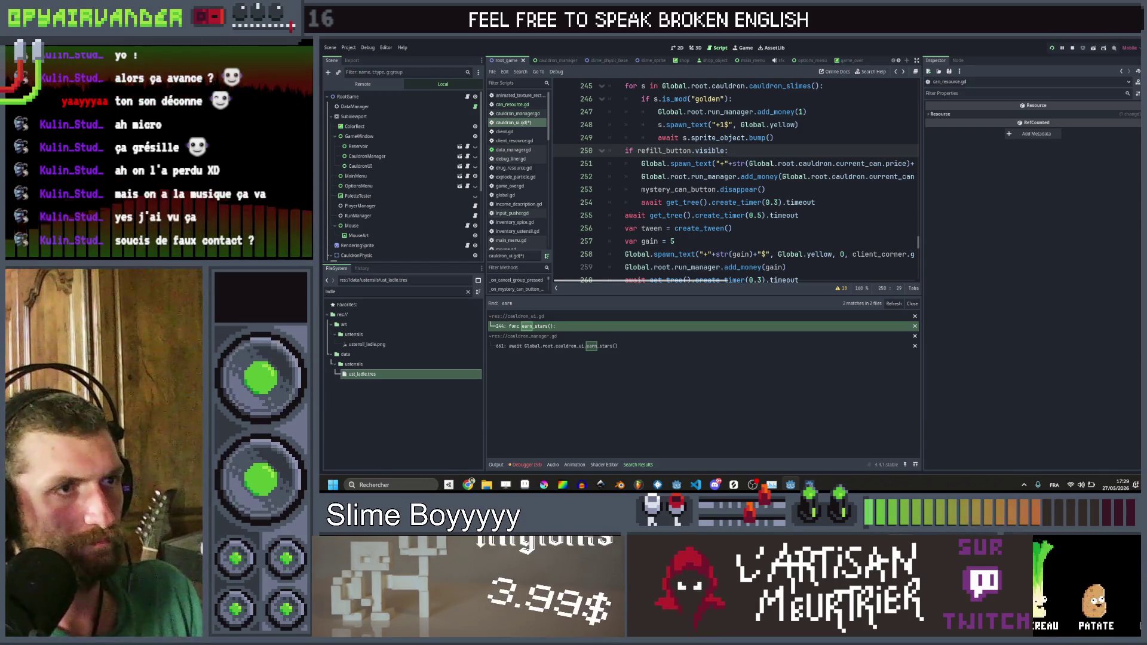
key("Down")
key("Down")
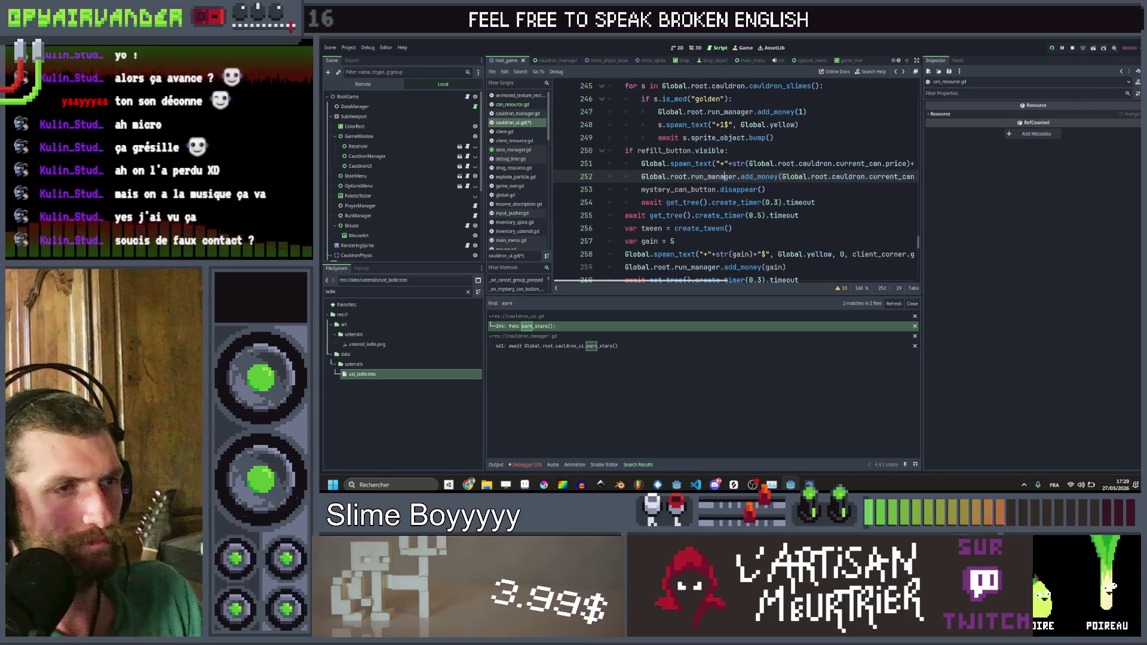
Step: Add 'if amount == 0: return' as the first line of add_money in run_manager.gd and save
left_click(762, 179, "ctrl")
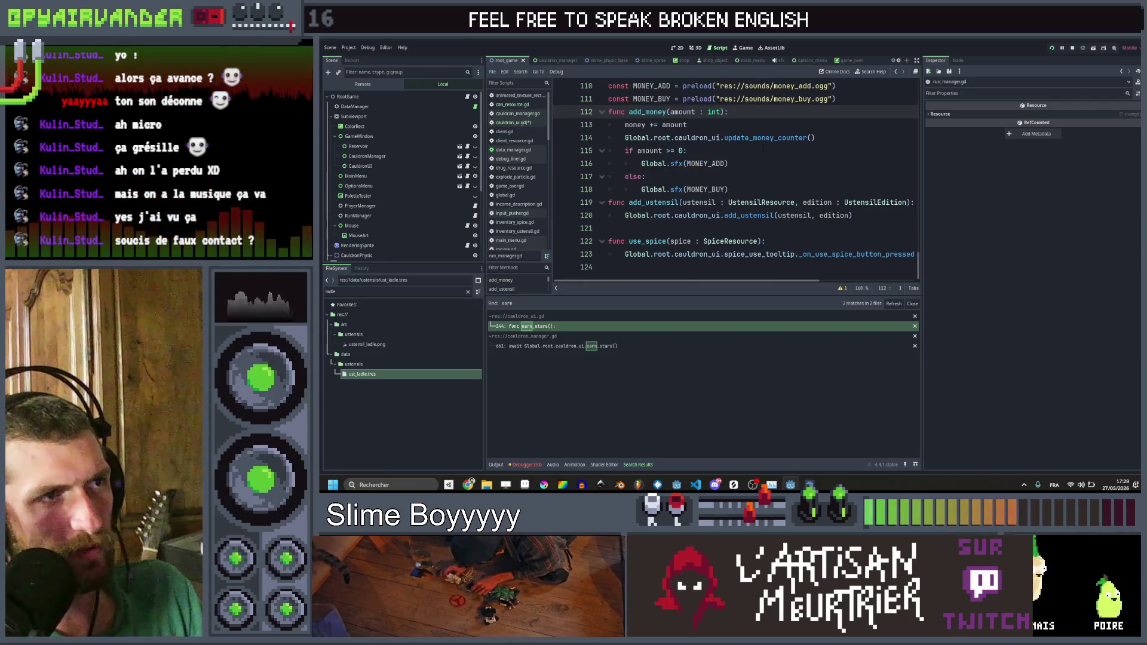
left_click(752, 113)
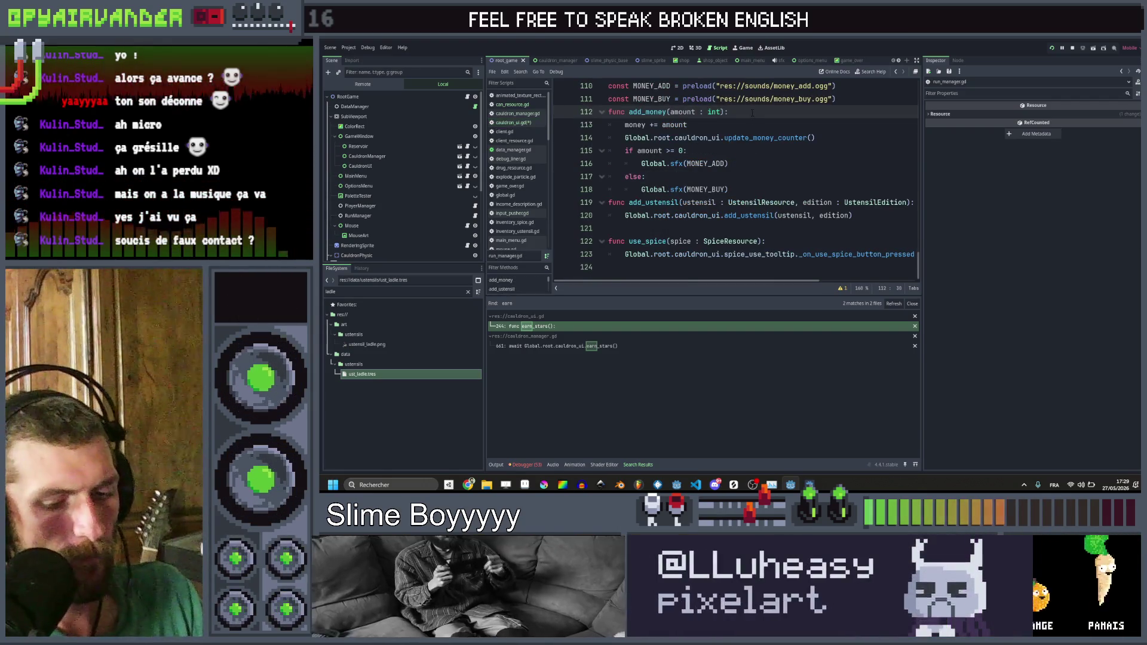
key("Return")
type("if am")
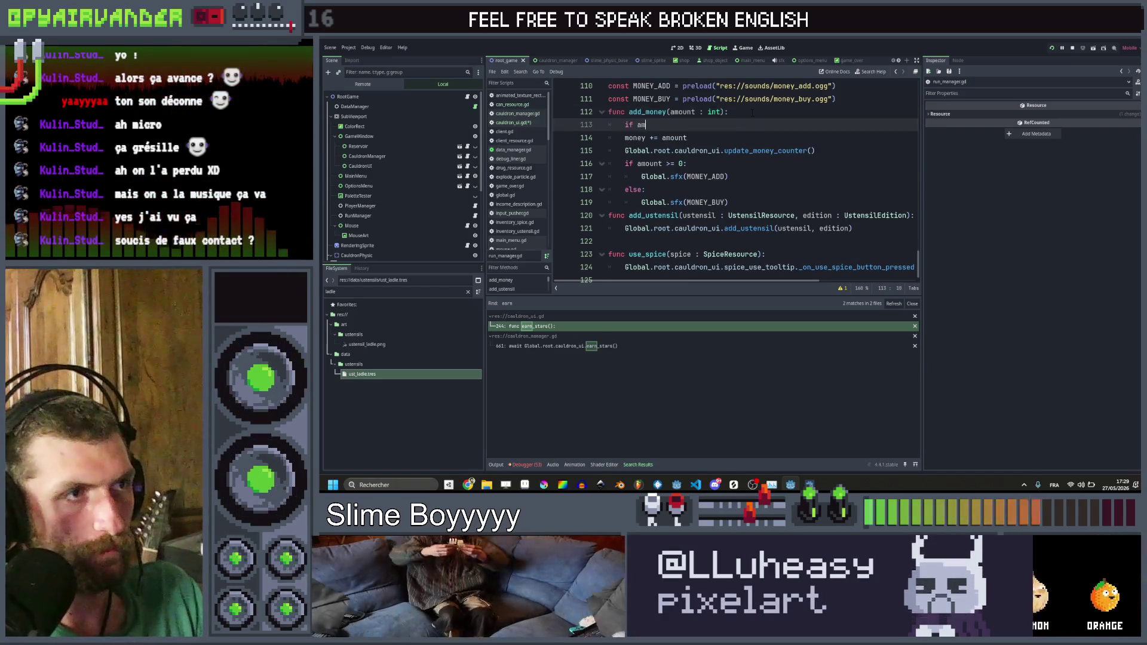
type("ount == 0: ret")
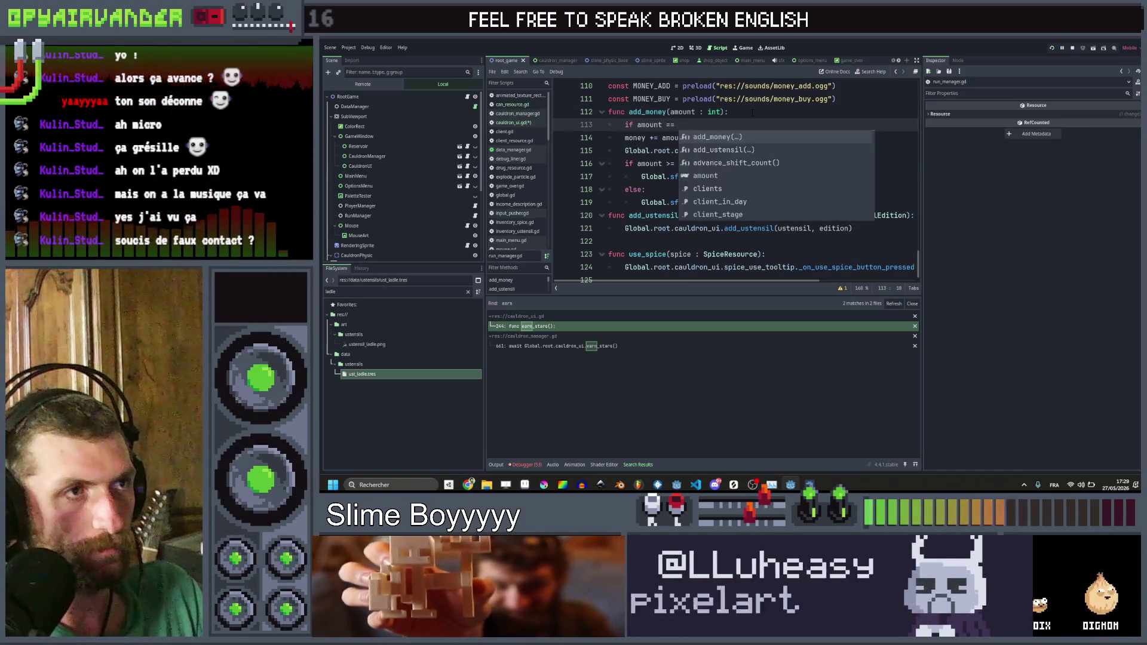
type("u")
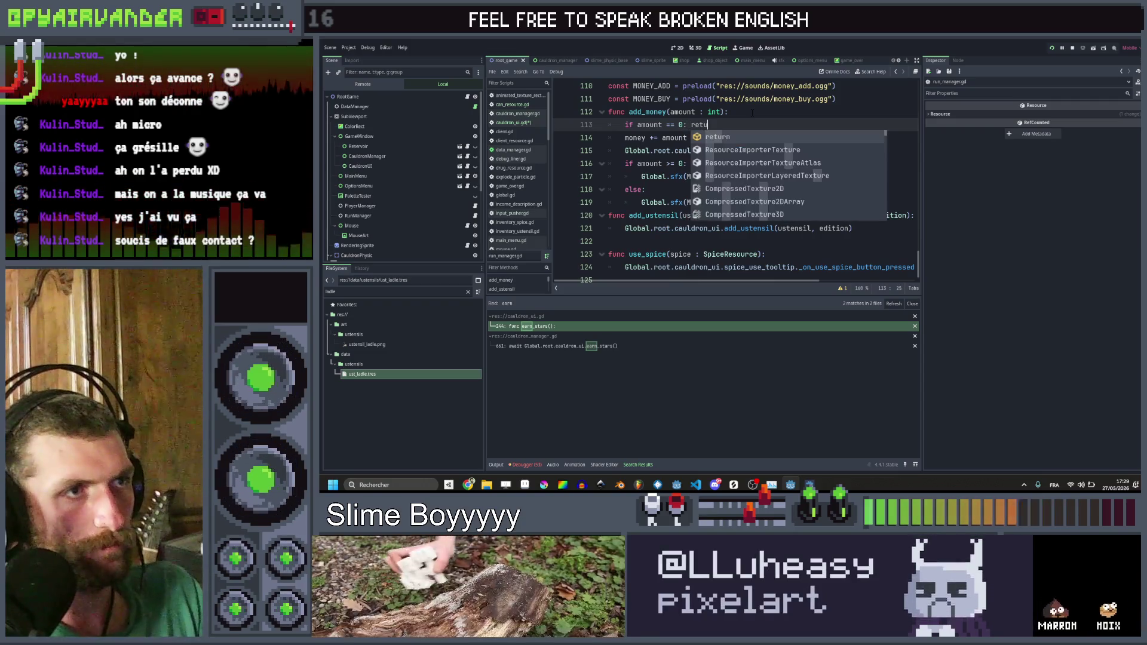
type("rn")
key("ctrl+s")
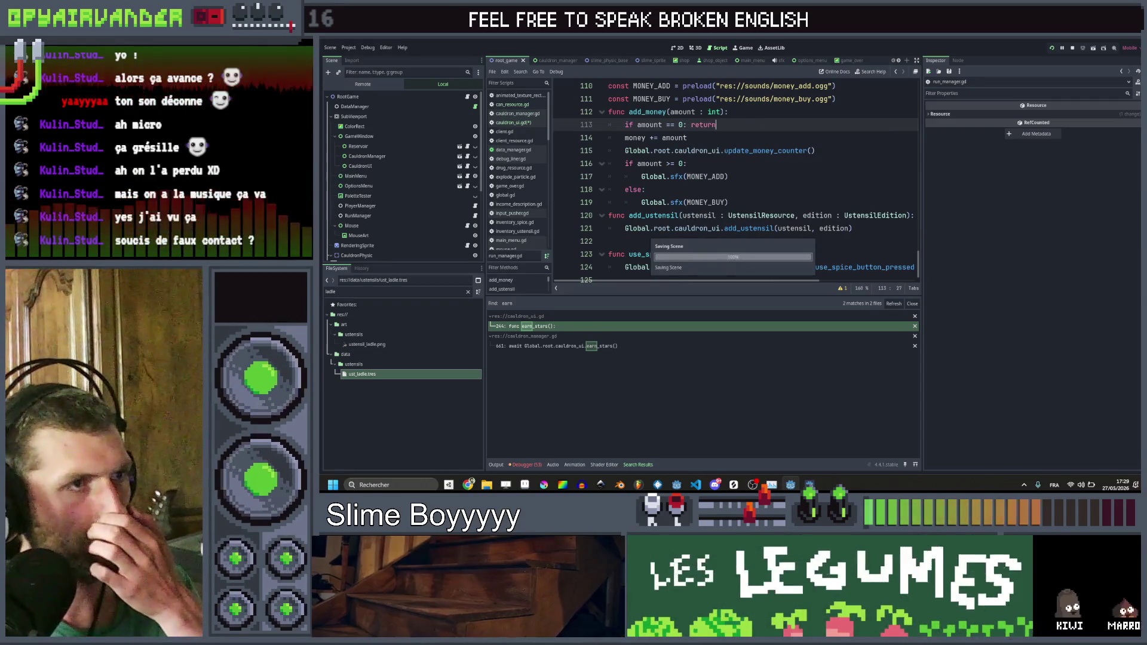
key("Down")
key("Down")
key("Down")
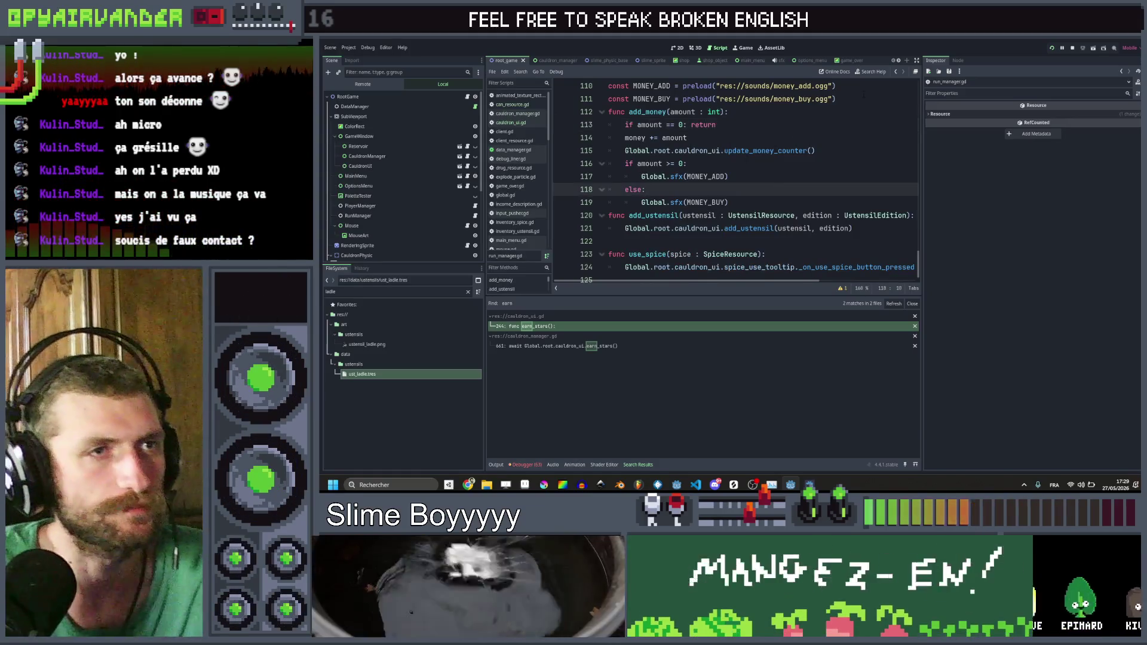
left_click(896, 72)
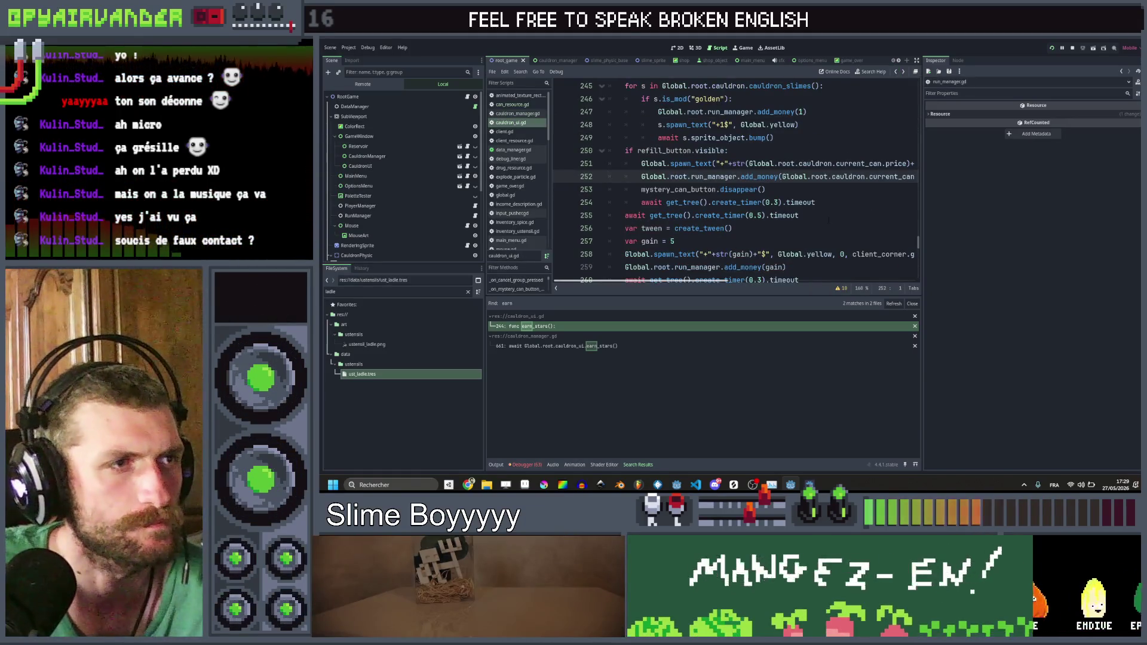
Step: Review the refill lines calling mystery_can_button.disappear(), then switch to the cauldron_ui scene
left_click(843, 201)
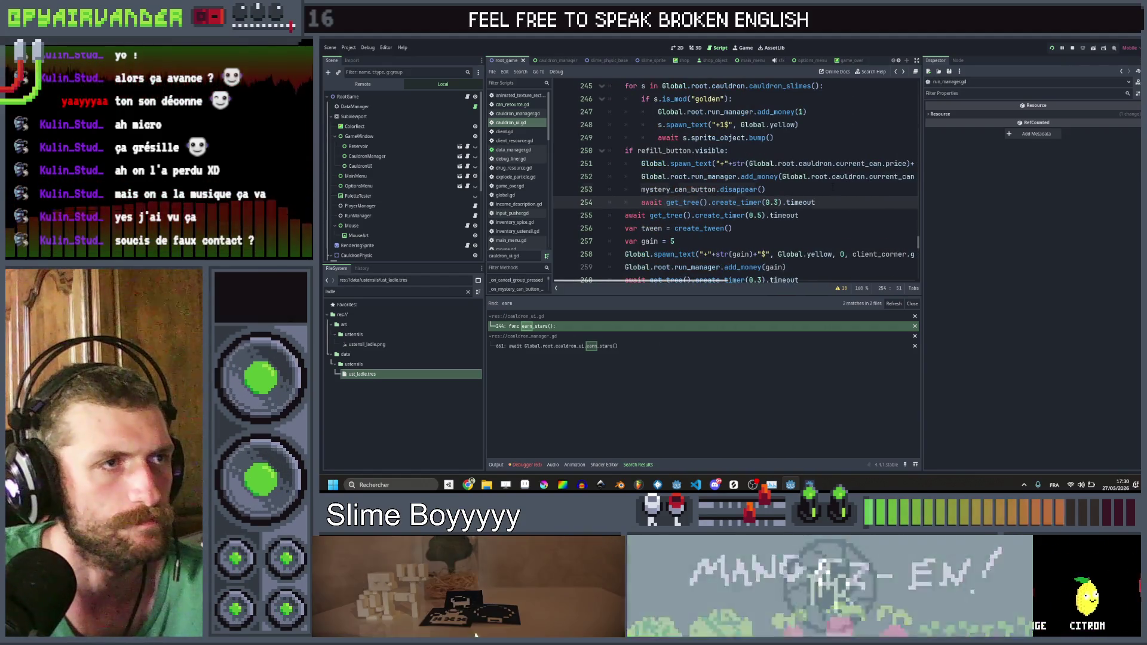
key("Up")
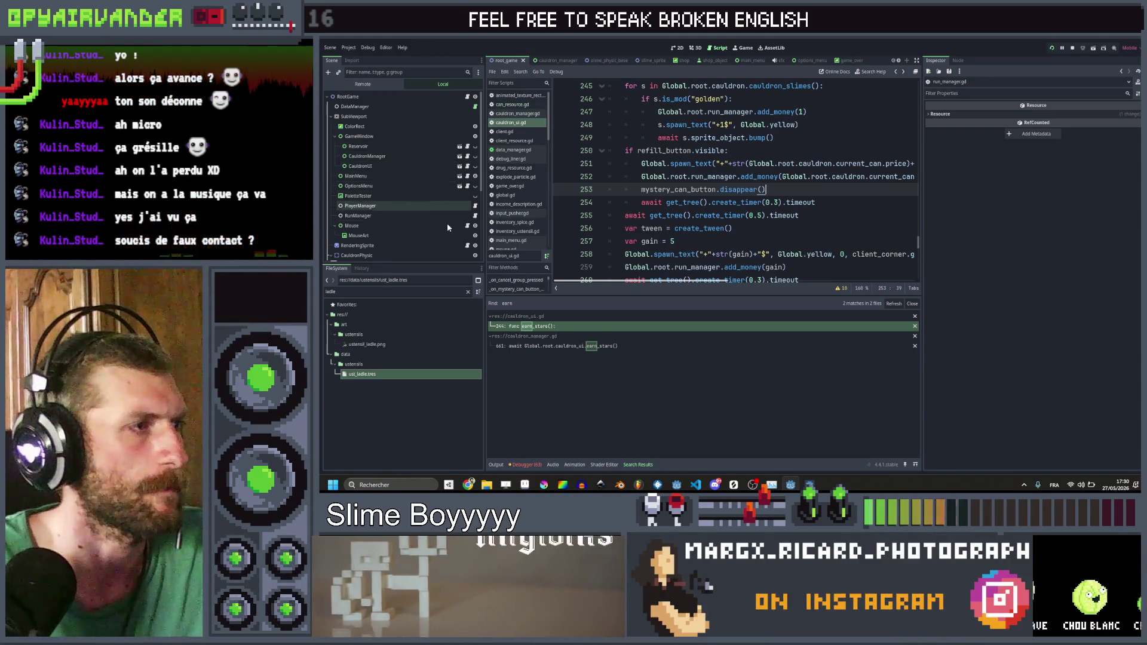
scroll(450, 227, "down", 1)
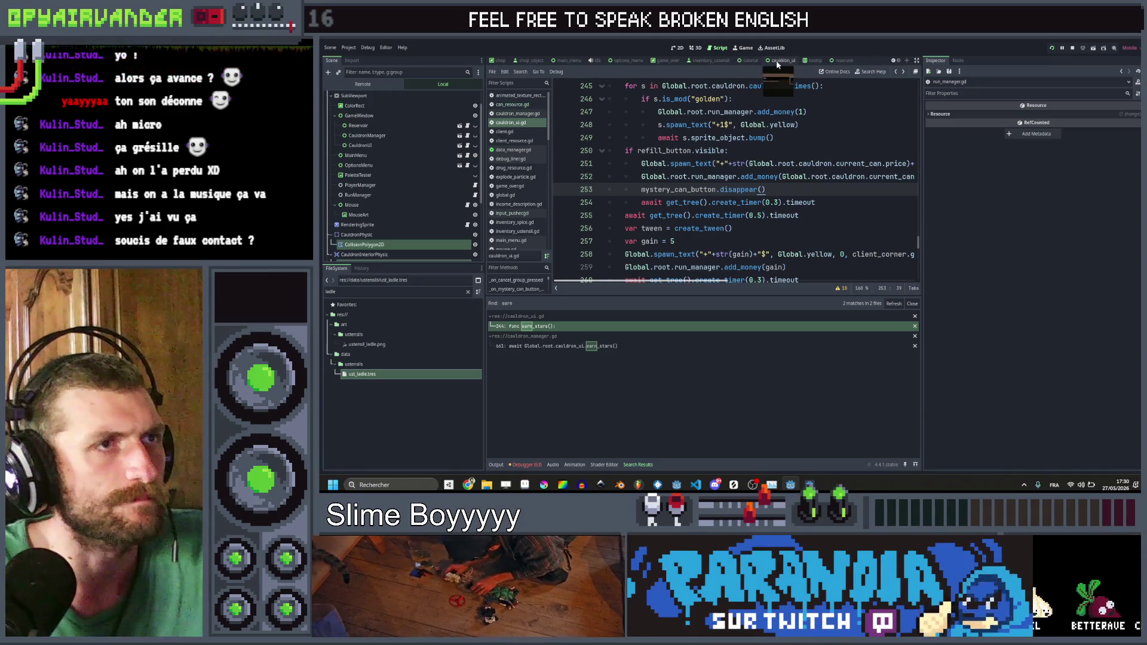
left_click(784, 61)
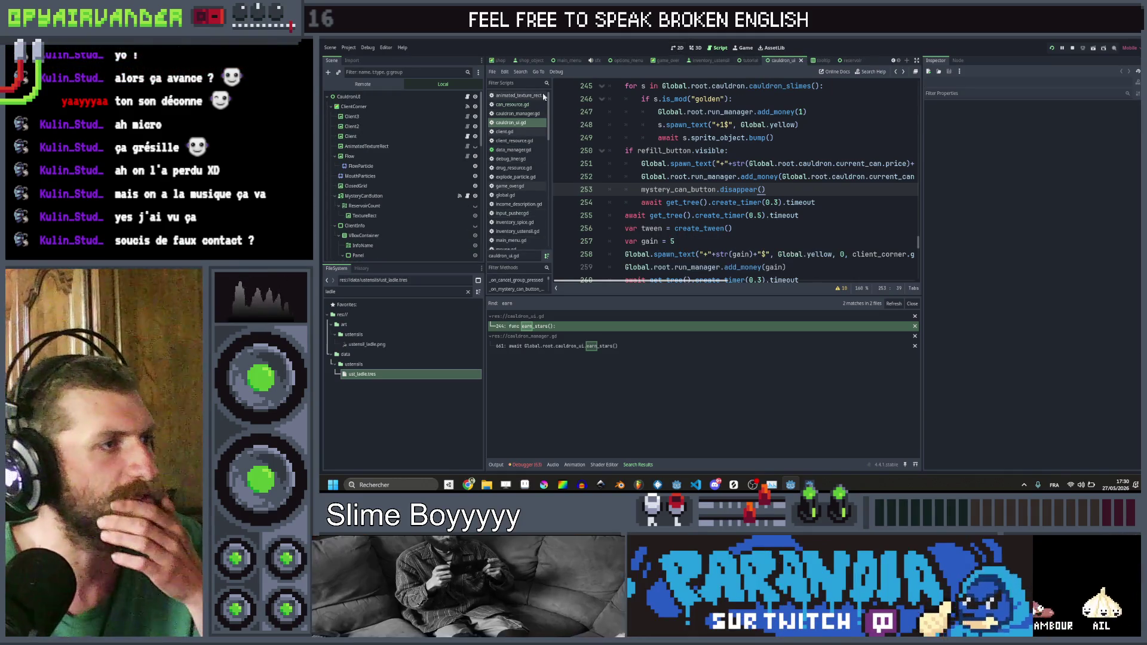
Step: Connect MysteryCanButton's mouse_entered and mouse_exited signals to new handlers in cauldron_ui.gd
left_click(387, 197)
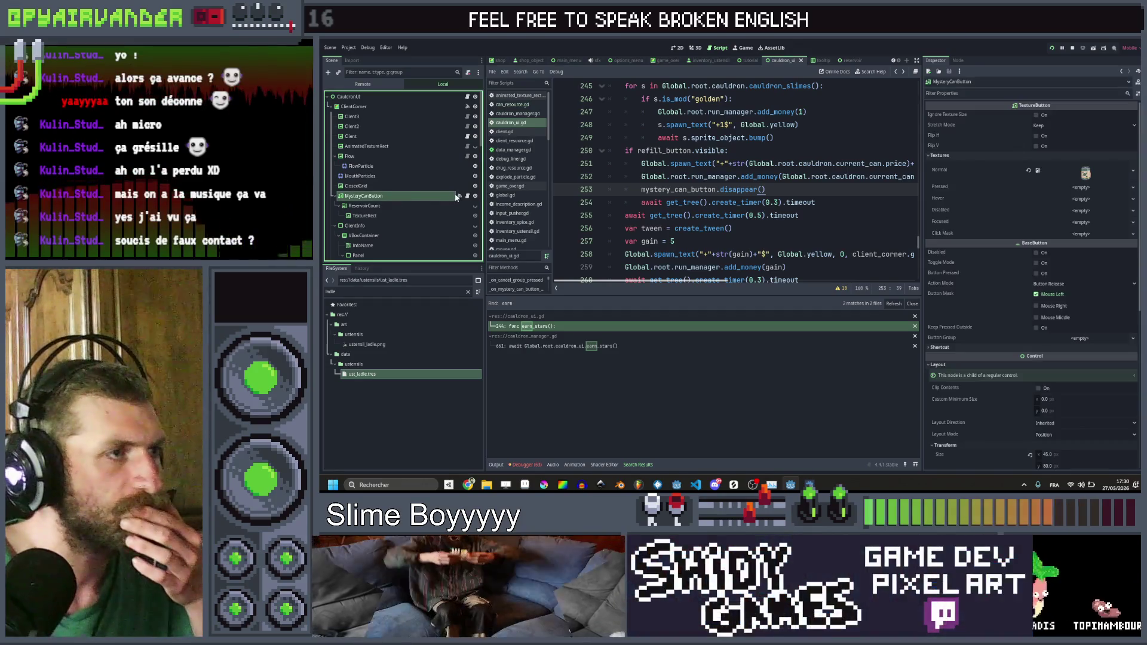
left_click(958, 60)
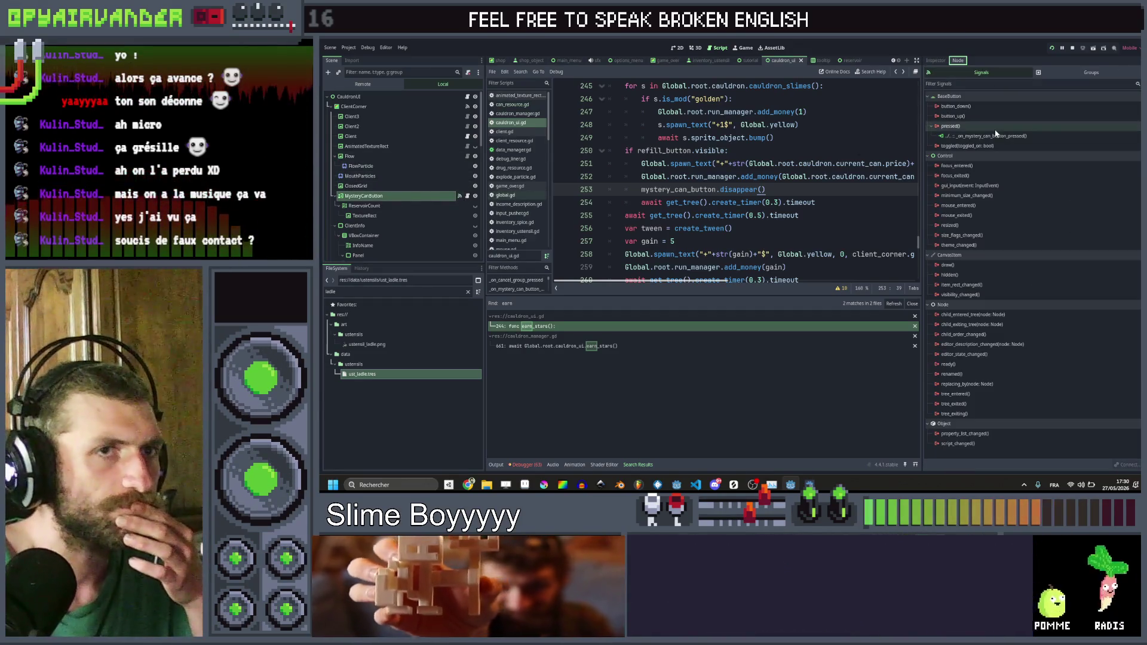
double_click(988, 206)
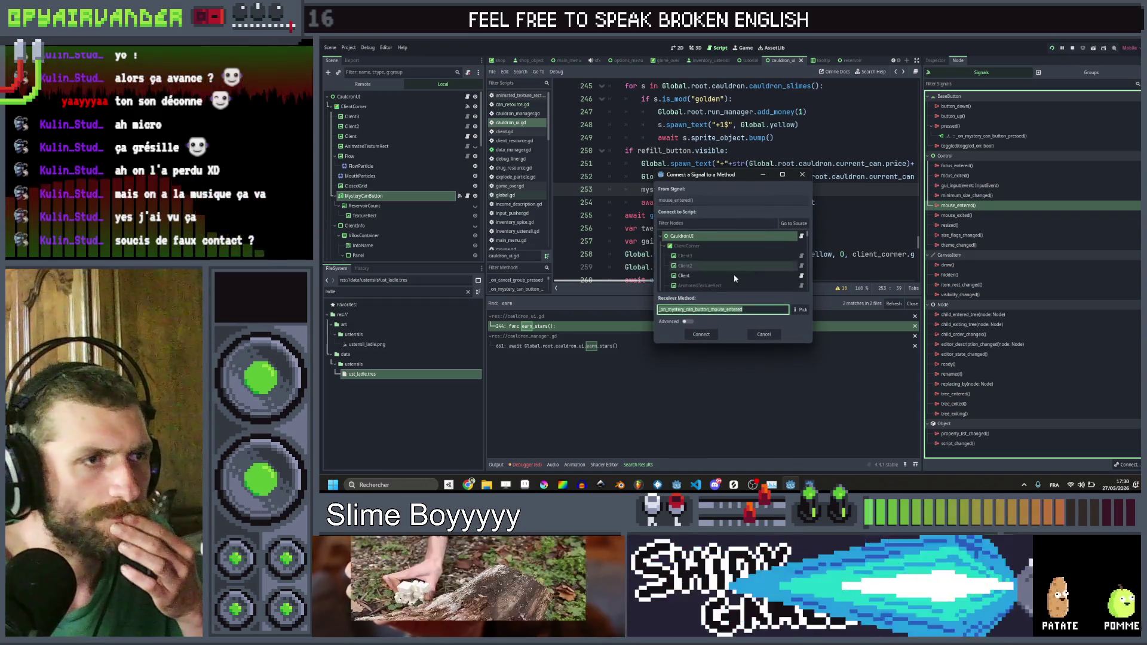
left_click(697, 335)
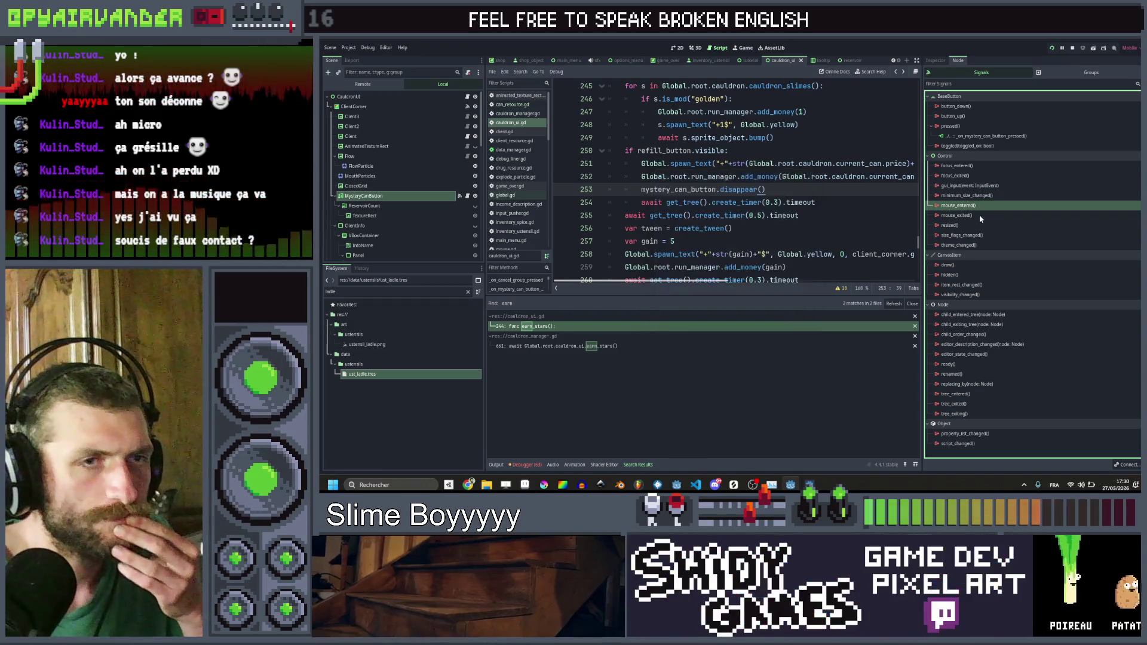
double_click(975, 225)
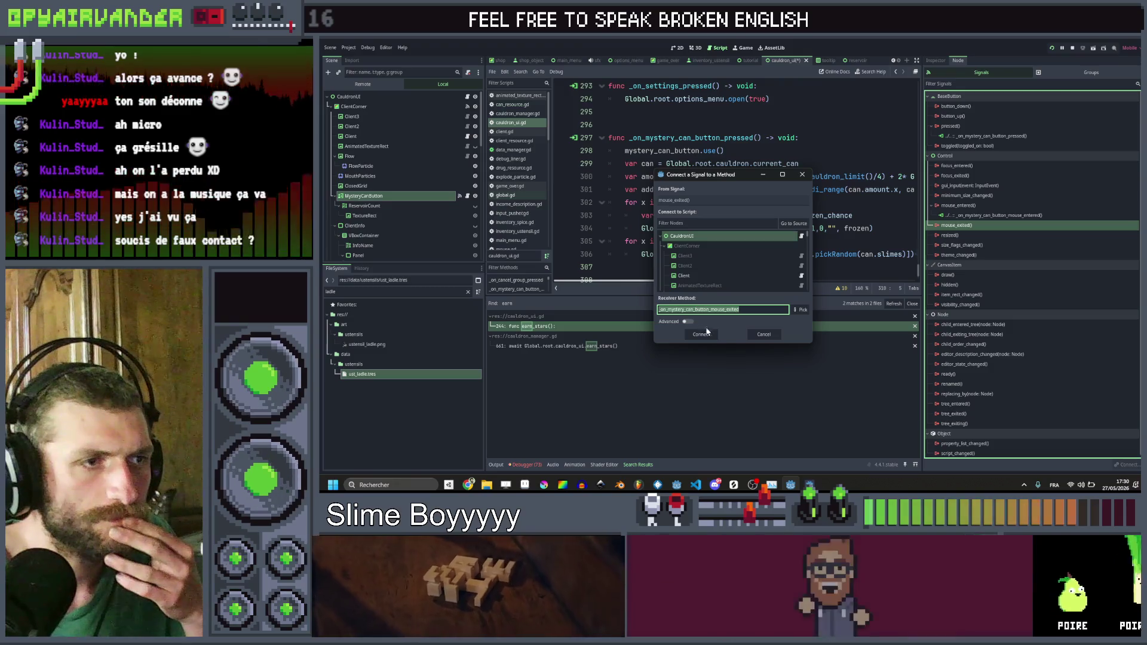
left_click(700, 334)
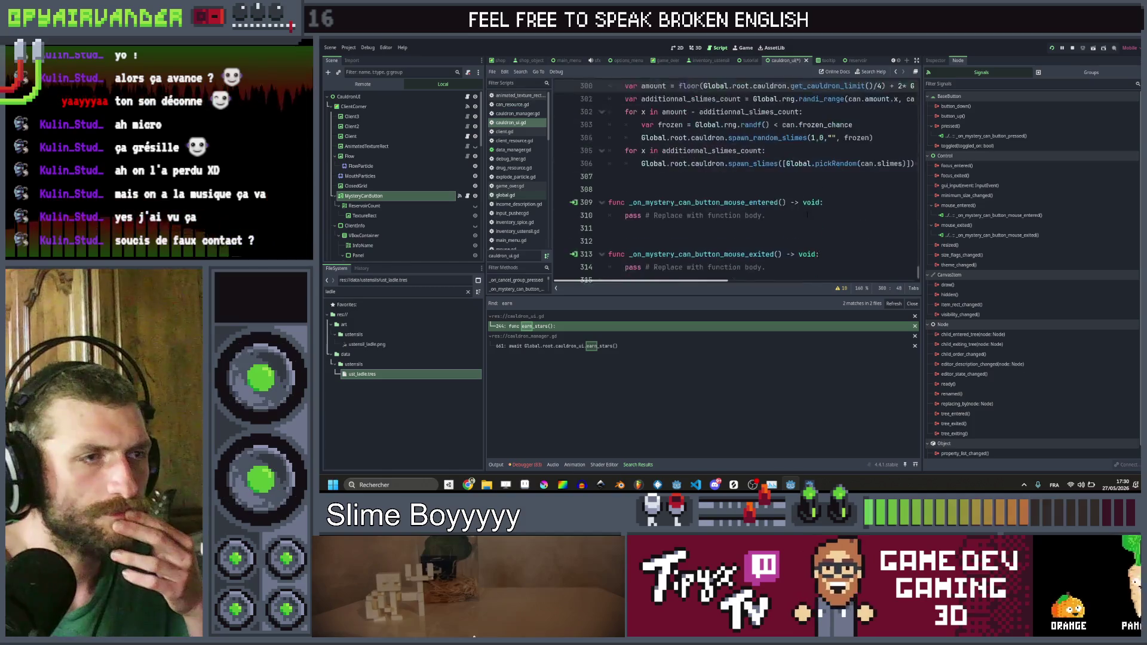
Step: Select the new handler's placeholder pass line and search the project for 'reon'
left_click_drag(650, 212, 616, 204)
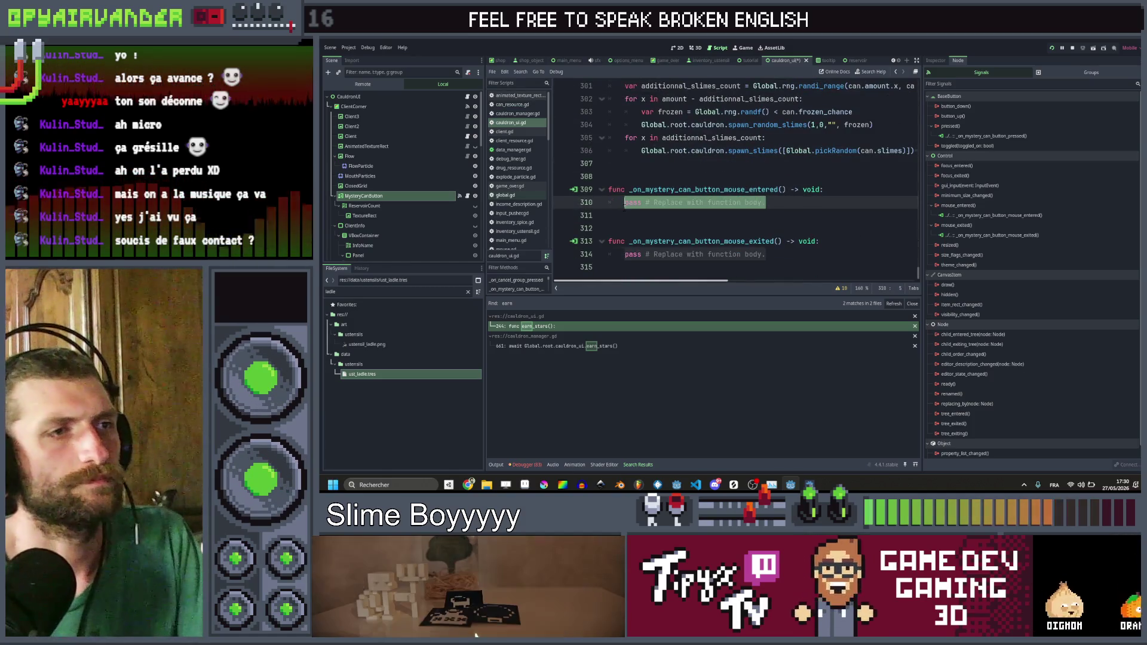
left_click(779, 177)
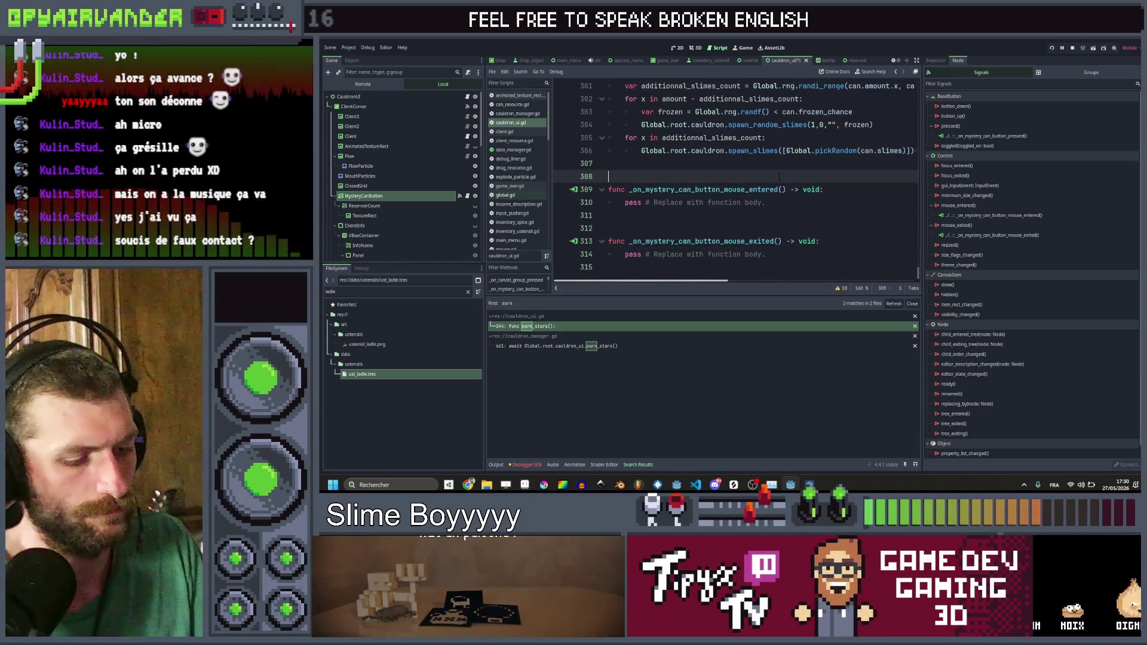
key("ctrl+shift+f")
type("refill")
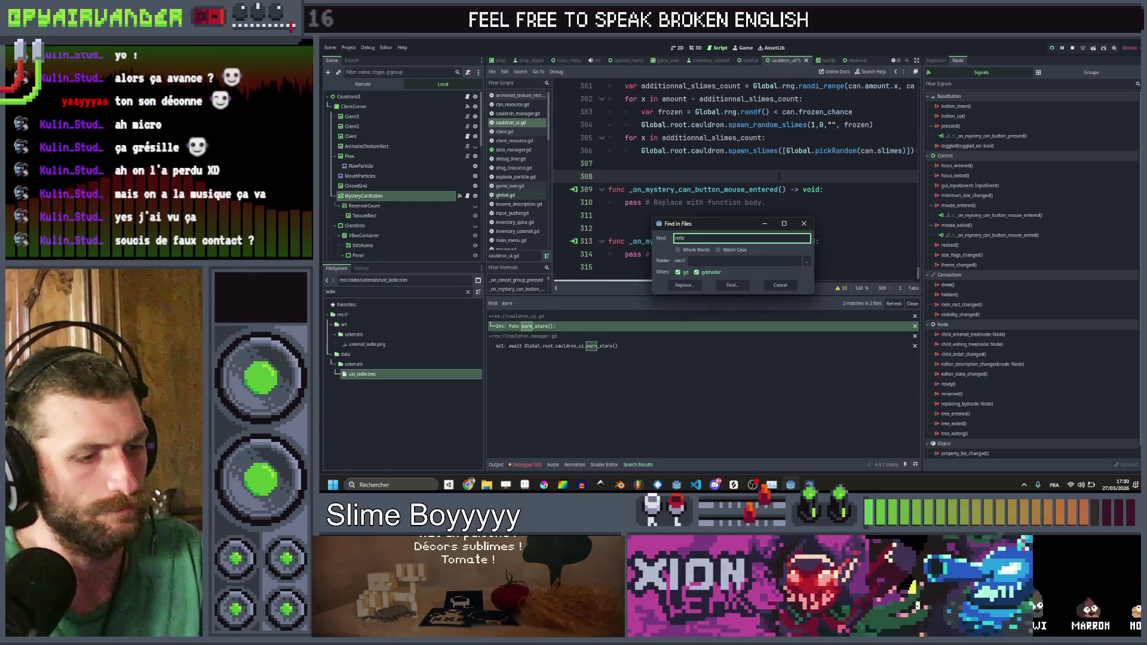
type("on")
Step: Search the project for refill_button and delete its show() line from tutorial.gd, saving
key("Return")
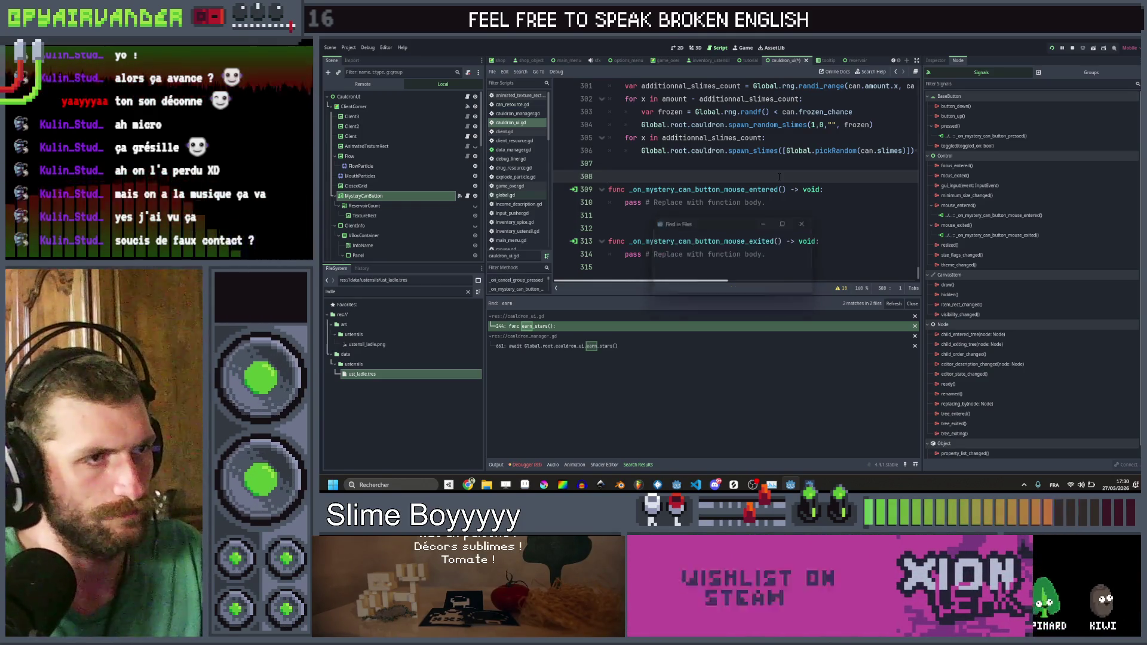
left_click(565, 329)
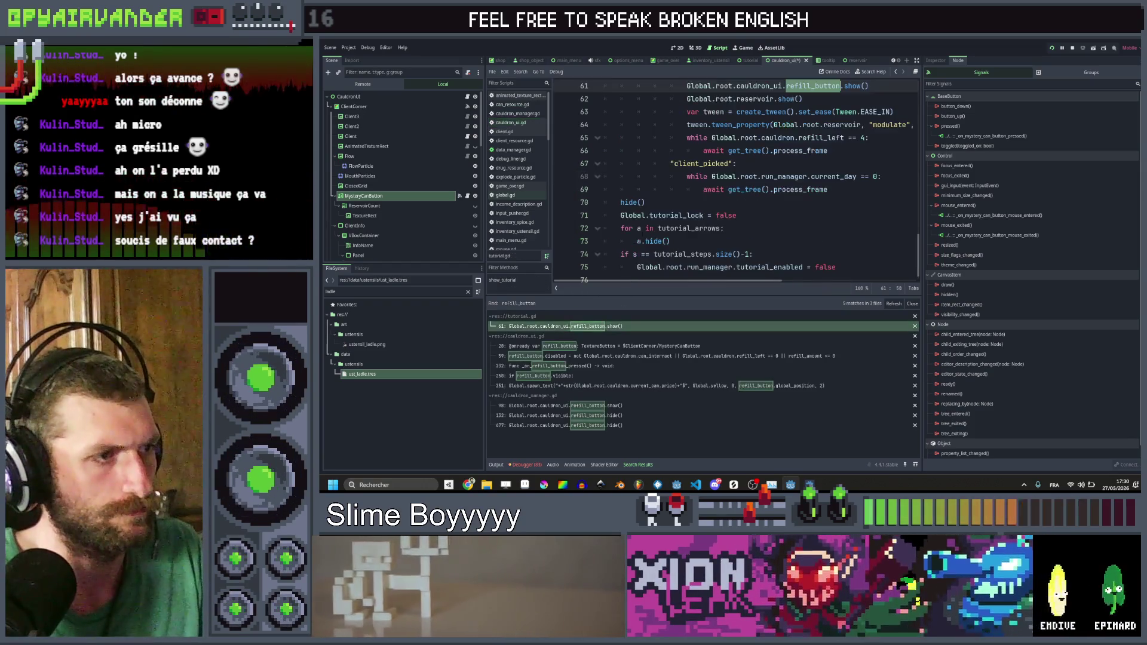
key("ctrl+shift+k")
key("ctrl+s")
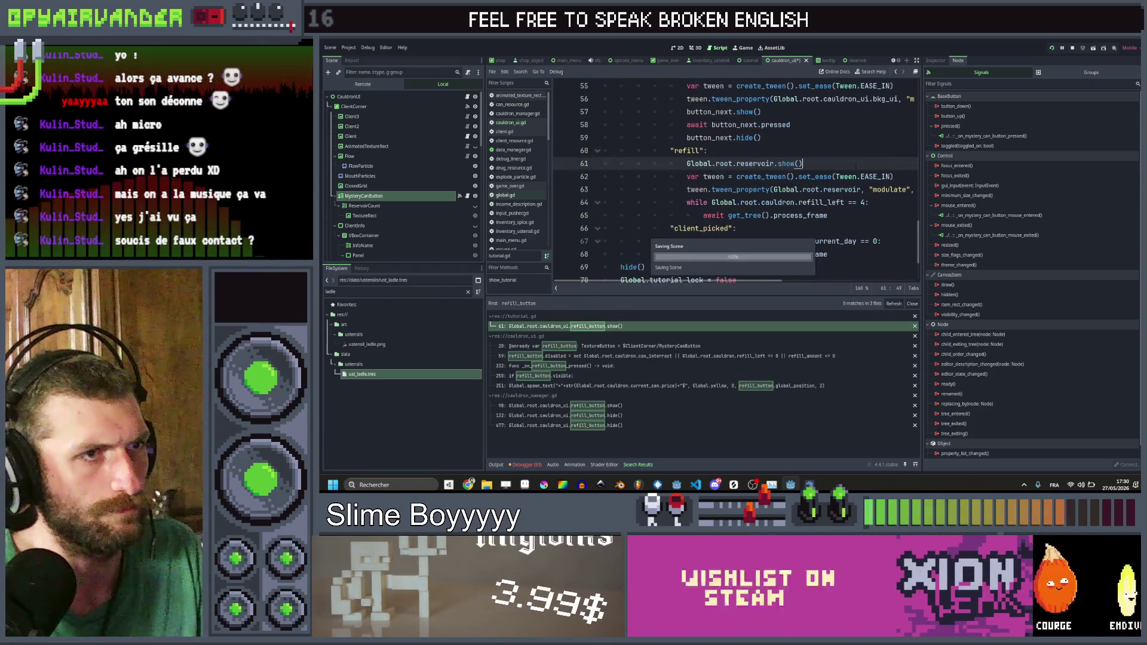
Step: Delete the refill_button declaration from cauldron_ui.gd and save
left_click(600, 346)
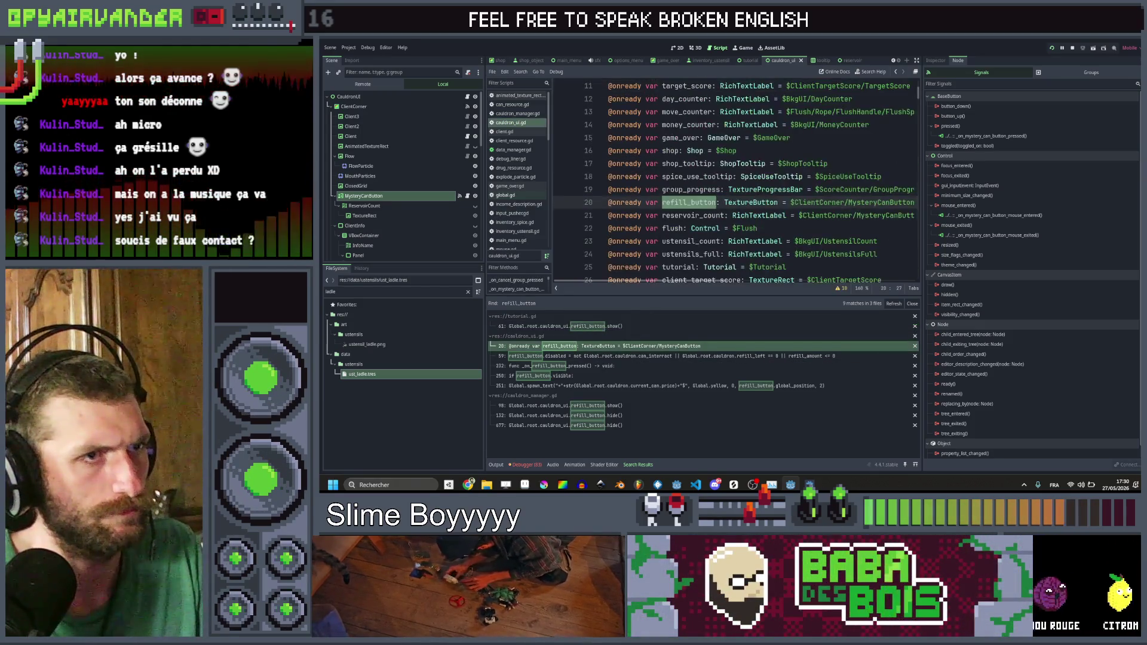
key("ctrl+shift+k")
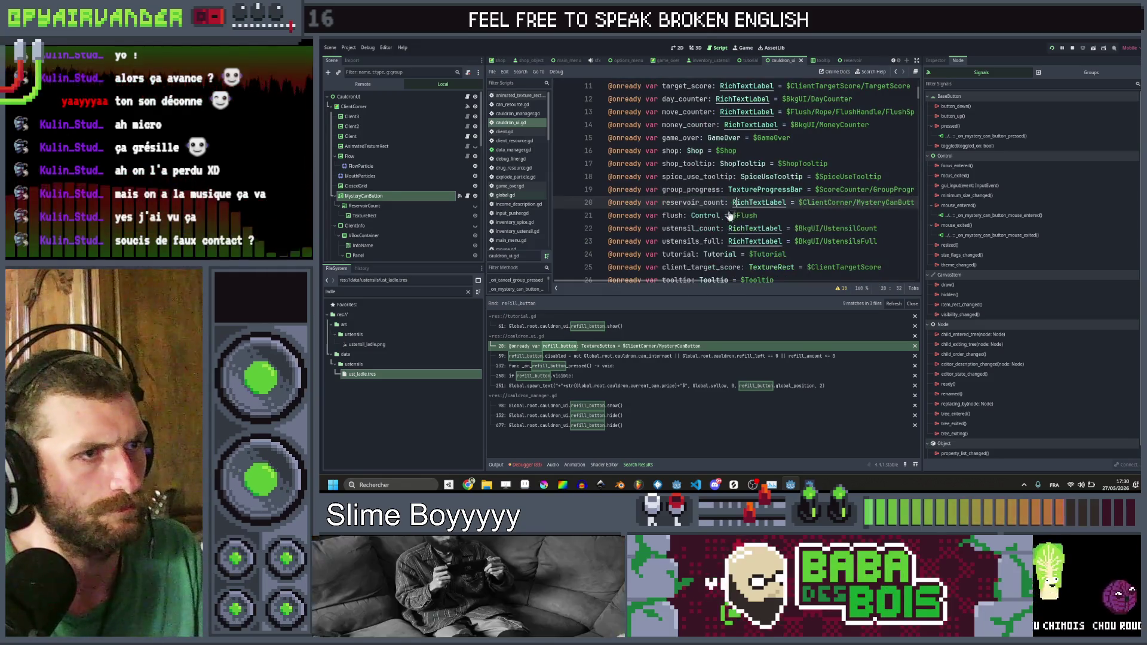
key("ctrl+s")
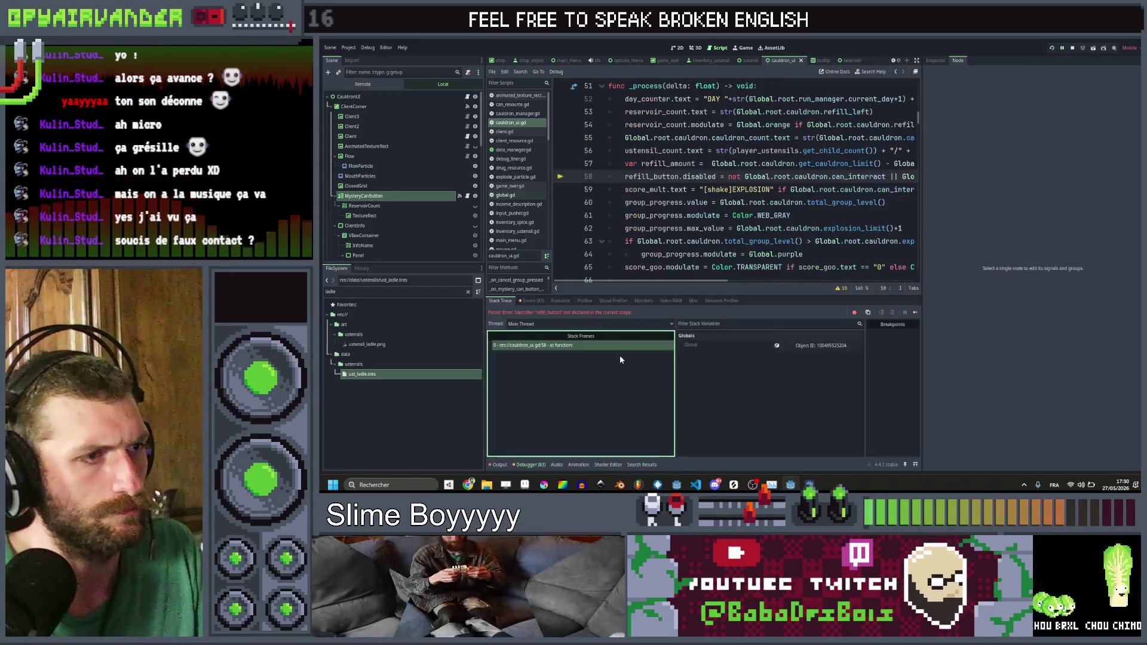
Step: Change refill_button to mystery_can_button on line 58
double_click(657, 177)
type("ystery_can_button")
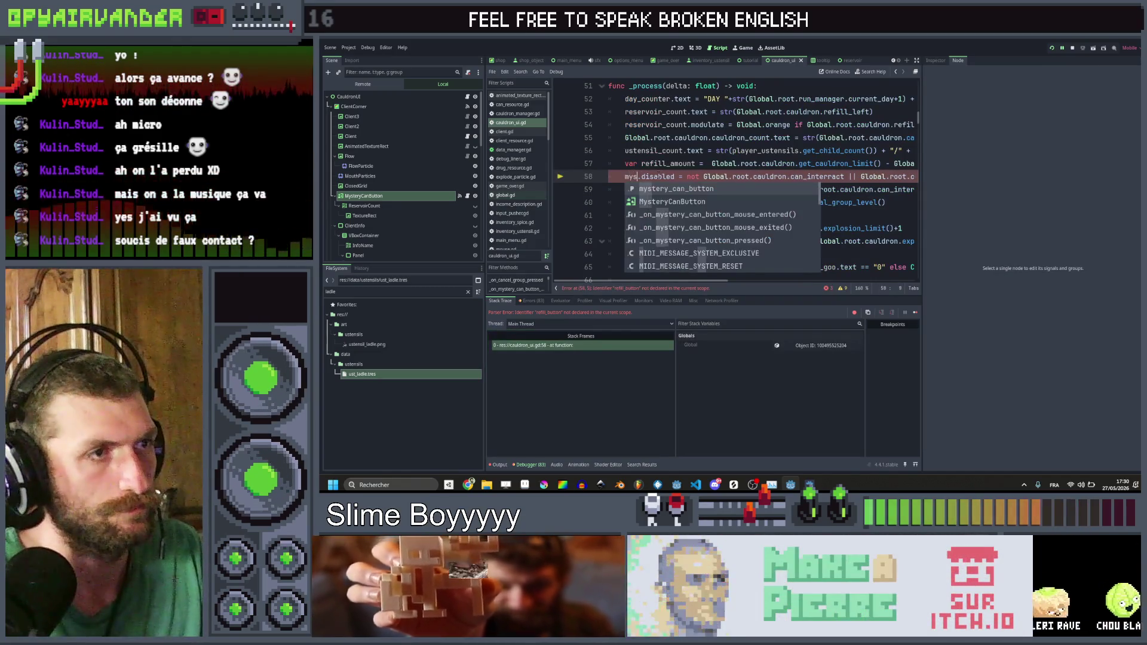
key("Escape")
Step: Replace the refill_left == 0 clause with ||, save, and go to the line 249 error
scroll(659, 176, "right", 10)
left_click_drag(608, 176, 876, 176)
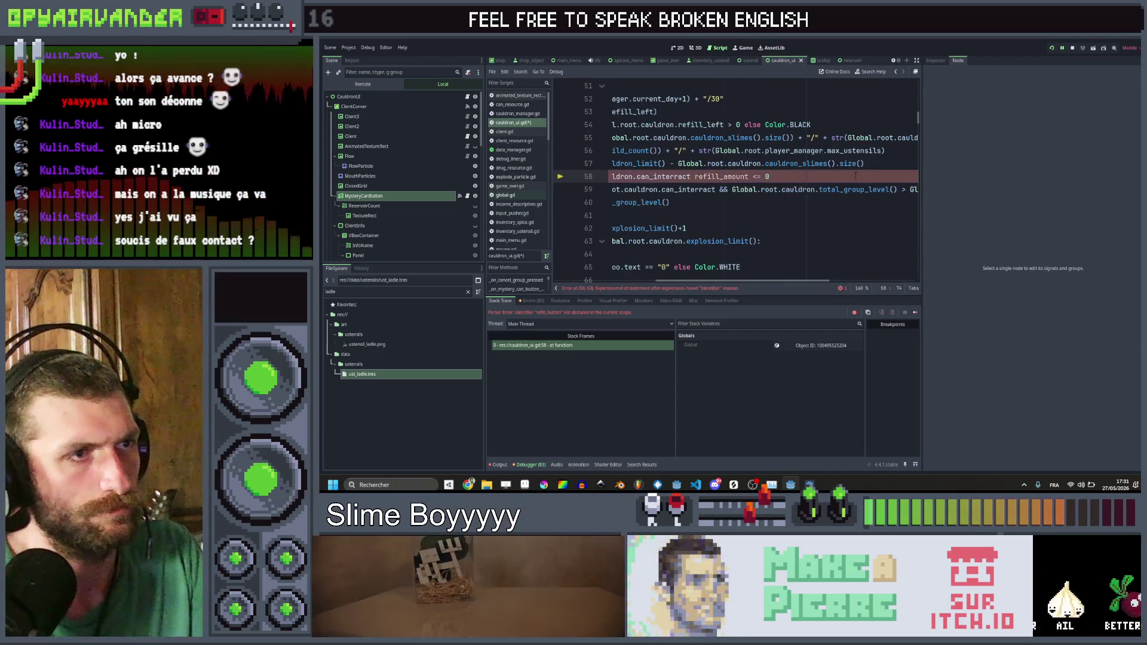
type("||")
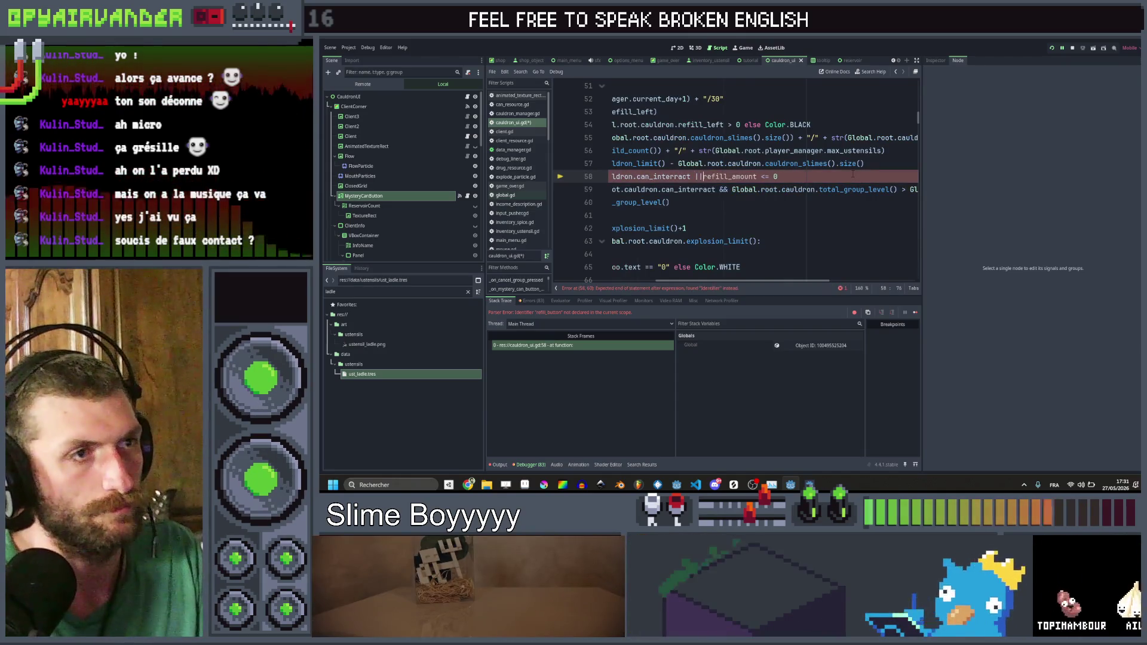
left_click(839, 215)
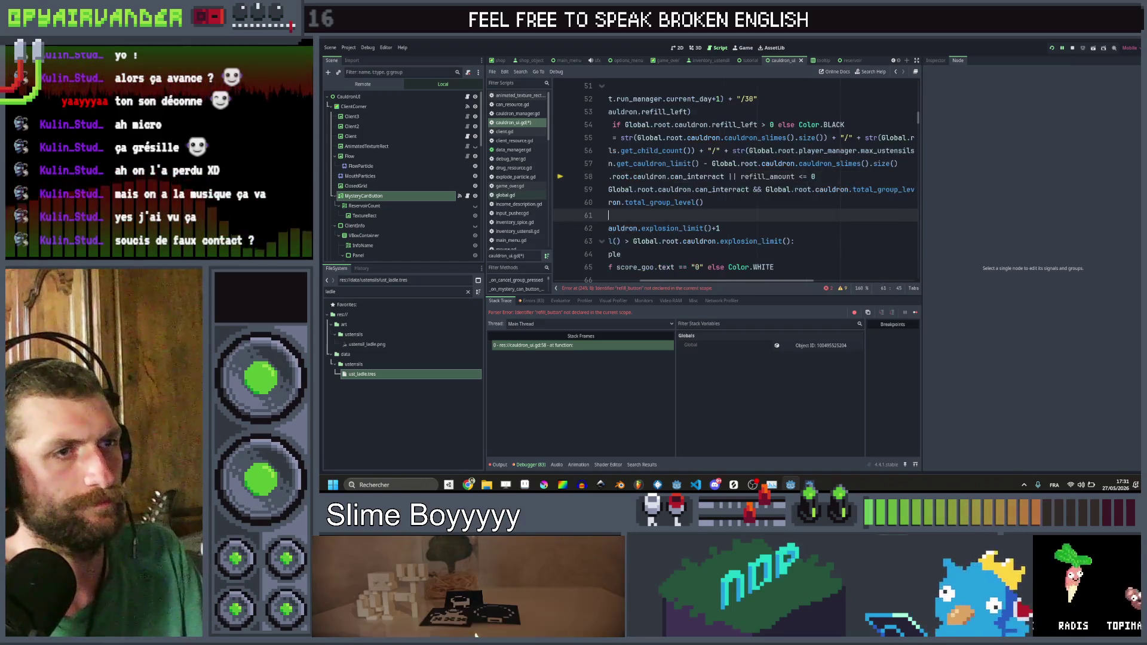
key("ctrl+s")
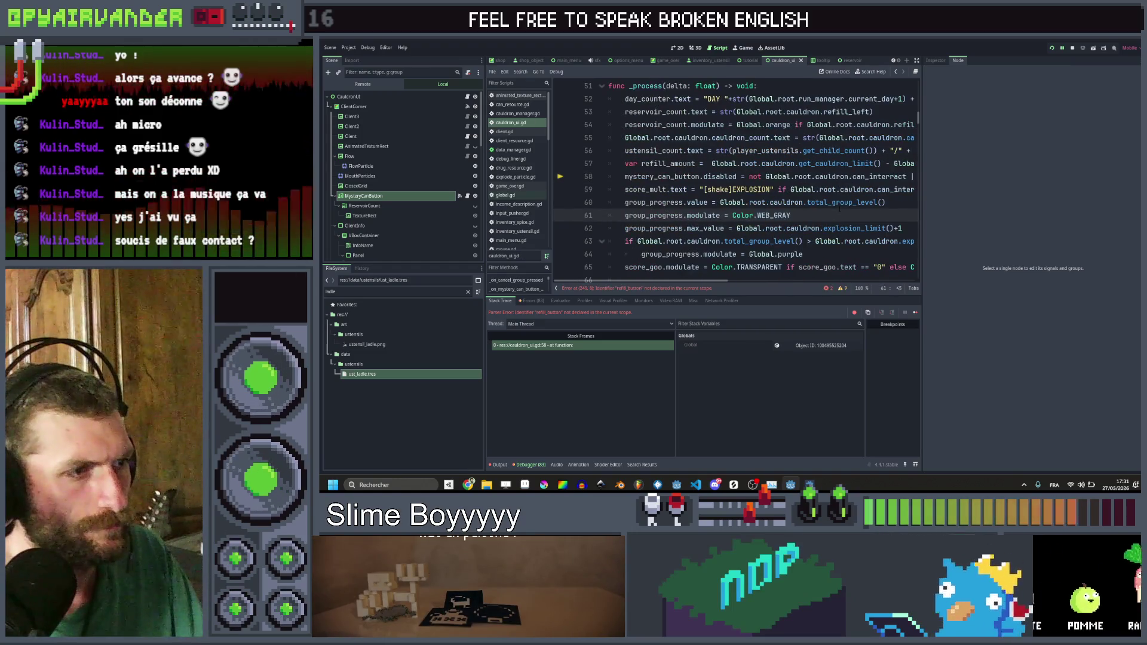
left_click(635, 289)
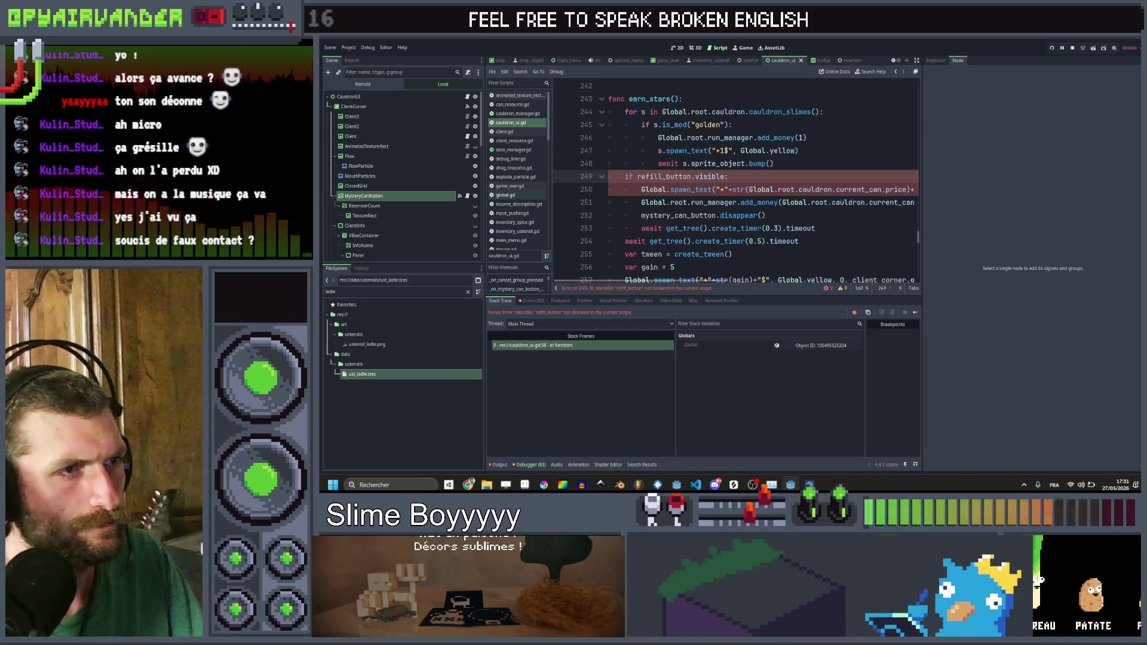
Step: Replace refill_button with mystery_can_button on lines 249 and 250 of earn_stars, saving
double_click(663, 176)
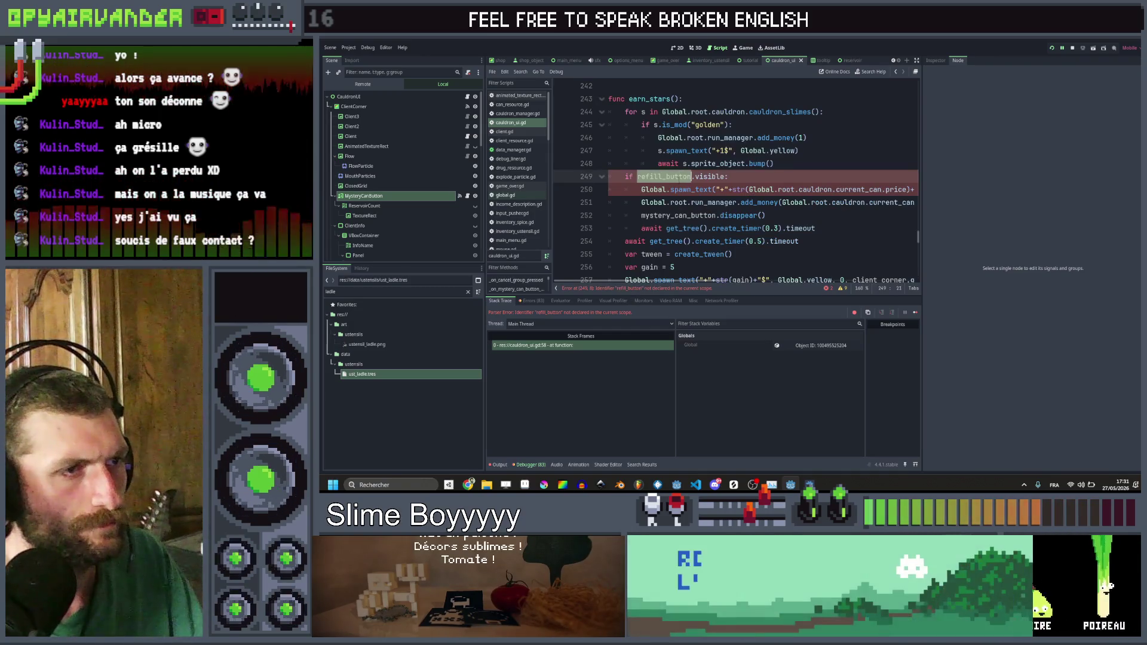
type("ystery_can_button")
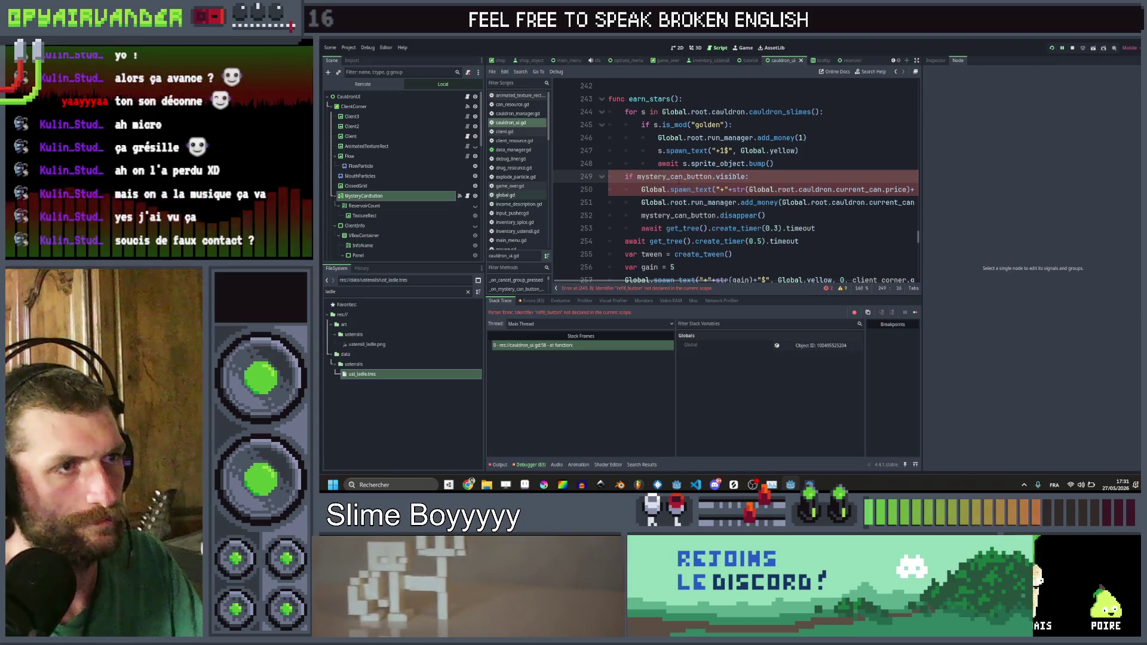
key("ctrl+s")
scroll(735, 179, "right", 5)
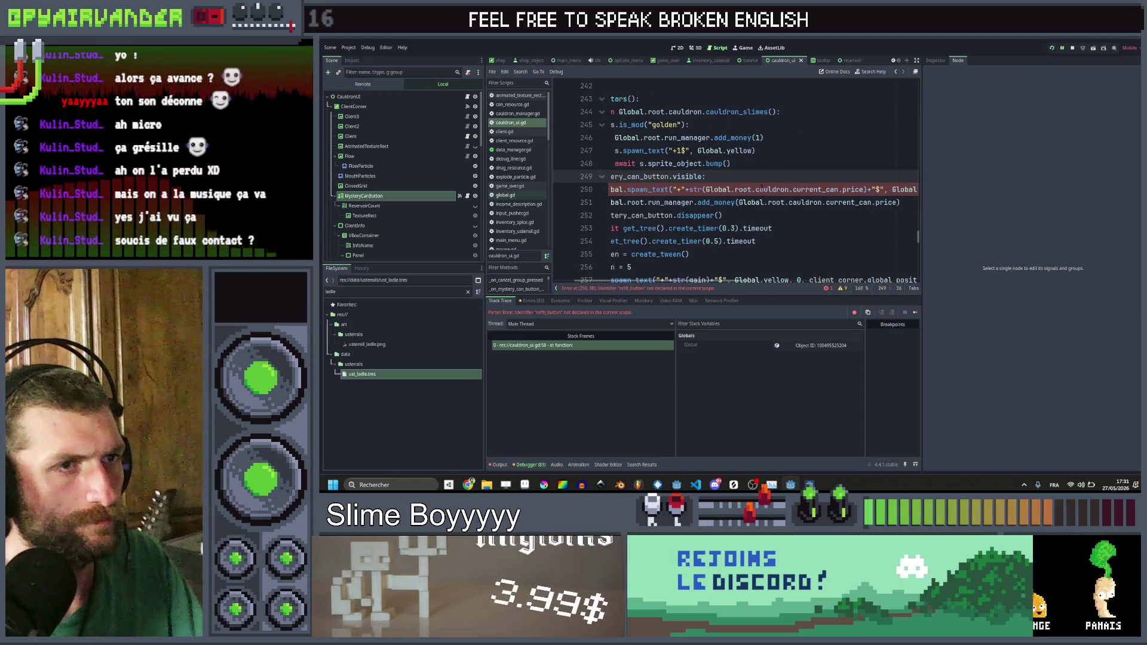
left_click(779, 190)
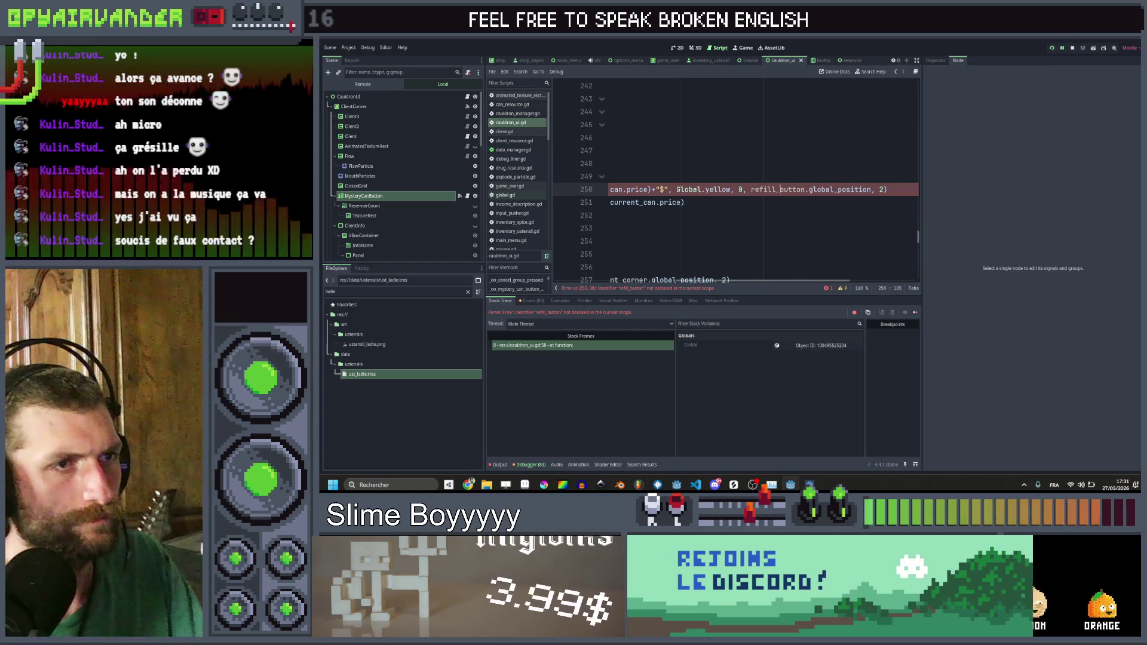
type("ystery_can_button")
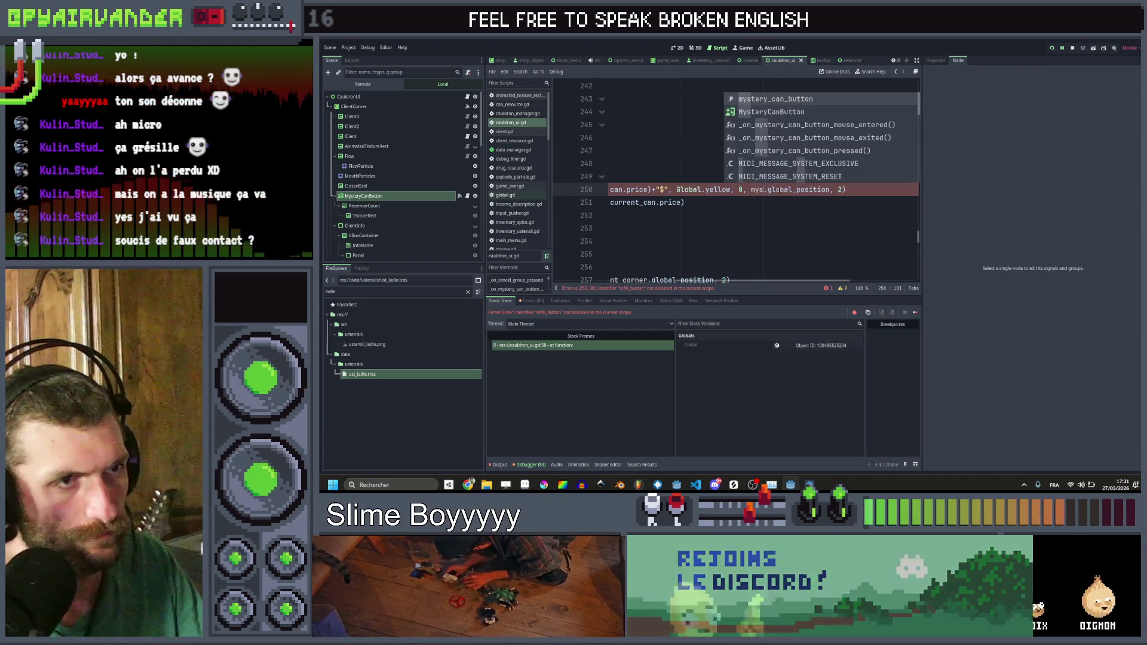
key("ctrl+s")
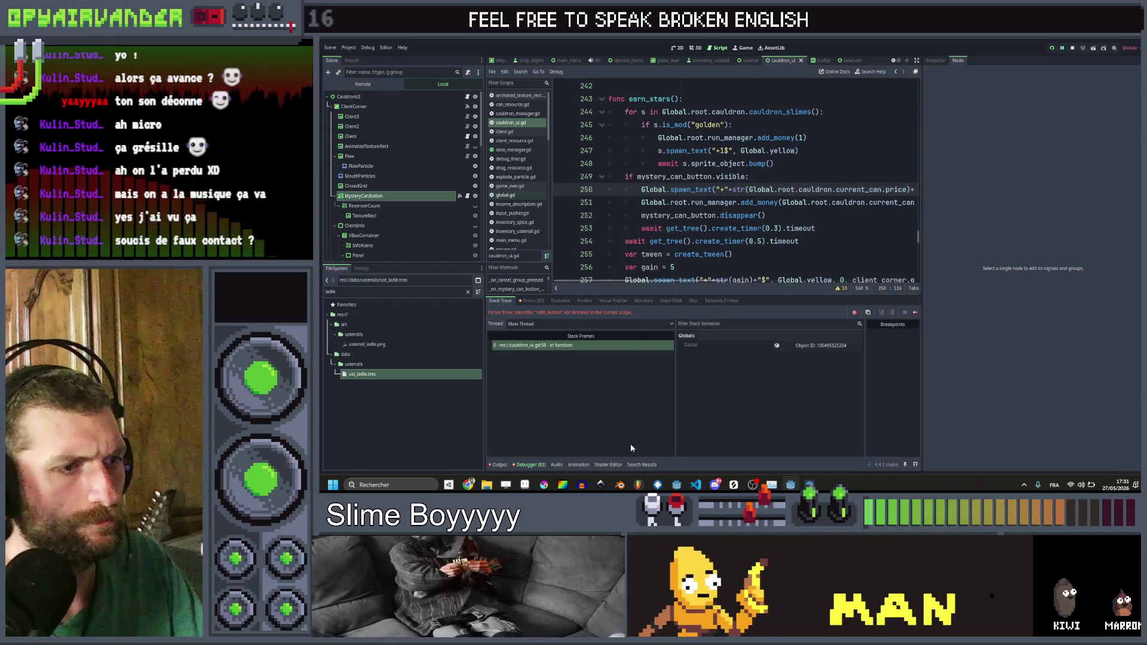
left_click(642, 464)
Step: Delete the refill_button.show() line 98 in cauldron_manager.gd and save
left_click(574, 357)
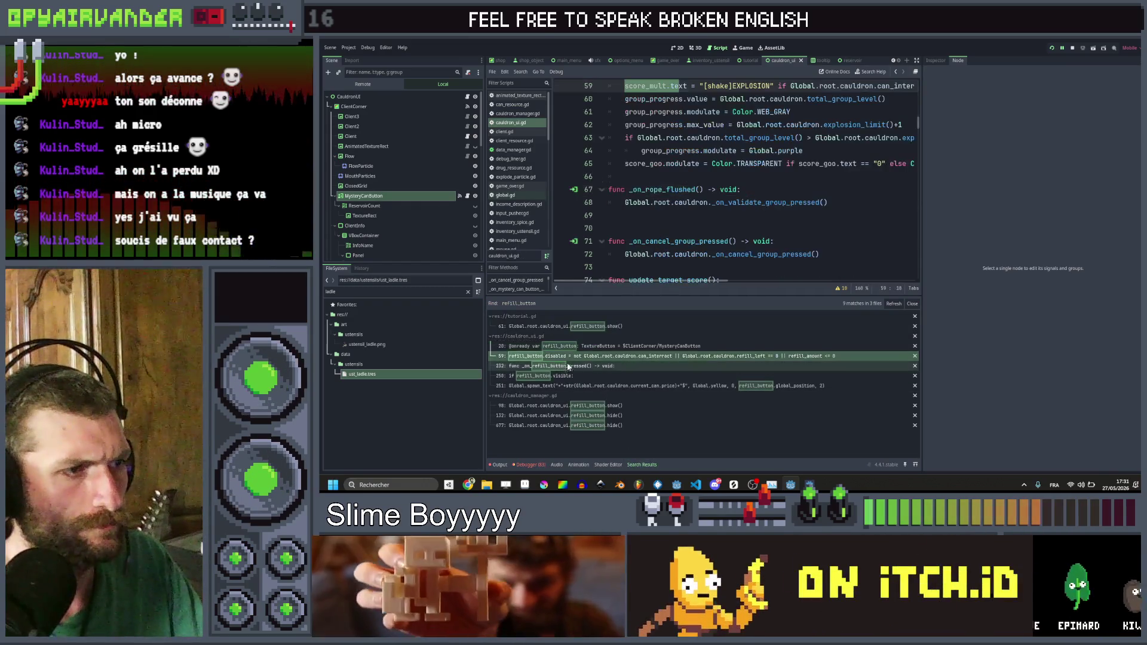
left_click(564, 385)
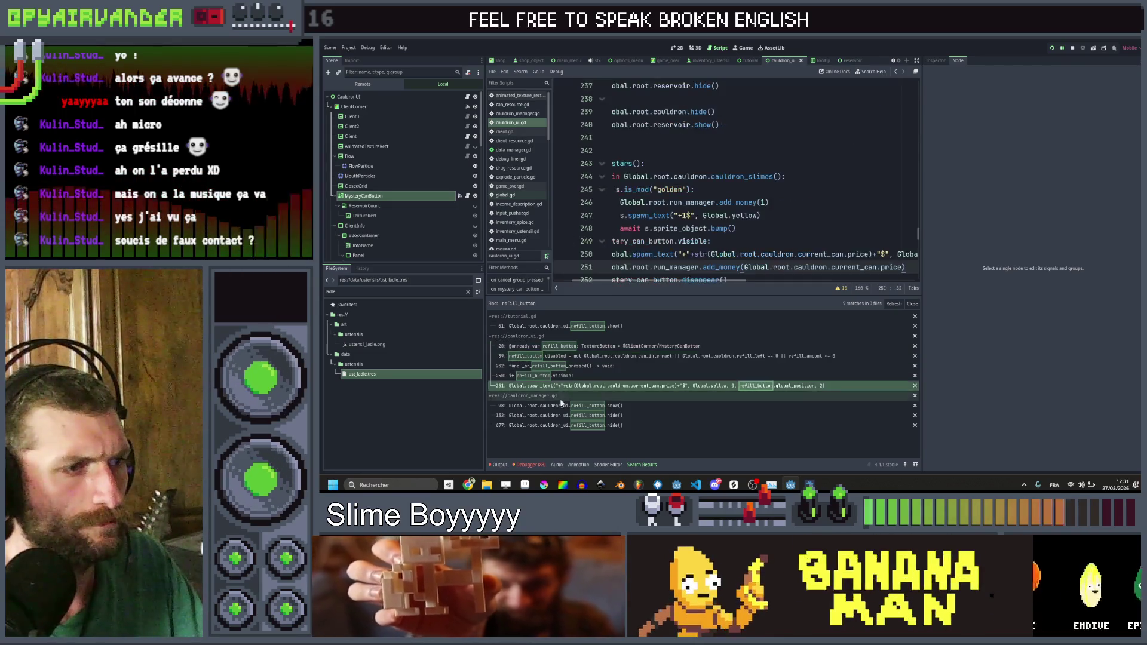
left_click(561, 406)
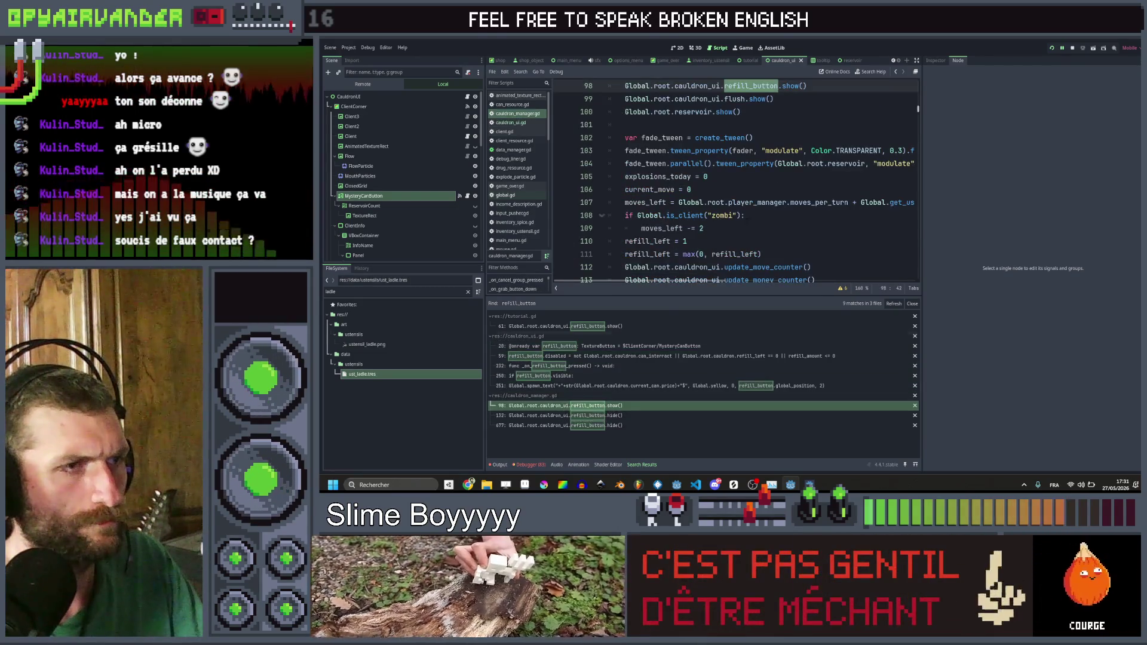
scroll(791, 215, "down", 1)
left_click(813, 203)
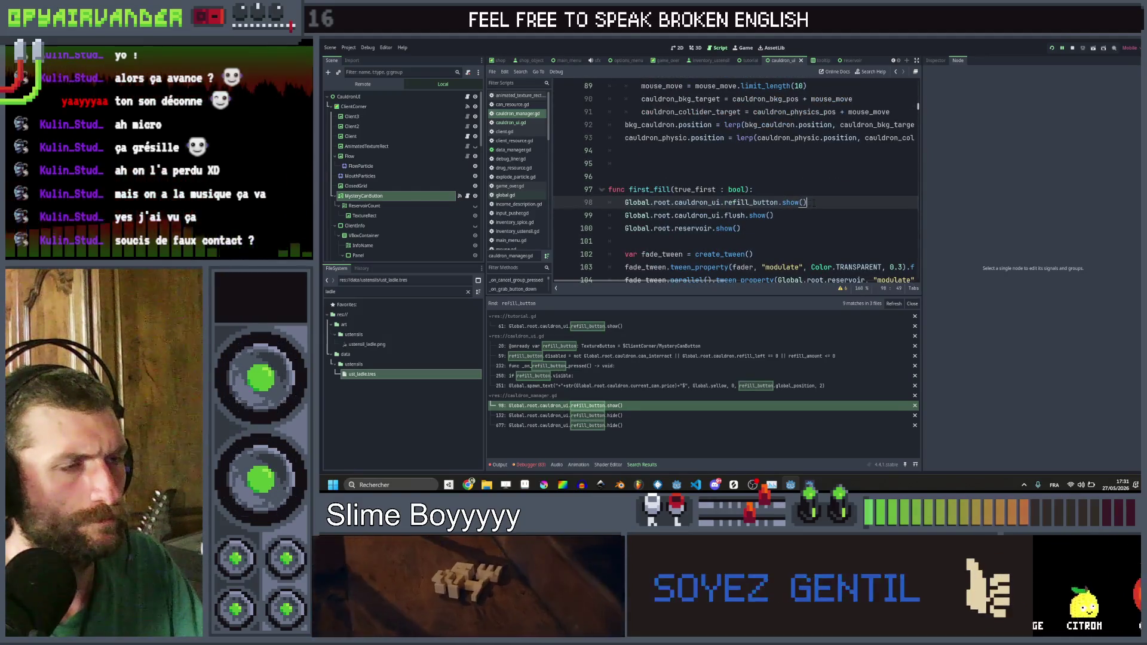
key("ctrl+shift+k")
key("ctrl+s")
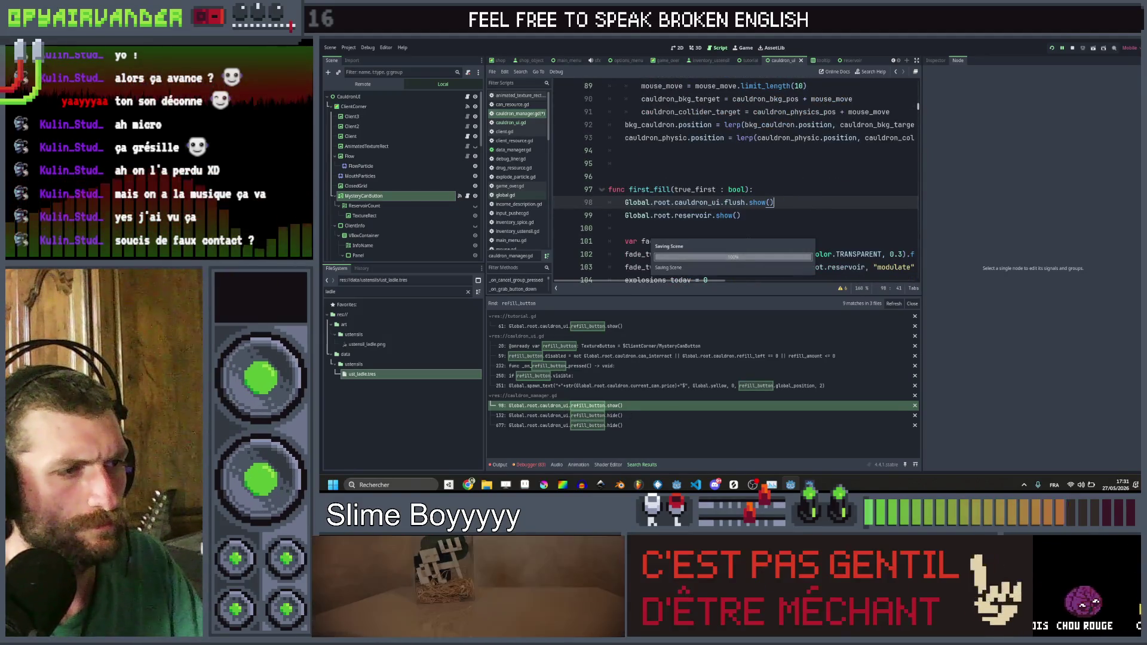
Step: Delete the refill_button hide lines at 132 and in end_day, save, and run the game
left_click(634, 416)
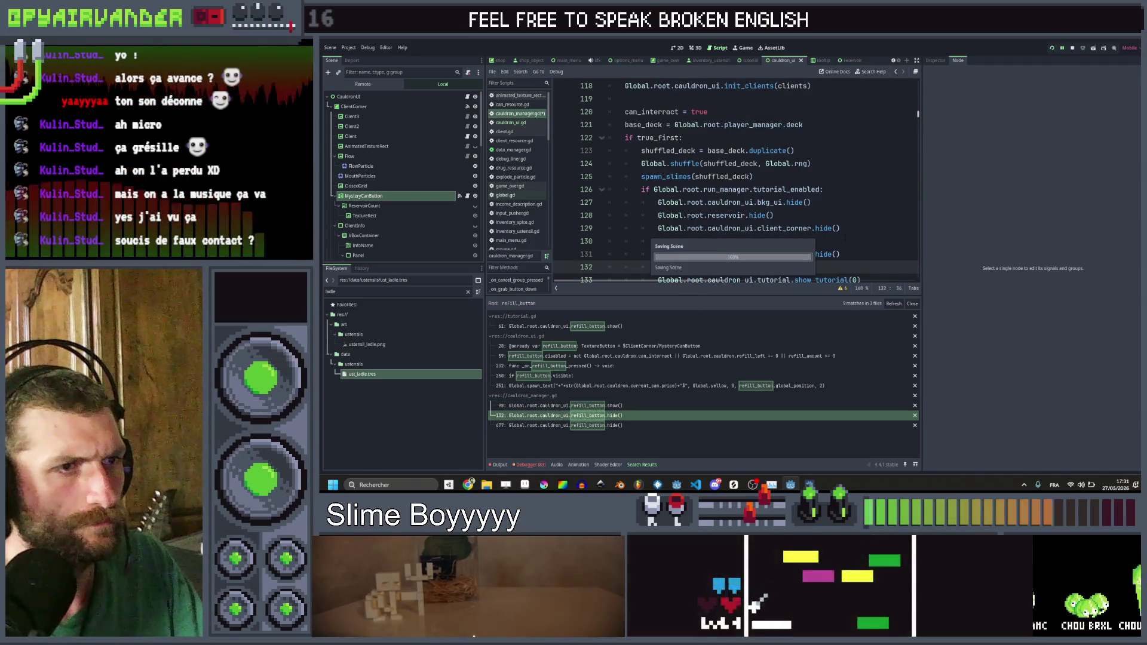
key("ctrl+shift+k")
scroll(847, 267, "down", 1)
left_click(640, 424)
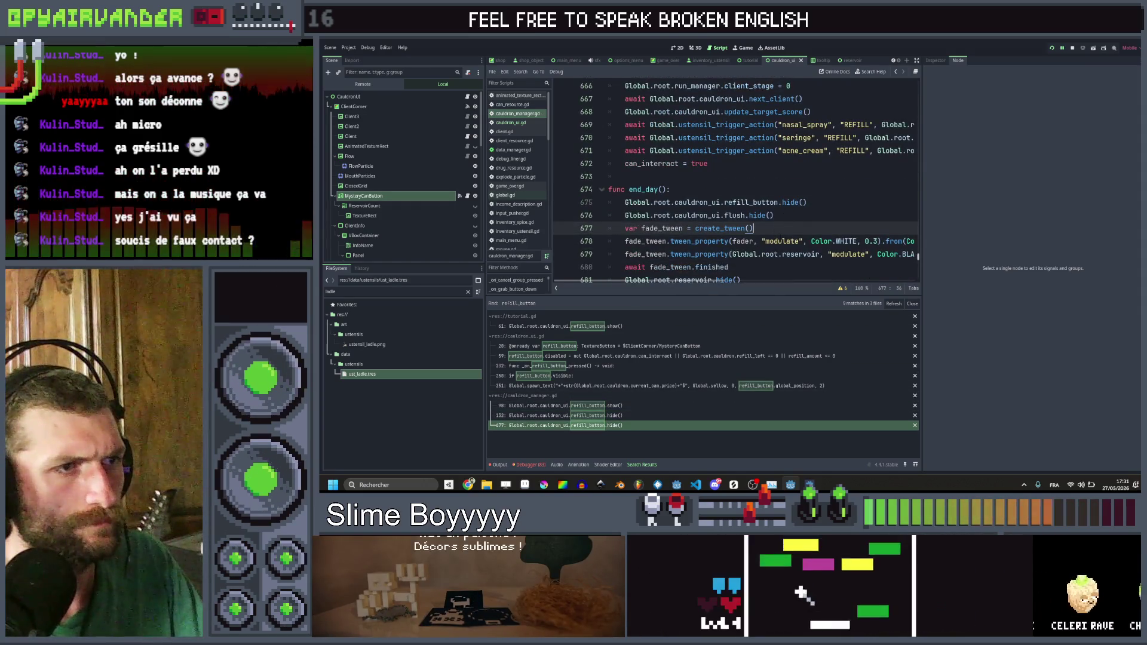
key("Down")
key("Down")
key("Down")
scroll(774, 241, "down", 2)
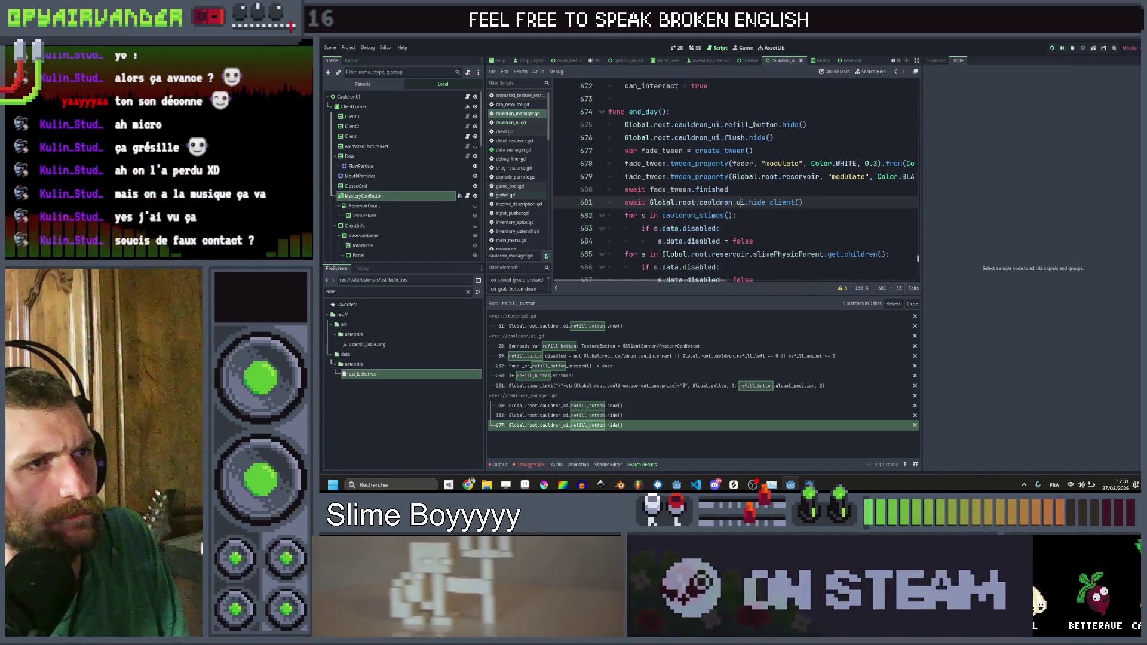
left_click(837, 124)
key("ctrl+shift+k")
key("ctrl+s")
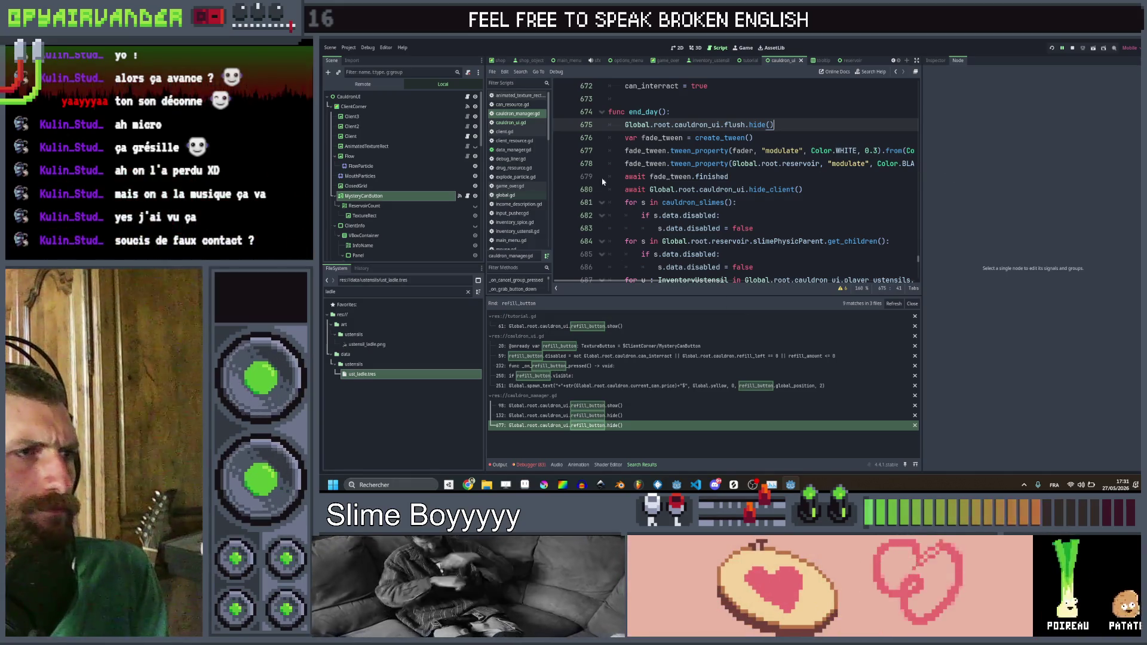
key("F5")
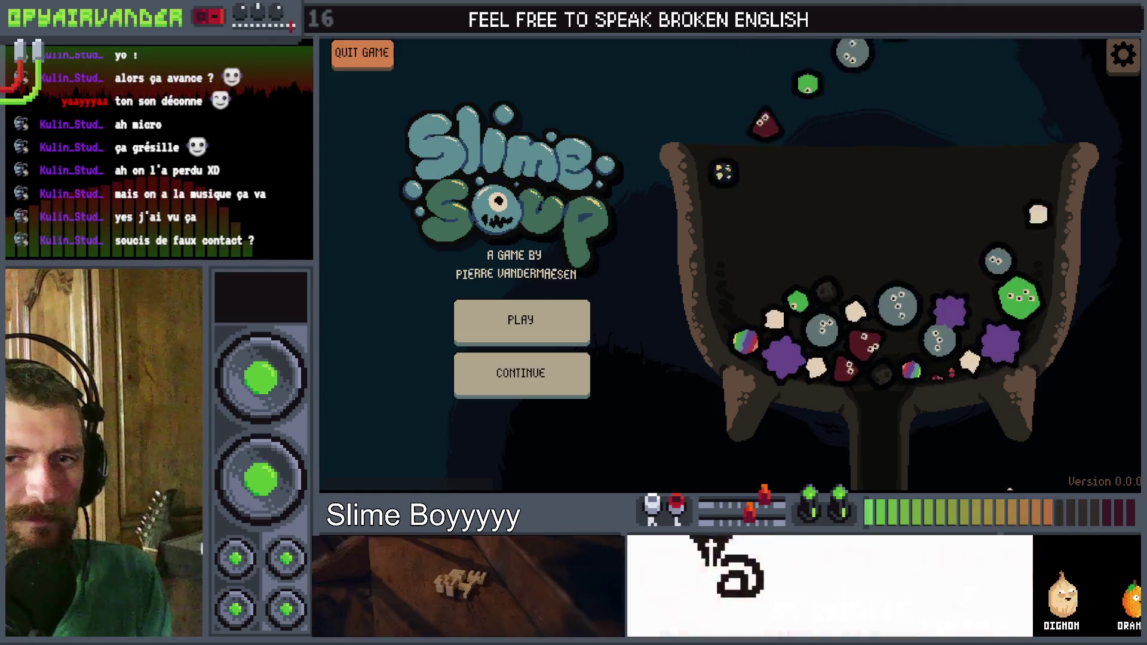
Step: Close the running game and show MysteryCanButton's signals in the Node dock
key("alt+F4")
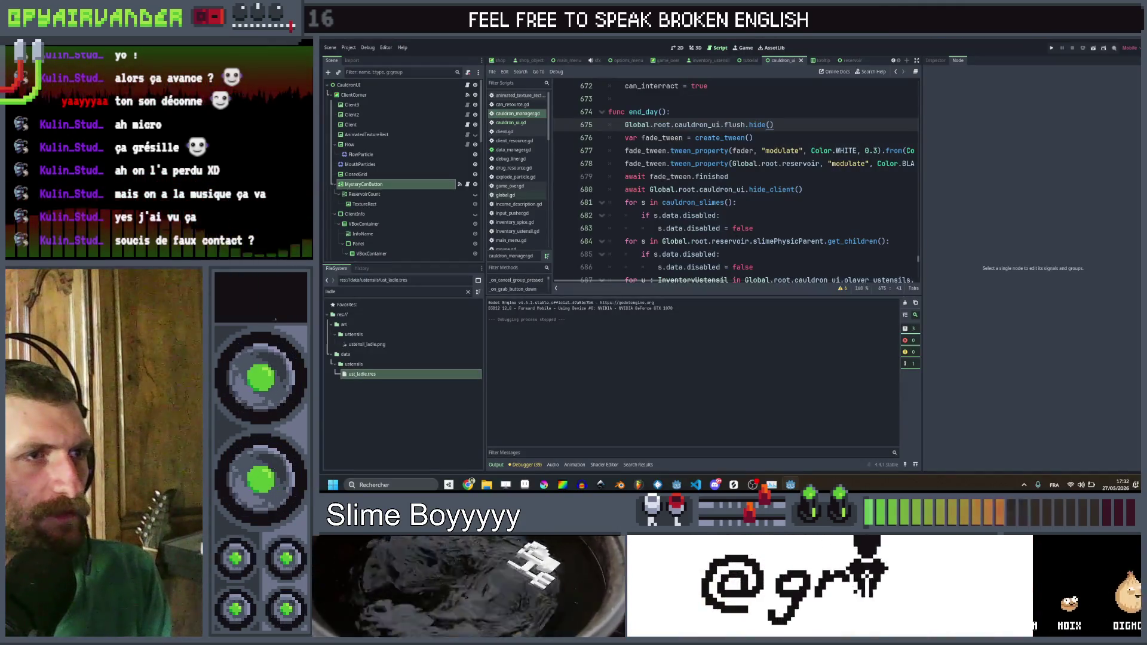
left_click(459, 184)
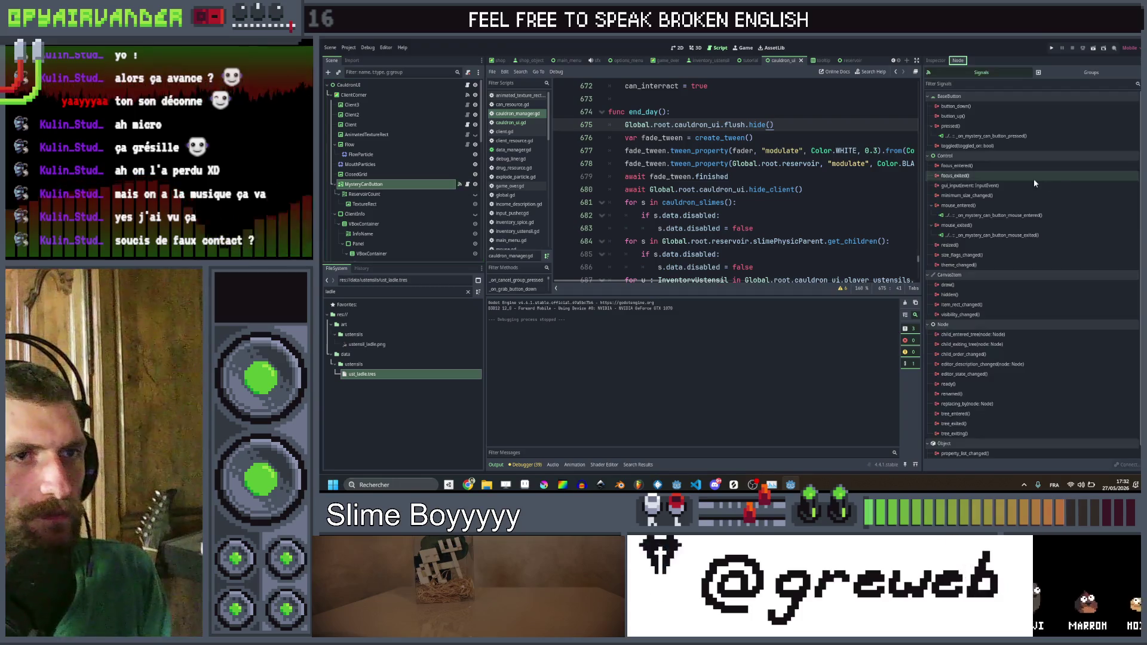
Step: Connect mouse_entered to a new handler and replace pass with a tooltip.show_info call
double_click(958, 205)
key("Return")
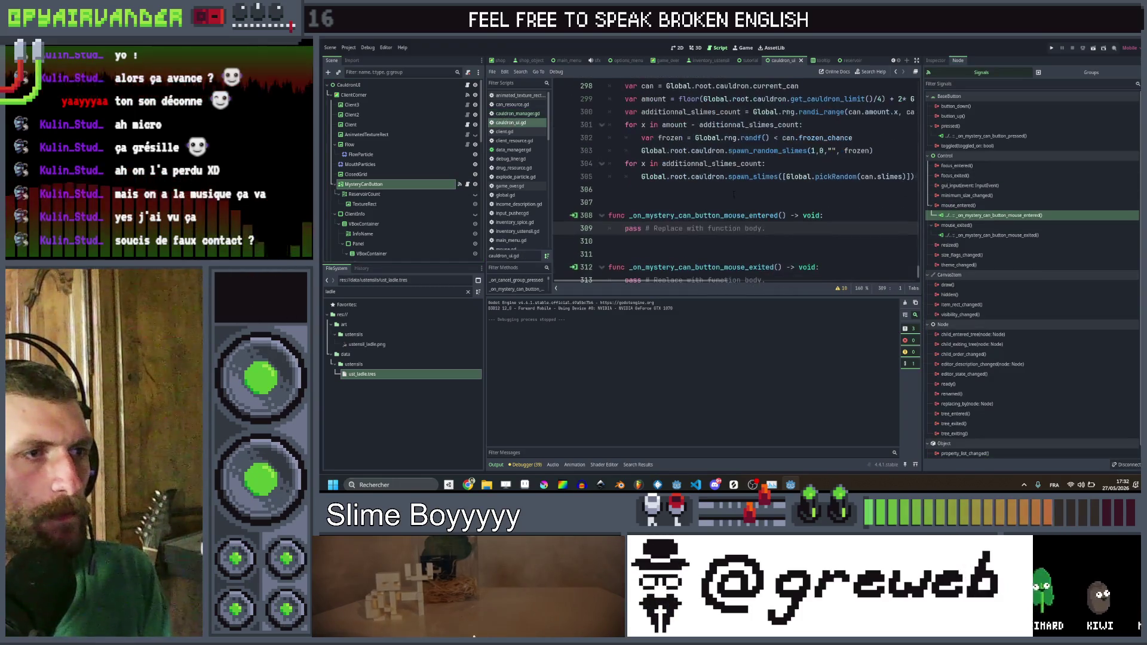
double_click(962, 215)
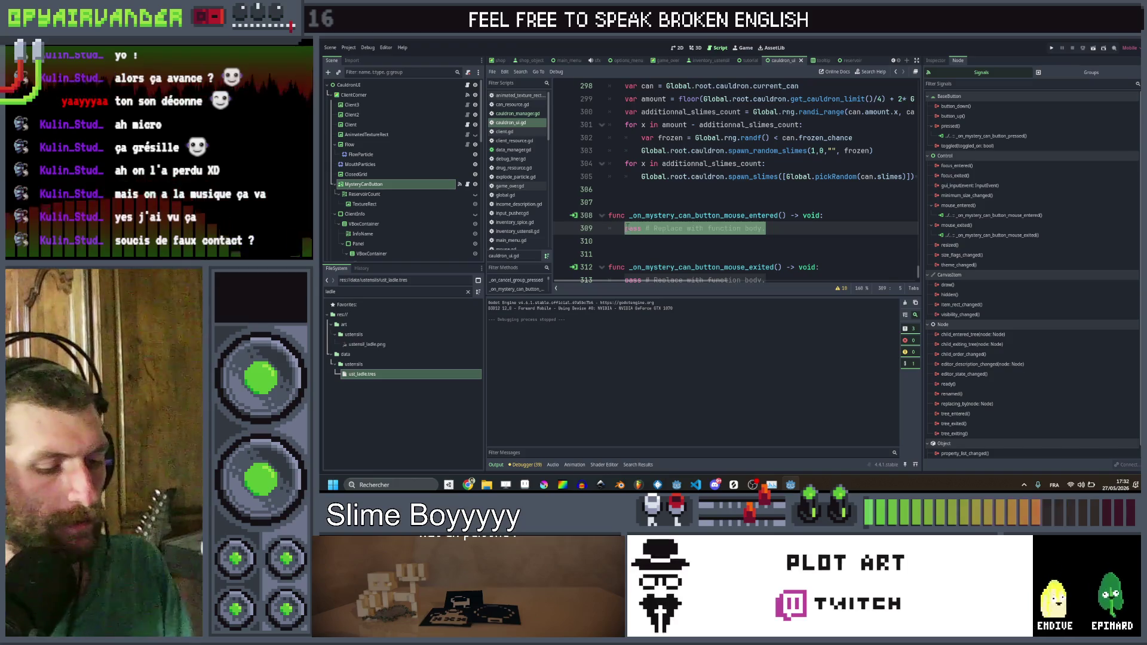
type("too")
key("Return")
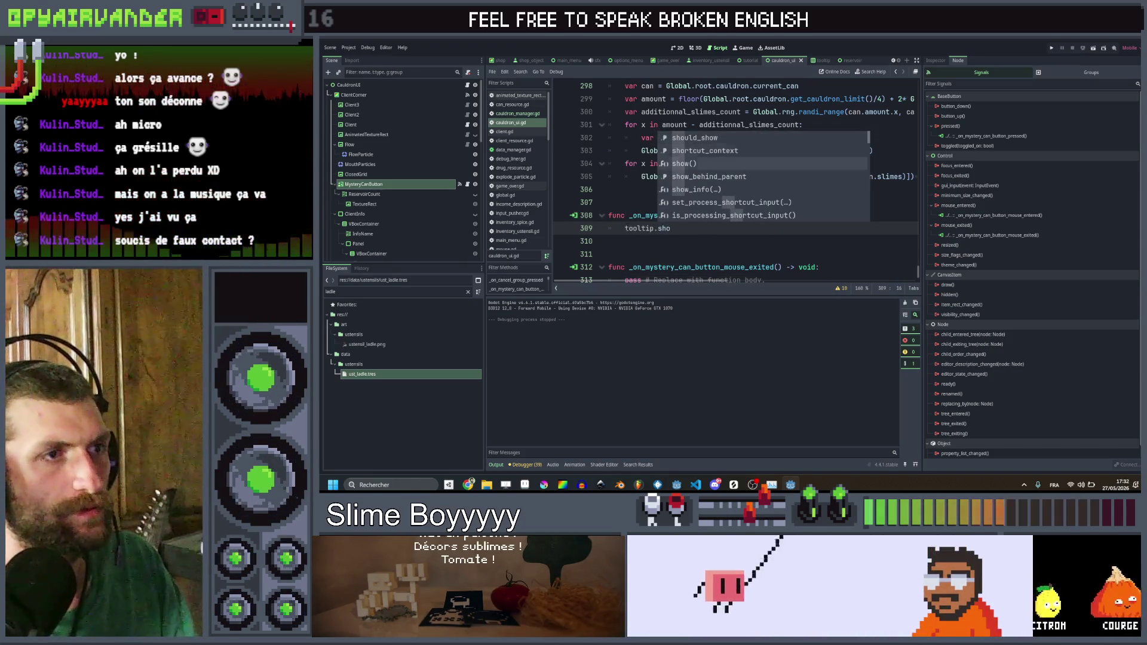
type("sho")
key("Return")
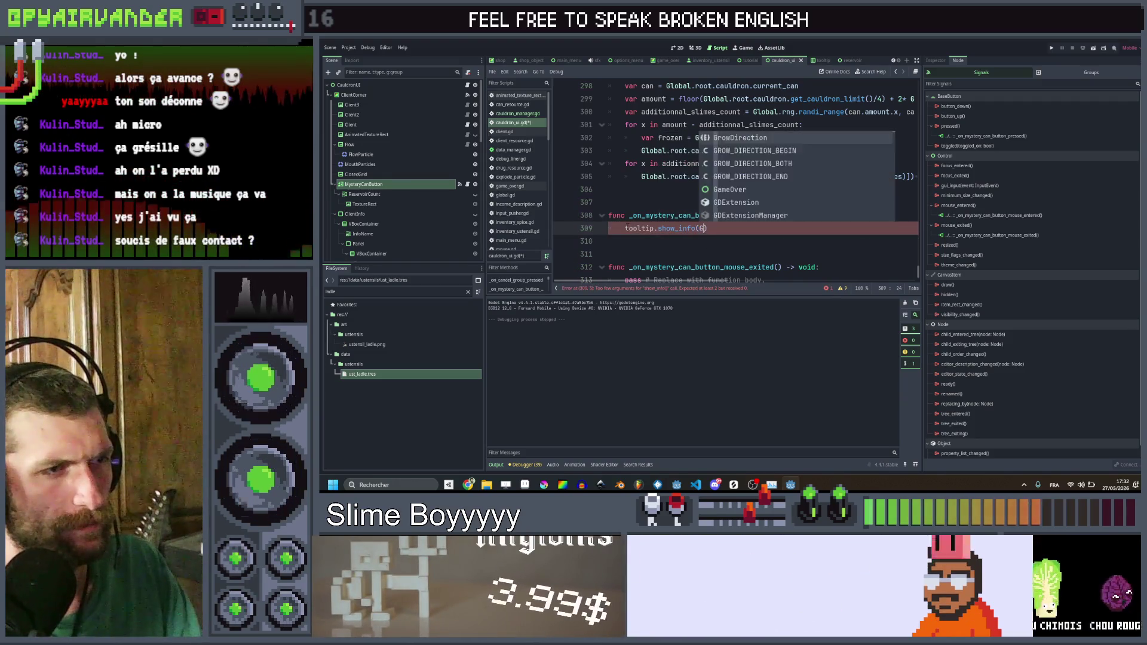
key("Escape")
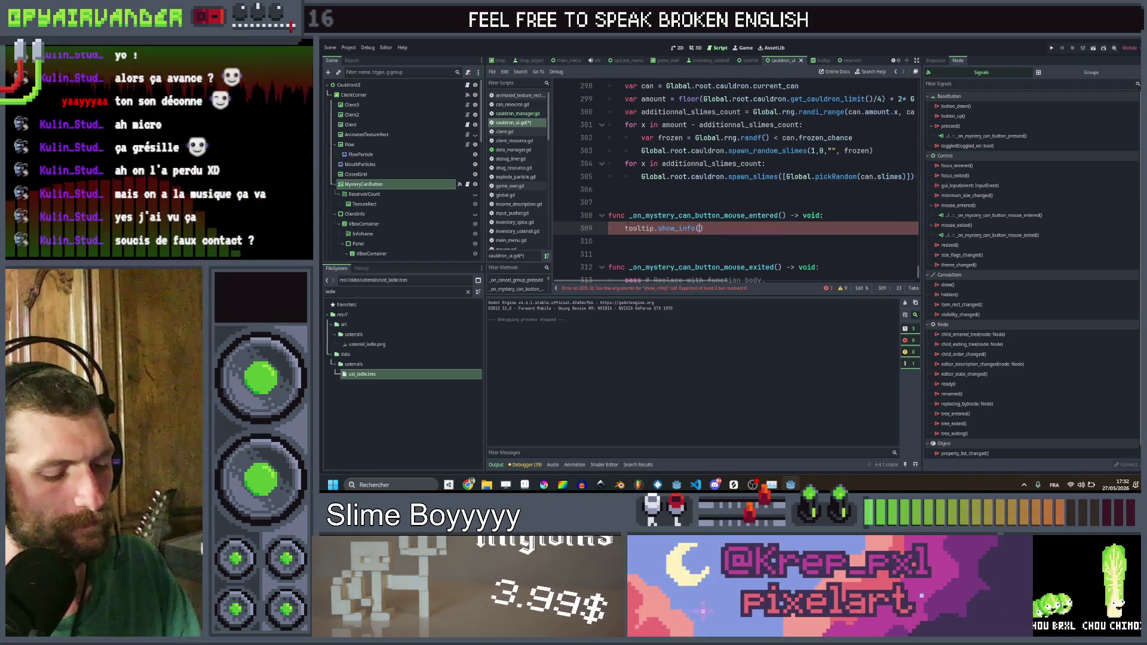
Step: Pass Global.root.cauldron.current_can's display_name and description as the show_info arguments
type("Glob")
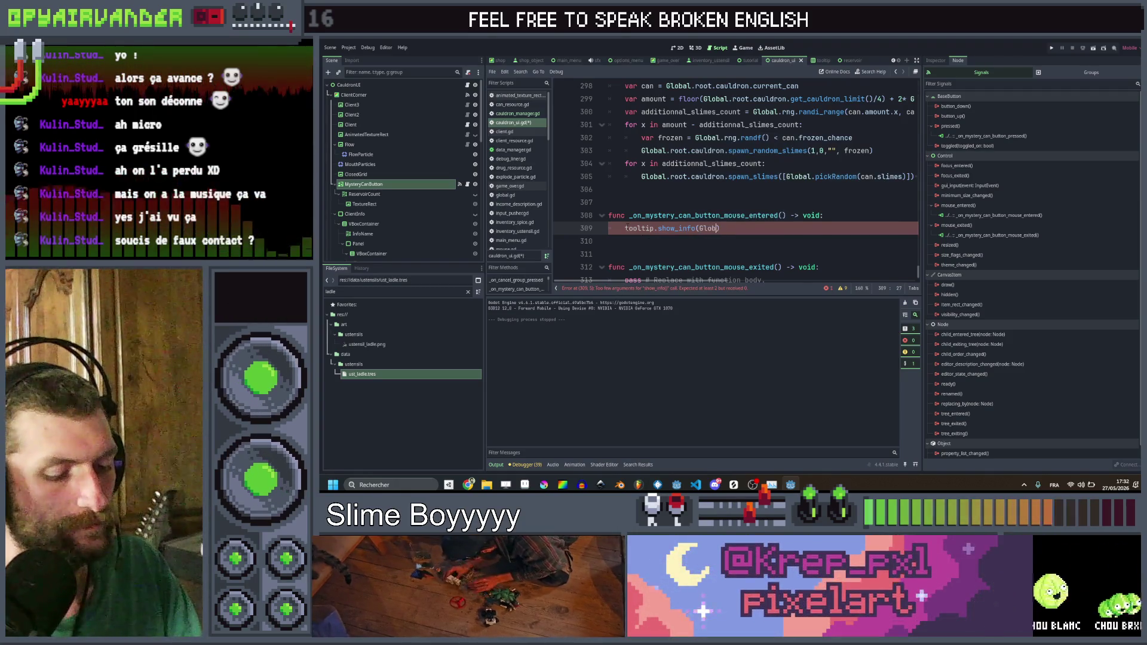
type("al.root.caul")
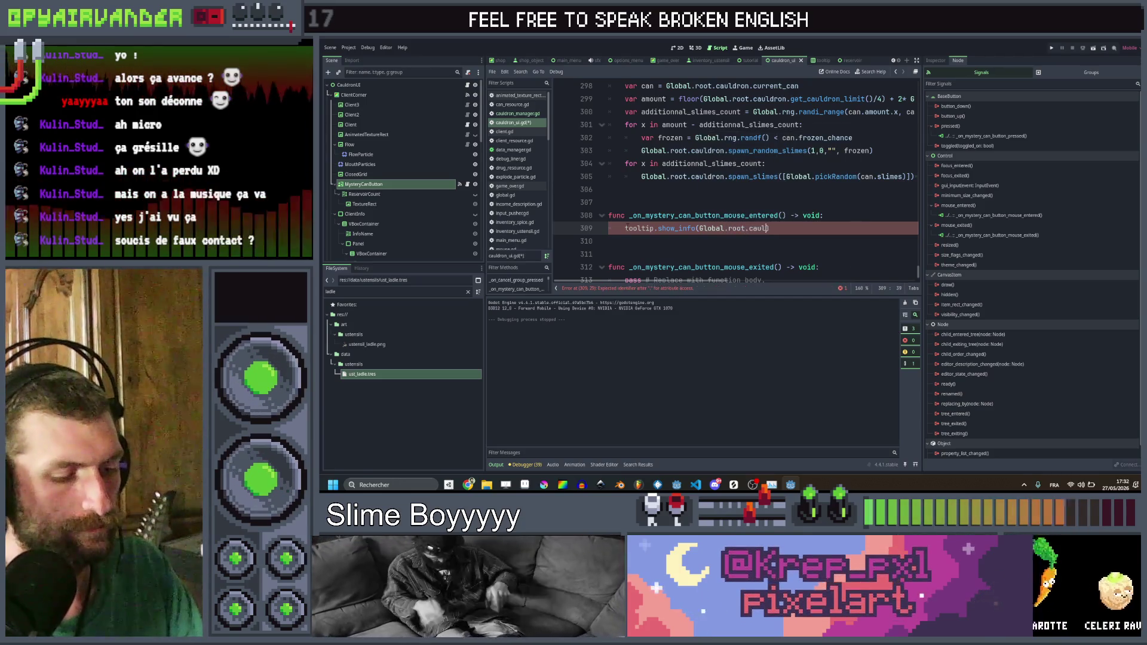
type("dron.current")
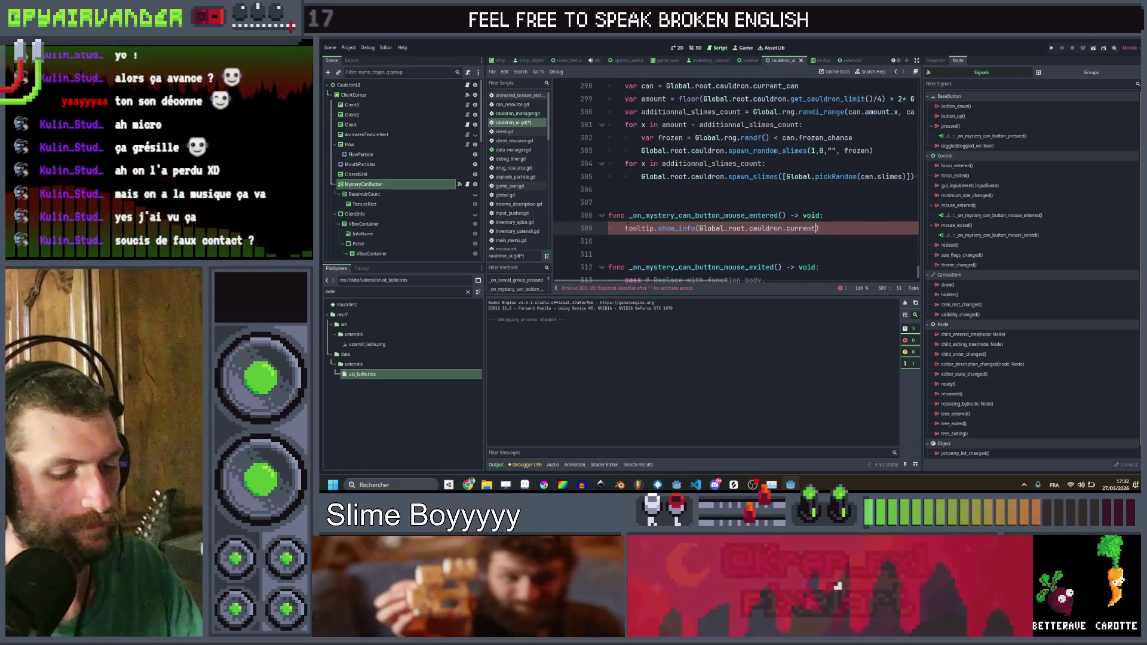
type("_can.display_name,")
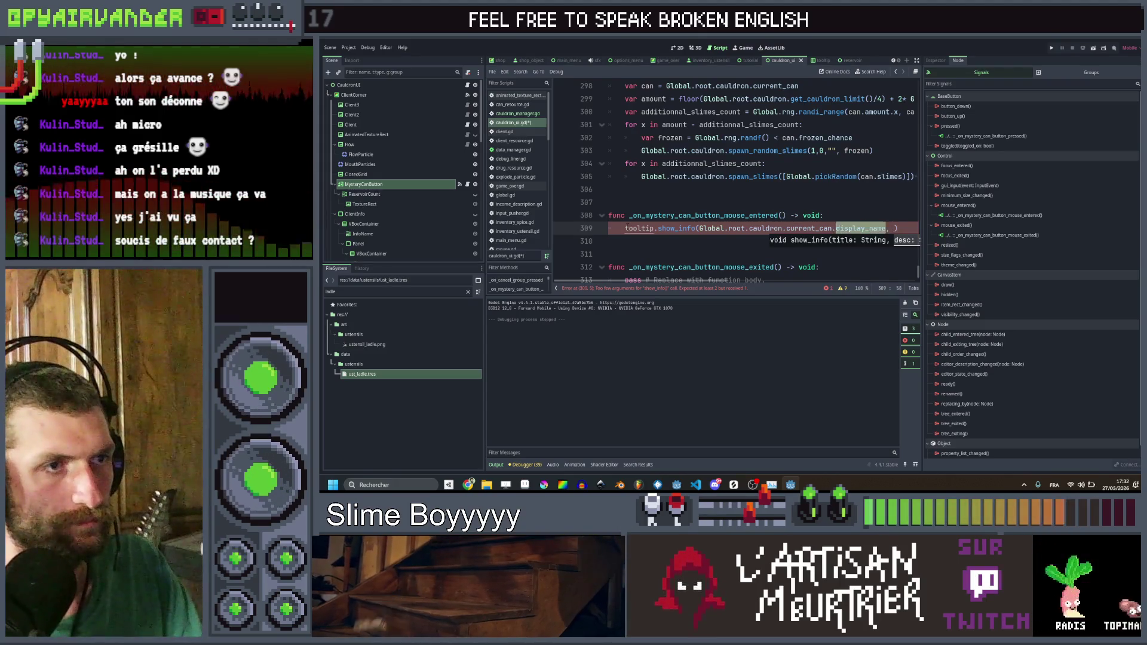
key("ctrl+shift+Left")
key("ctrl+shift+Left")
key("ctrl+shift+Left")
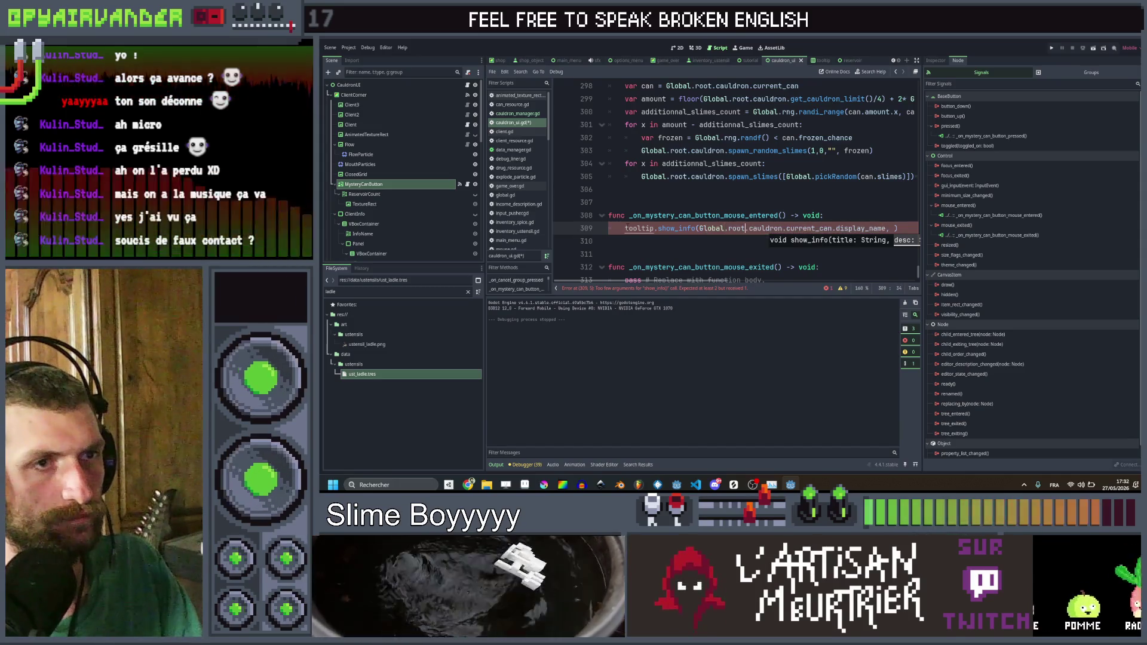
key("End")
key("Left")
type("Global.root.cauldron.current_can.display_name")
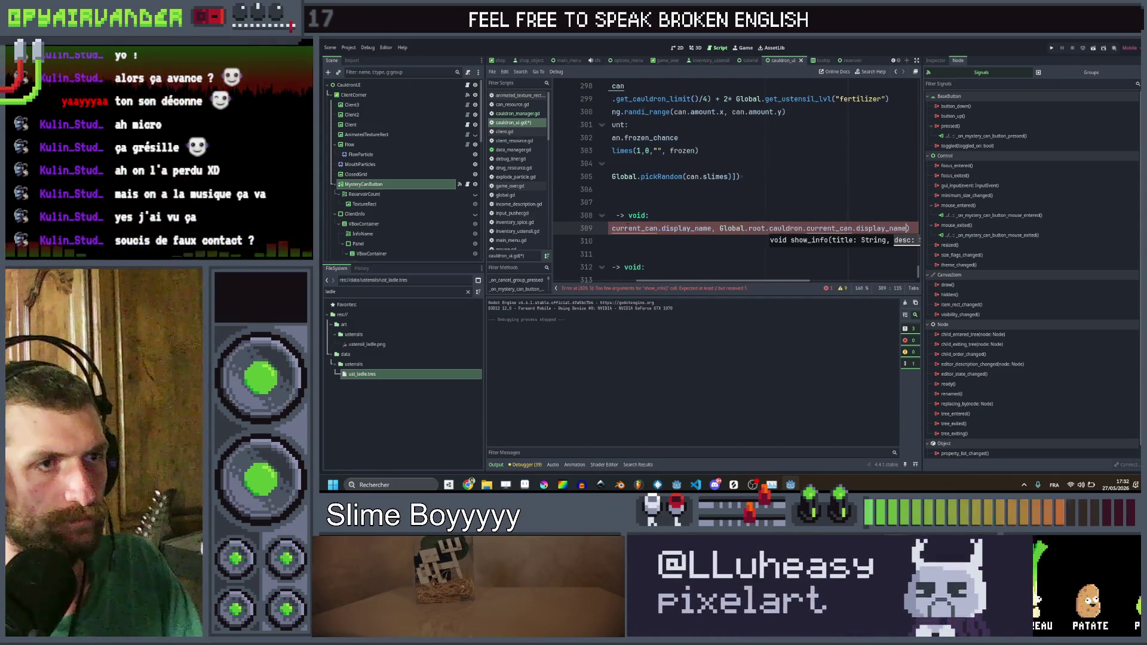
left_click(768, 228)
key("ctrl+shift+Right")
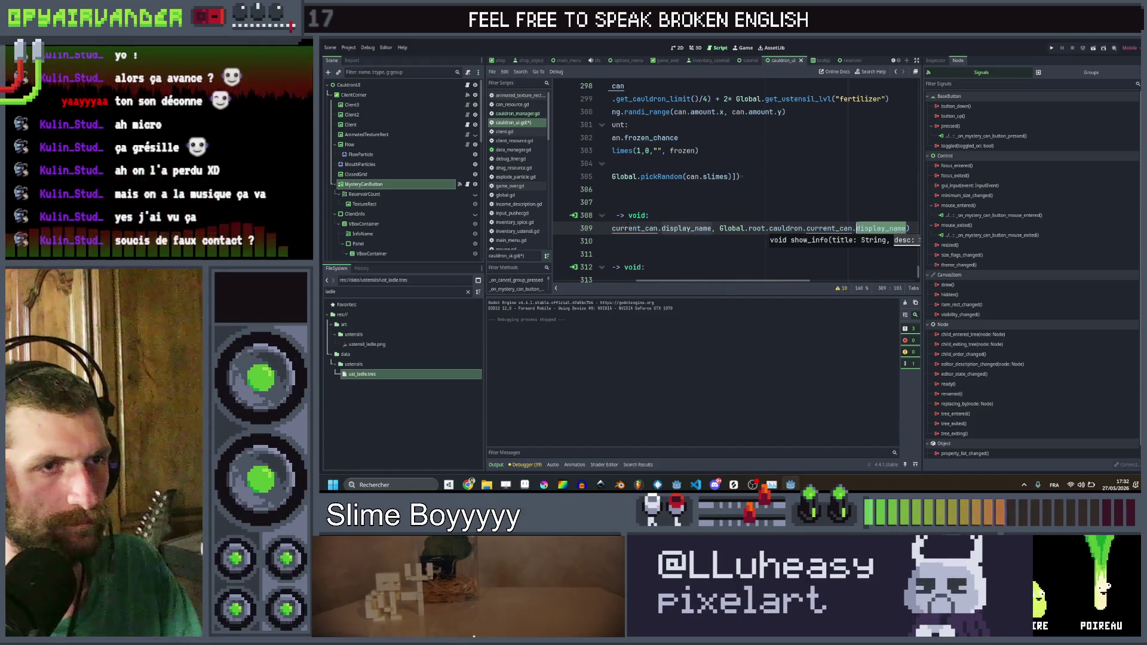
type("descriptio")
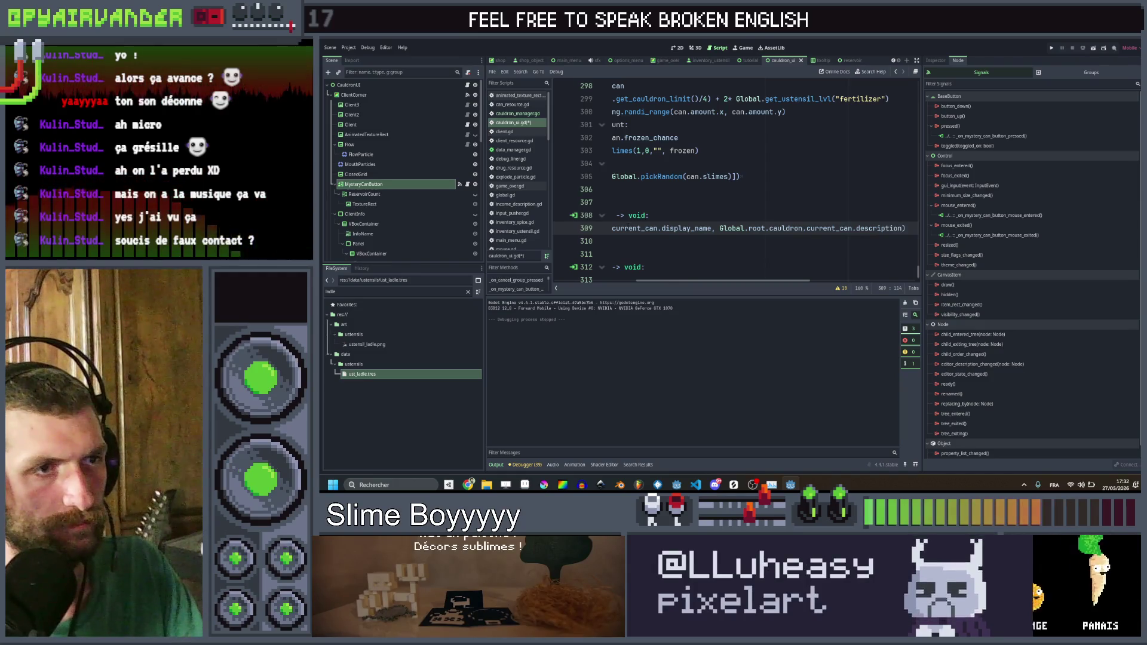
left_click(743, 228)
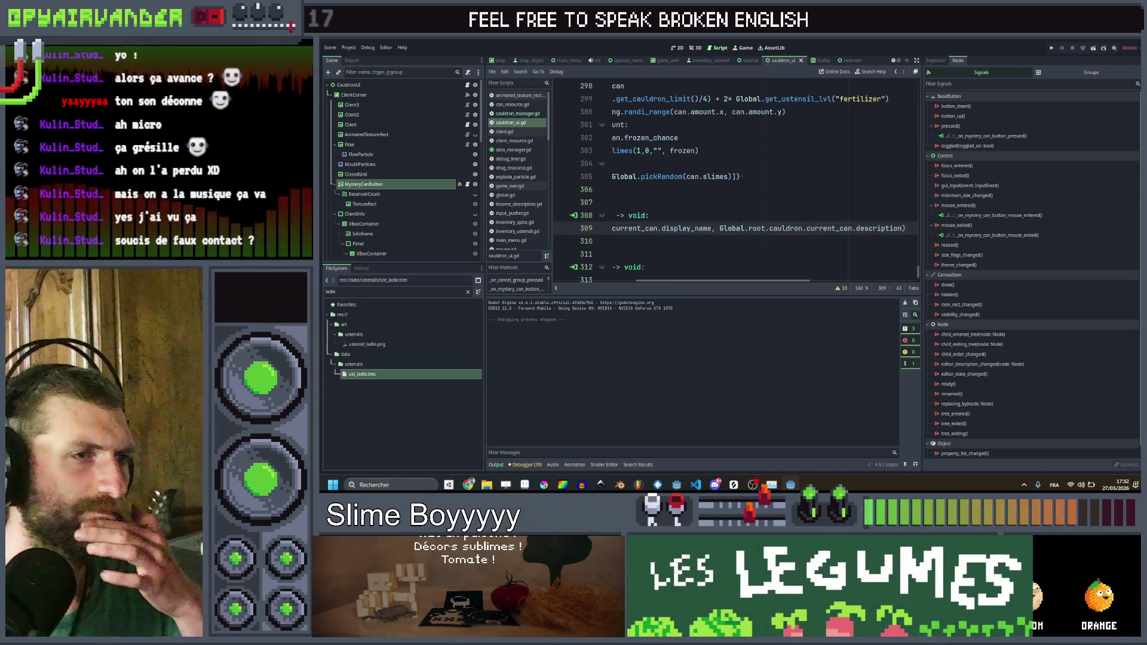
Step: Save the edited mouse_entered handler script
key("ctrl+s")
scroll(742, 228, "left", 5)
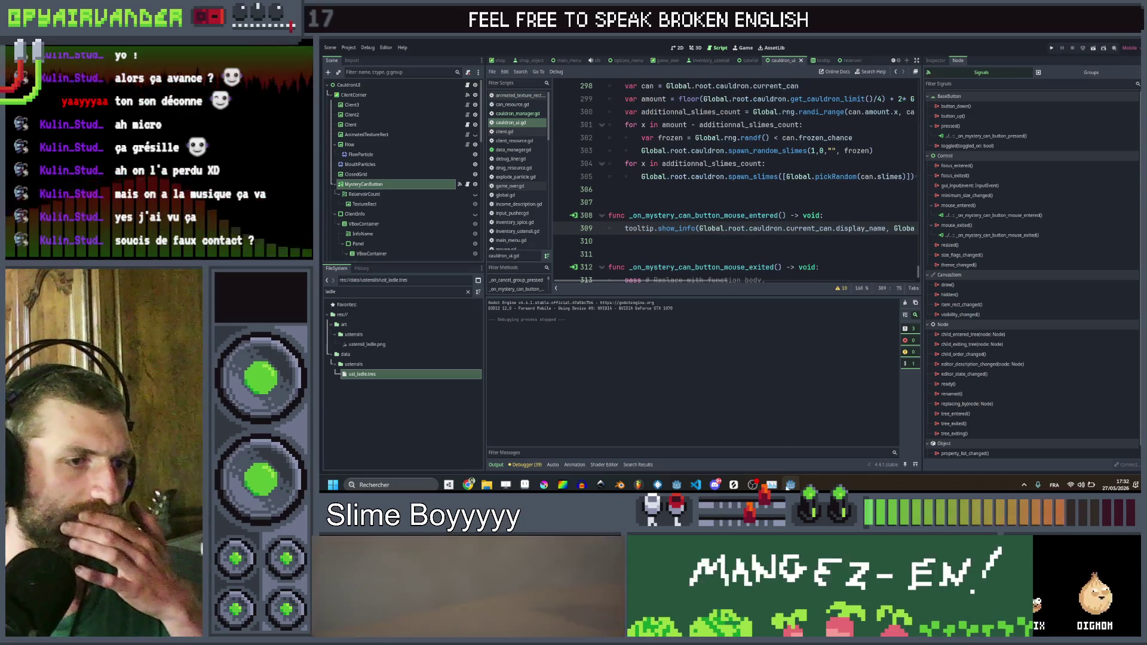
mouse_move(791, 485)
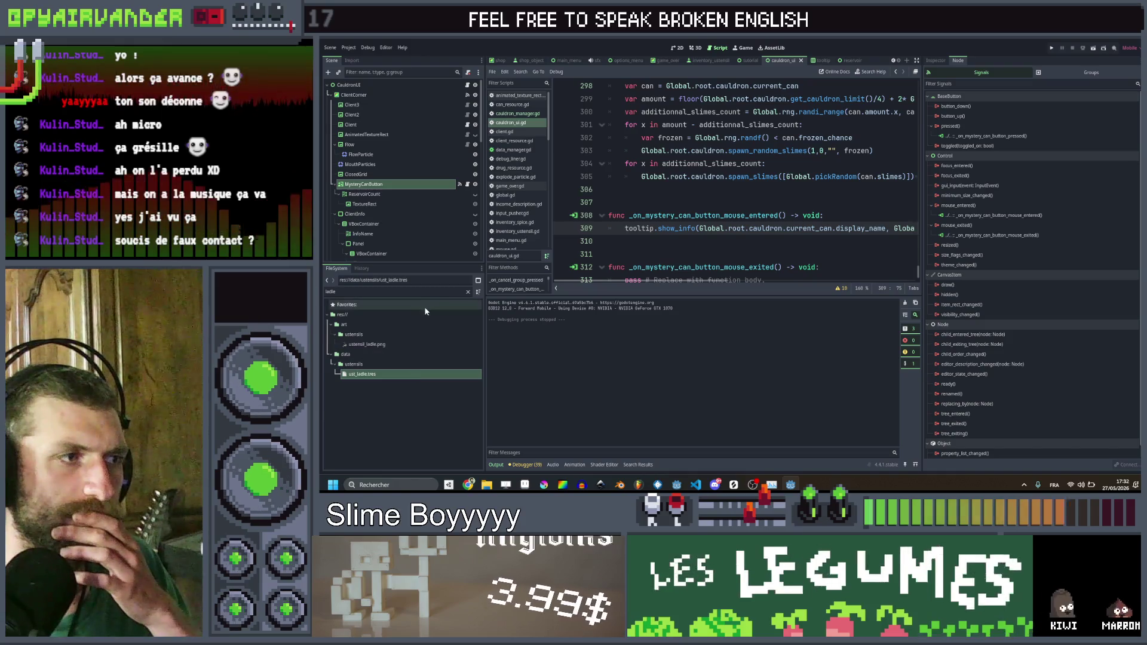
Step: Filter FileSystem to 'can' and set can_clean.tres Price to 2
type("can")
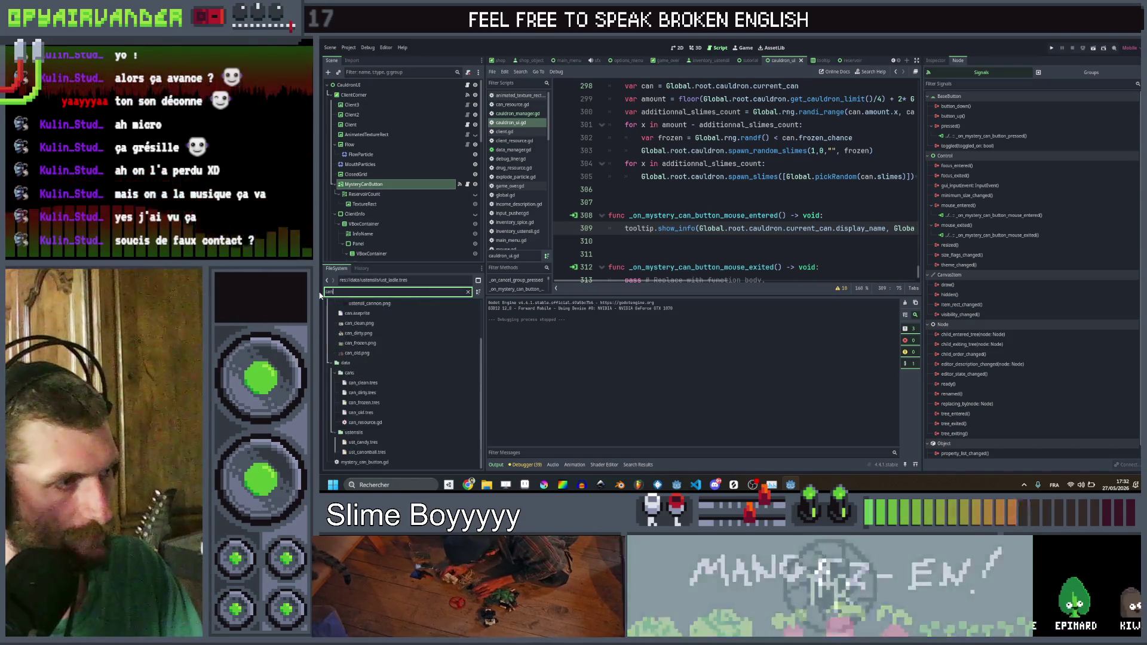
left_click(391, 384)
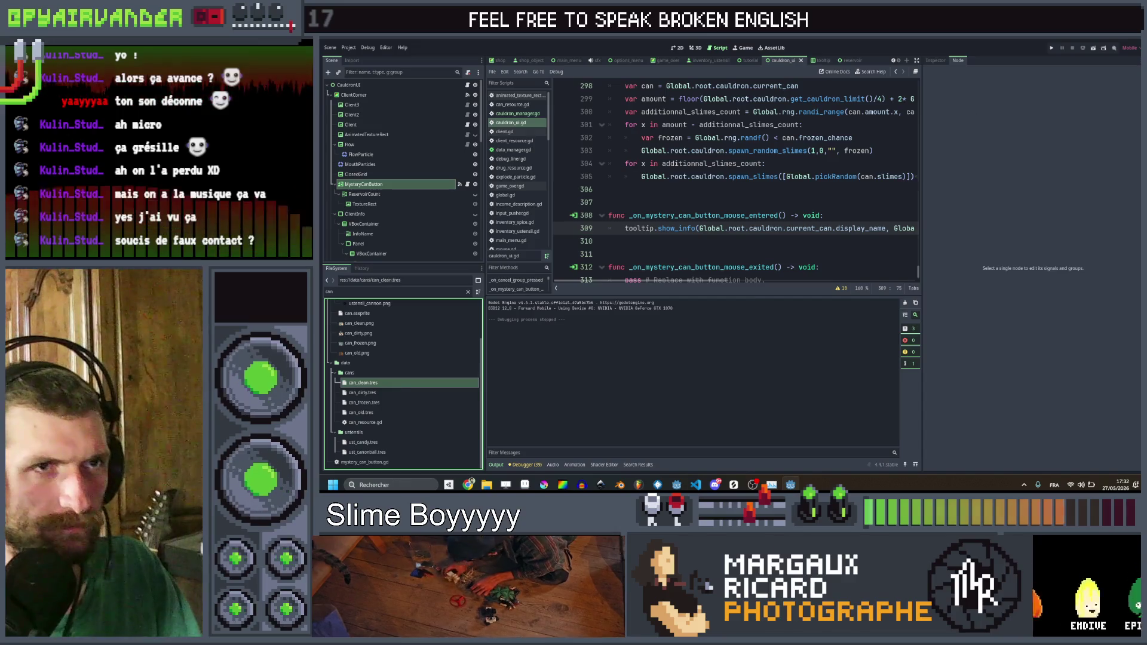
left_click(934, 60)
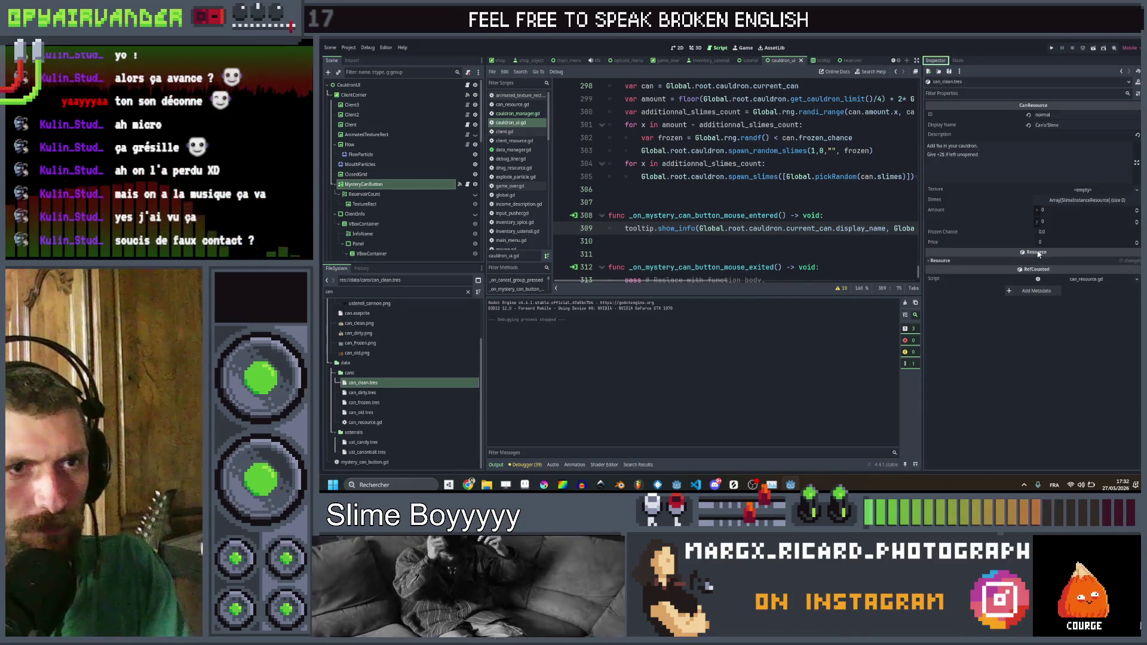
left_click(1039, 242)
type("2")
Step: Set can_frozen.tres Price to 1 while checking the dirty and old cans
left_click(425, 393)
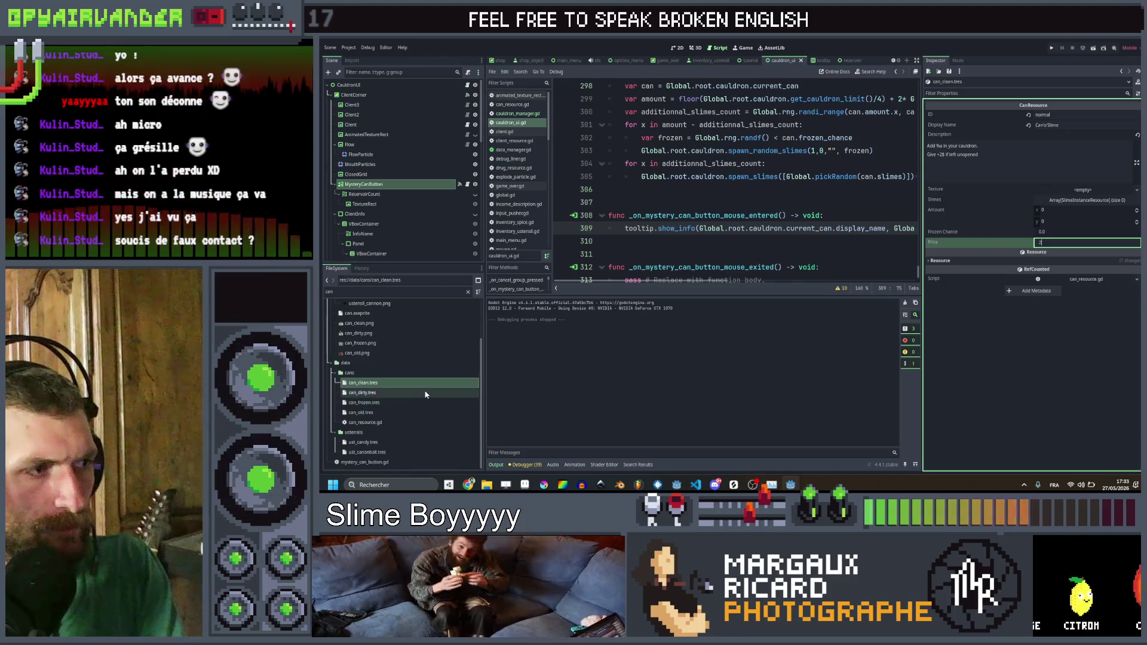
left_click(394, 402)
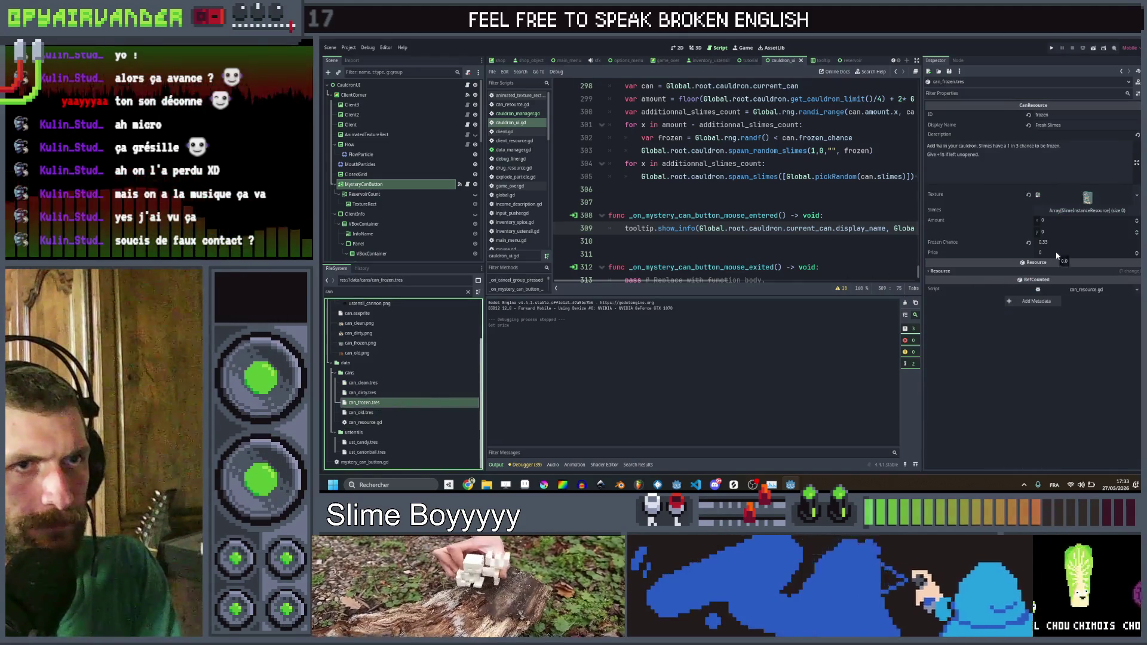
left_click(1056, 252)
type("1")
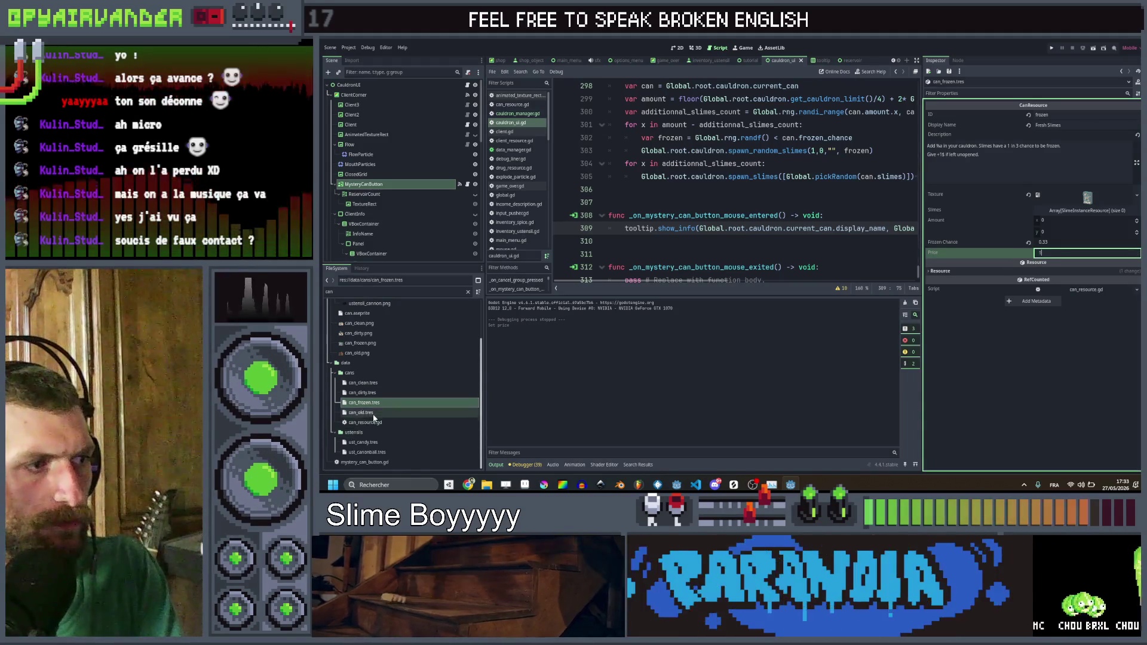
left_click(373, 413)
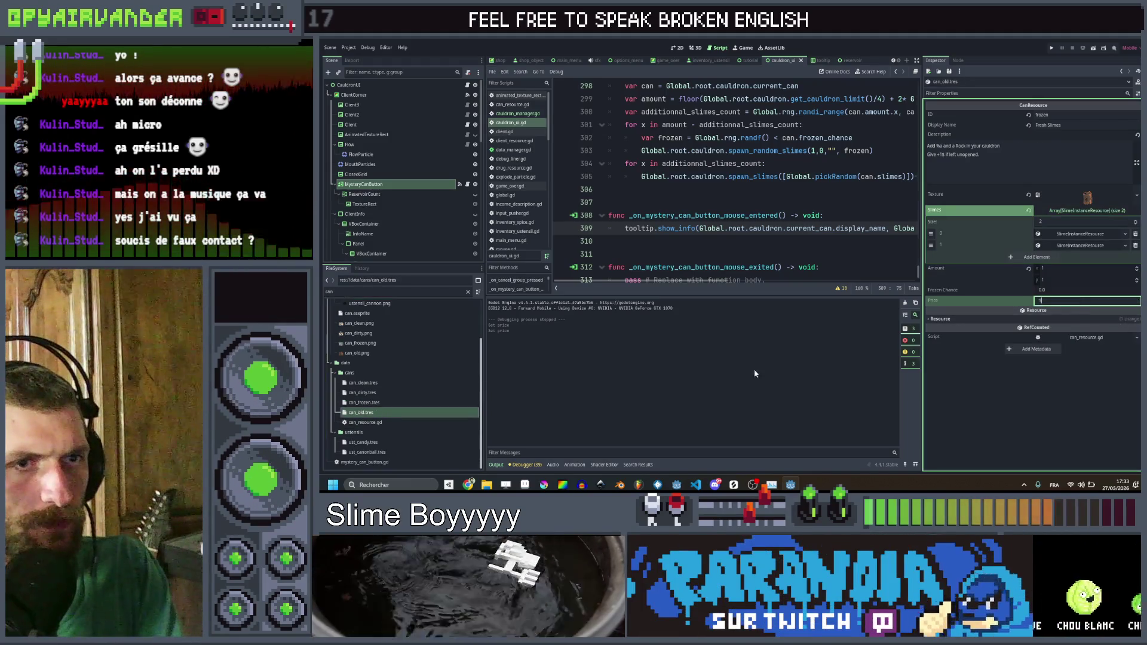
left_click(398, 402)
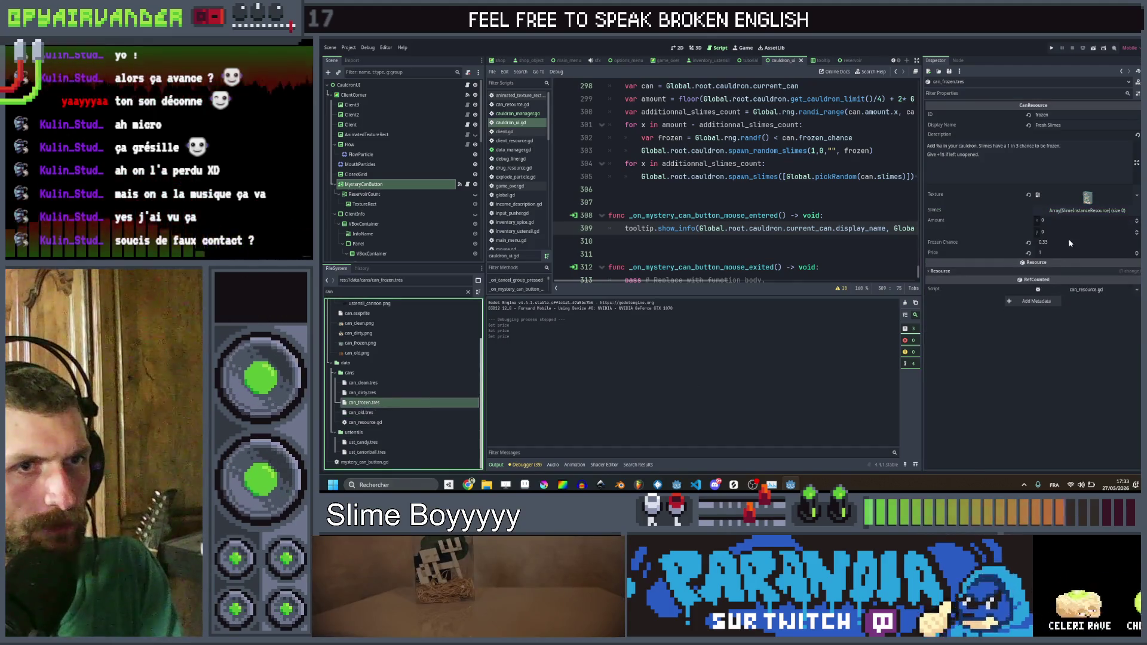
Step: Set can_frozen Frozen Chance to 0.2, edit its description, and save
key("BackSpace")
key("BackSpace")
key("BackSpace")
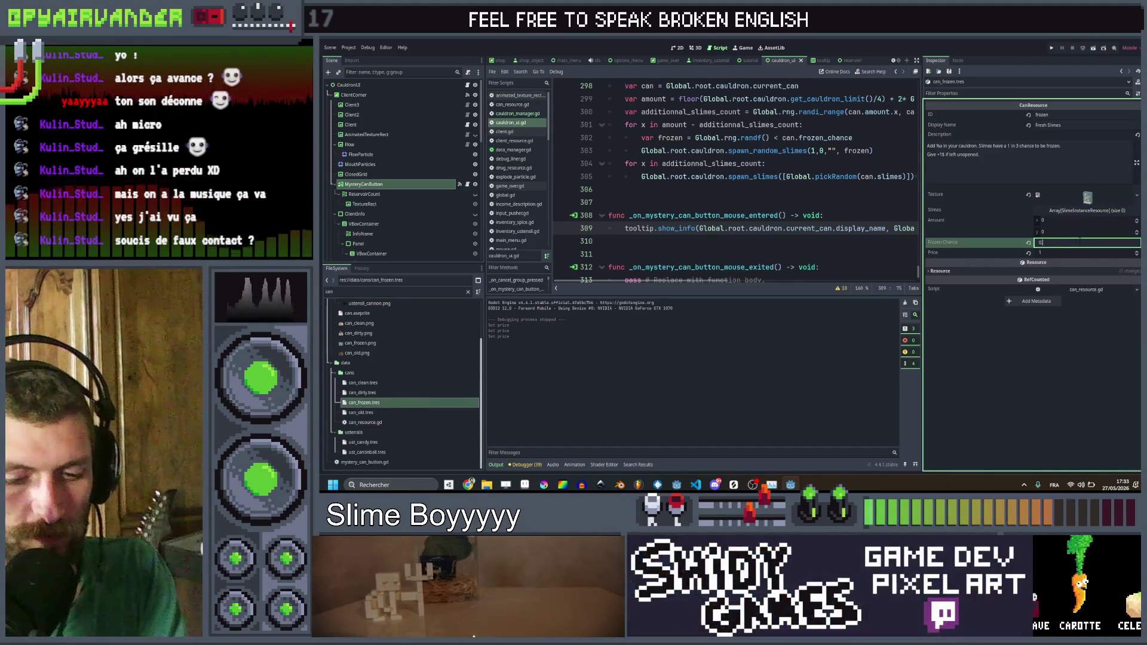
type(".2")
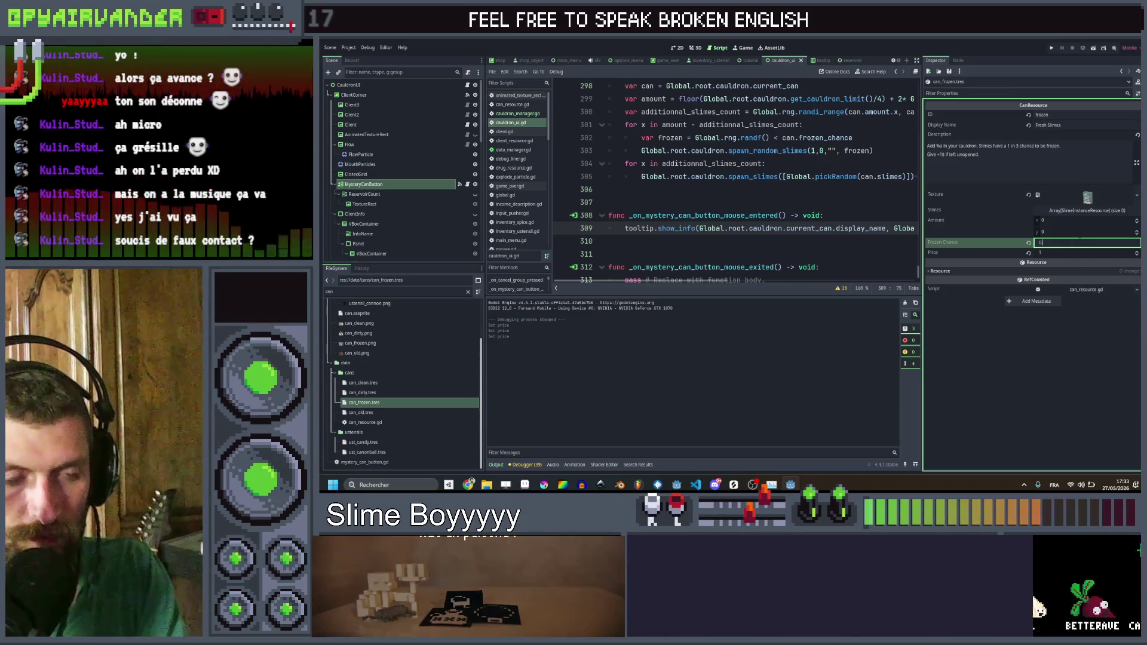
left_click(1018, 146)
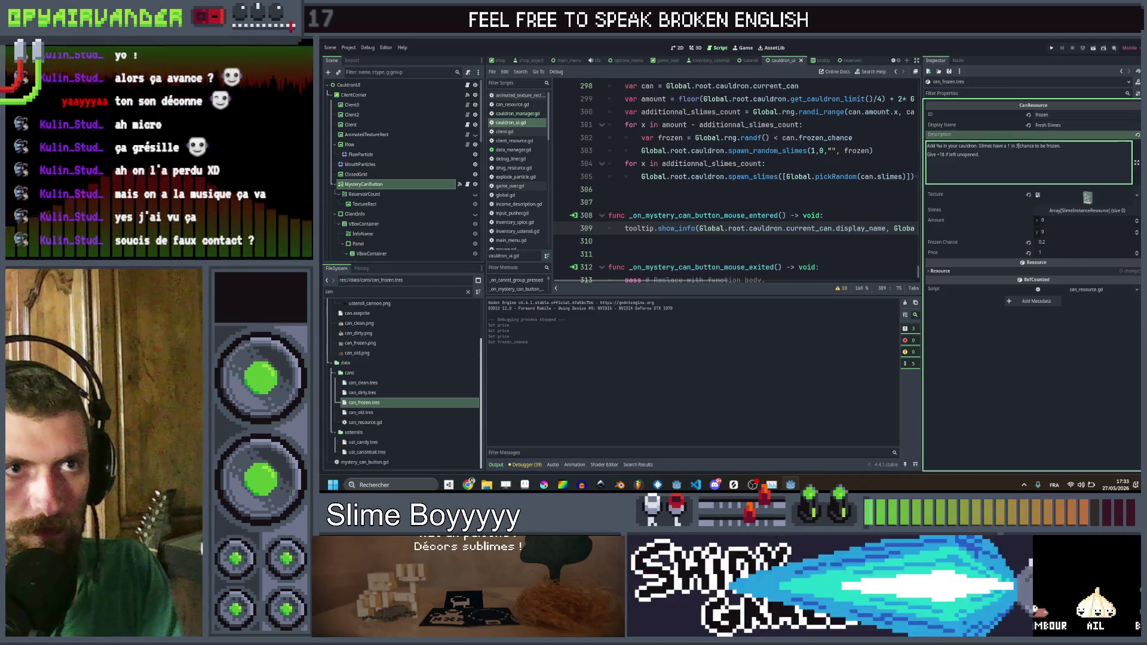
left_click(1031, 155)
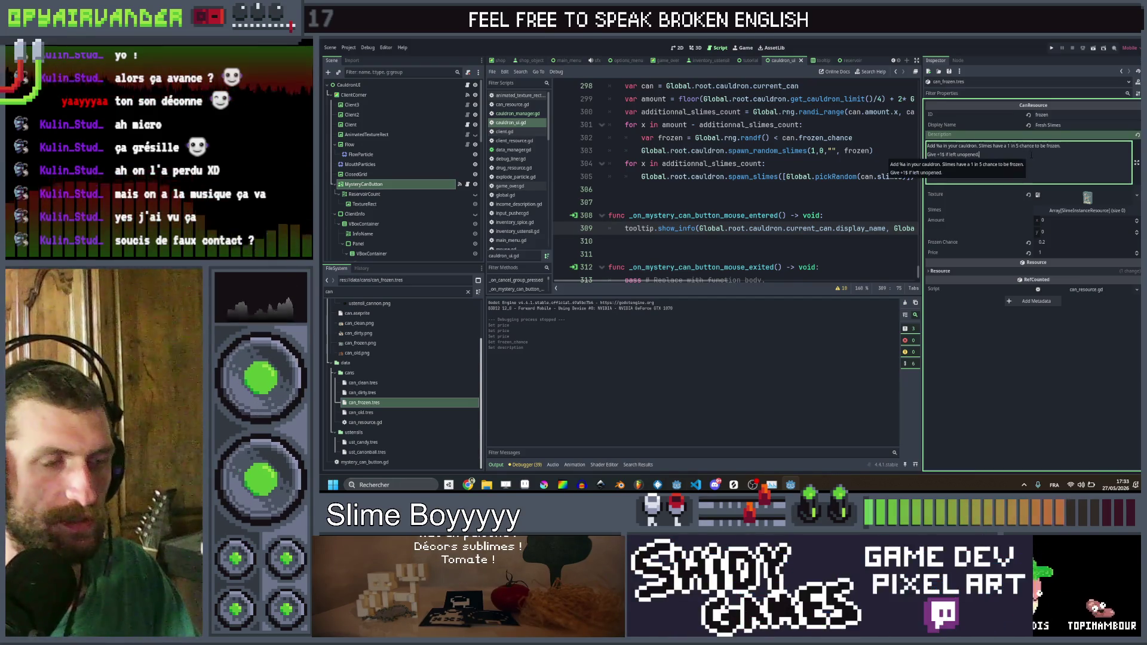
key("ctrl+s")
left_click(1041, 350)
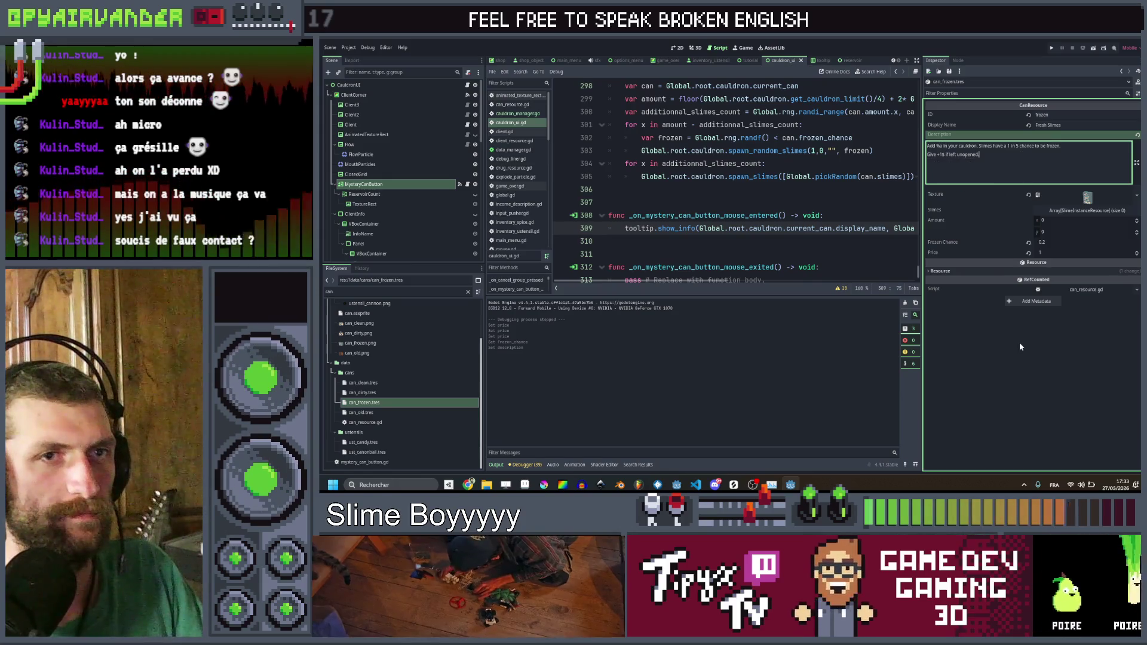
left_click(1019, 349)
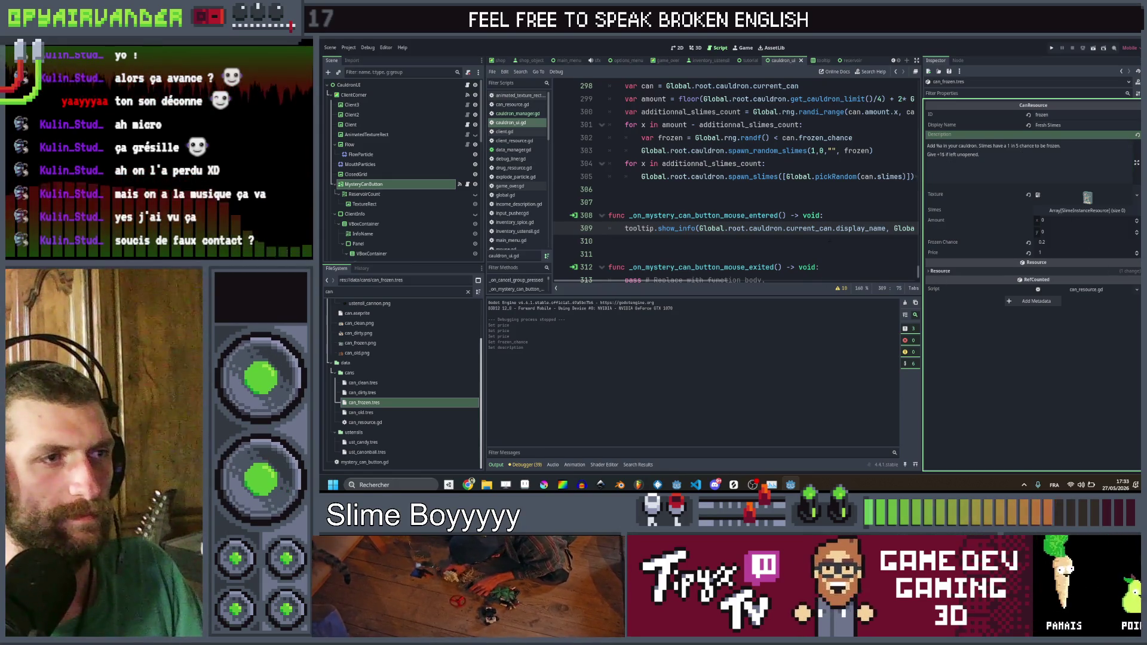
left_click(612, 241)
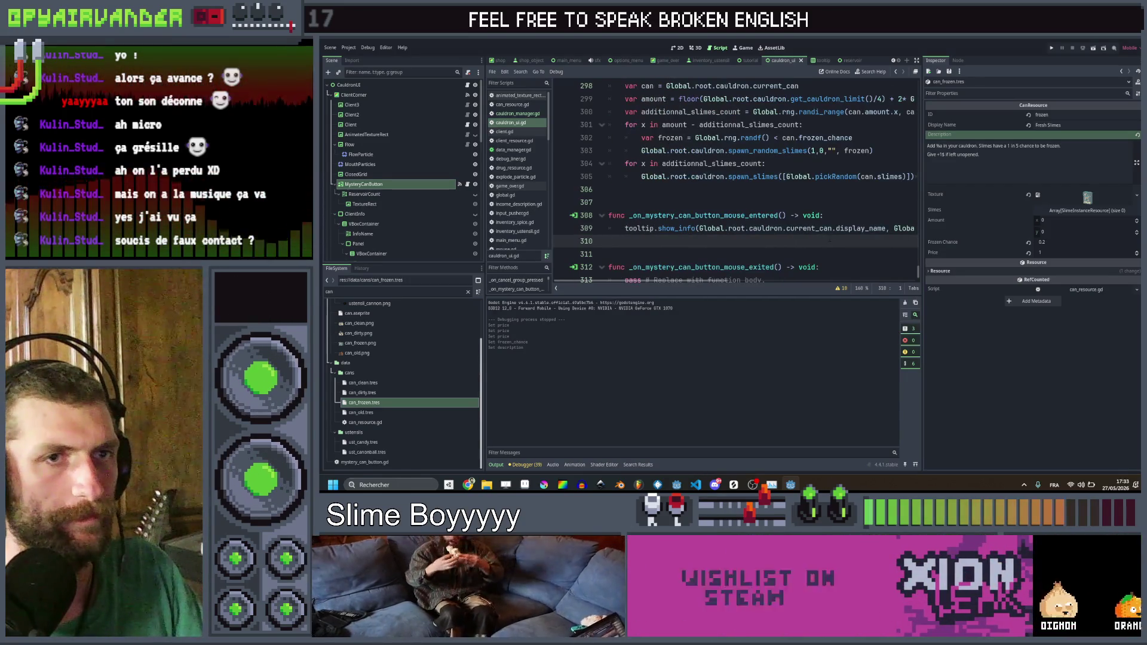
triple_click(997, 155)
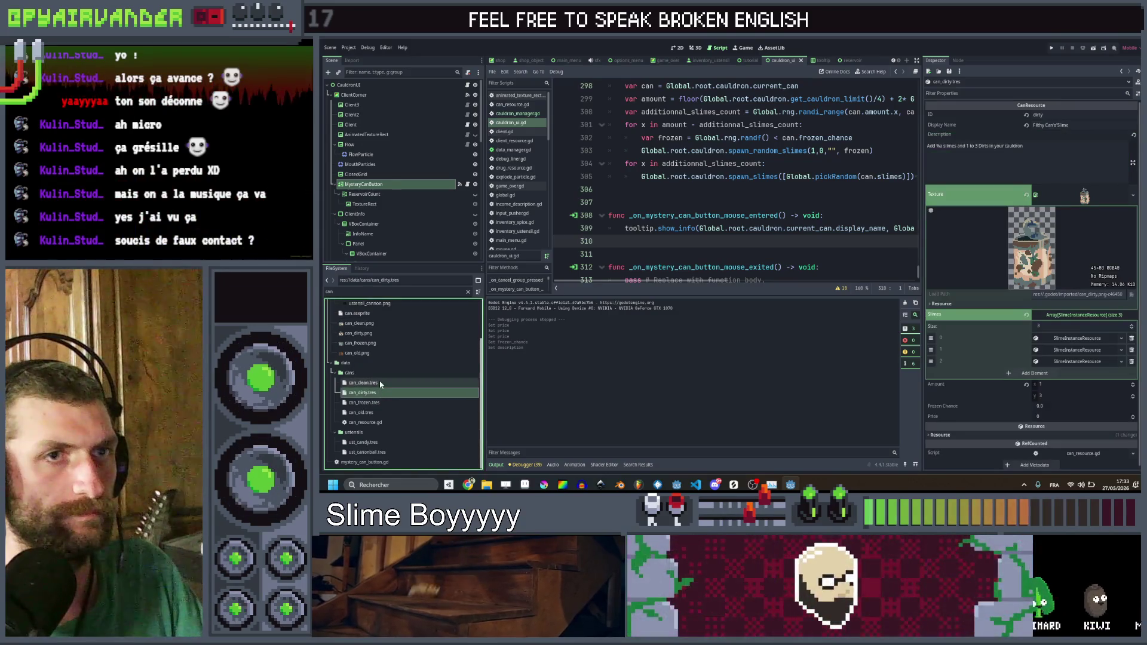
Step: Set the can_clean.tres Price to 0
left_click(381, 384)
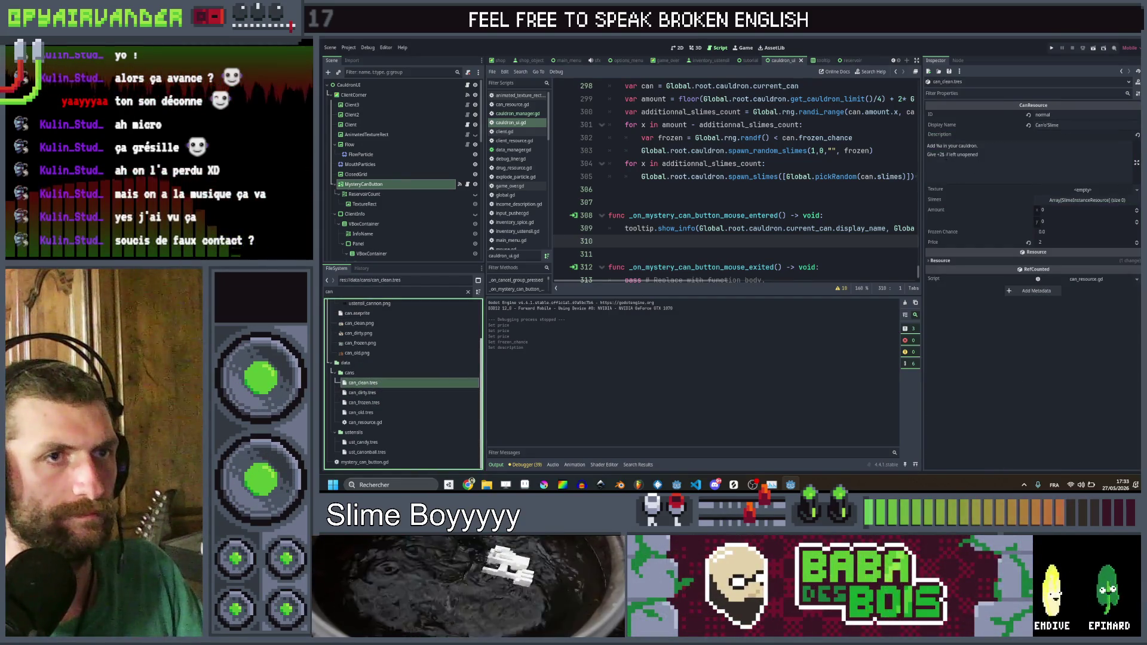
left_click(941, 155)
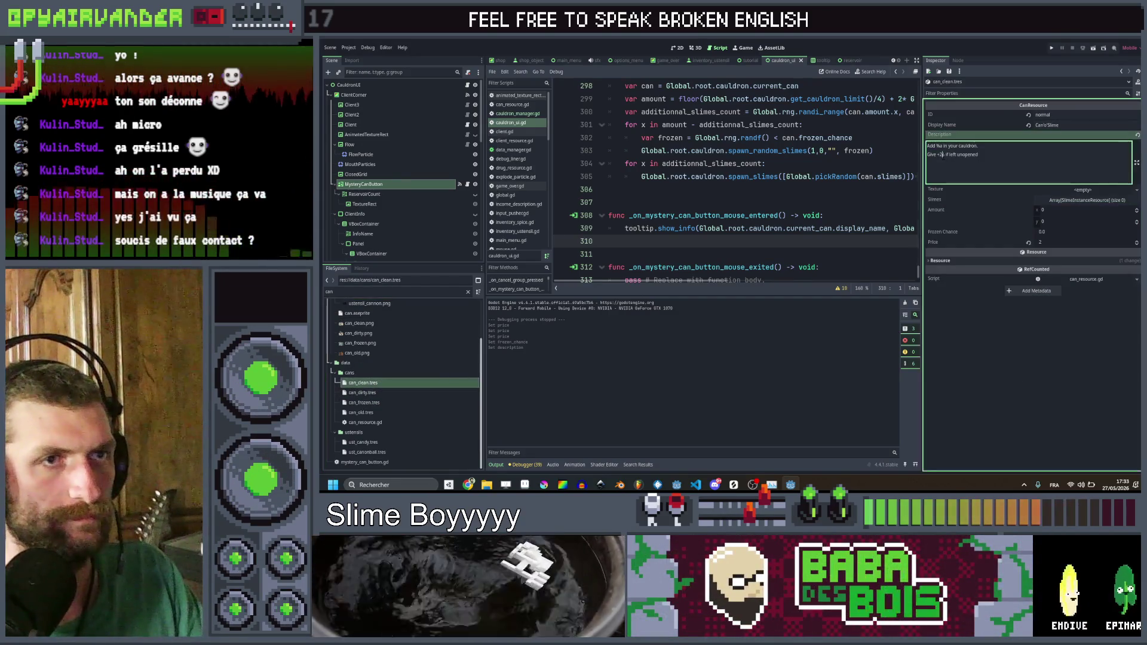
left_click(1067, 243)
key("Return")
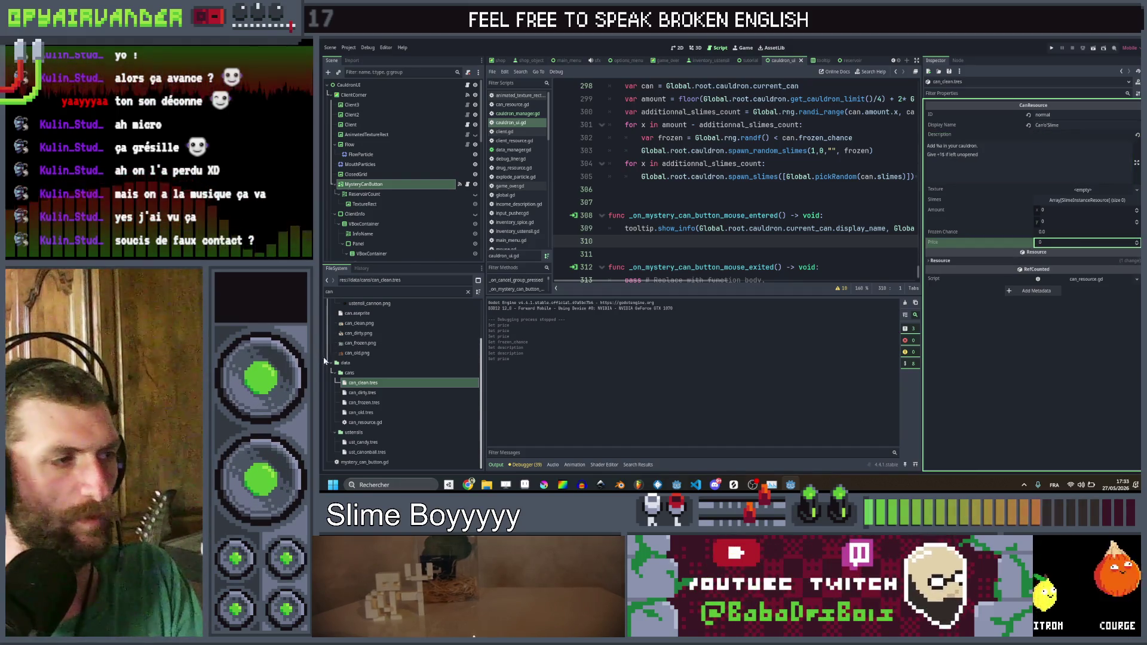
Step: Remove the unopened-bonus line from the frozen and old cans' descriptions
left_click(362, 393)
left_click(362, 402)
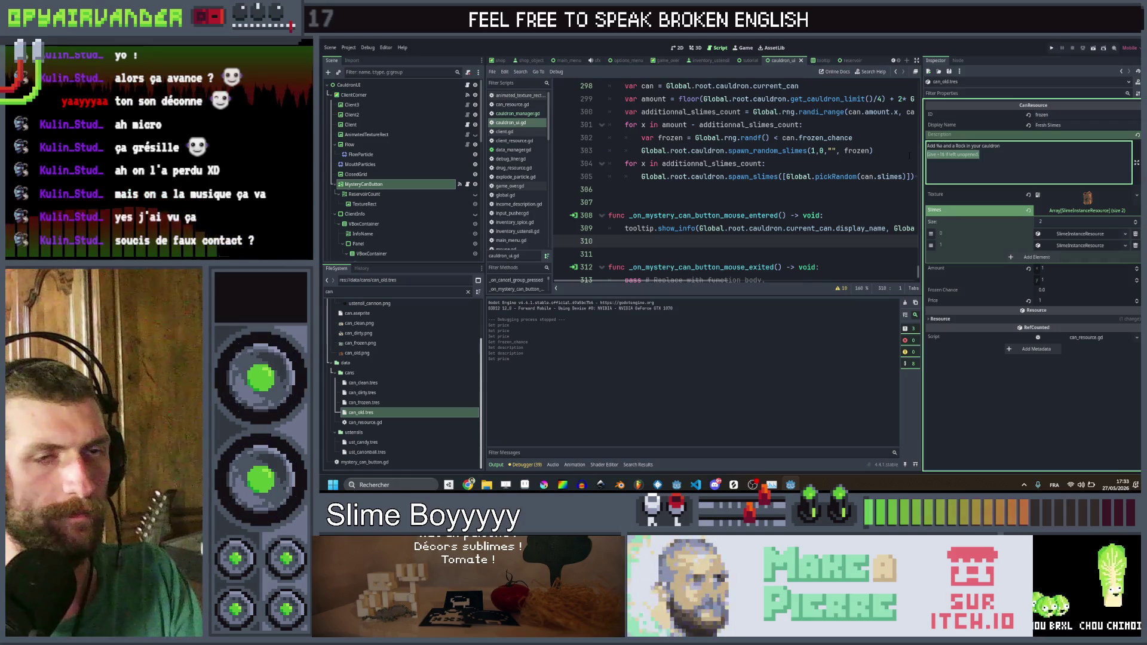
left_click(399, 402)
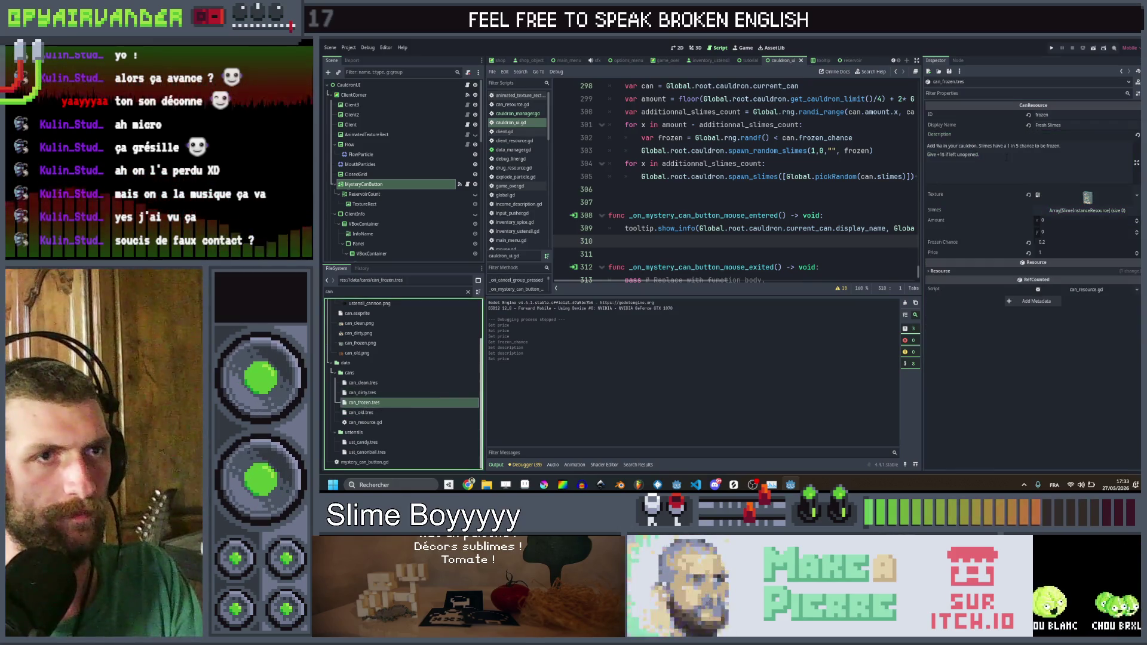
left_click(1080, 252)
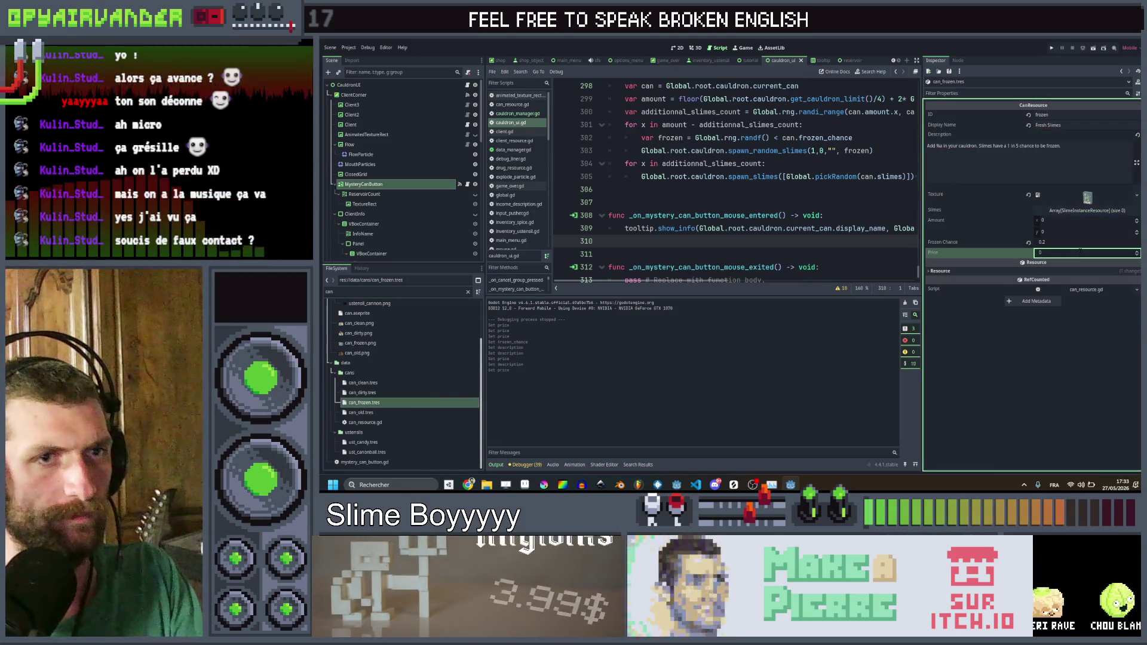
left_click(423, 394)
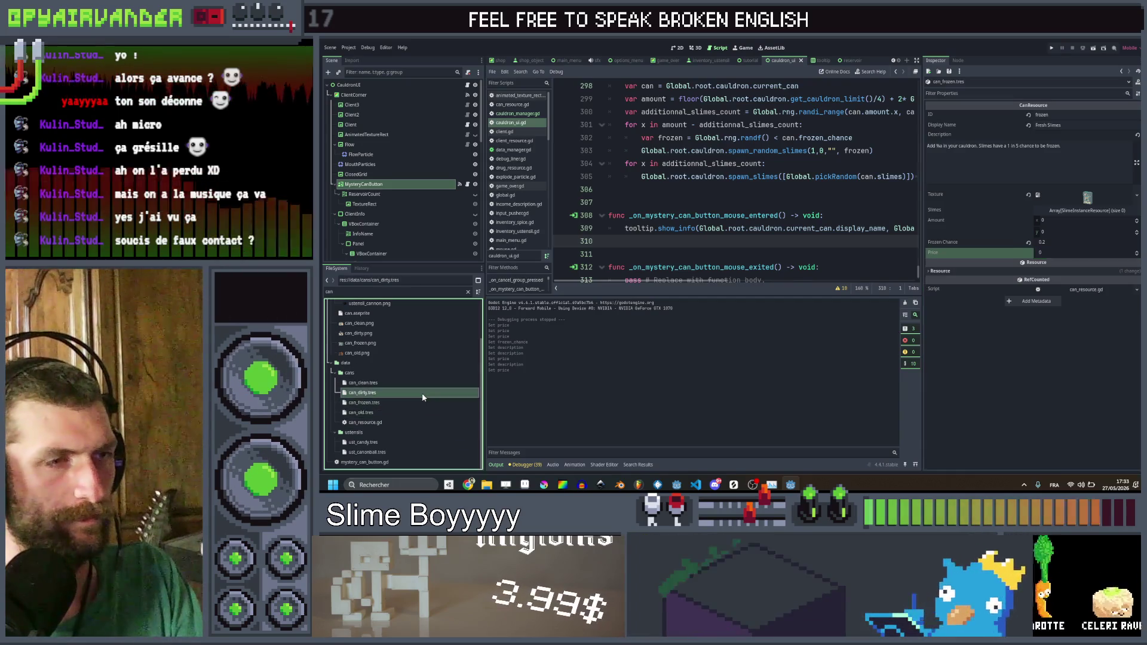
left_click(386, 412)
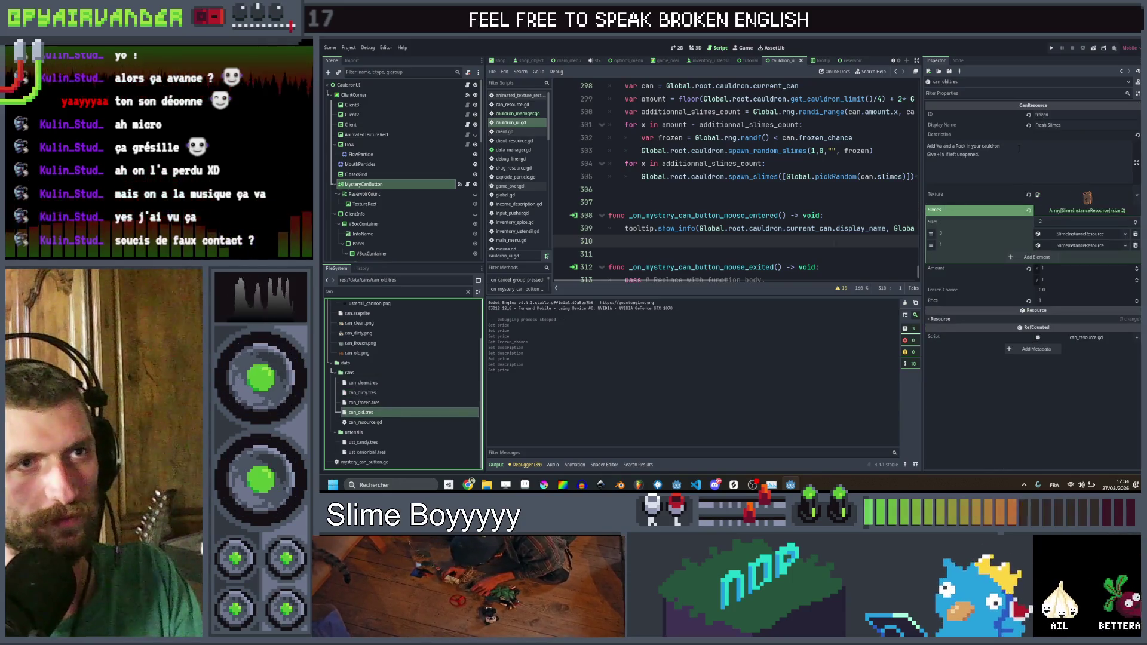
key("ctrl+v")
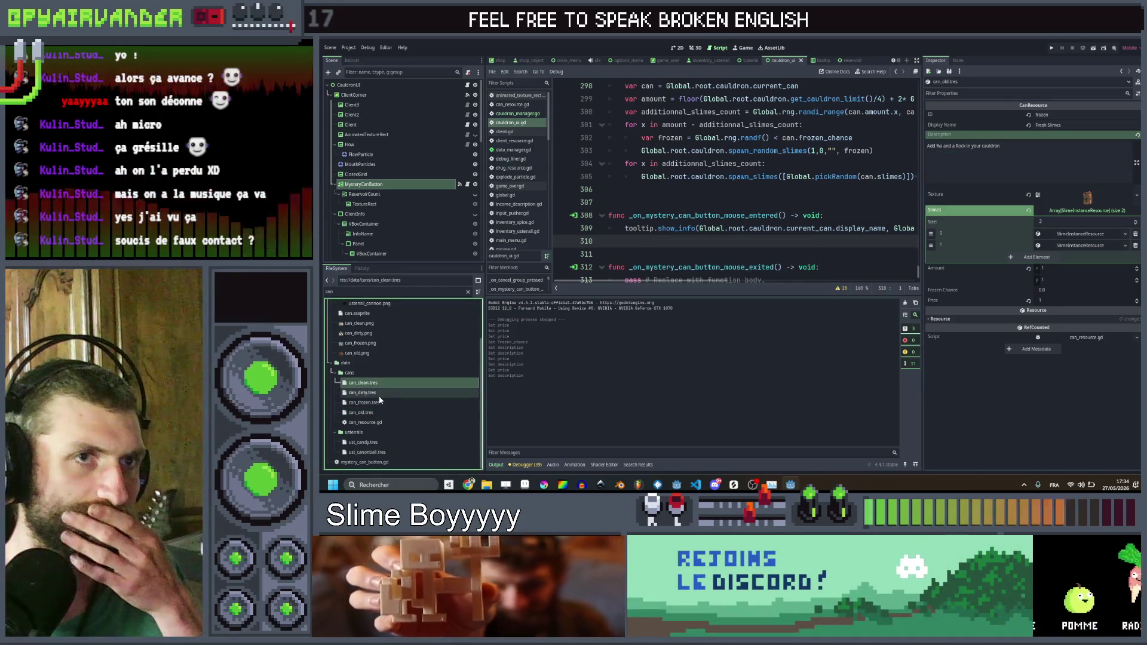
Step: Check the dirty and old cans' prices, then open can_resource.gd
left_click(379, 393)
left_click(381, 412)
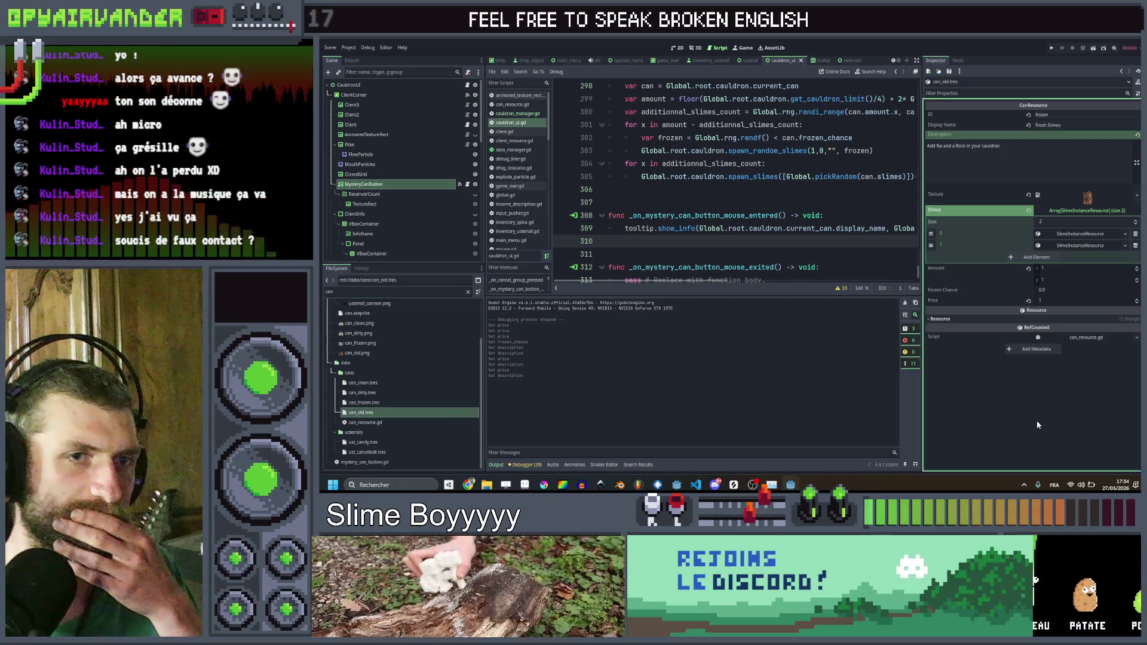
left_click(1069, 301)
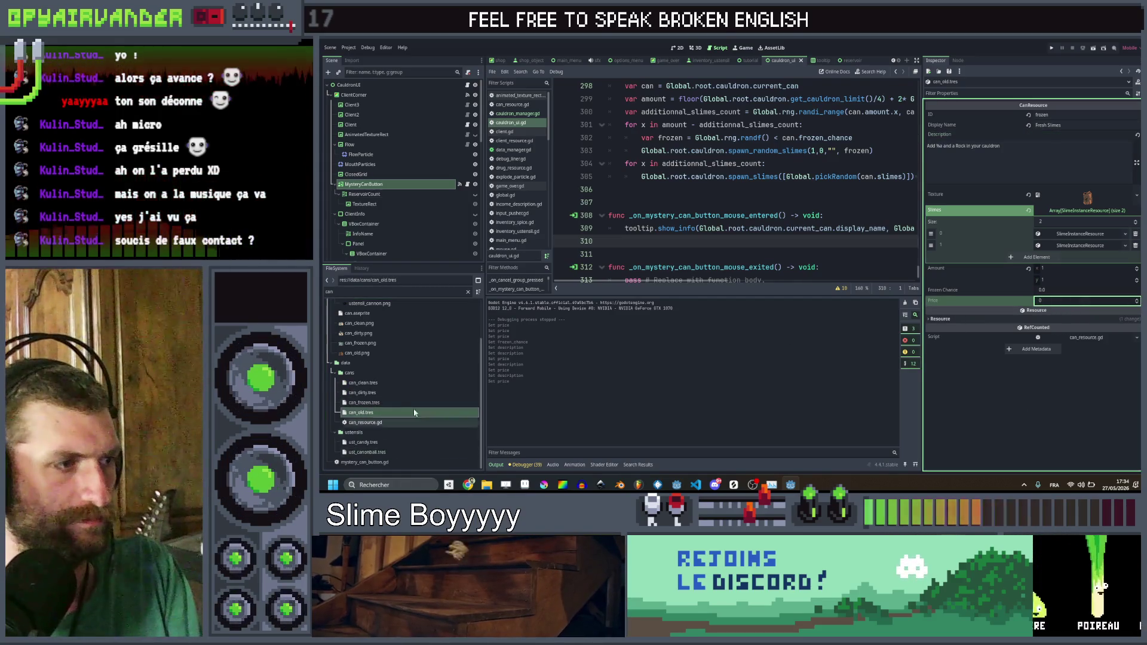
left_click(388, 405)
double_click(389, 422)
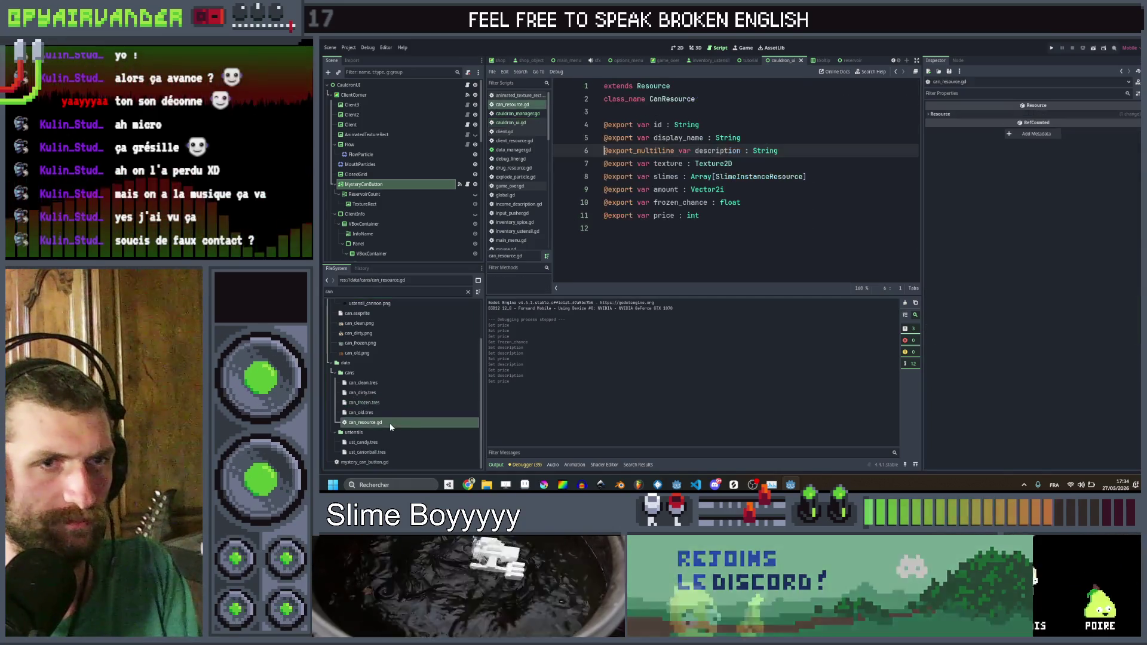
Step: Review the dirty and clean can resources, then save from can_resource.gd line 12
left_click(391, 392)
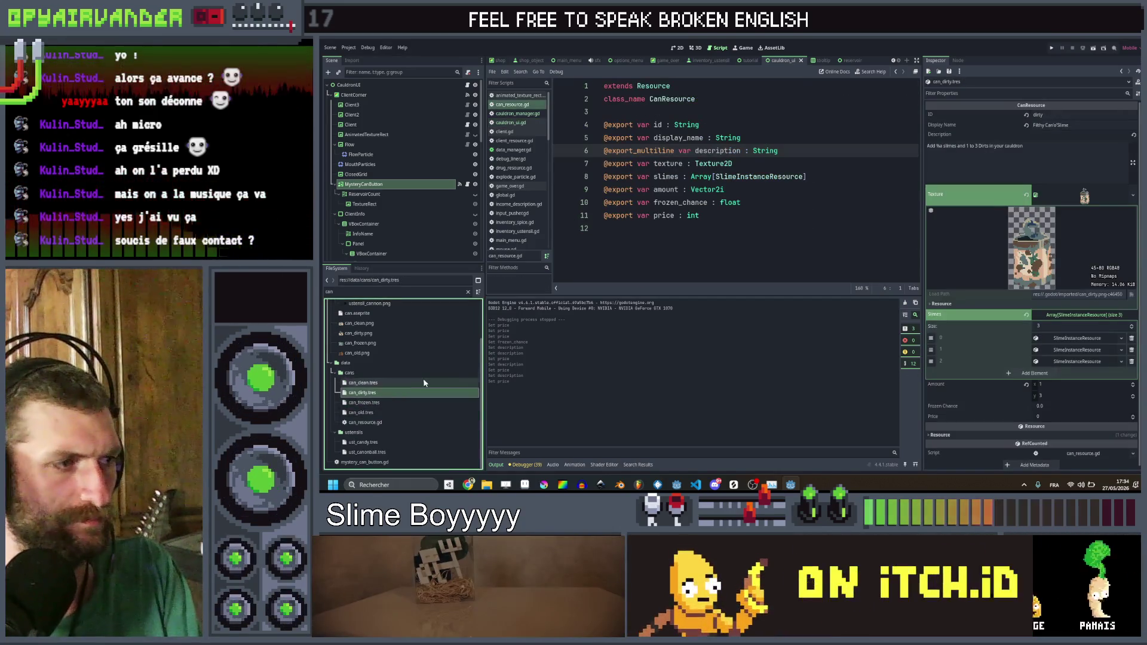
key("Up")
left_click(687, 245)
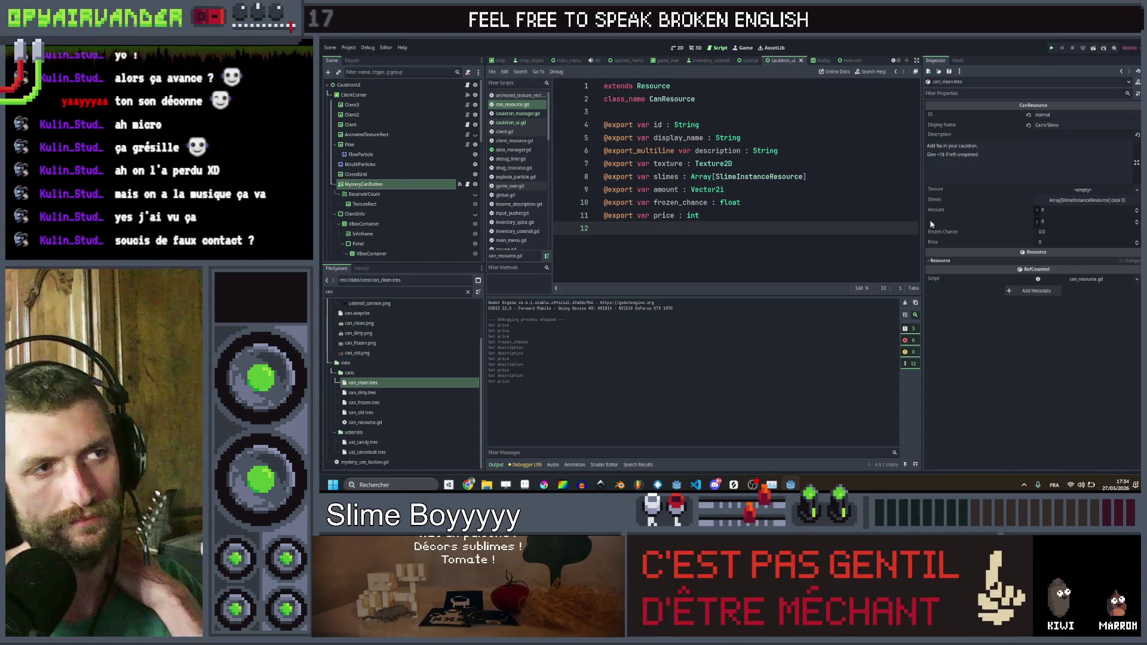
key("ctrl+s")
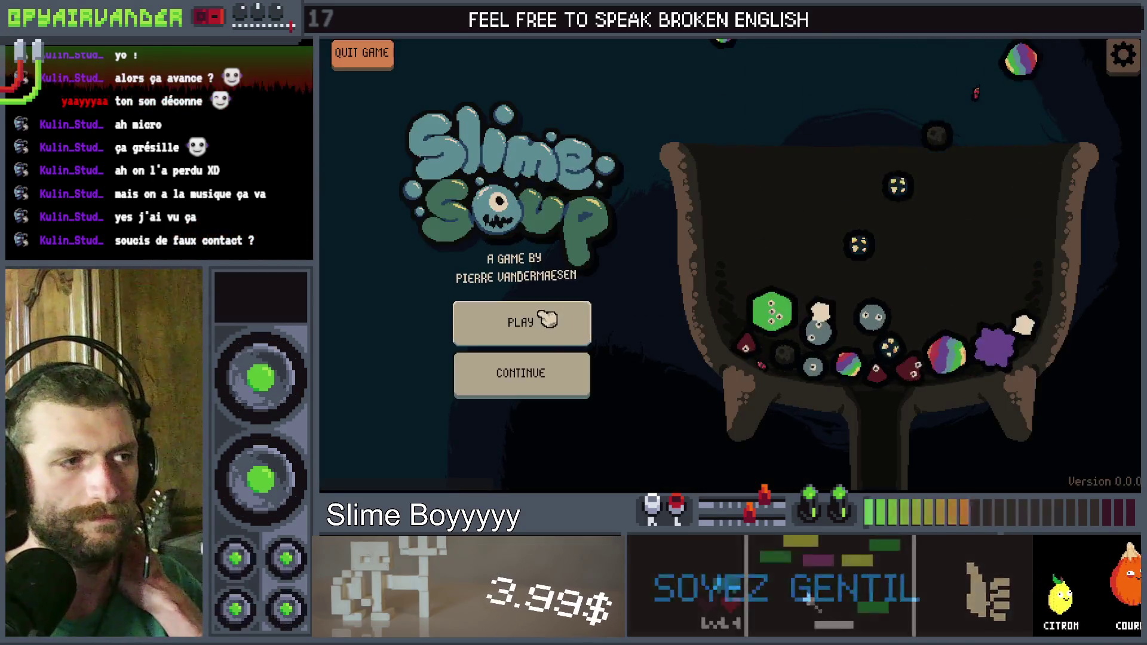
left_click(546, 316)
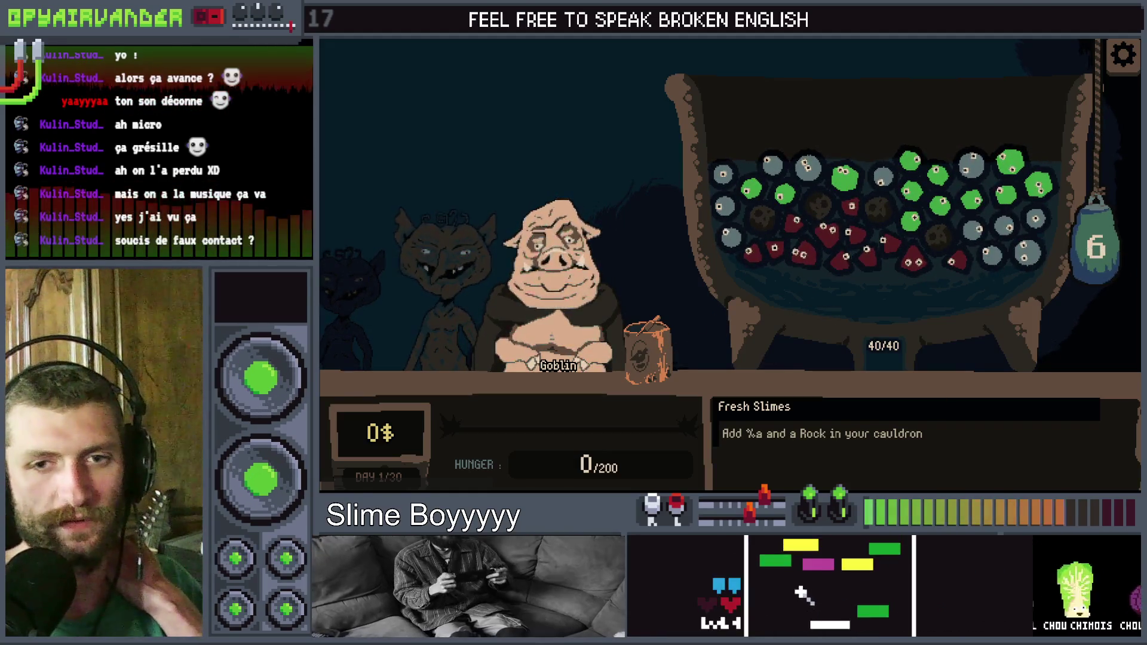
key("F8")
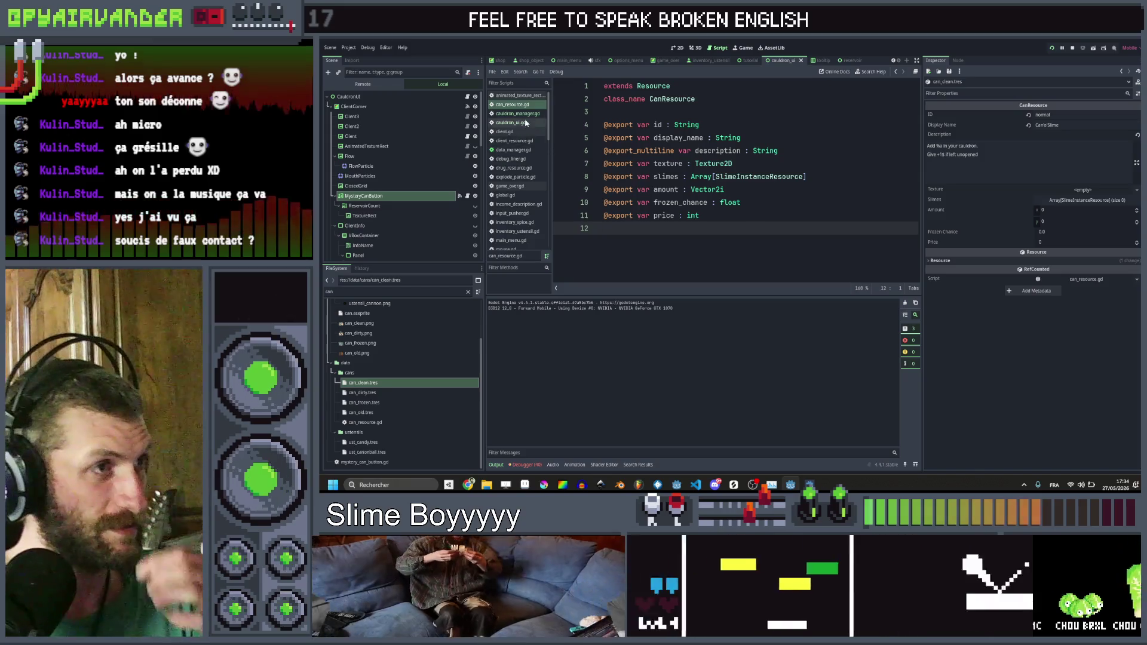
Step: Replace pass with tooltip.hide_info() in cauldron_ui.gd's mouse_exited handler, save, and test-run Slime Soup
left_click(521, 123)
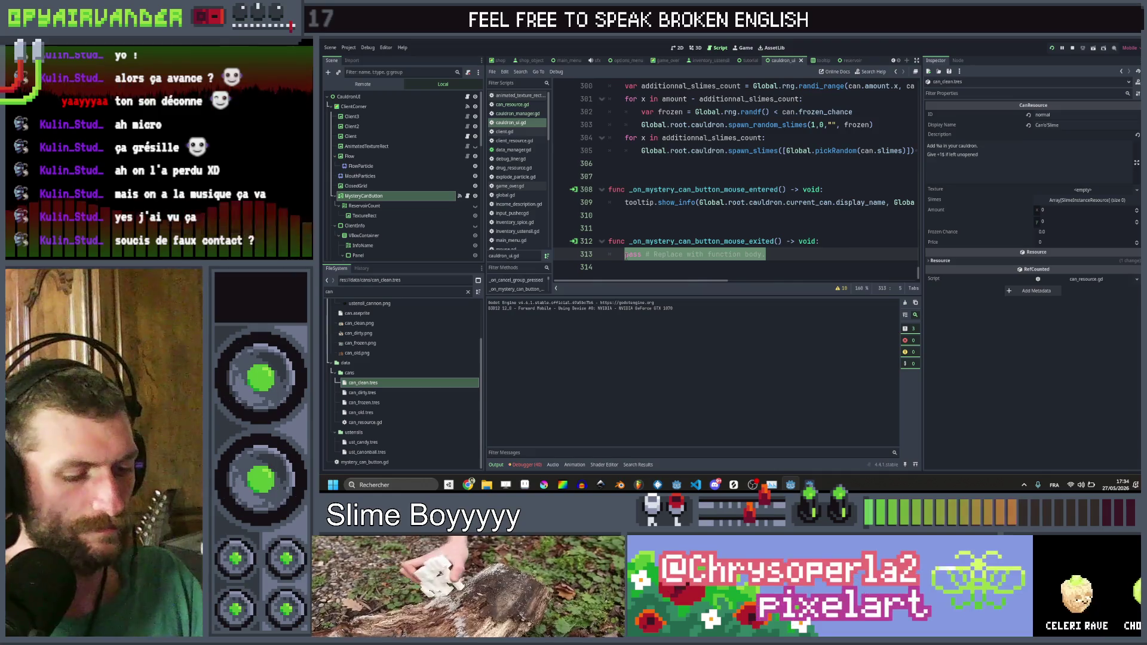
type("tooltip")
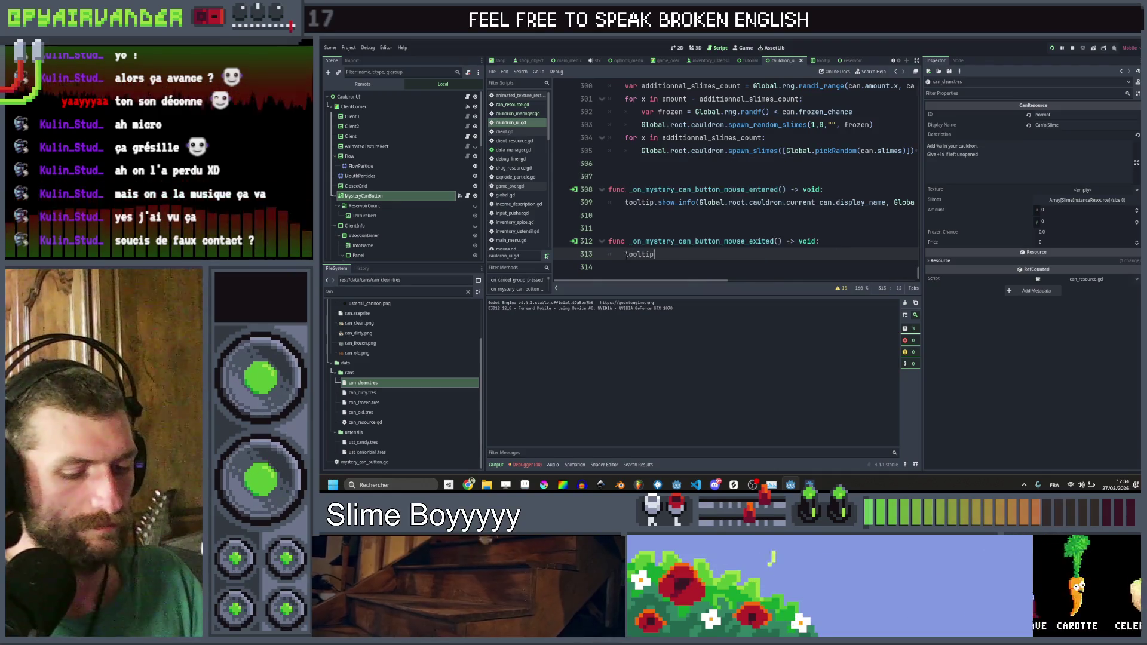
type(".hide_info(")
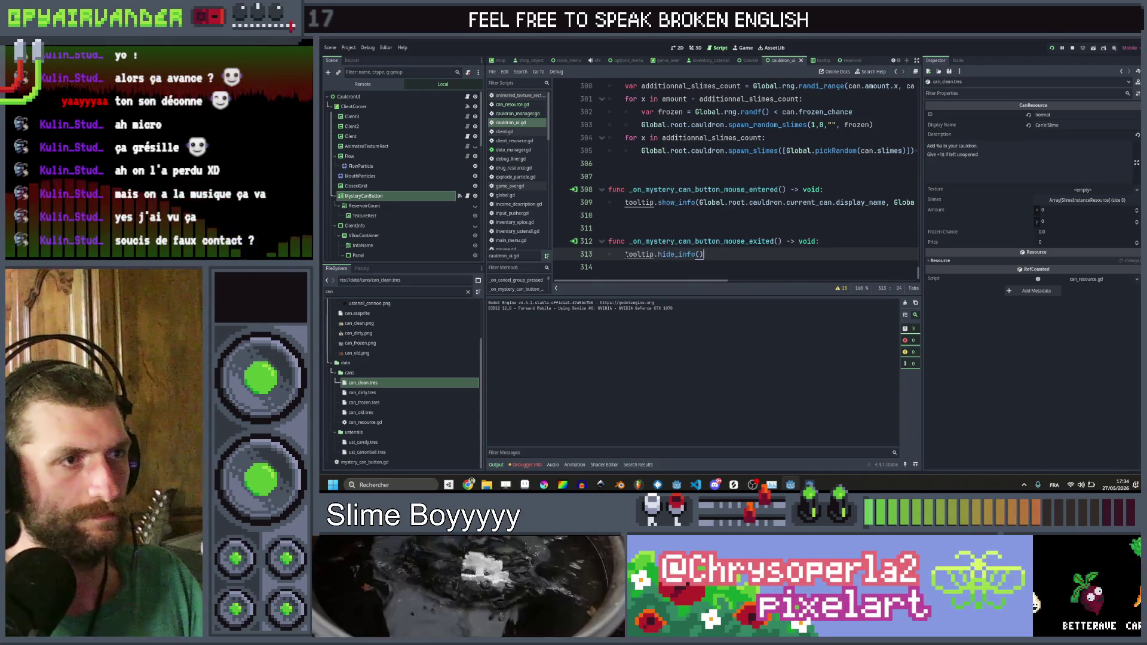
key("ctrl+s")
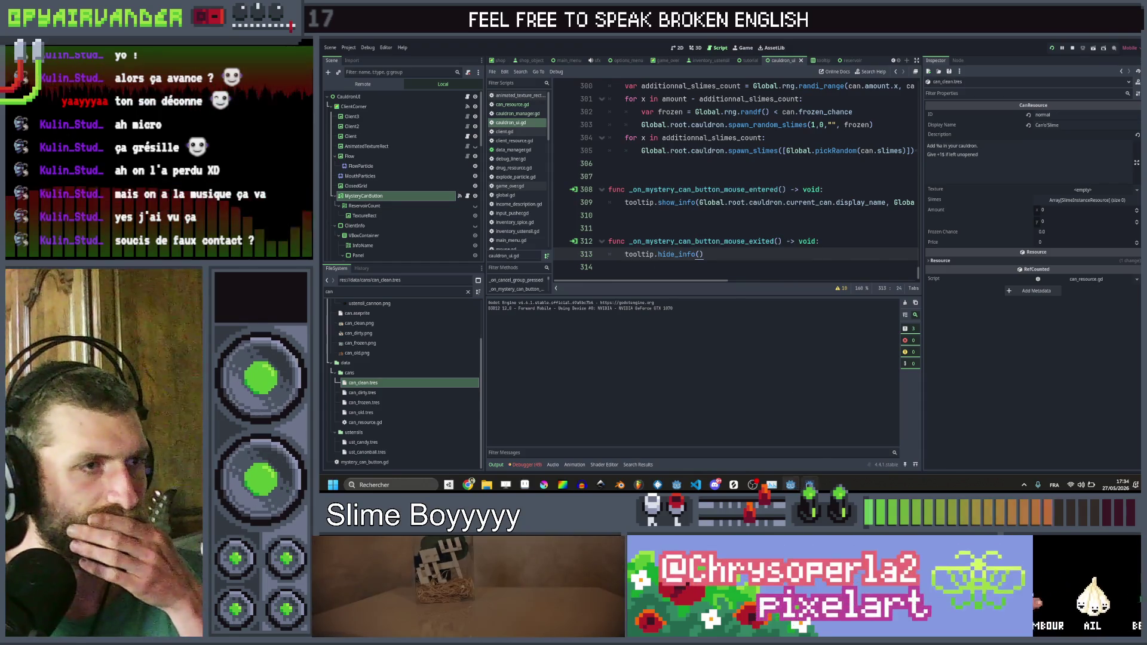
left_click(791, 484)
mouse_move(684, 351)
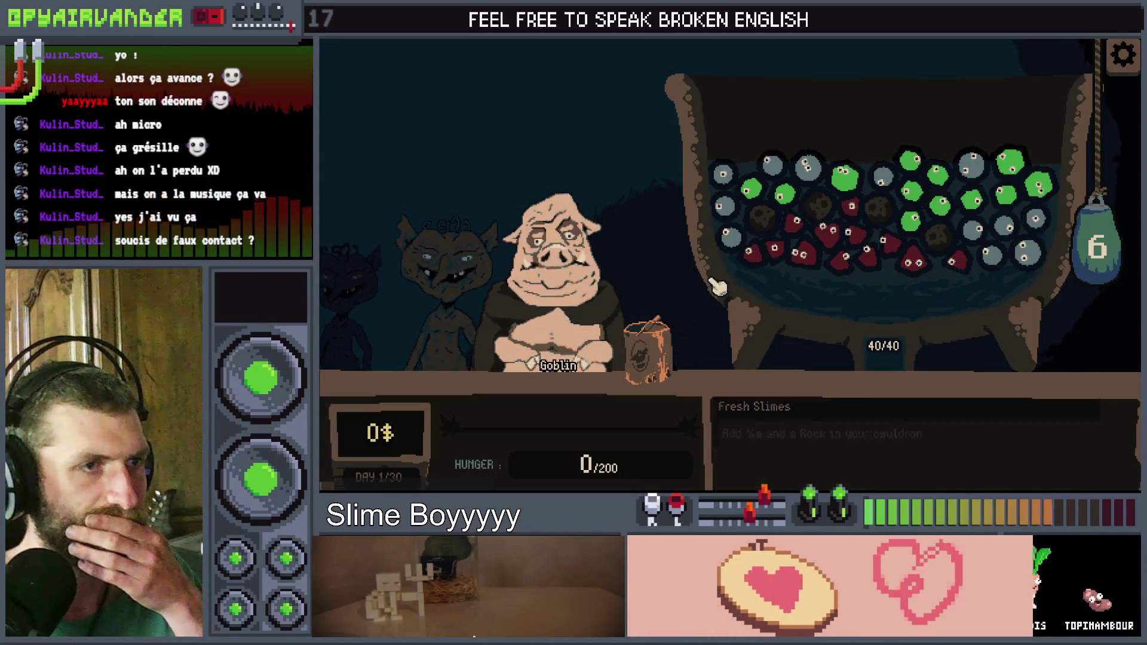
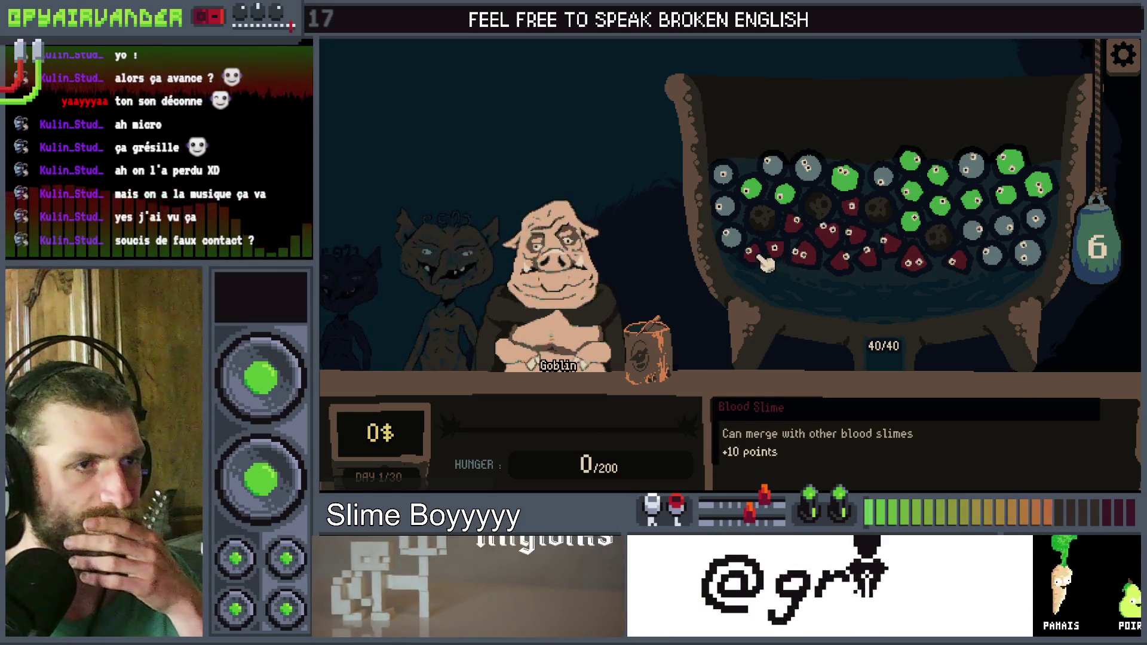
Step: Merge the blood-slime chain, filling hunger to 266/200, then switch back to the editor
mouse_move(800, 234)
left_mouse_down()
mouse_move(845, 272)
mouse_move(905, 251)
mouse_move(983, 256)
left_mouse_up()
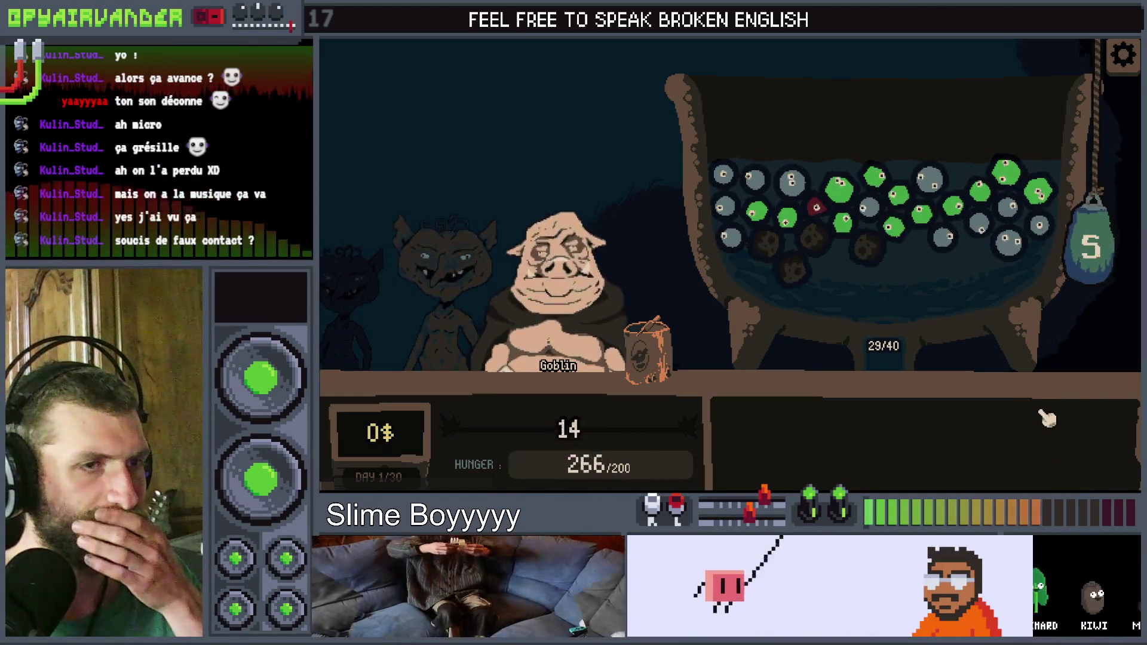
key("alt+Tab")
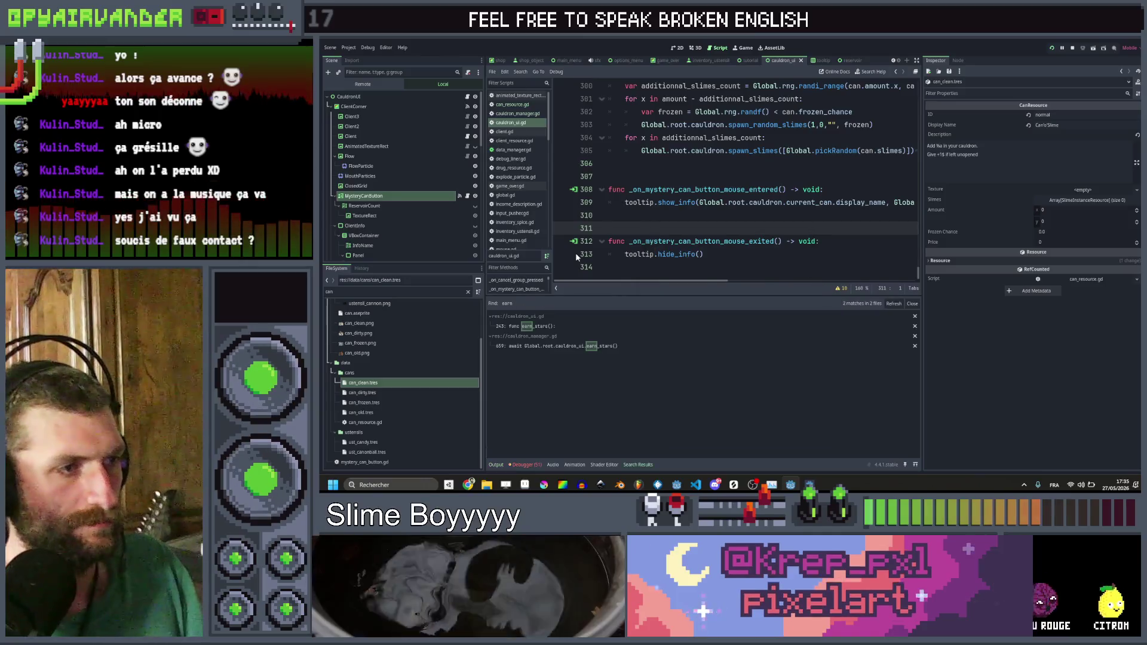
Step: In earn_stars, add an 'if Global.root.cauldron.current_can.price > 0:' check above spawn_text
left_click(584, 329)
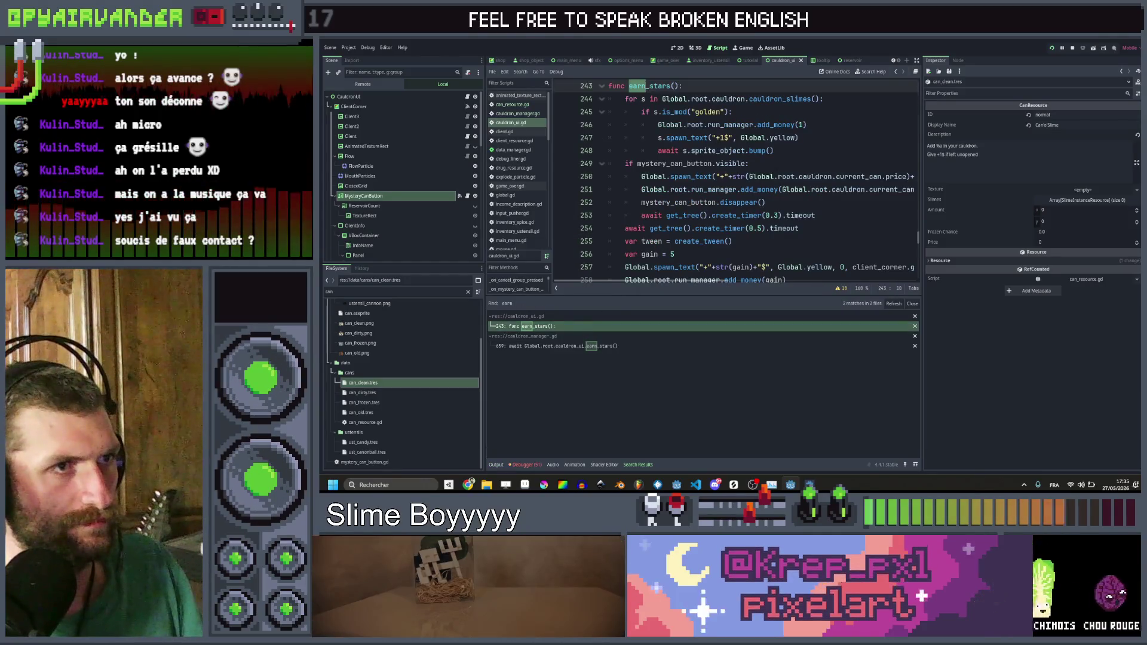
scroll(735, 179, "down", 3)
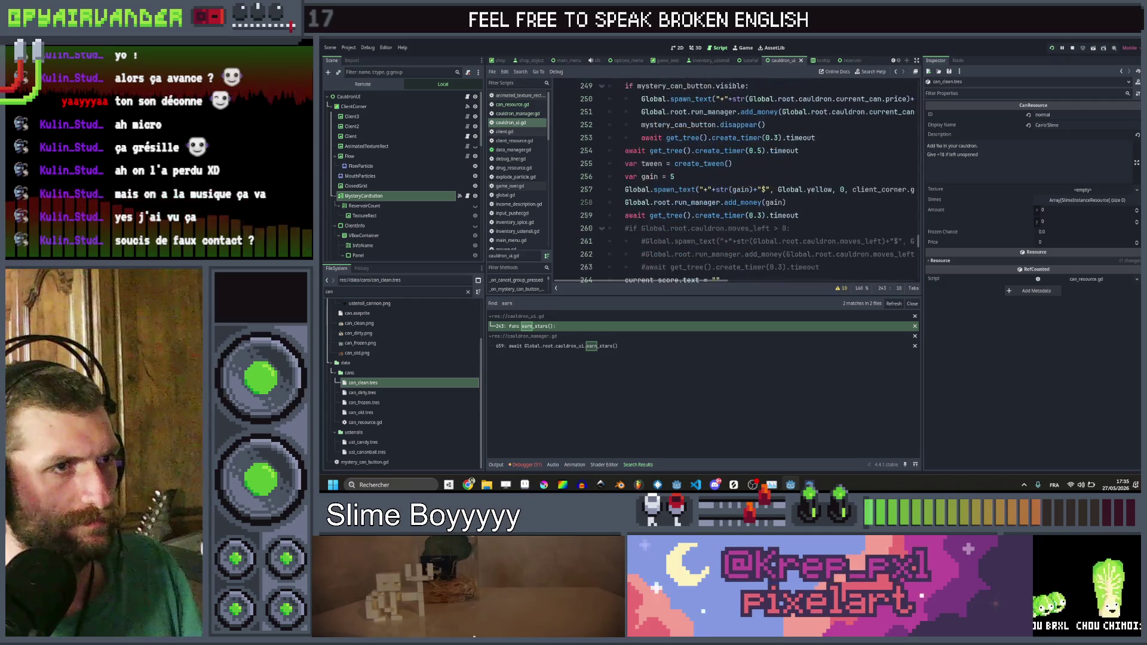
scroll(766, 188, "up", 4)
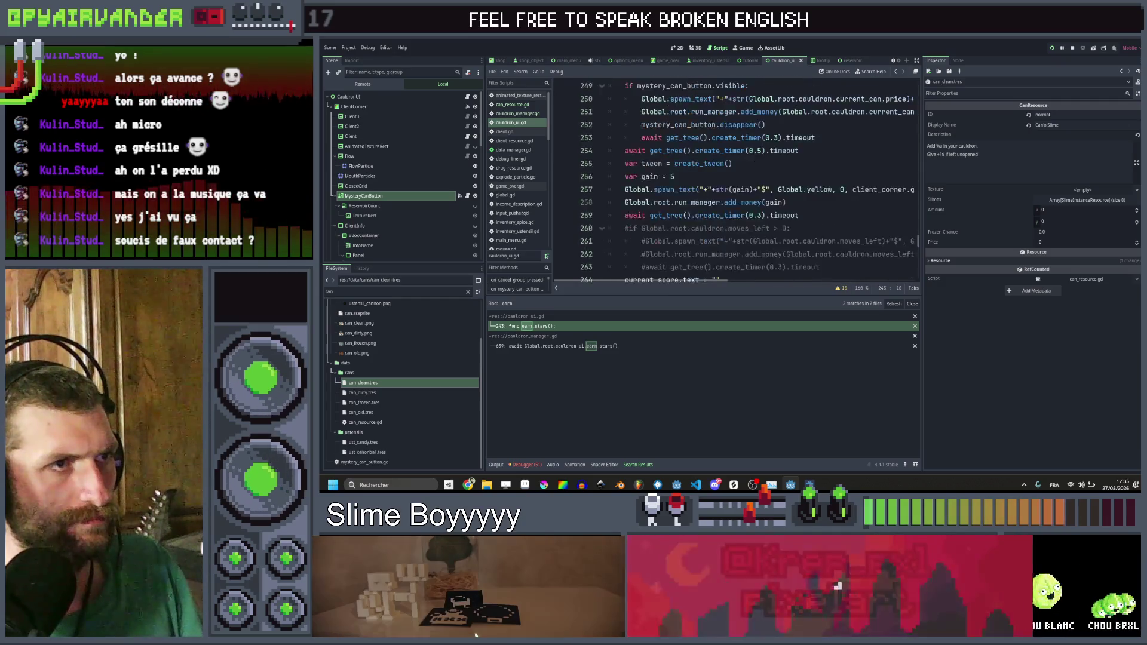
scroll(766, 188, "down", 2)
left_click(774, 203)
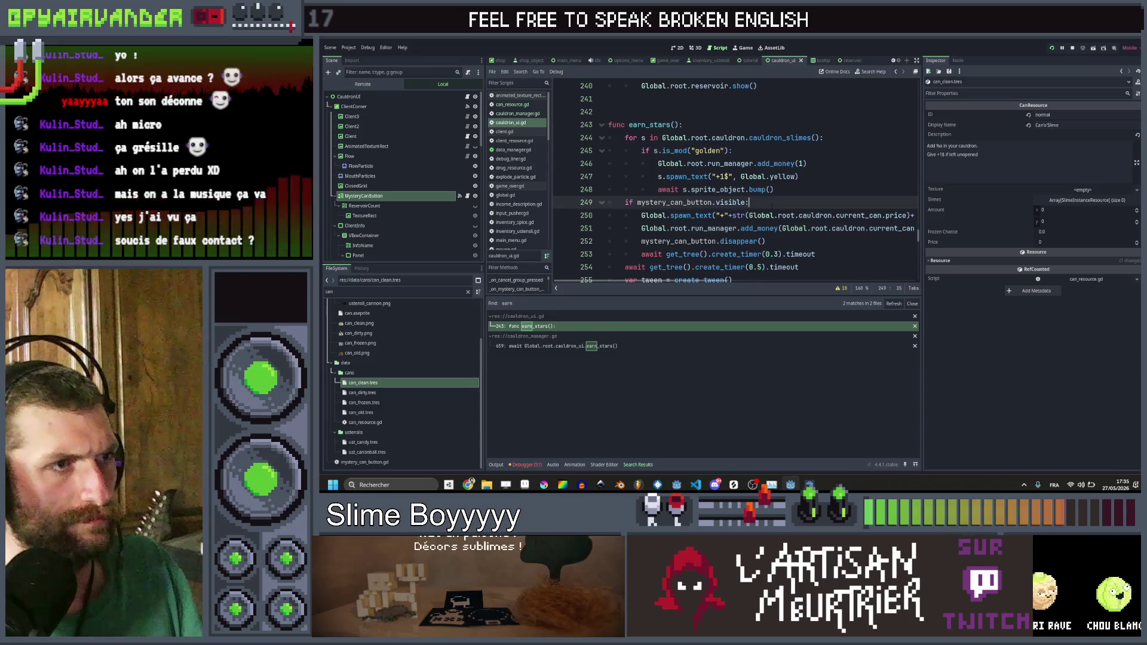
key("Up")
key("Up")
key("Up")
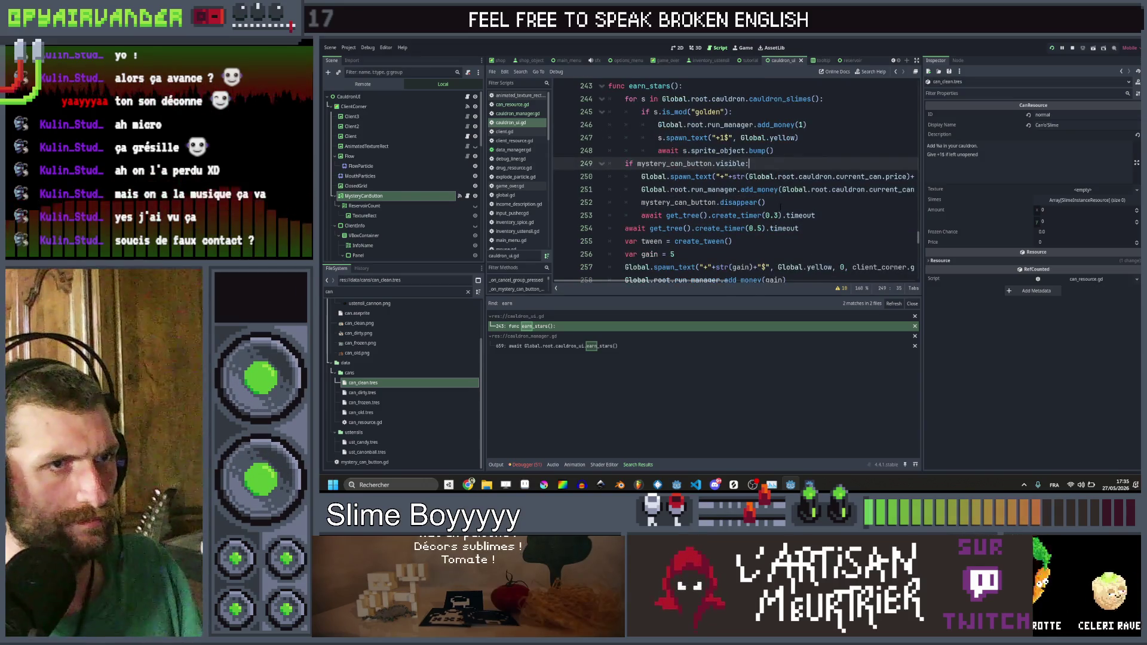
key("Down")
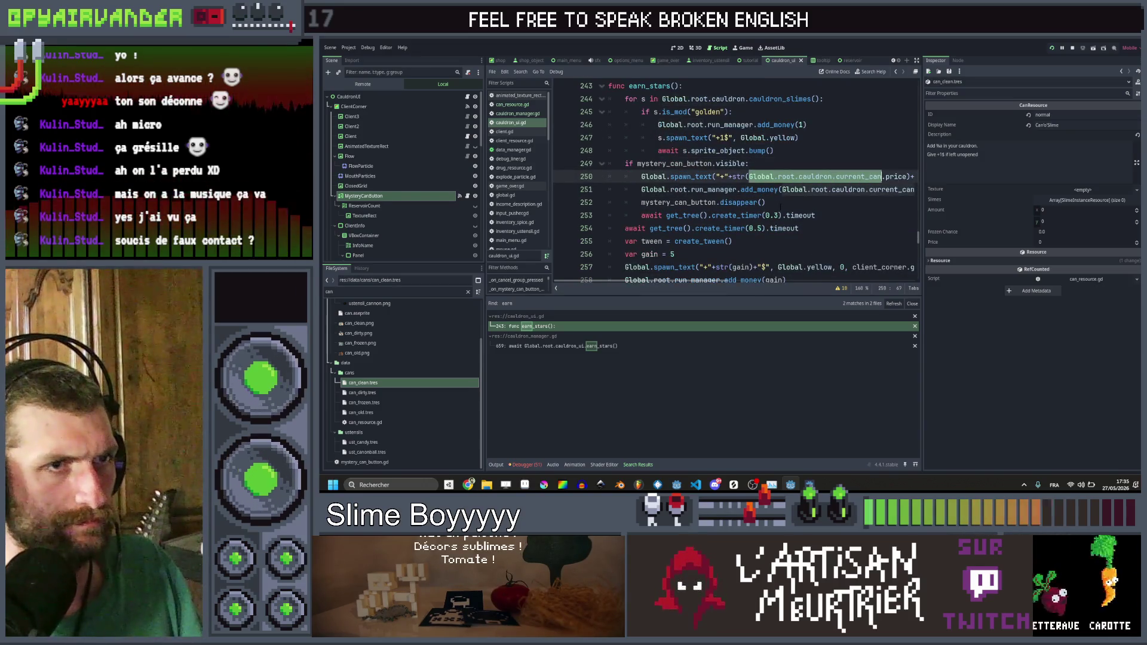
key("ctrl+shift+Return")
type("if")
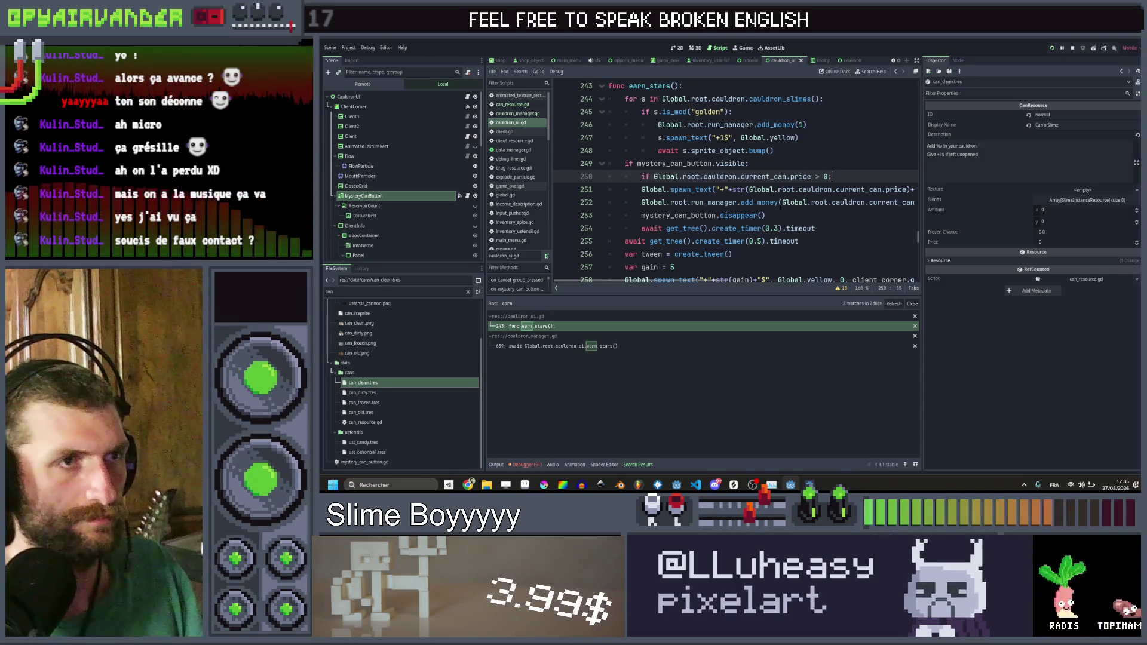
Step: Move the disappear() call above the new price check, save, and run the game
key("Down")
key("Down")
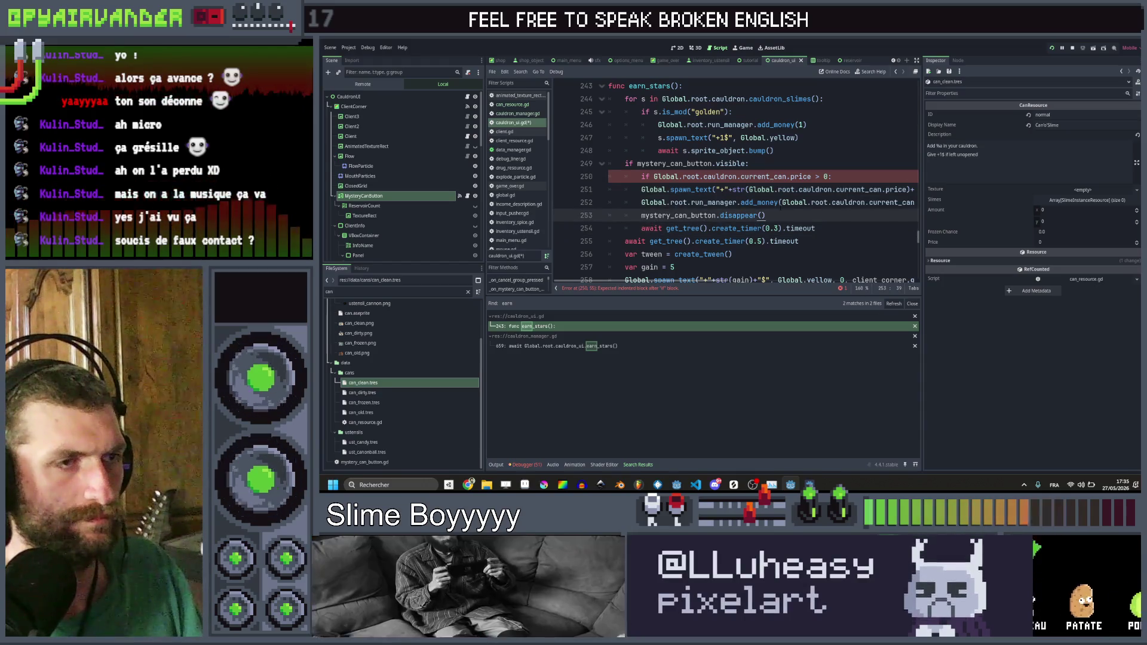
key("alt+Up")
key("Down")
key("Down")
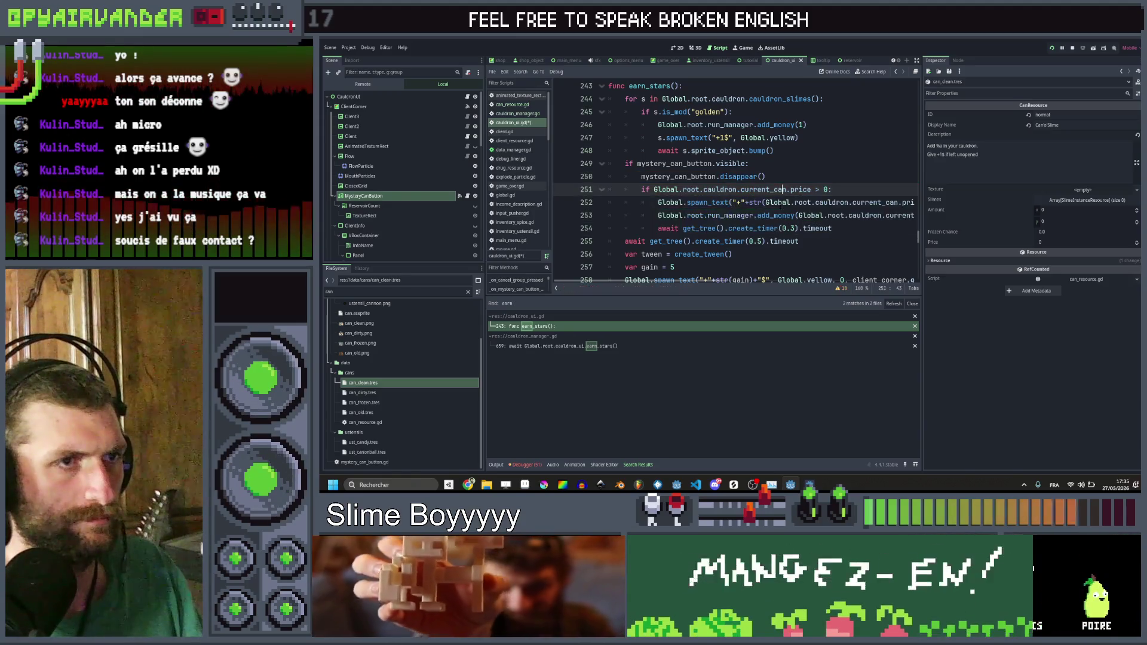
key("ctrl+s")
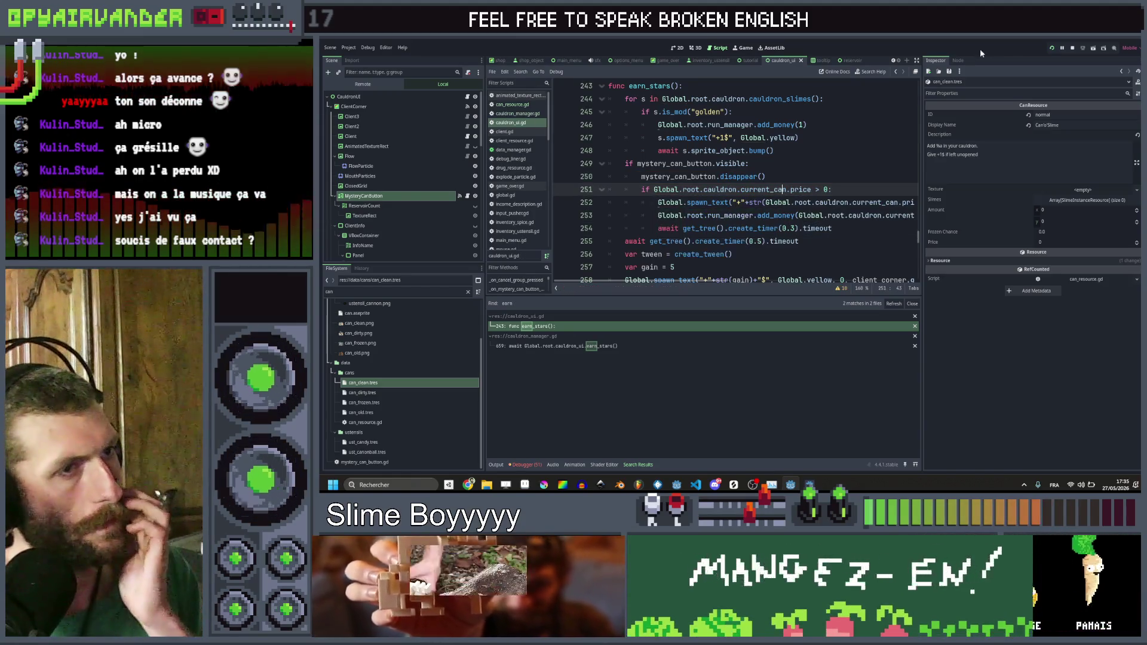
key("F5")
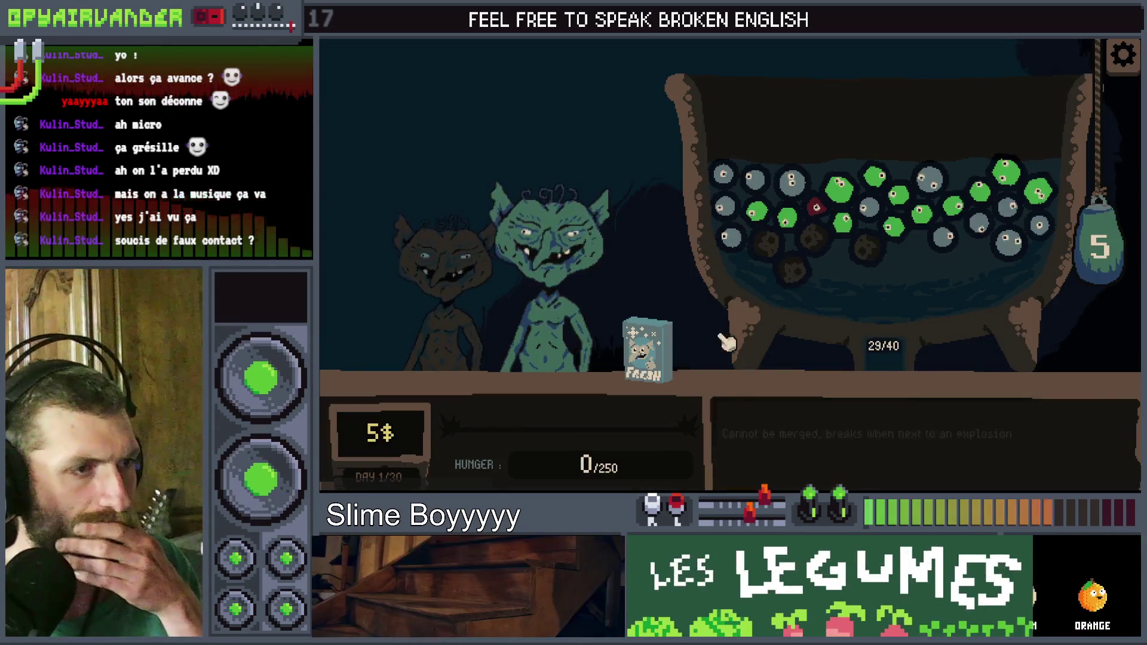
Step: Pour the Fresh Slimes can into the cauldron and merge two snot slimes
left_click(647, 359)
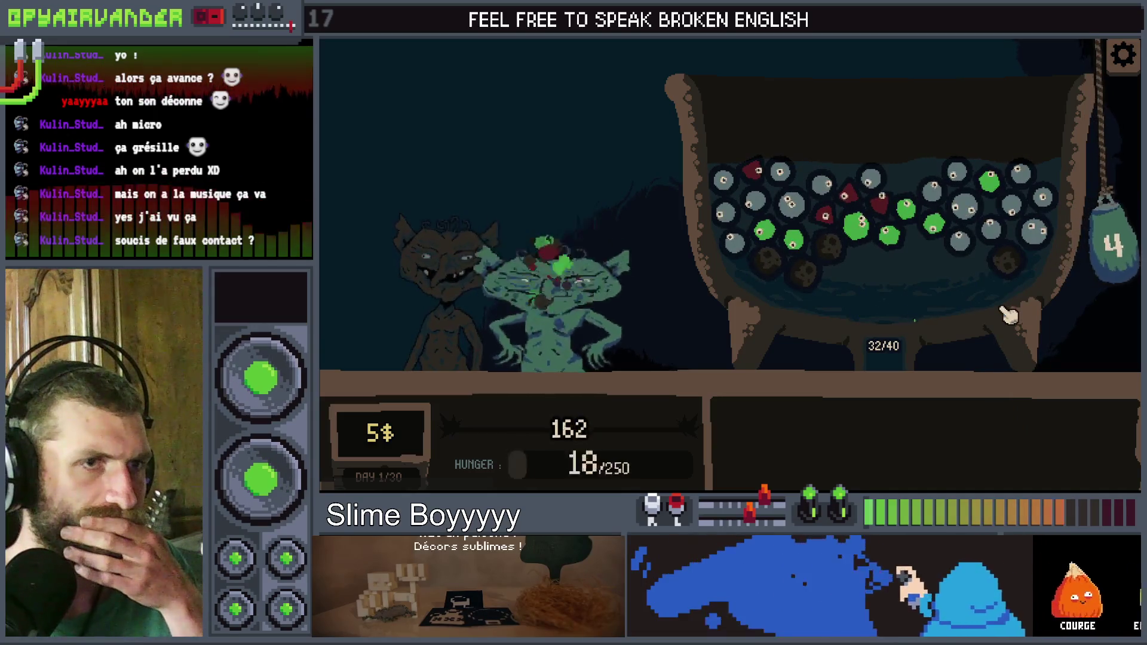
mouse_move(994, 240)
left_click_drag(1031, 188, 1039, 242)
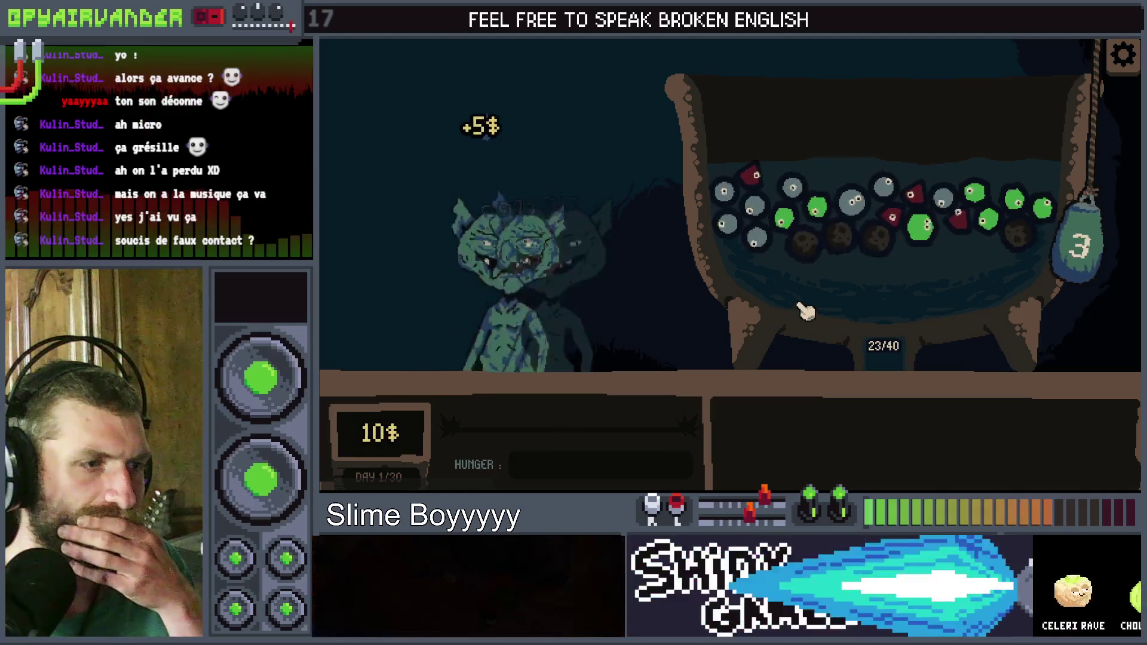
Step: Empty the Filthy Can'o'Slime, feeding the goblin for +5$, and return to the editor
mouse_move(759, 191)
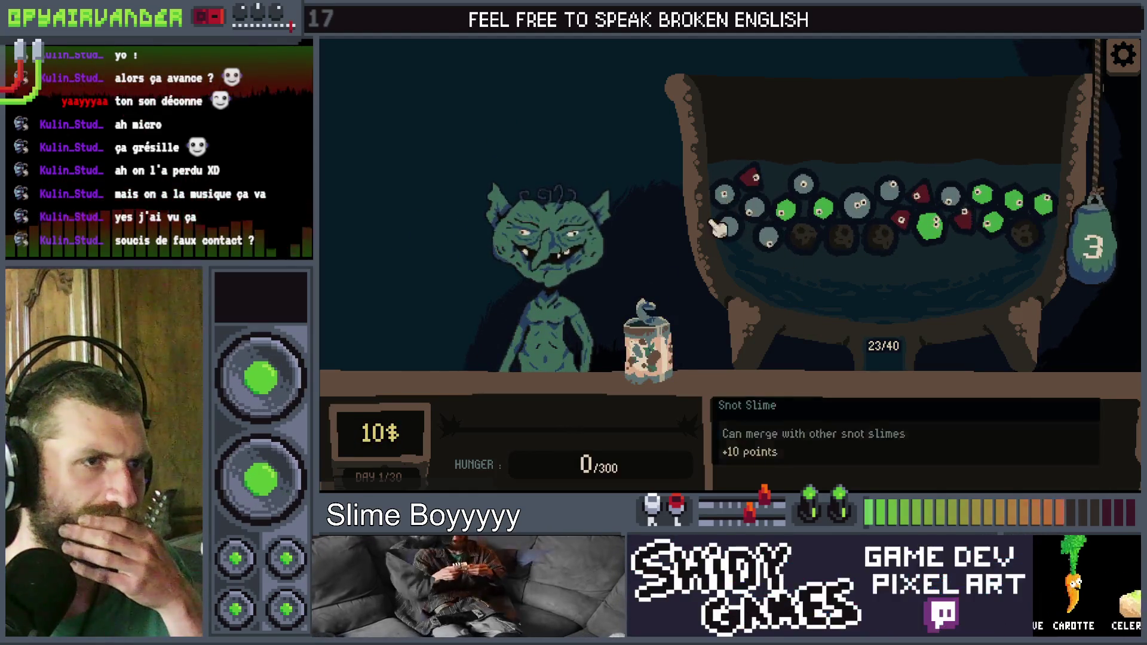
left_click(651, 344)
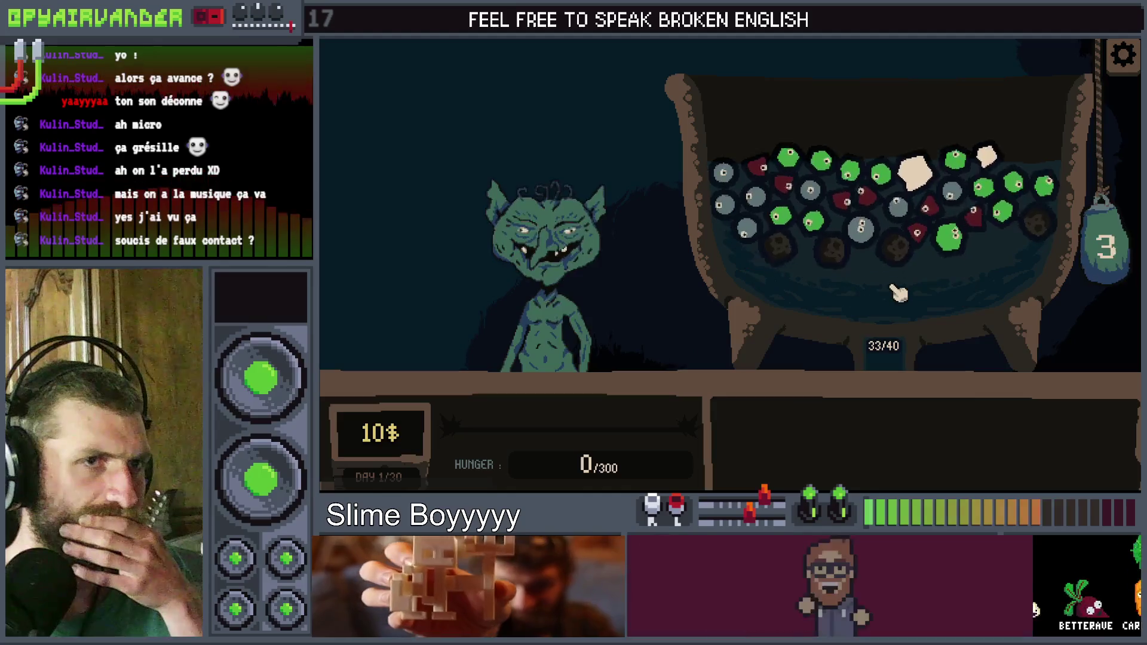
mouse_move(925, 207)
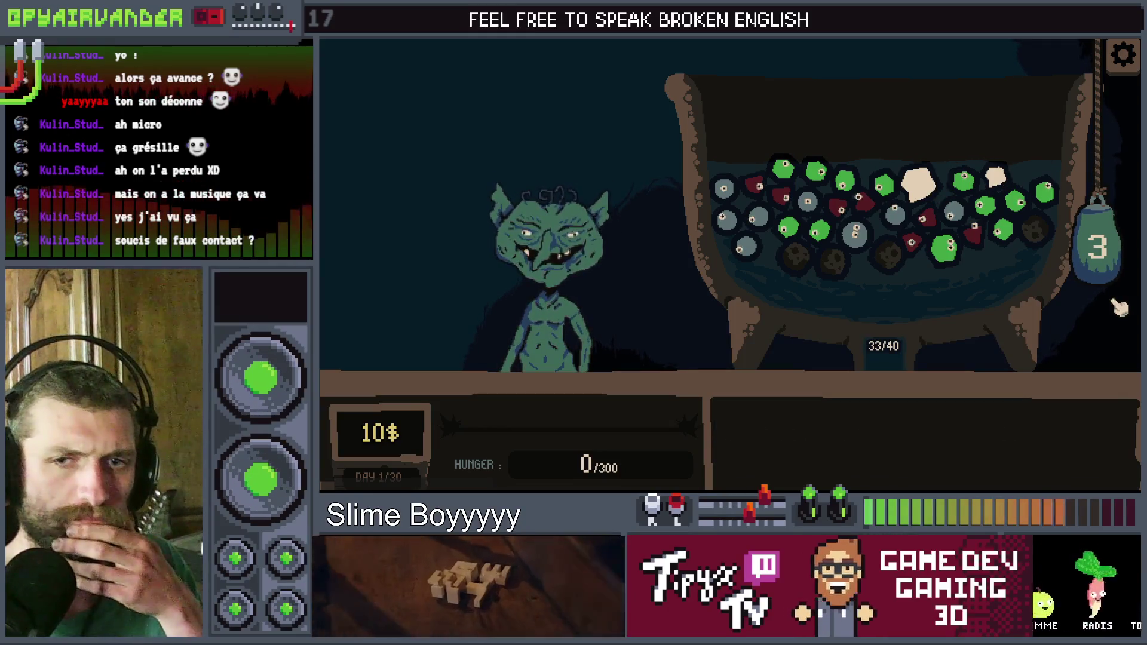
key("alt+Tab")
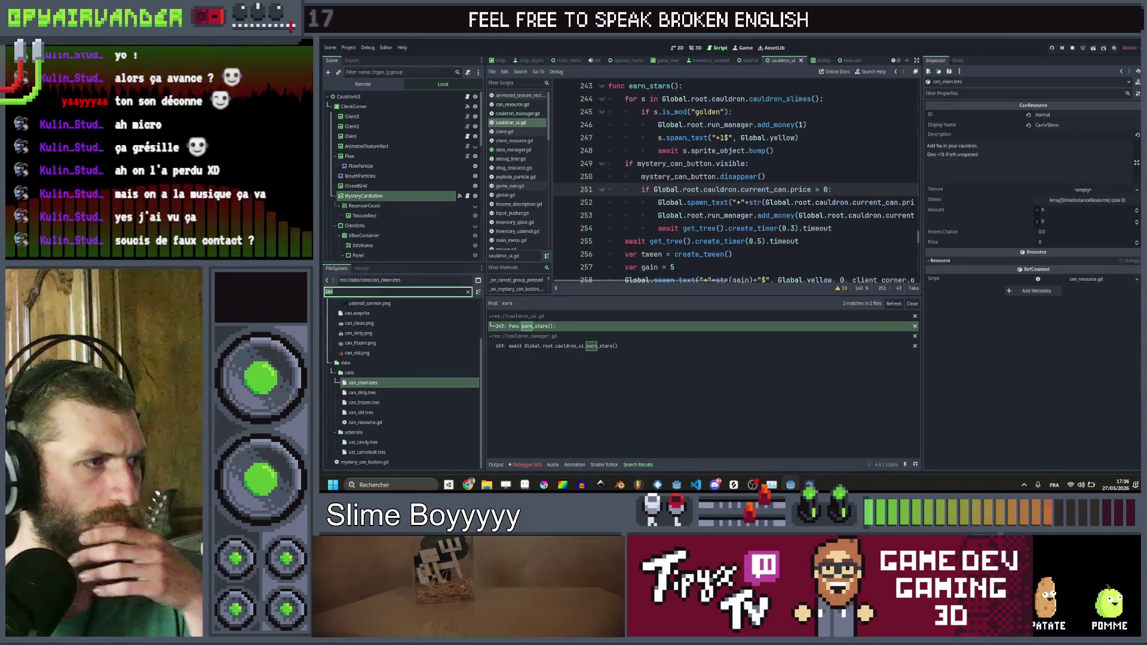
Step: Give slime_dirt.tres the brown rock texture via Quick Load
type("dirt")
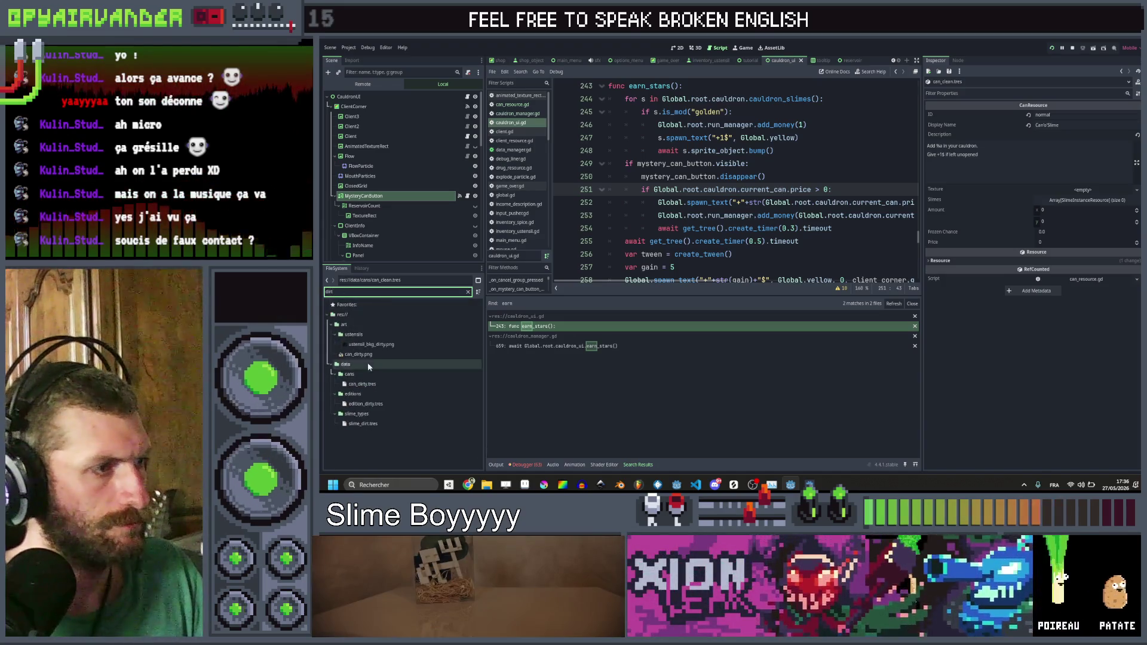
left_click(369, 424)
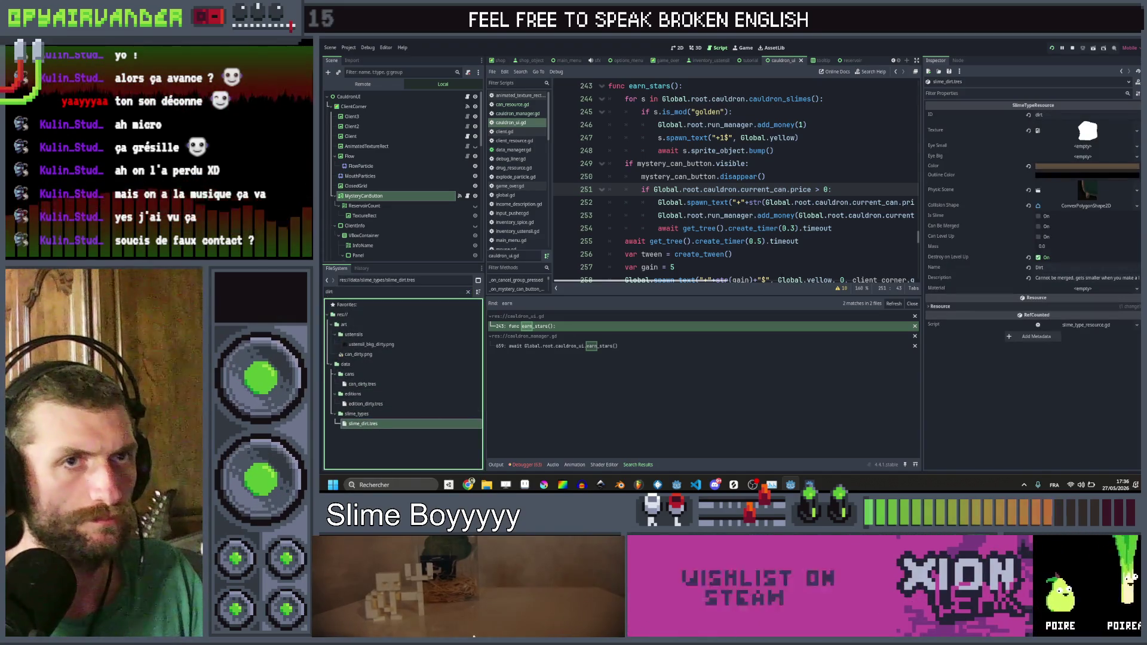
left_click(1137, 130)
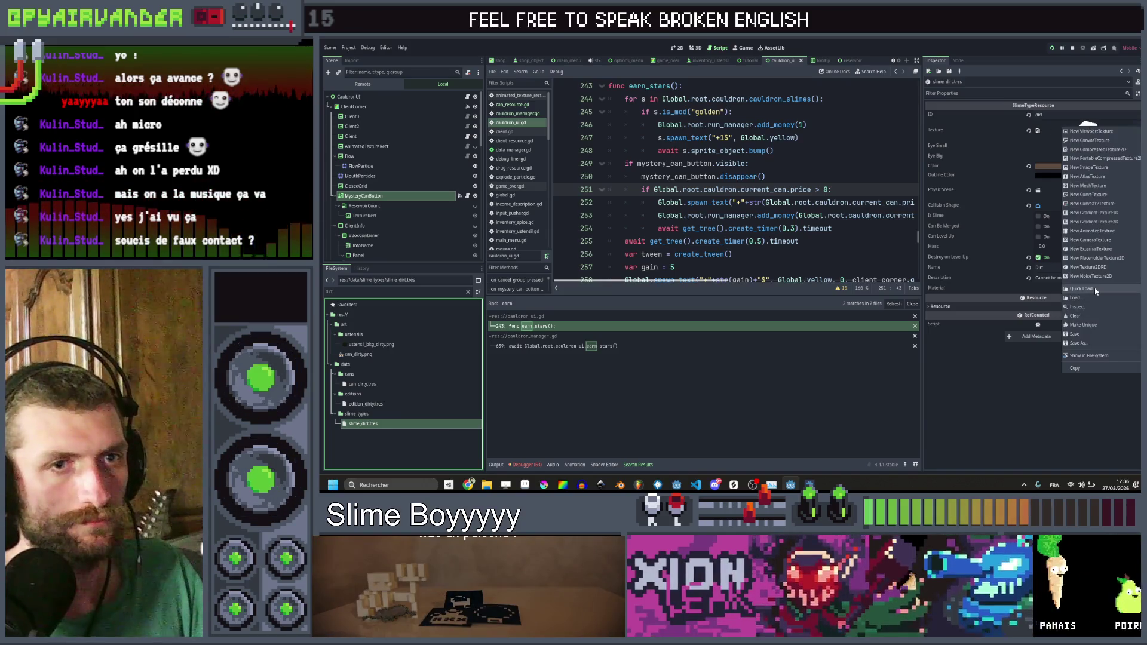
left_click(1096, 291)
type("dirt")
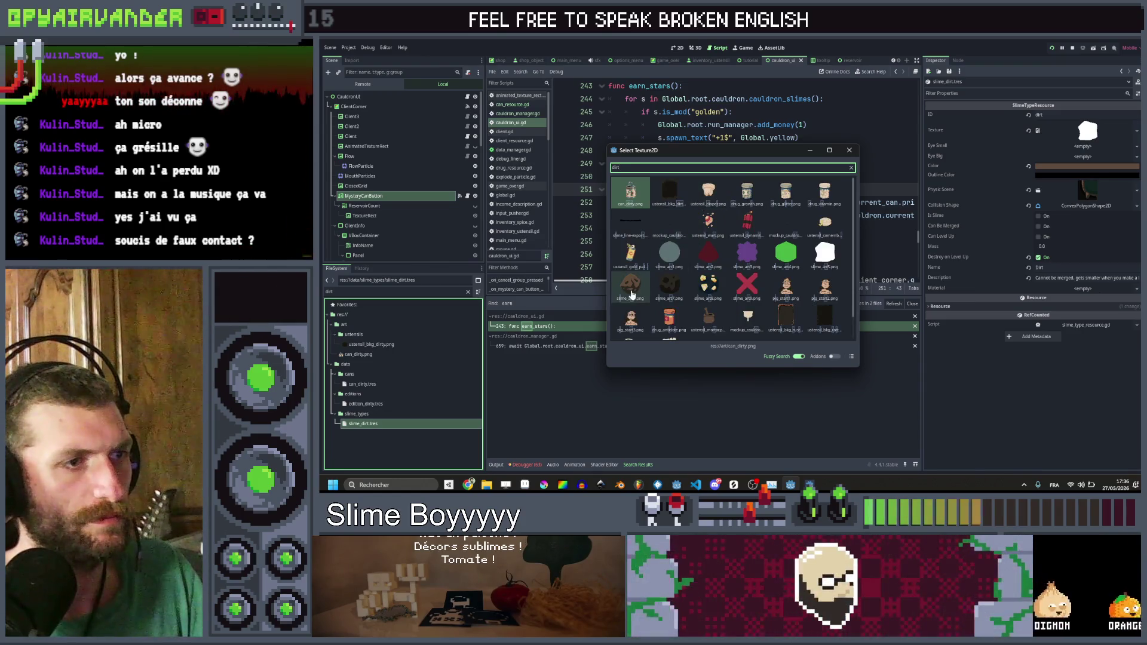
double_click(631, 289)
left_click(1024, 380)
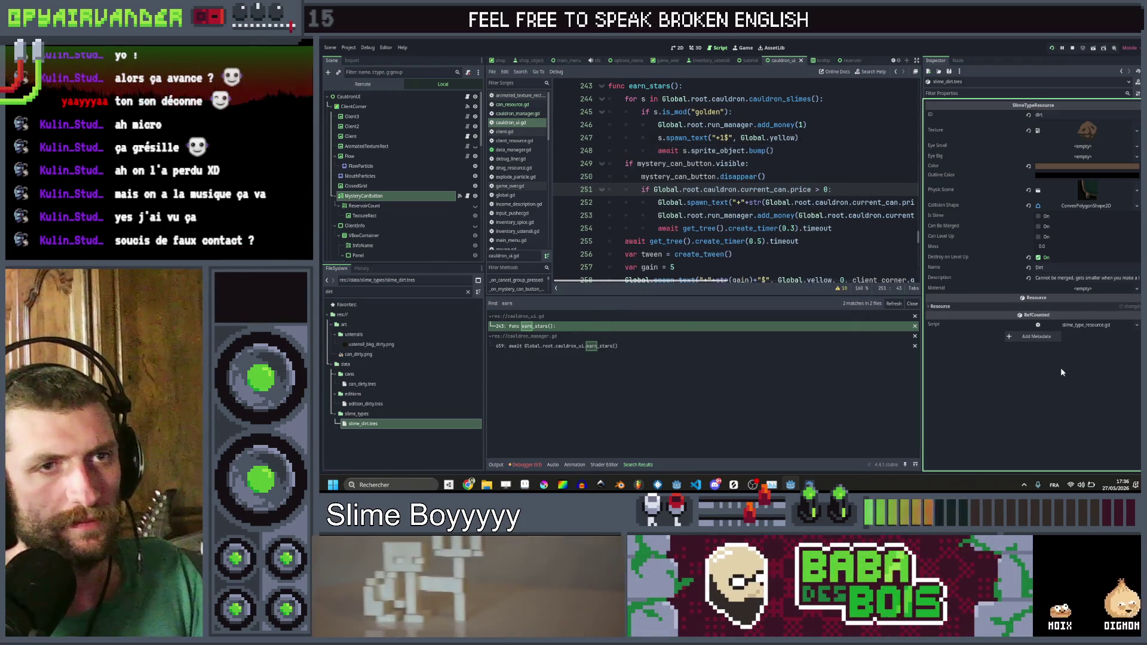
Step: Duplicate the MysteryCanButton node, clear the file filter, and open the blood and bile slime resources
key("ctrl+d")
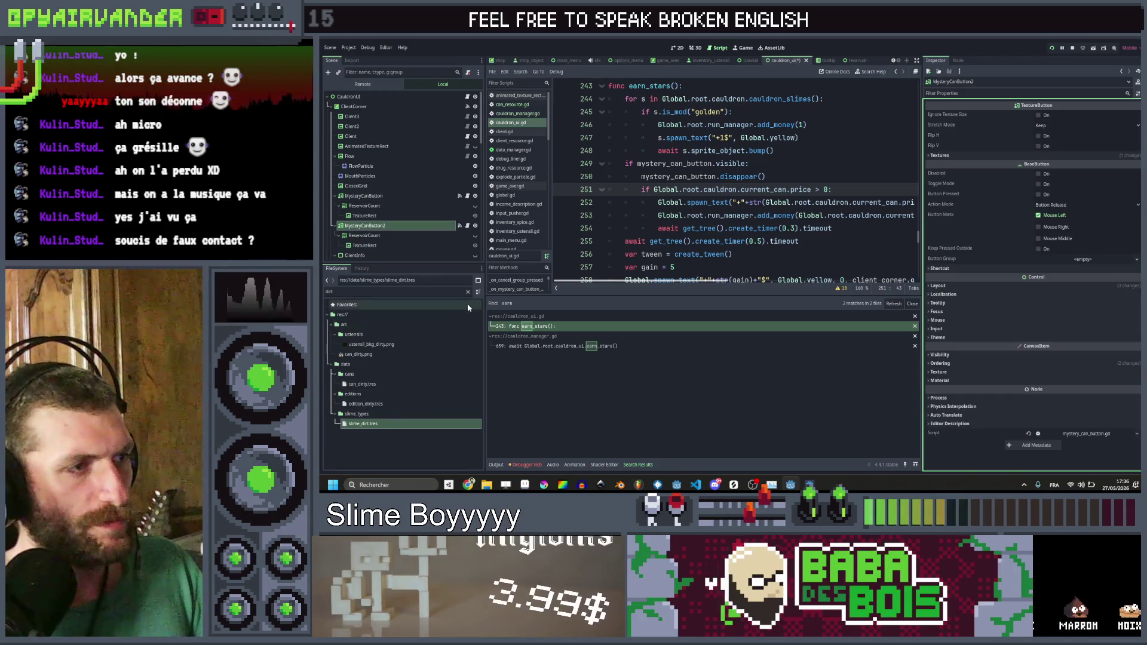
left_click(468, 291)
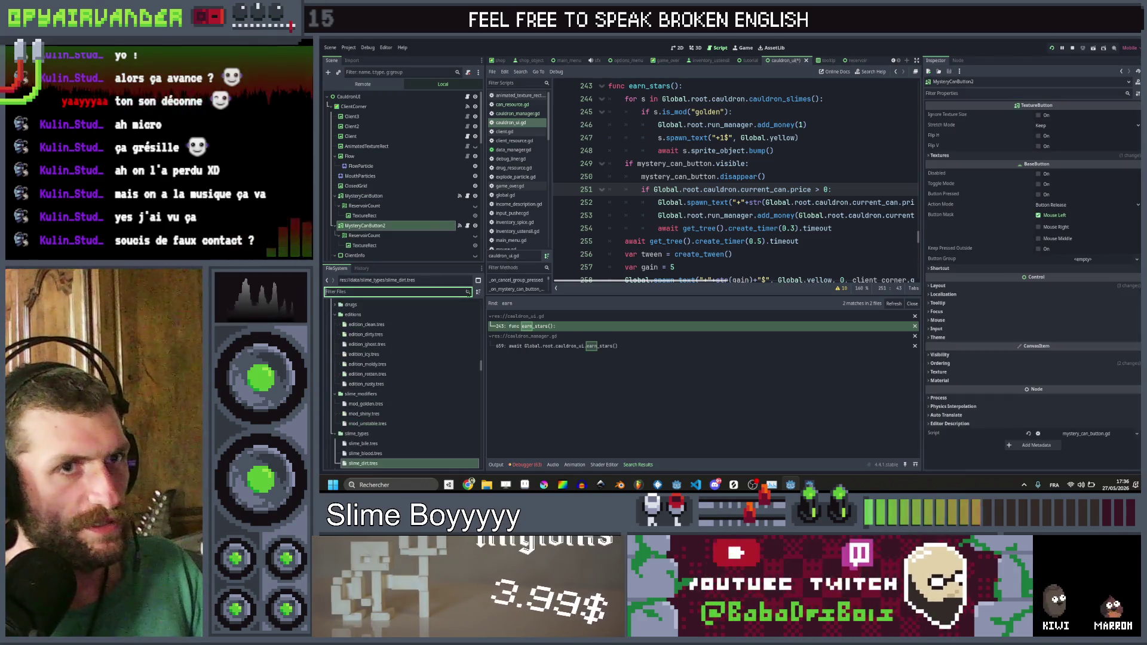
left_click(386, 454)
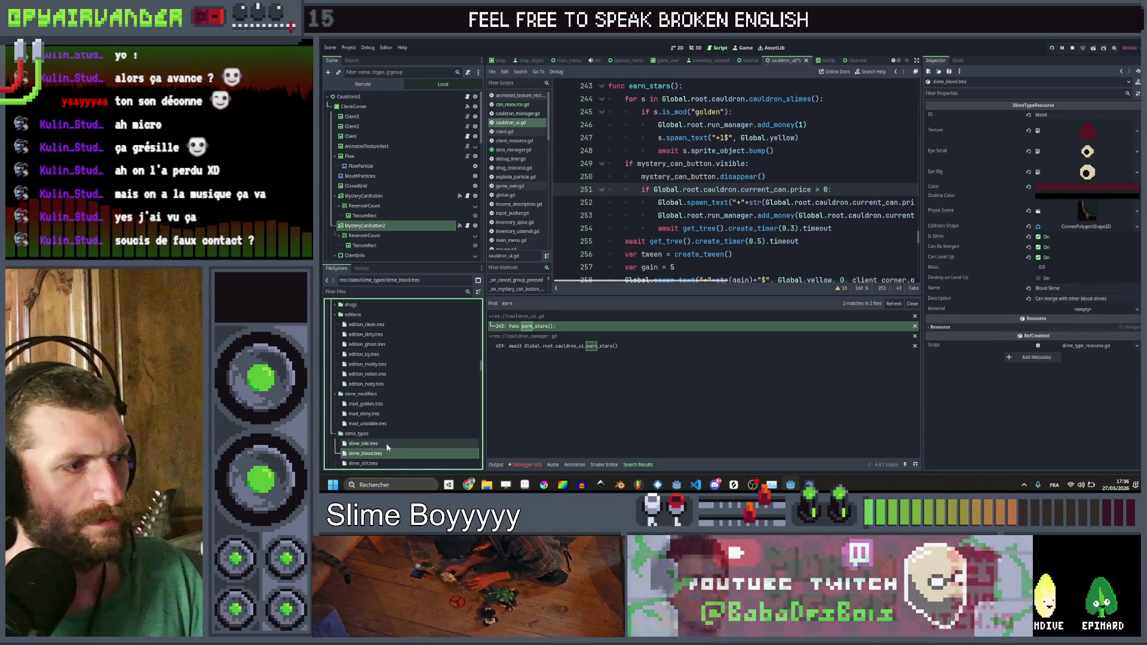
left_click(386, 443)
scroll(387, 441, "down", 2)
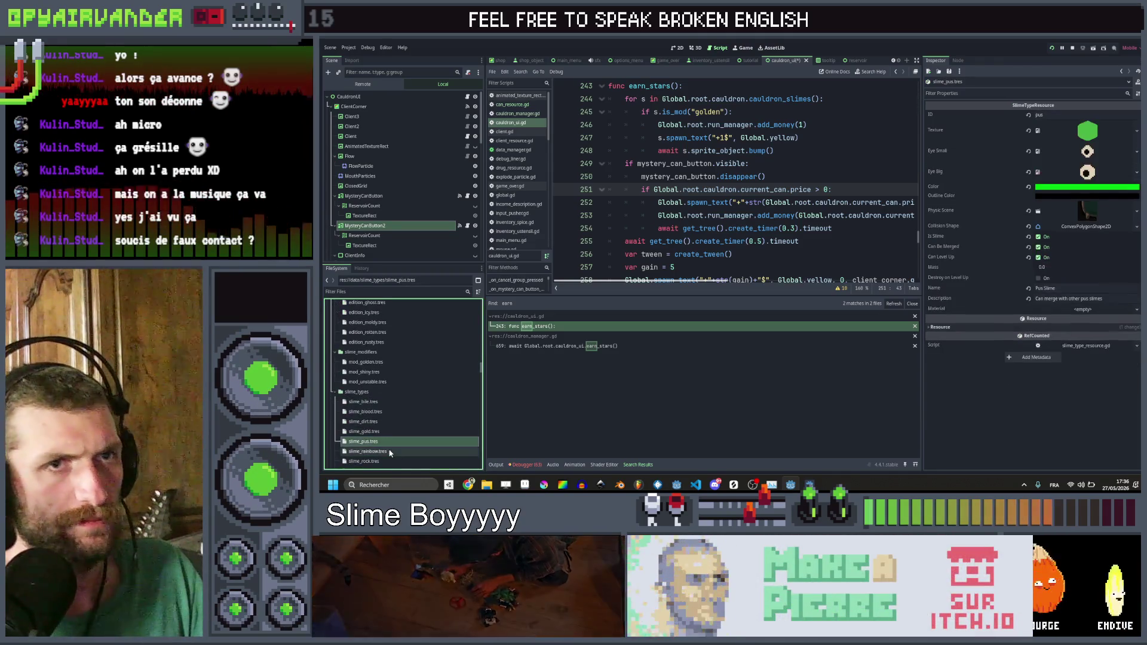
Step: Set slime_rainbow.tres's texture to the white slime sprite and save
left_click(387, 451)
scroll(416, 418, "down", 1)
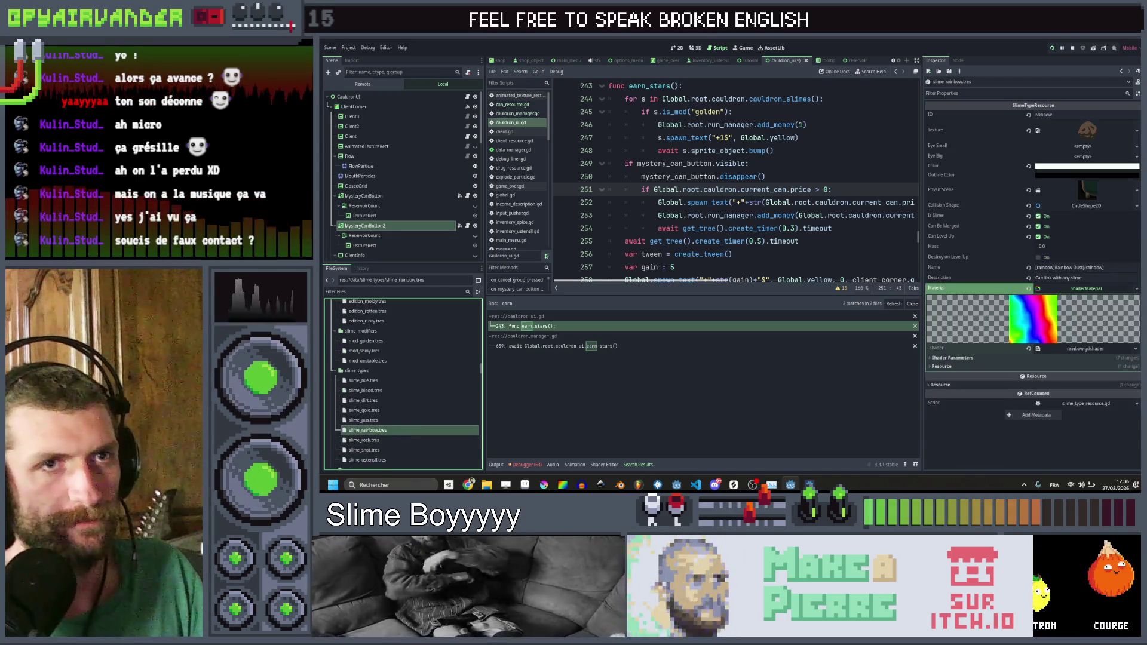
right_click(1093, 136)
left_click(1082, 296)
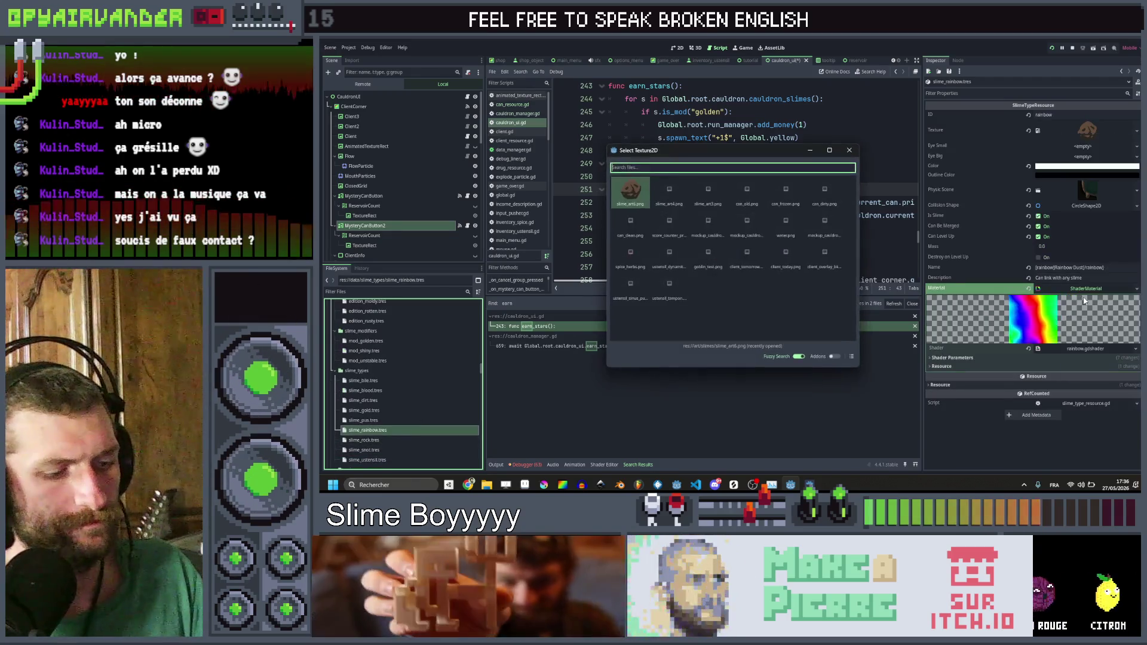
type("ra")
double_click(747, 252)
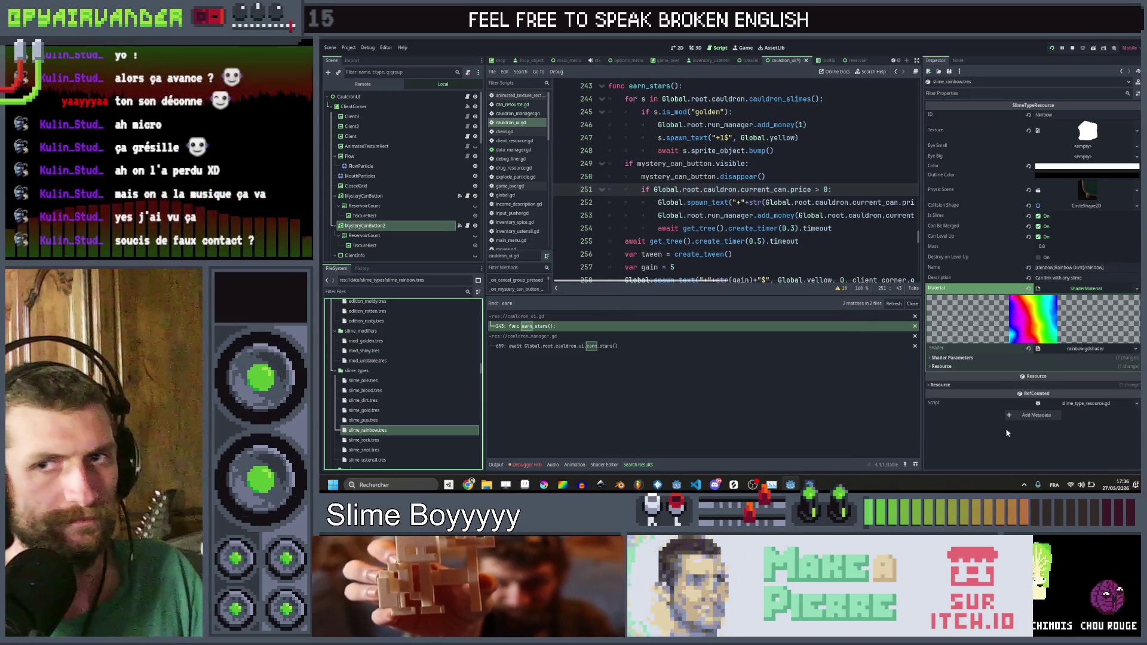
left_click(1006, 433)
key("ctrl+s")
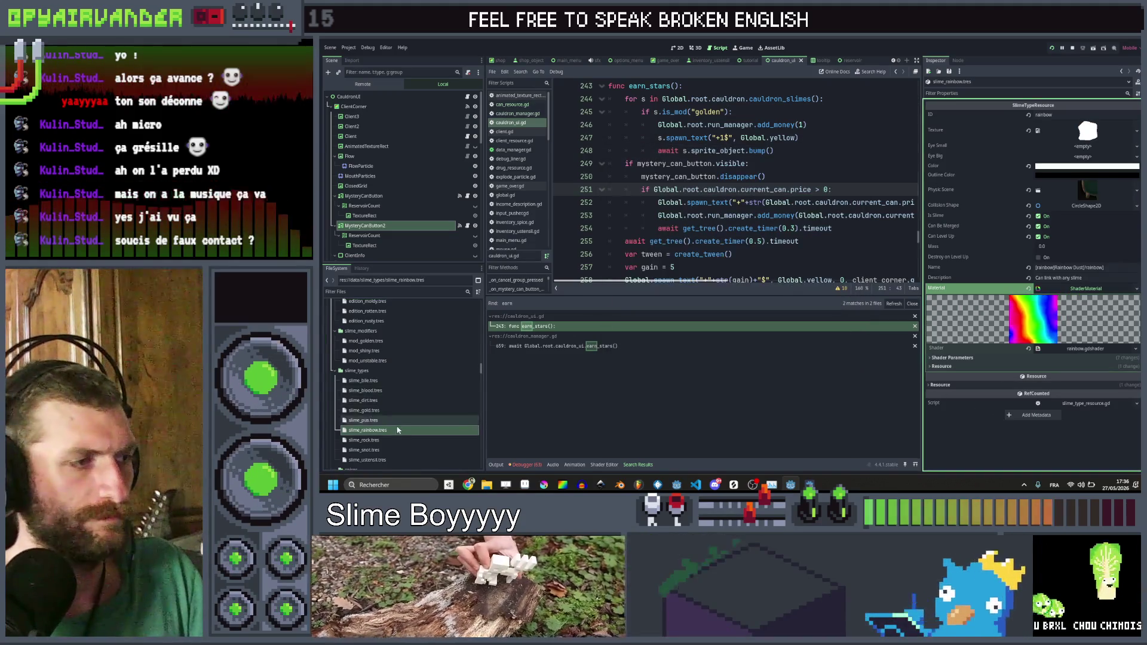
Step: Open slime_rock.tres, launch the game, and merge a chain of snot slimes for 40 points
scroll(396, 426, "down", 1)
left_click(396, 418)
key("F5")
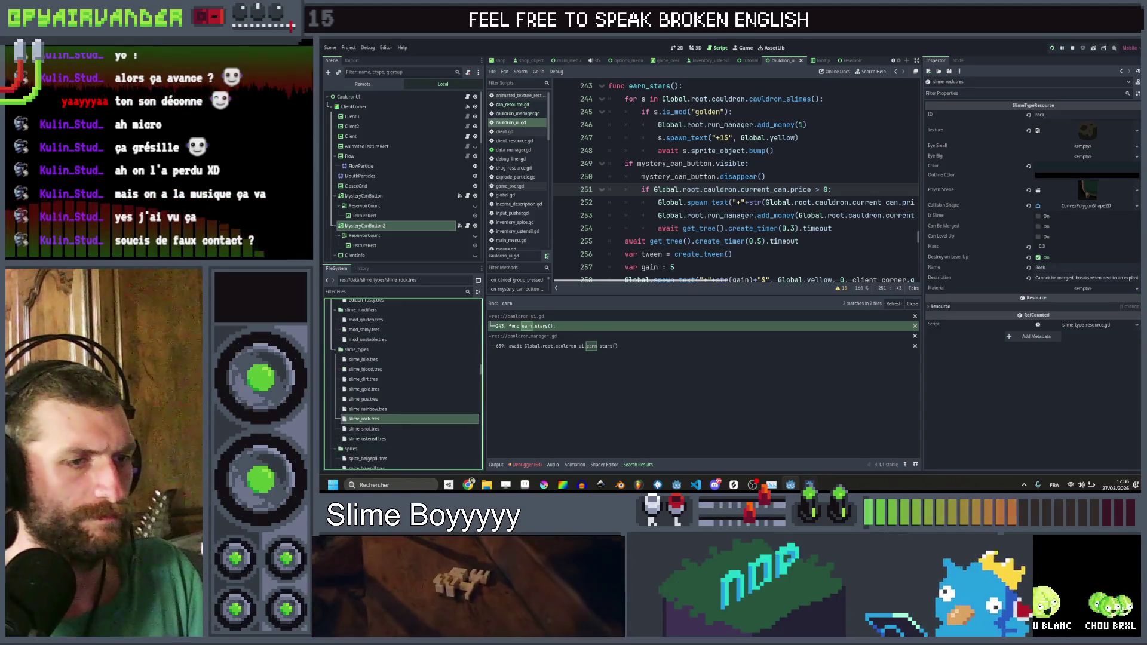
mouse_move(742, 192)
left_mouse_down()
mouse_move(746, 182)
mouse_move(878, 188)
left_mouse_up()
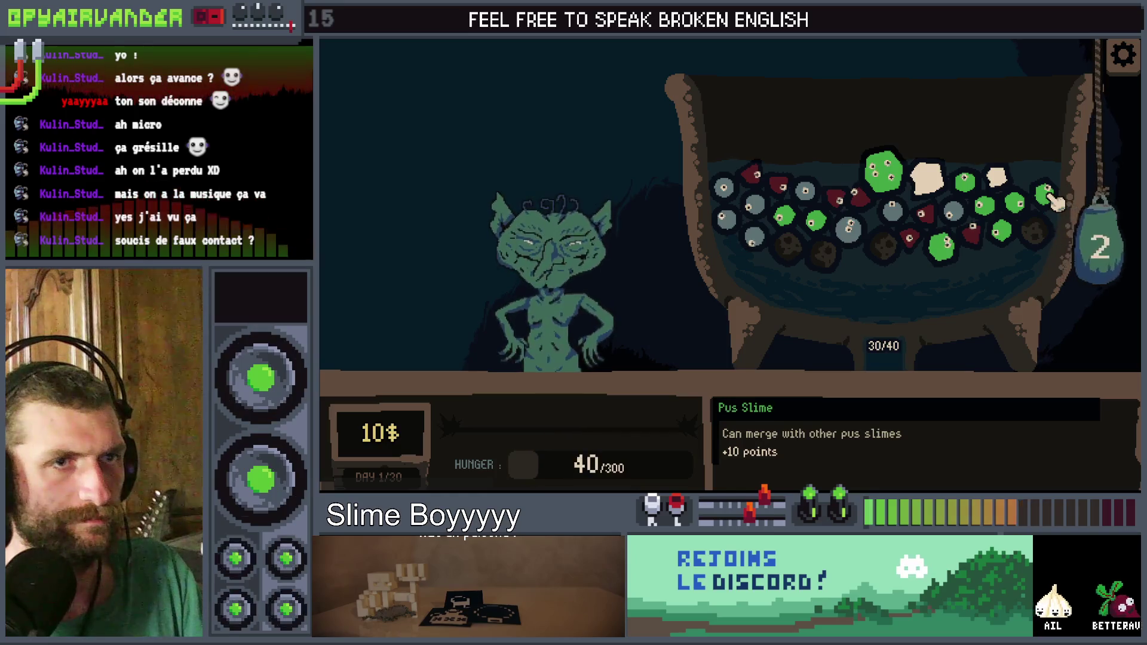
Step: Merge the pus and grey slime groups and use the last bag drop, reaching hunger 130/300
left_click(1050, 199)
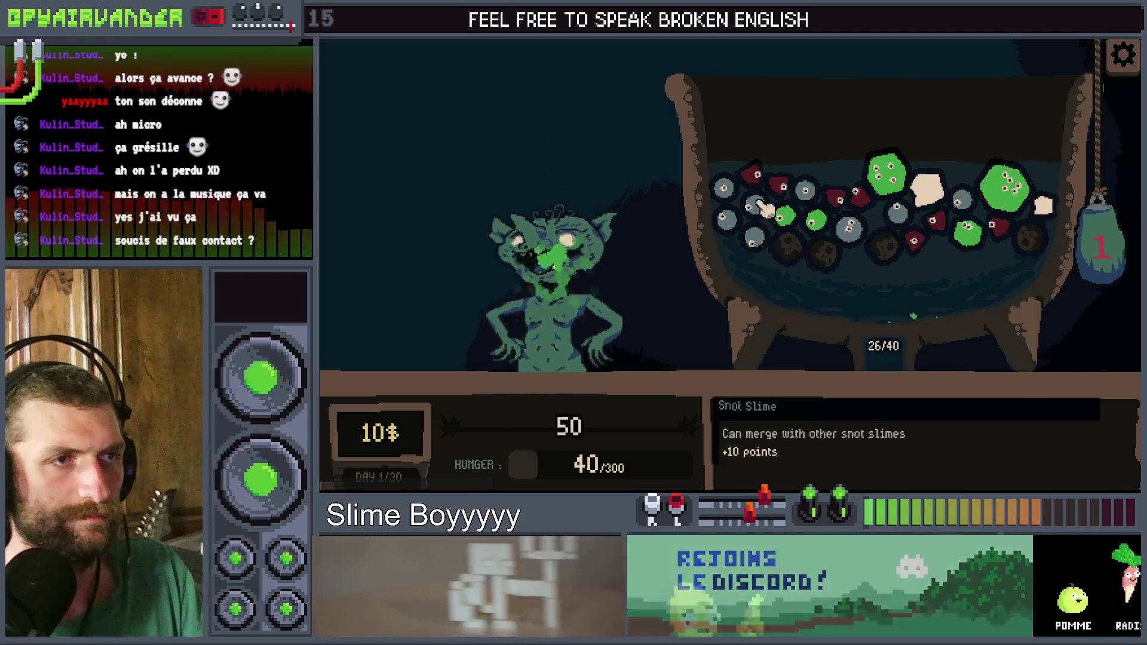
left_click(748, 240)
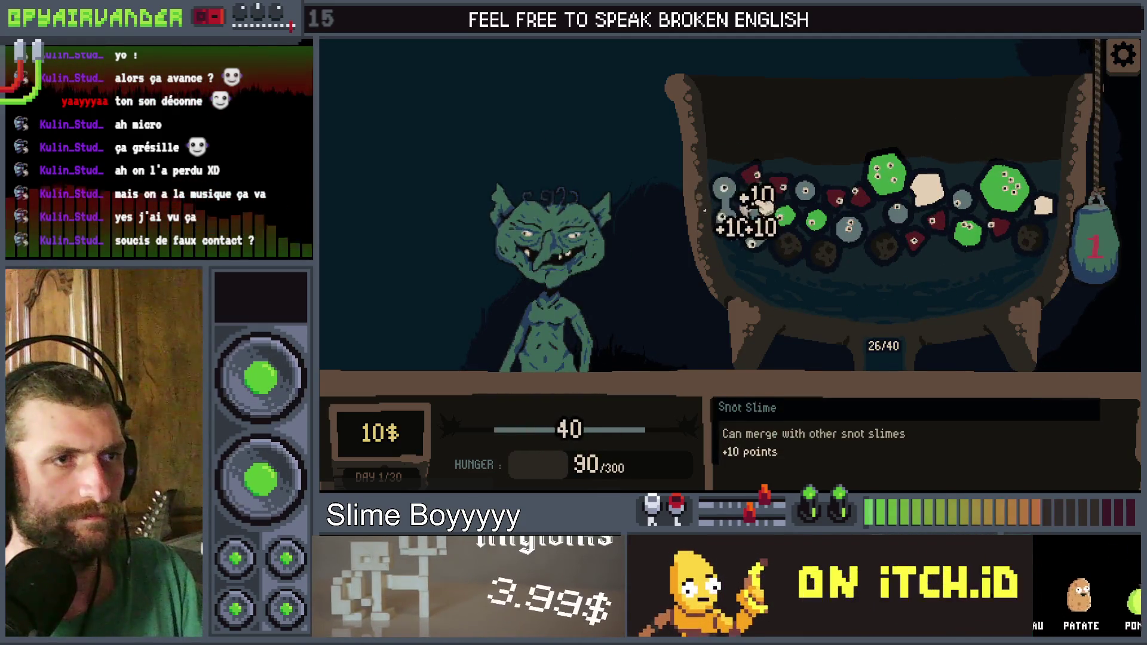
left_click(1072, 242)
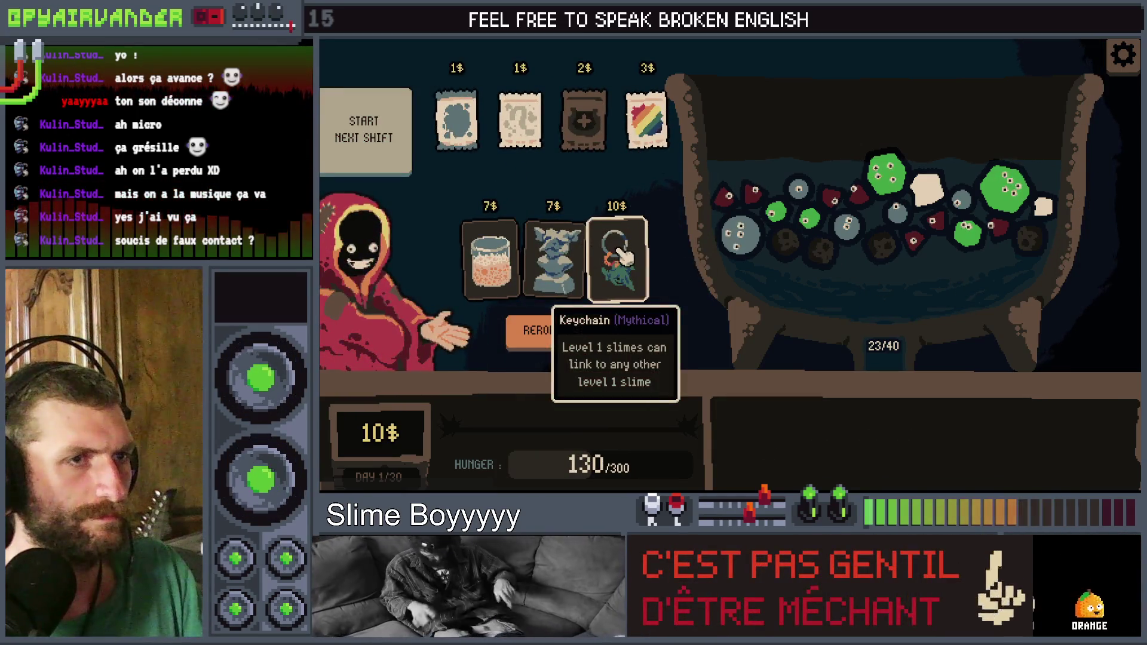
Step: Buy the 1$ Mystery Sauce pack, leaving 9$, and return to the editor
mouse_move(561, 252)
mouse_move(528, 139)
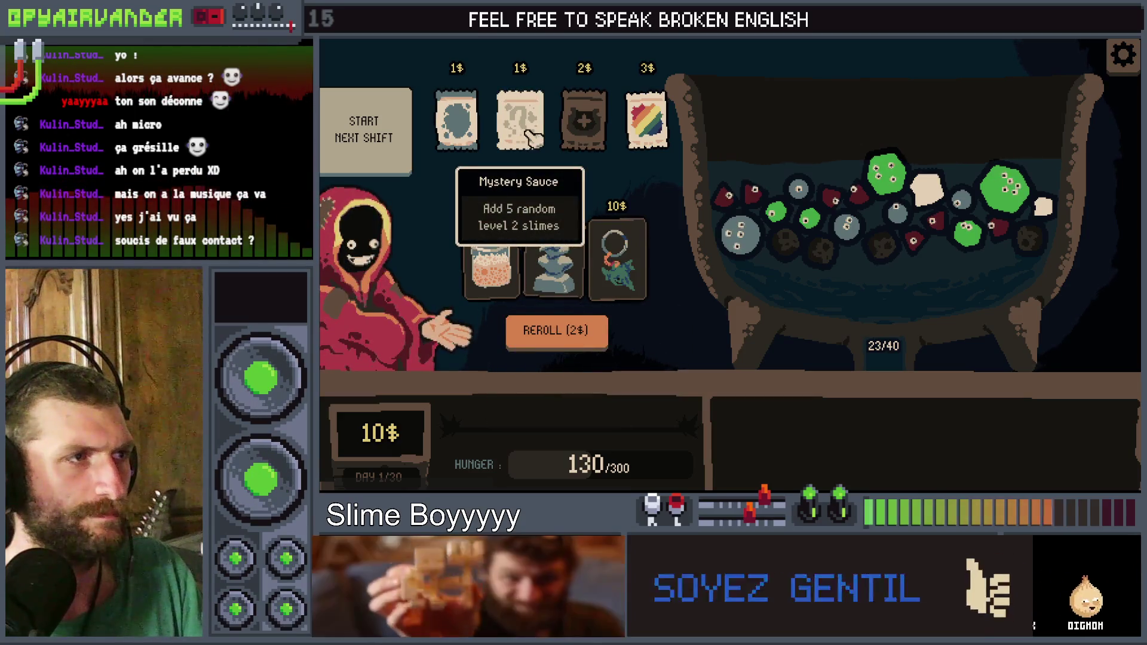
mouse_move(463, 114)
left_click(469, 70)
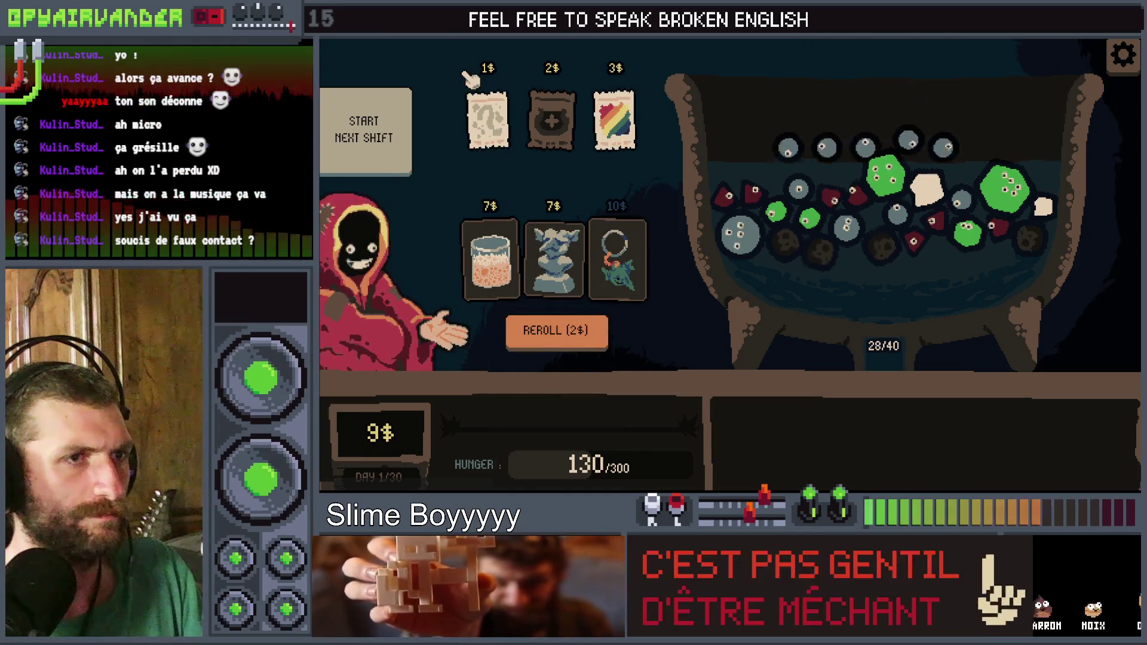
key("alt+Tab")
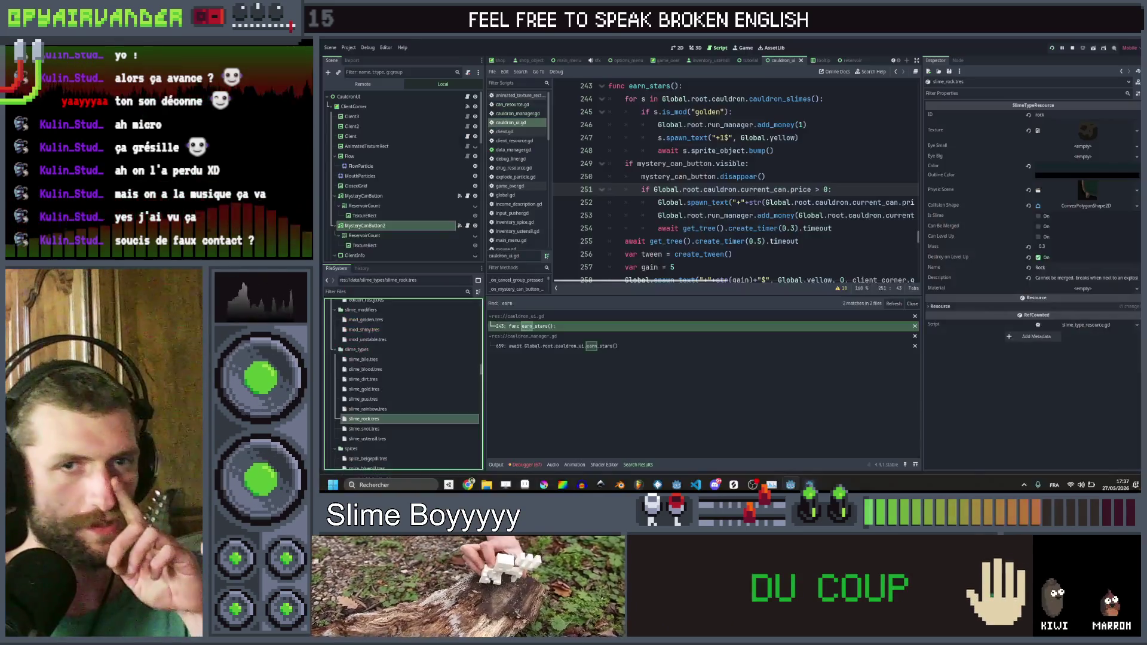
Step: Search the project for can_float, then apply_force, and open the slime.gd match
key("ctrl+shift+f")
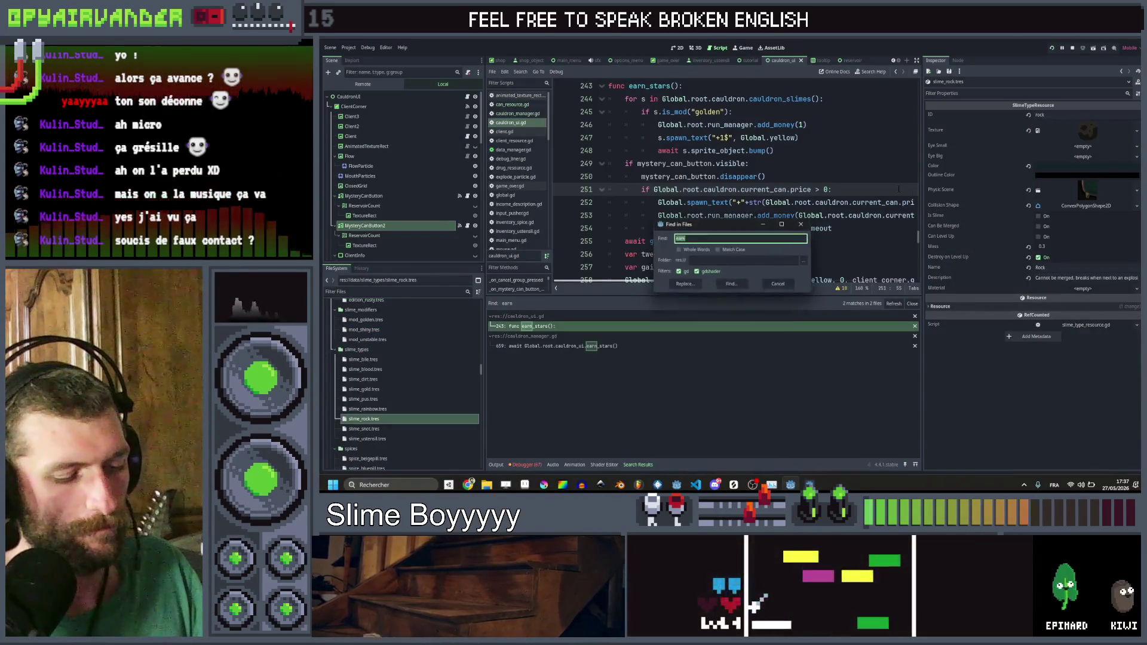
type("can_float")
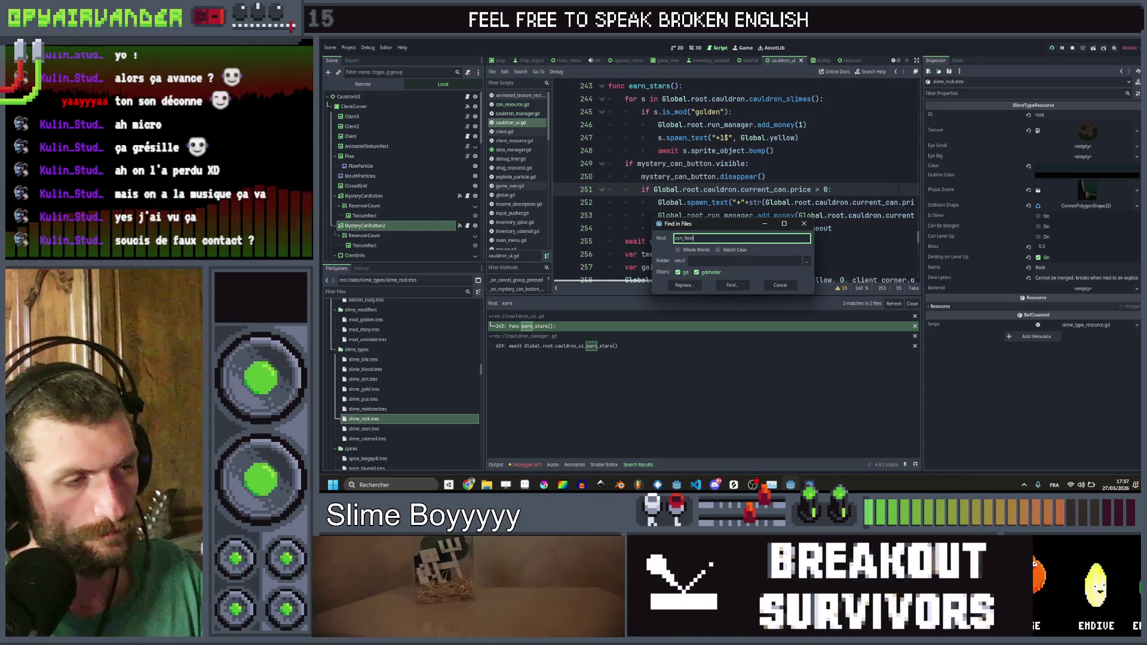
key("Return")
key("ctrl+shift+f")
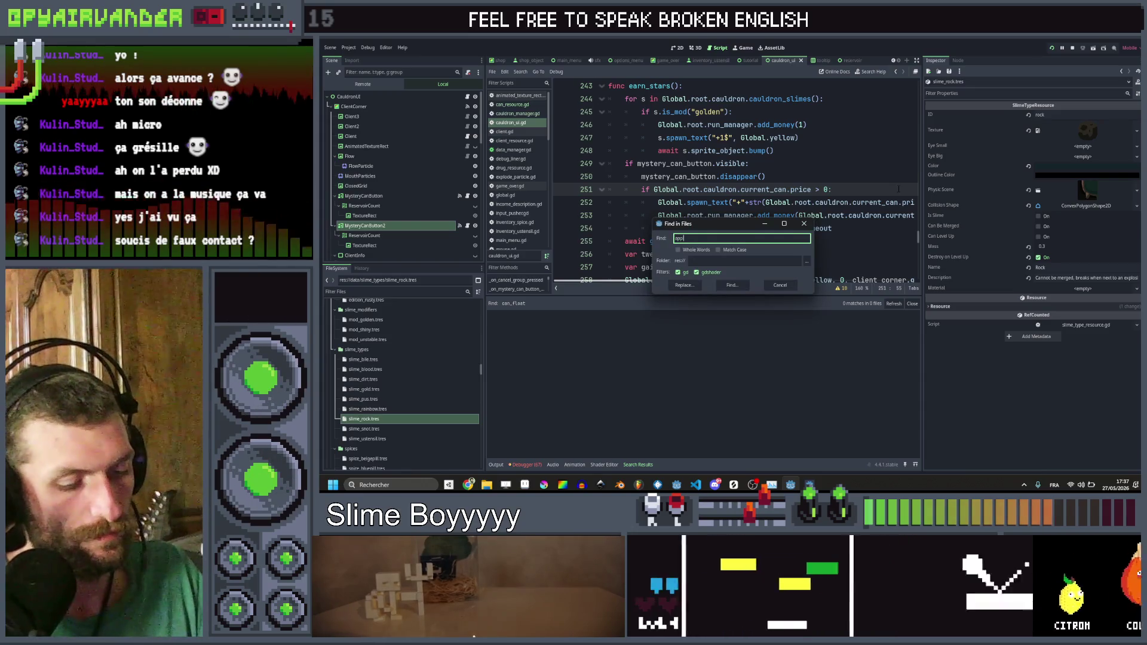
type("ly_force")
key("Return")
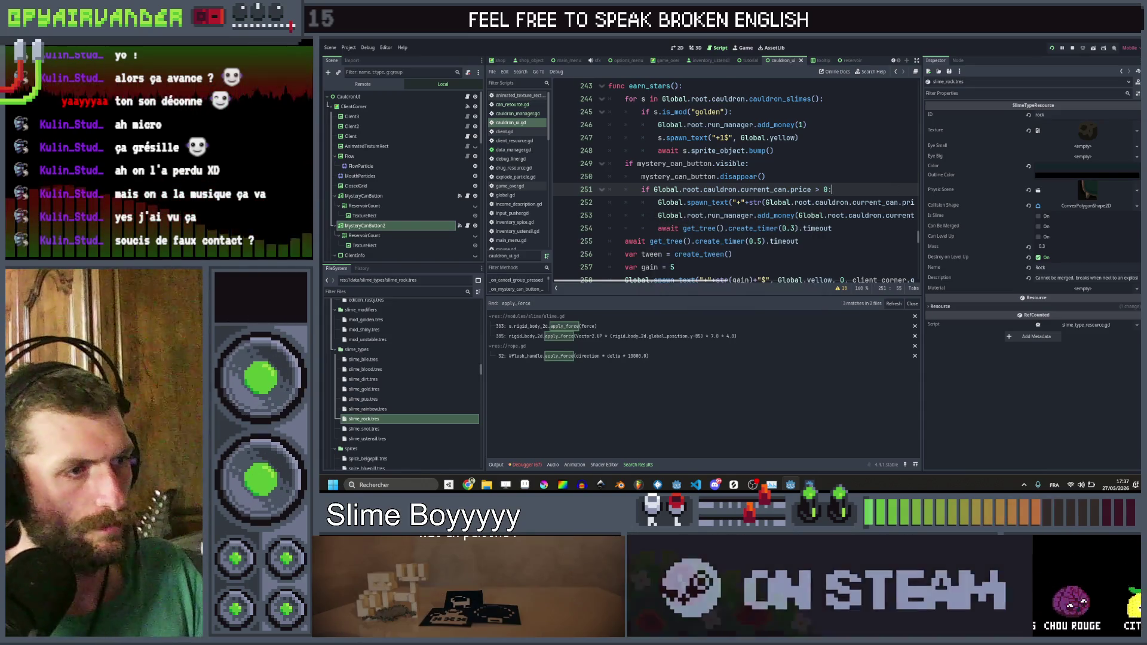
left_click(707, 336)
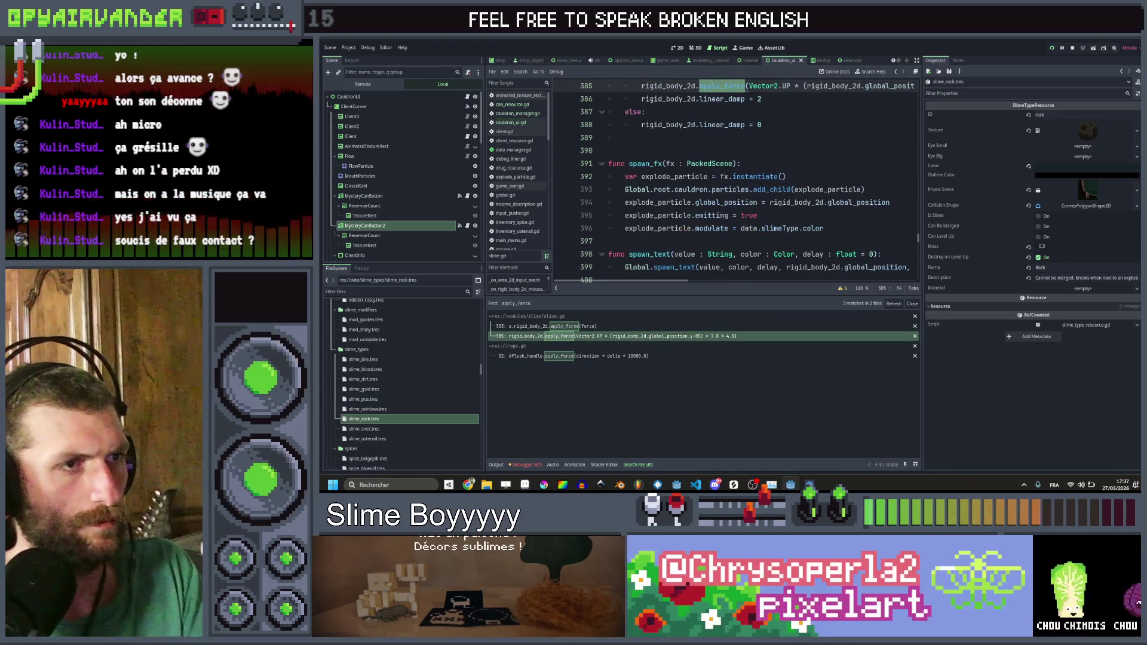
Step: Change the line-384 y threshold to 85 and run the game to check it
scroll(787, 179, "up", 1)
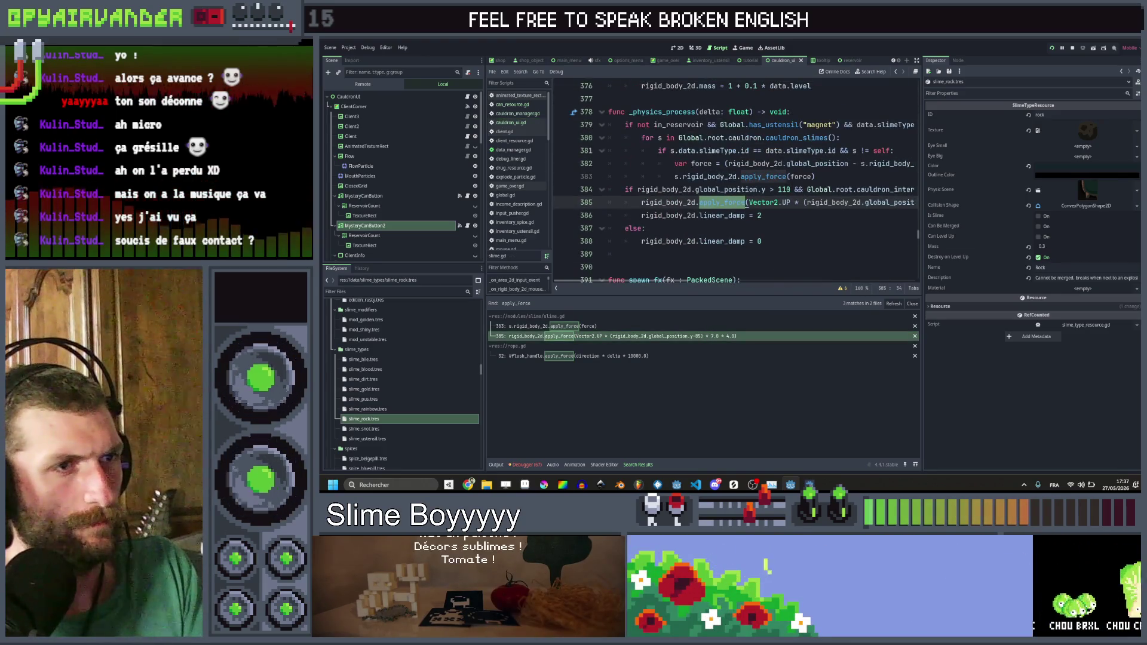
left_click(783, 189)
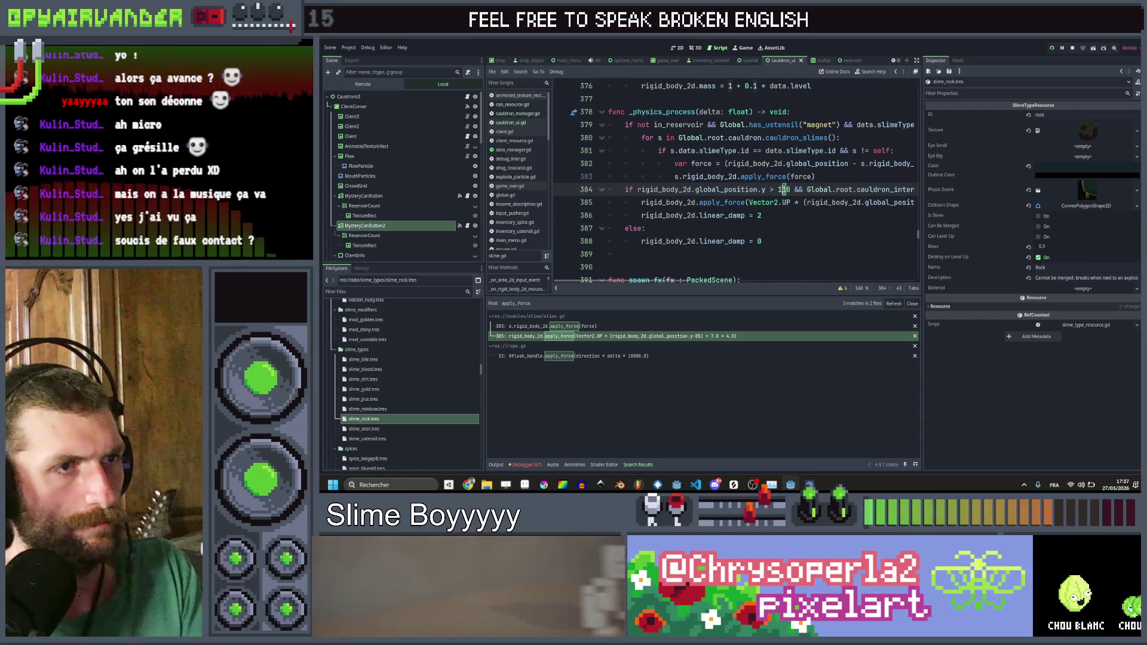
scroll(783, 190, "right", 3)
scroll(783, 189, "left", 3)
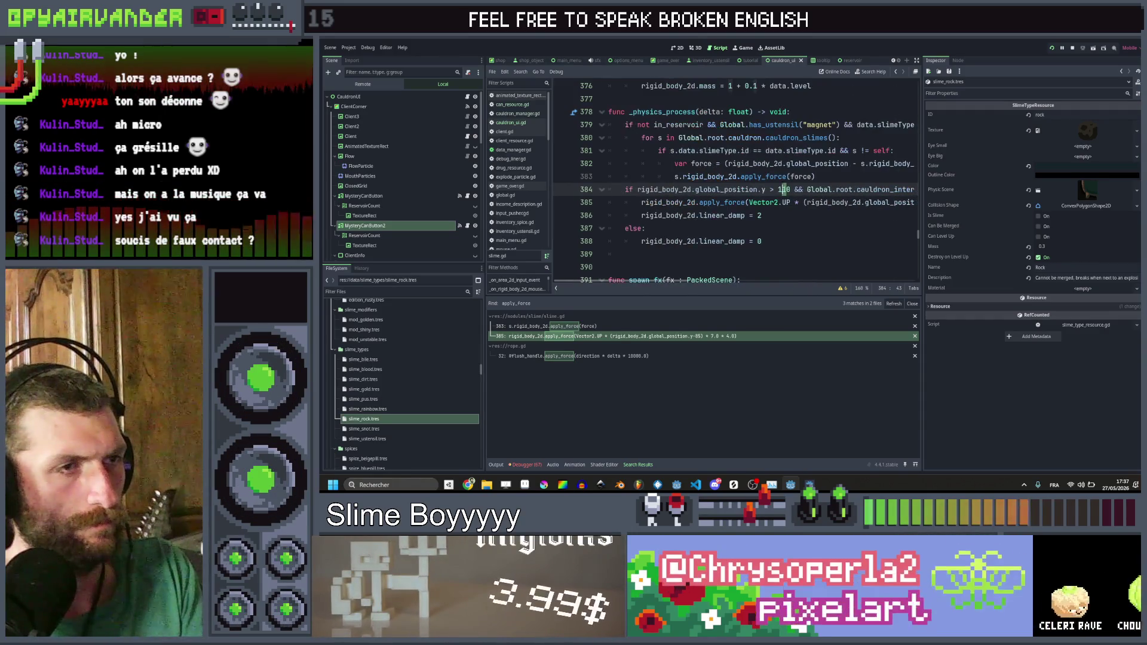
key("BackSpace")
type("85")
scroll(759, 179, "right", 3)
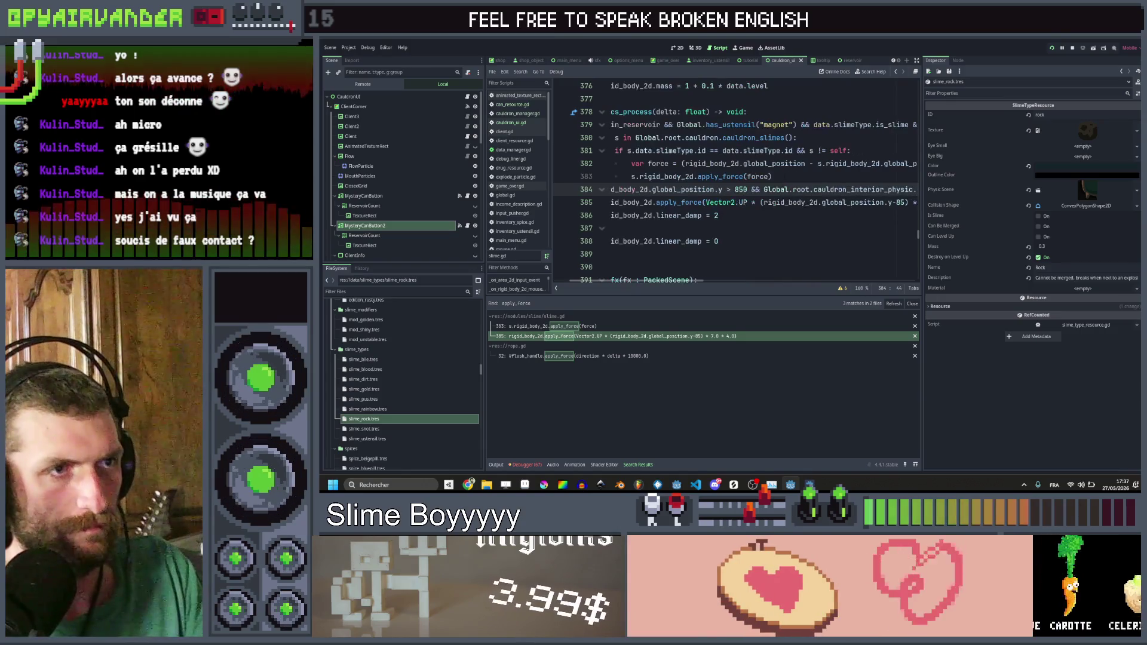
left_click(747, 189)
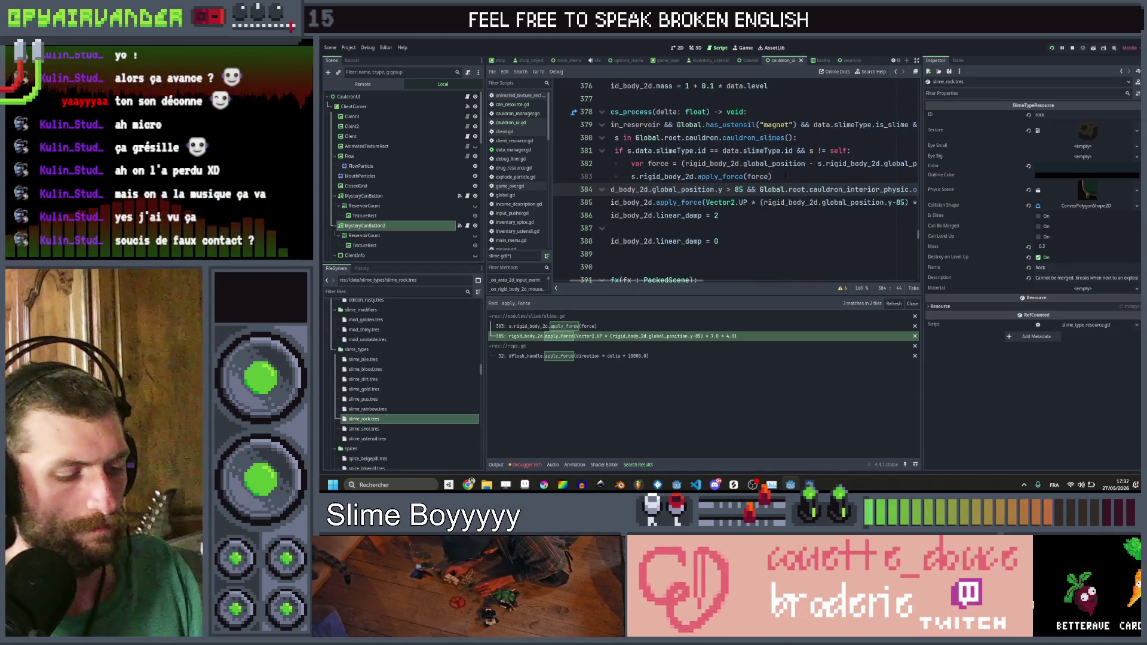
key("F5")
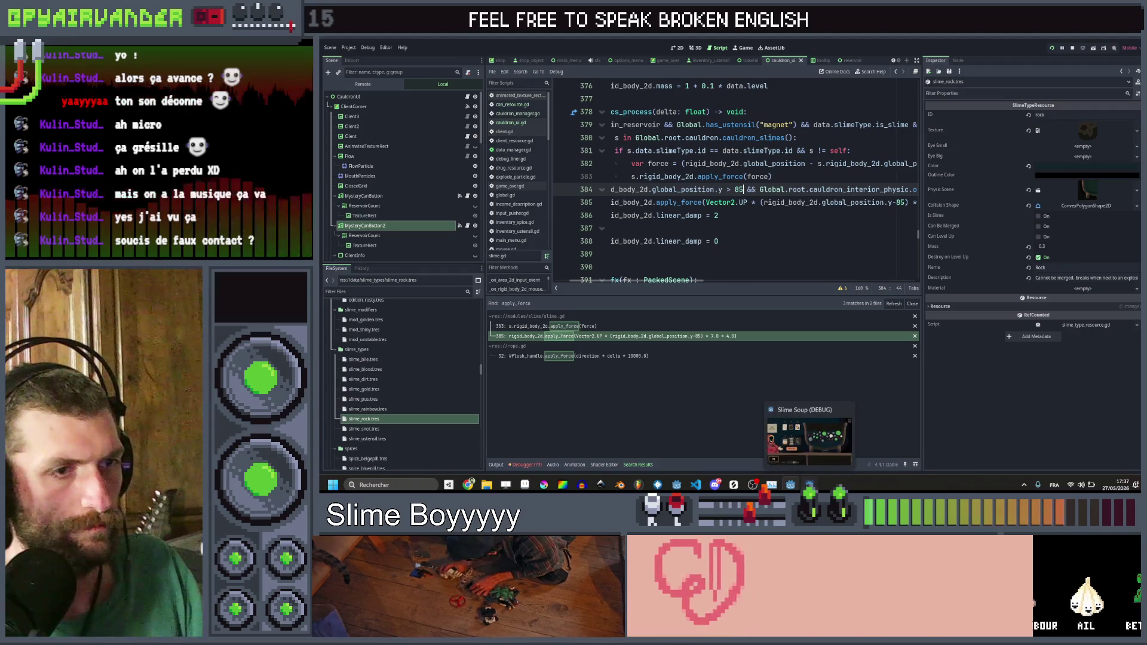
left_click(810, 485)
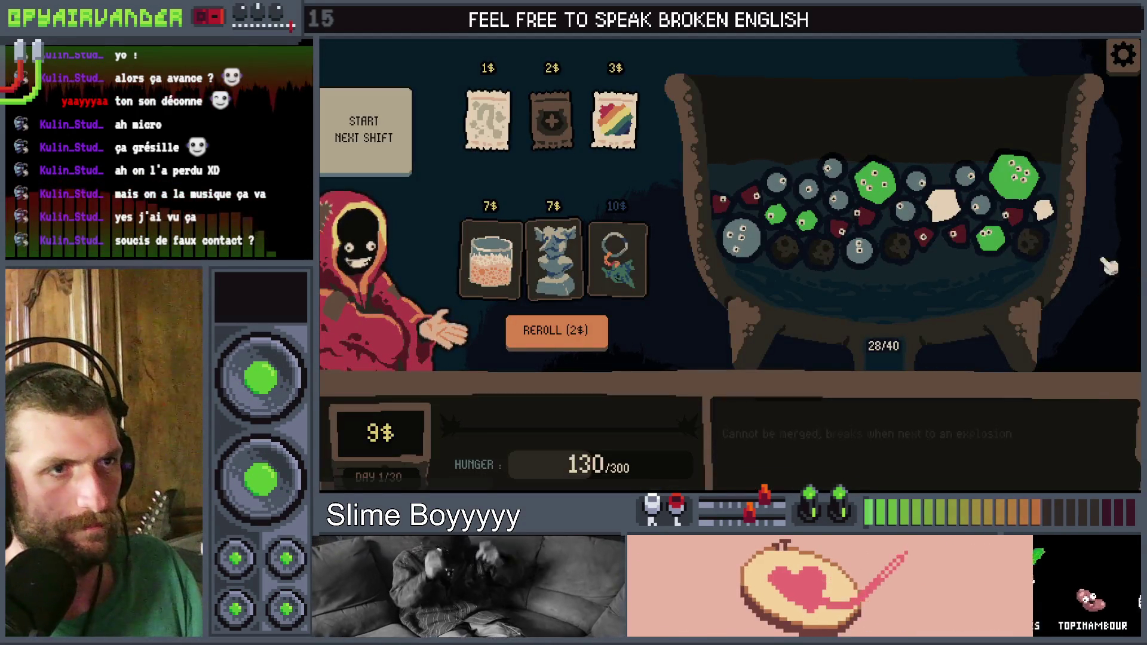
key("alt+Tab")
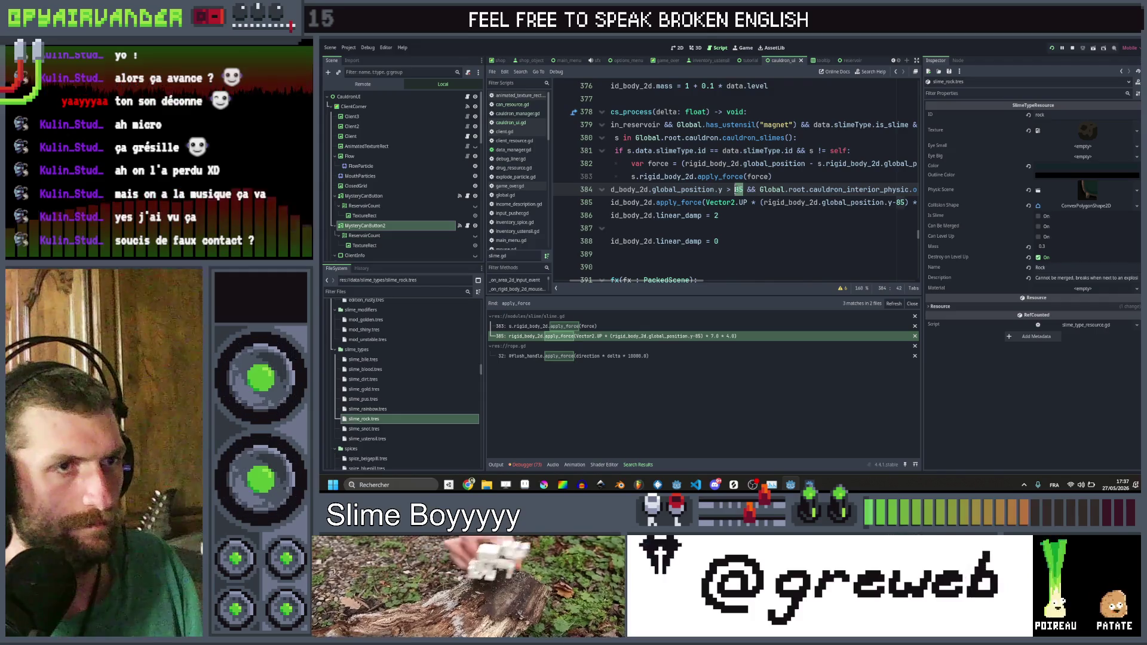
Step: Replace the 85 thresholds so the upward-force threshold is 70, save, and retest the game
key("ctrl+shift+Left")
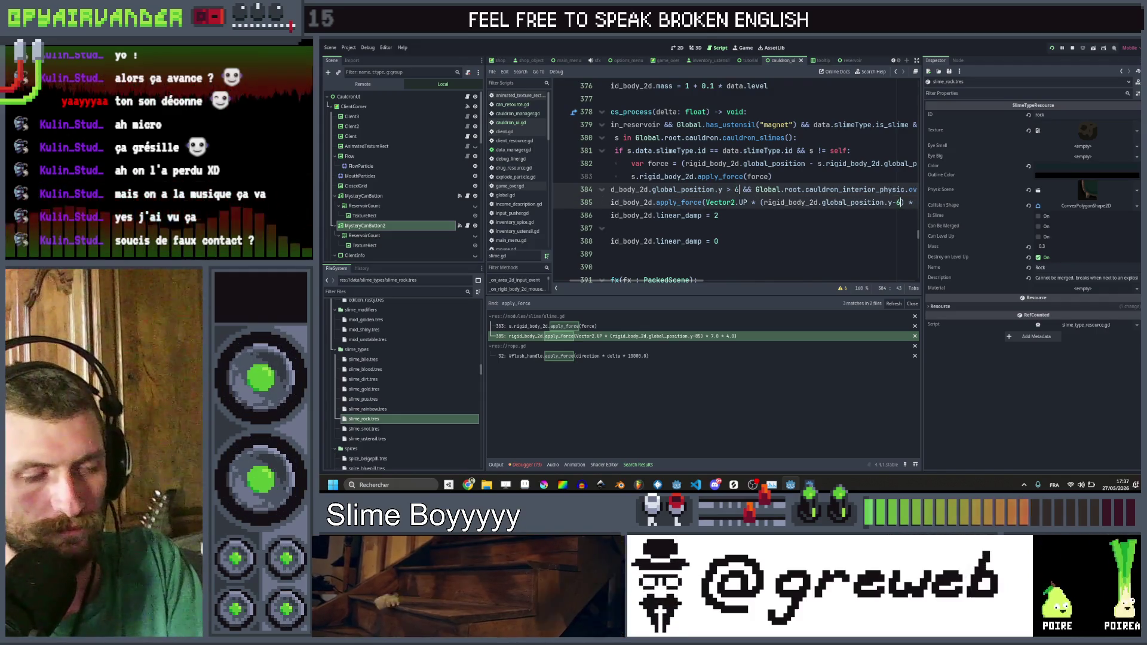
type("5")
key("ctrl+s")
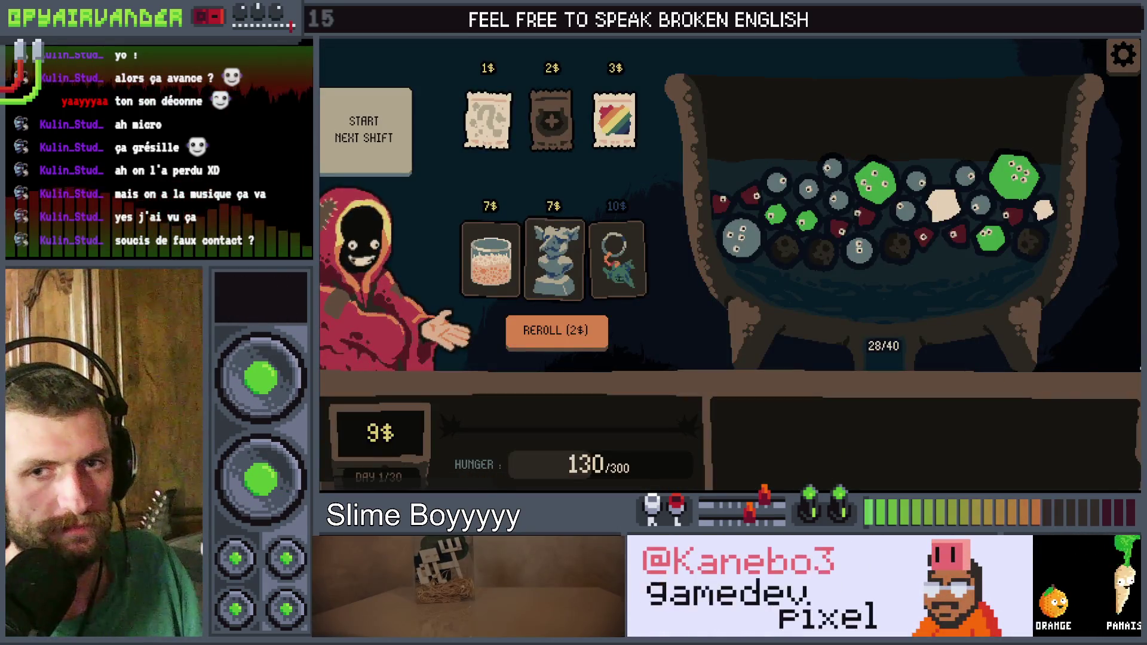
key("F5")
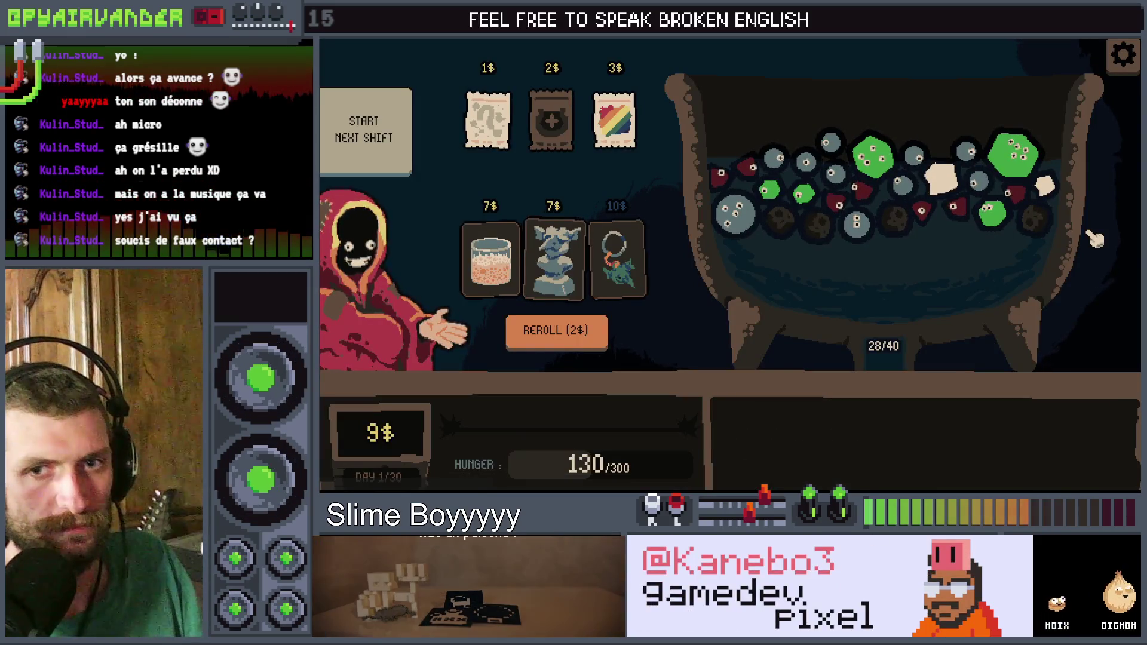
key("F8")
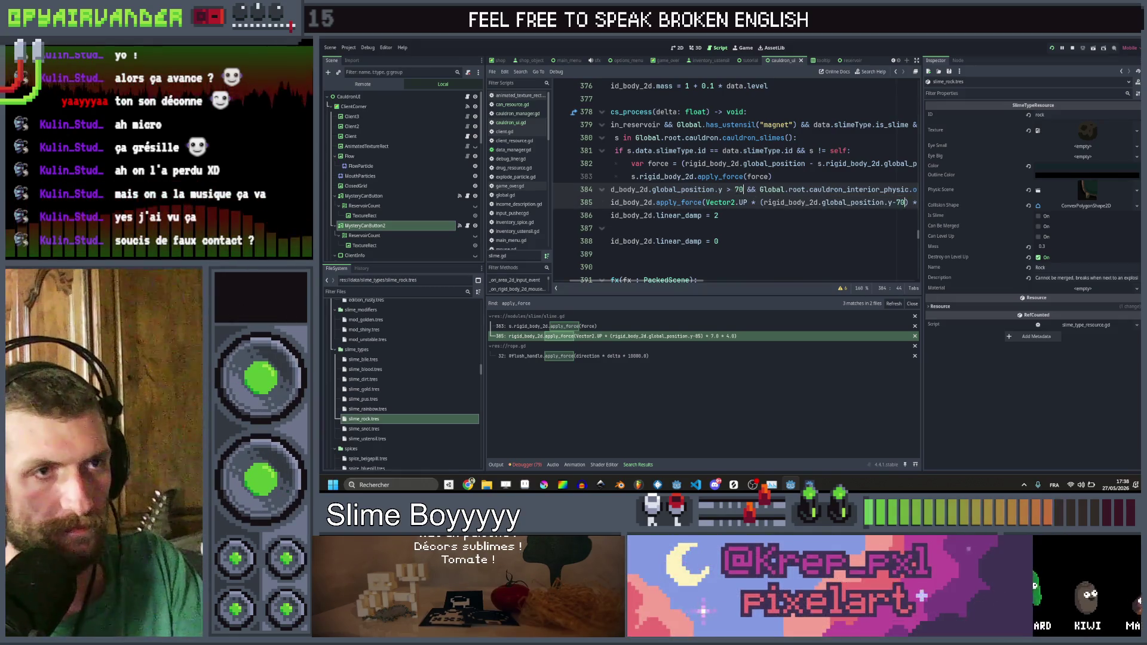
key("F5")
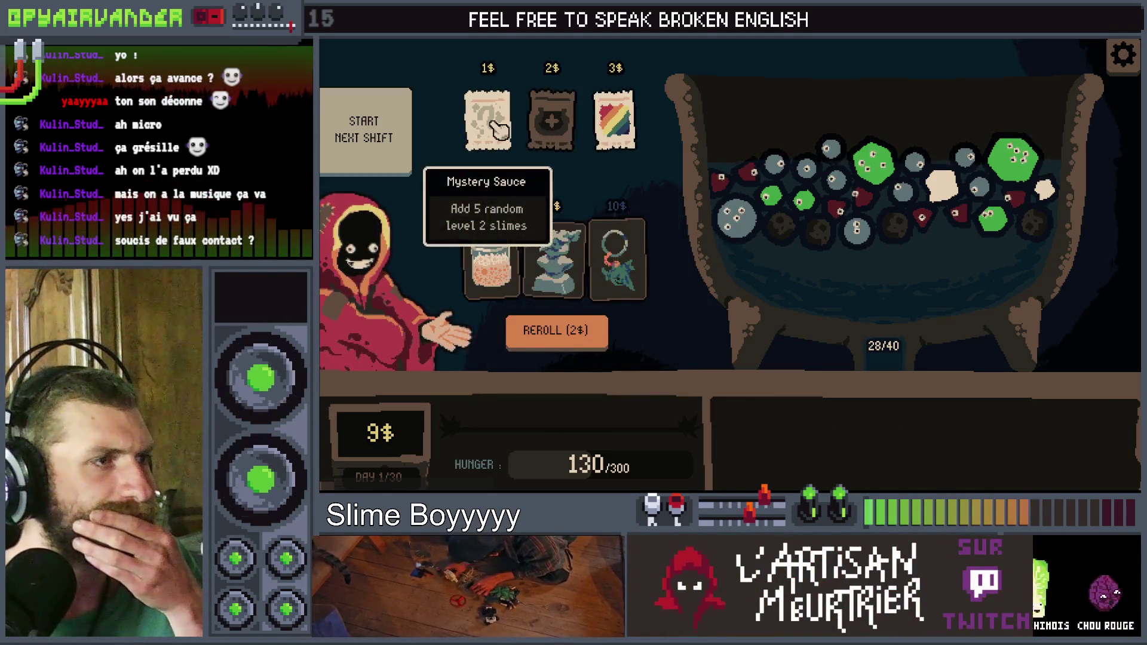
Step: Buy Mystery Sauce, reroll the shop, and use Sugar on a cauldron slime
left_click(511, 70)
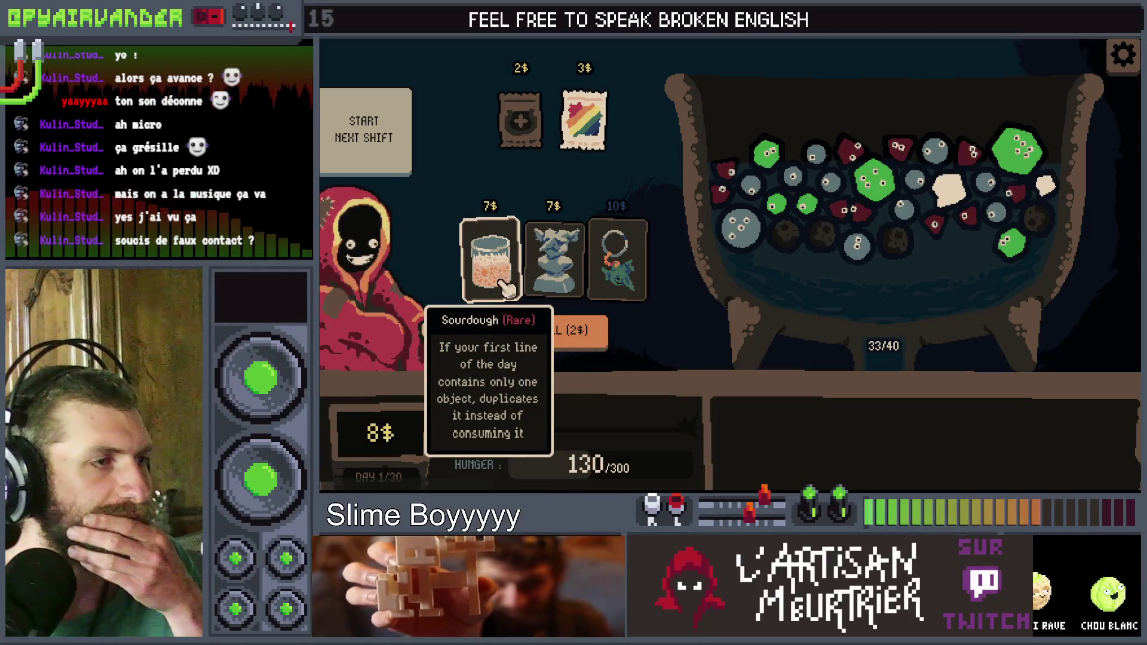
left_click(576, 337)
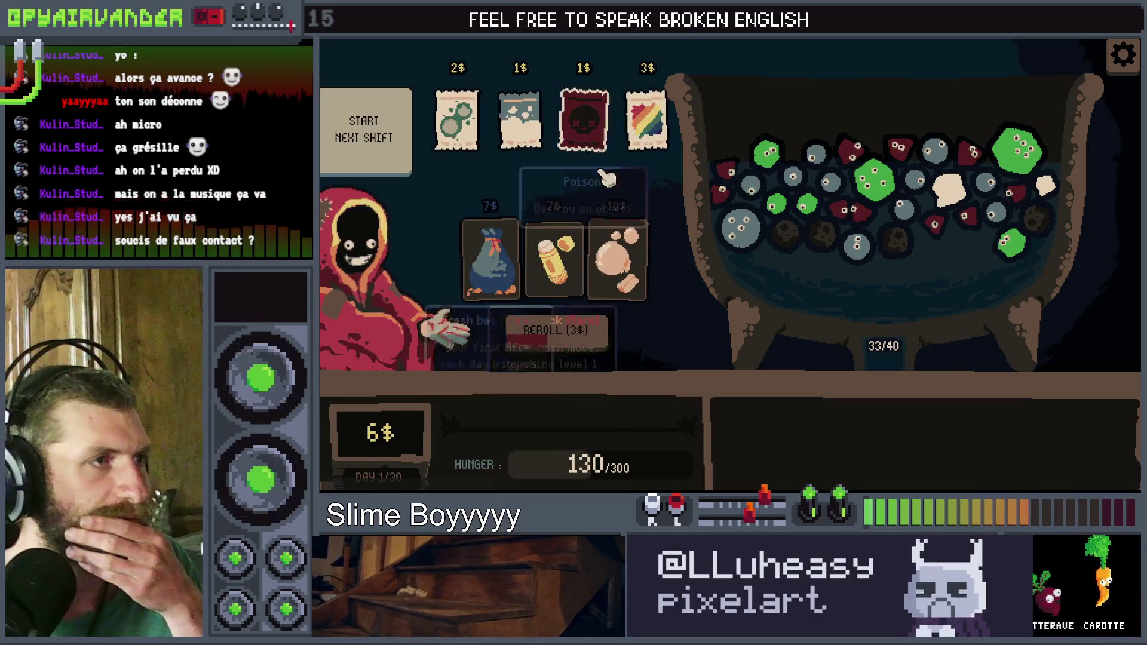
left_click(520, 119)
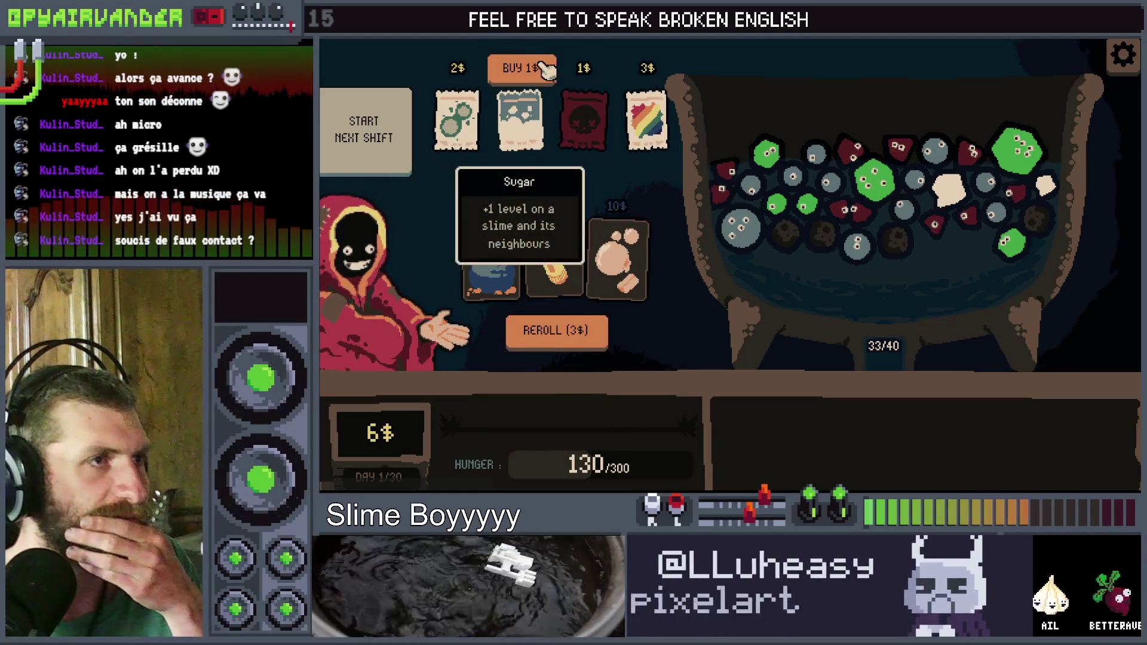
left_click(520, 69)
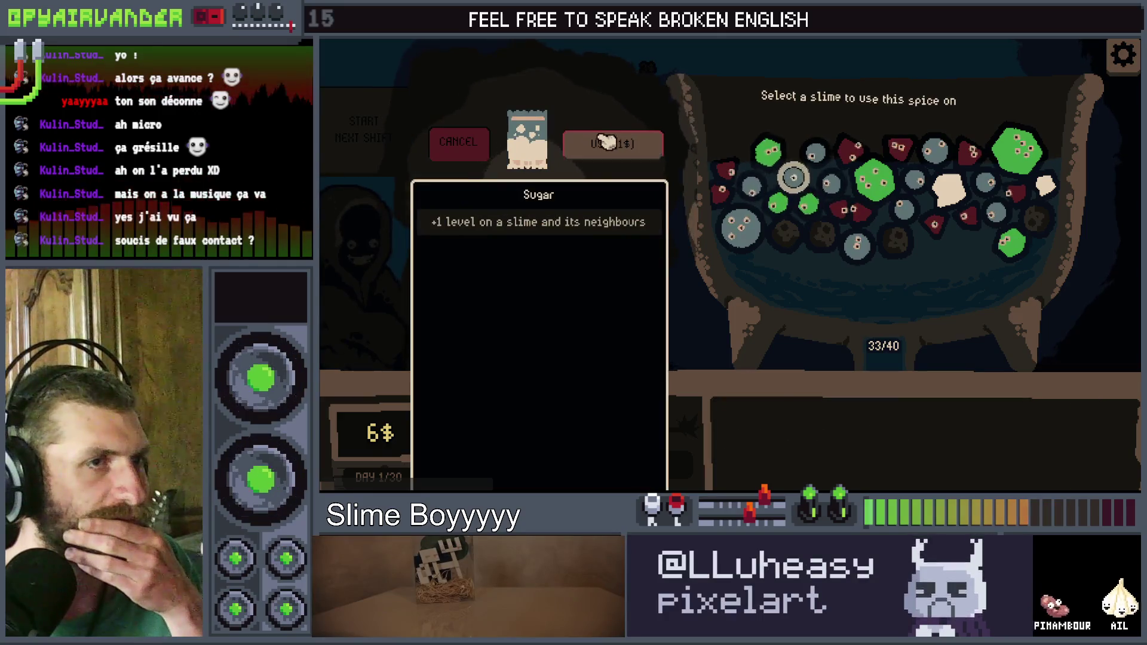
left_click(793, 179)
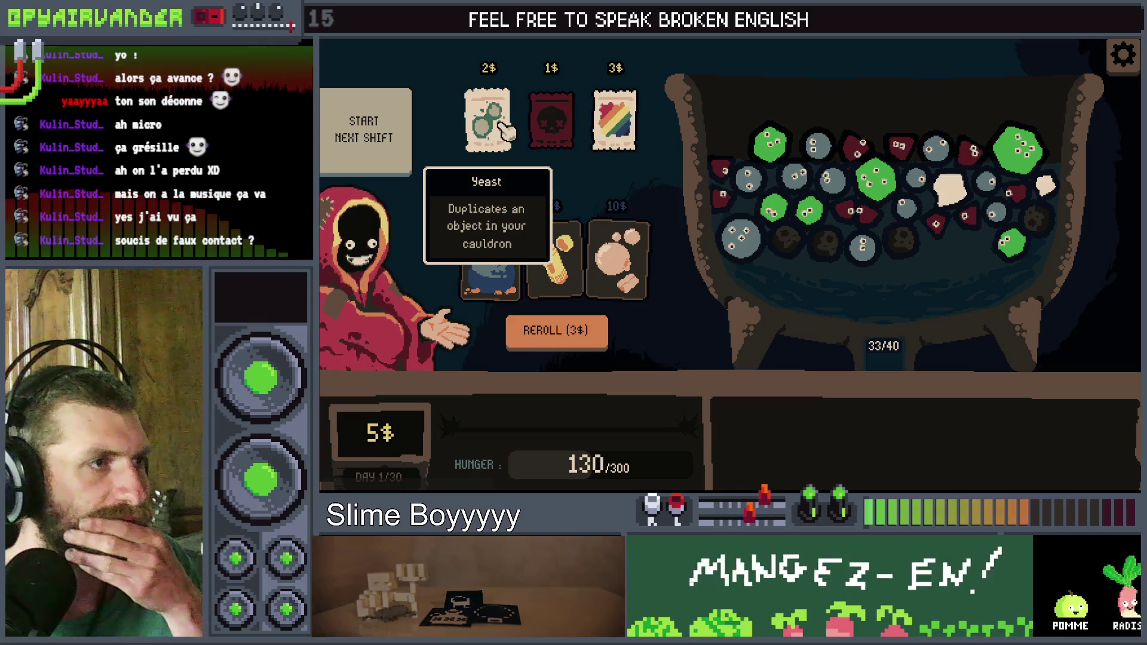
Step: Use Yeast to duplicate a large green slime and buy Vitamins, leaving 0$
left_click(499, 122)
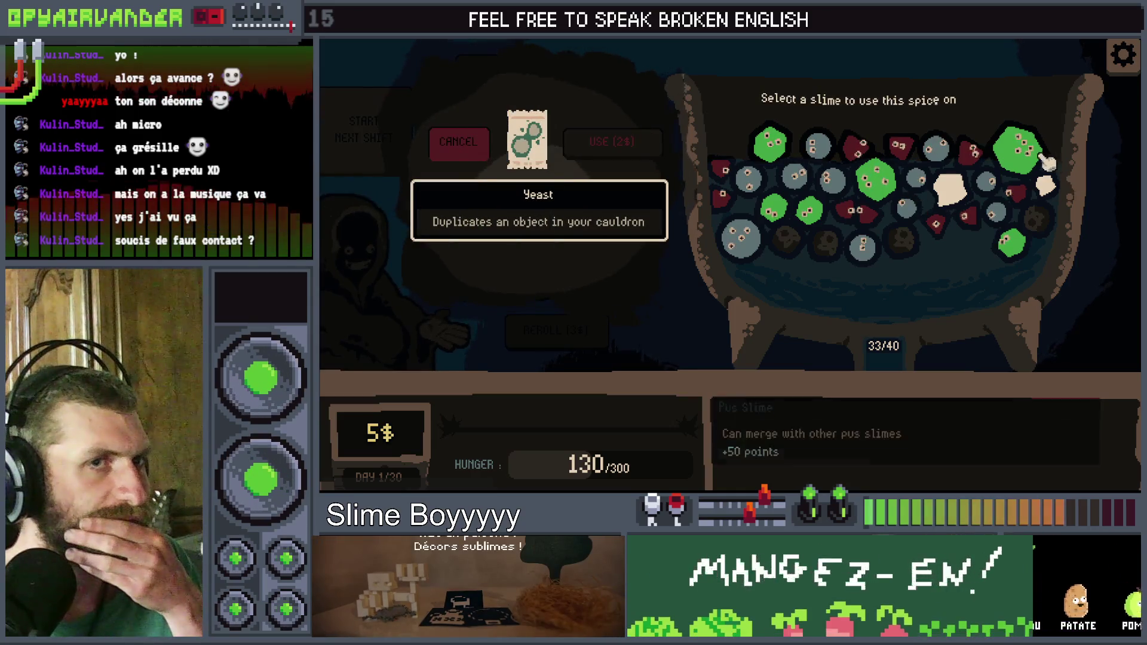
left_click(1018, 149)
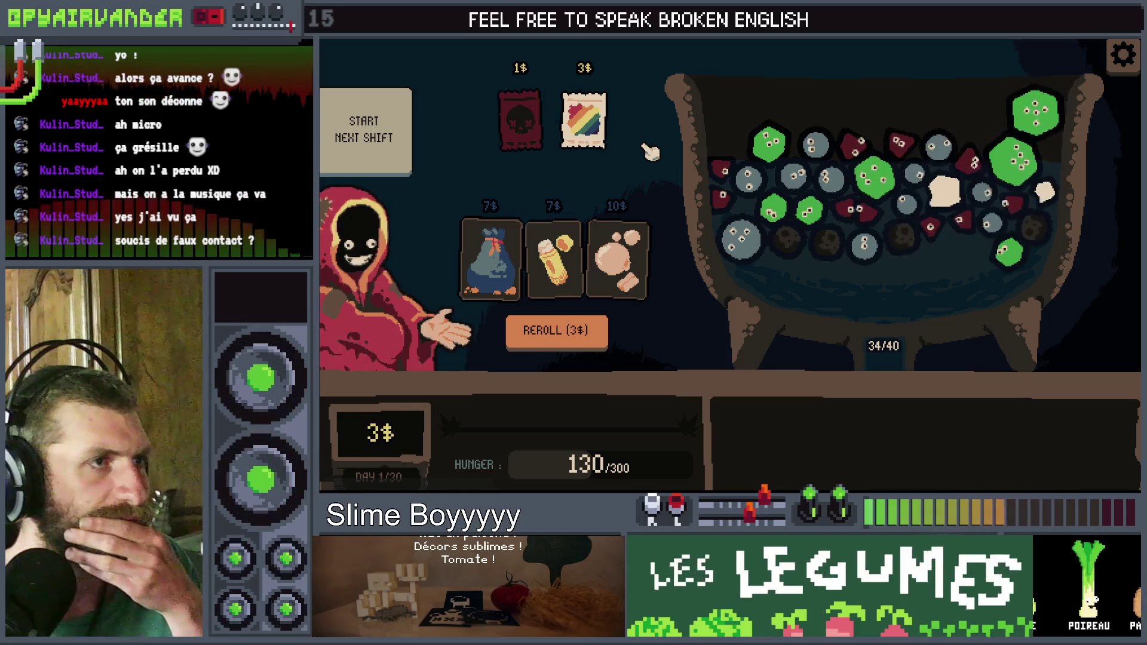
left_click(597, 134)
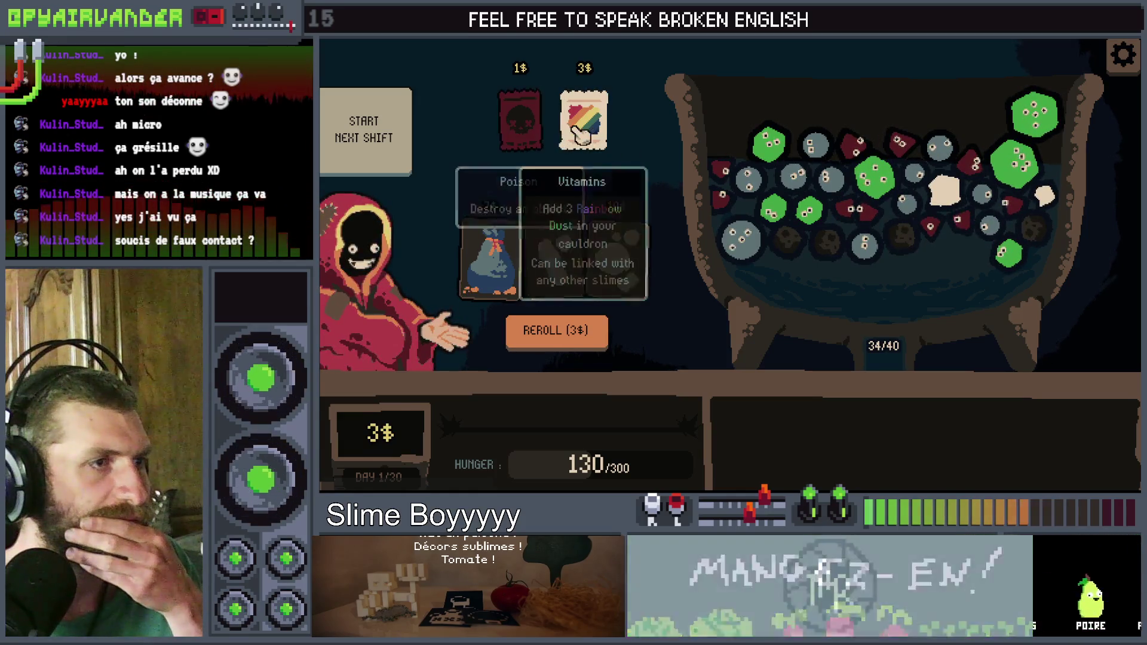
left_click(589, 70)
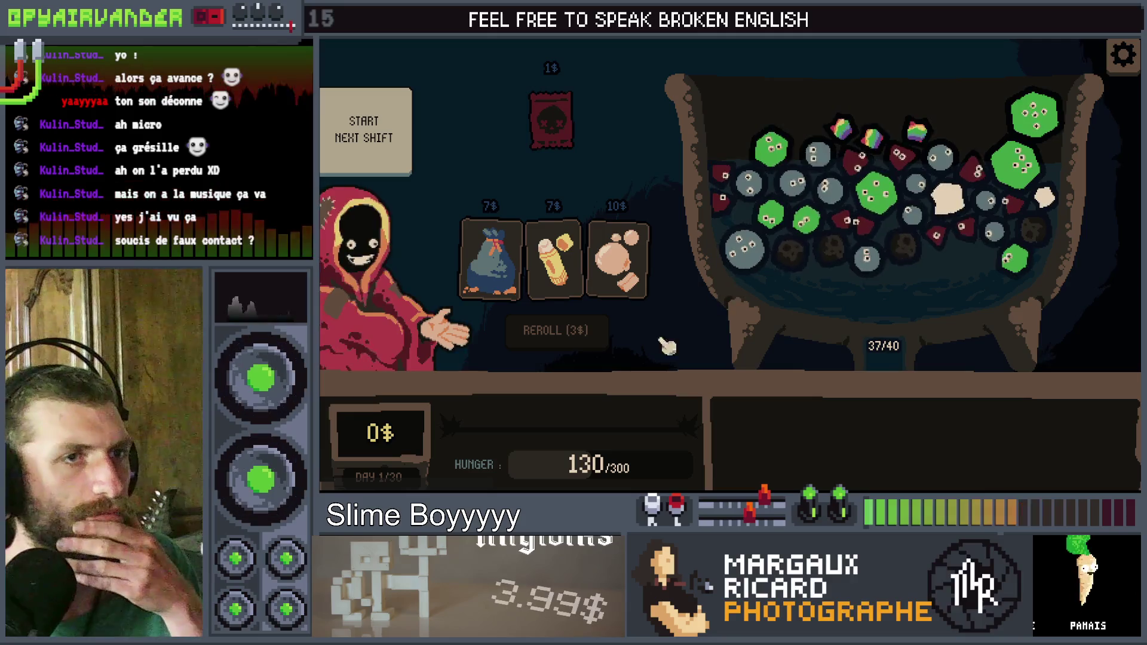
Step: Start the Day 2 shift, merge the pus slimes, pull down the slime bag, and chain snot slimes
left_click(386, 153)
mouse_move(888, 181)
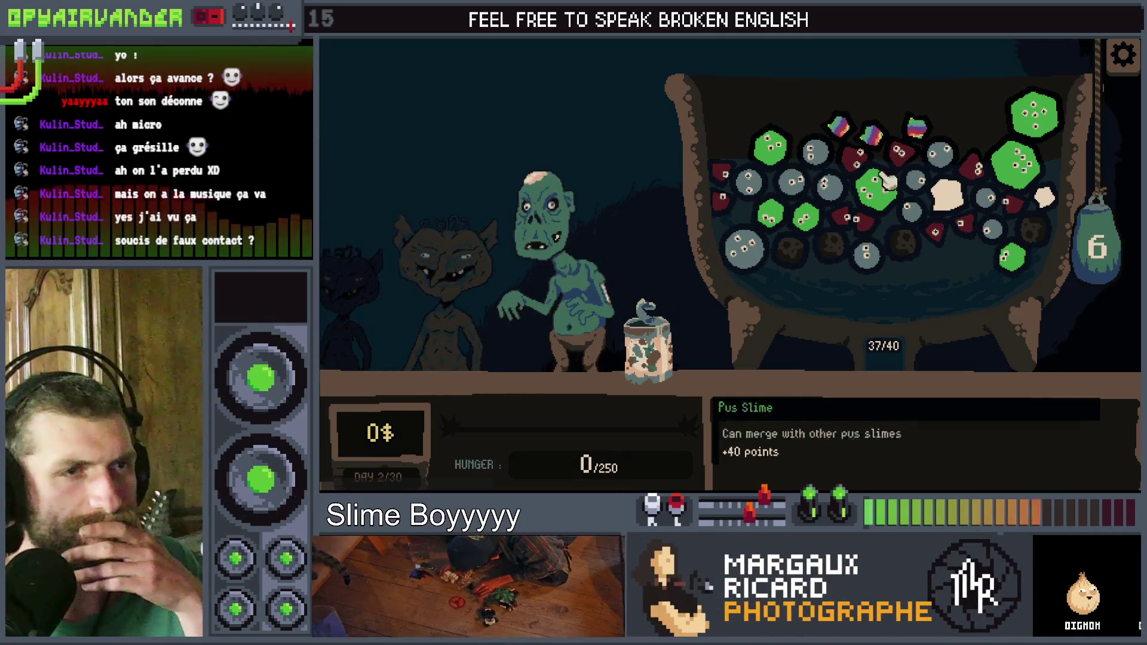
left_click(1015, 164)
left_click_drag(1098, 251, 1099, 295)
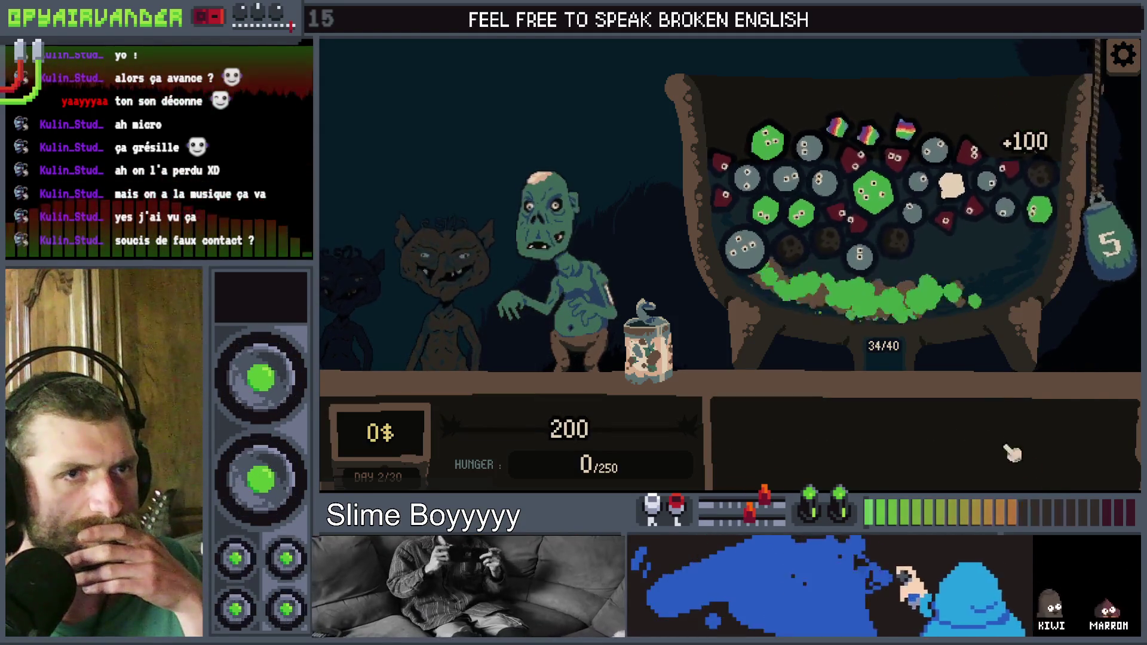
mouse_move(925, 201)
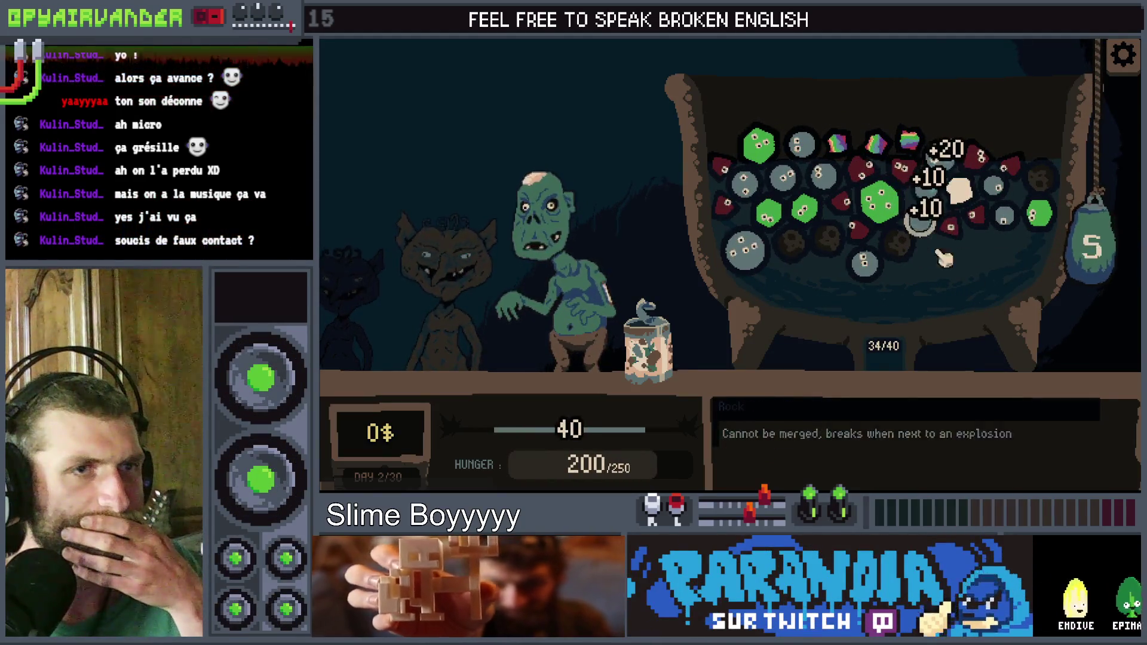
left_click_drag(1092, 259, 1092, 295)
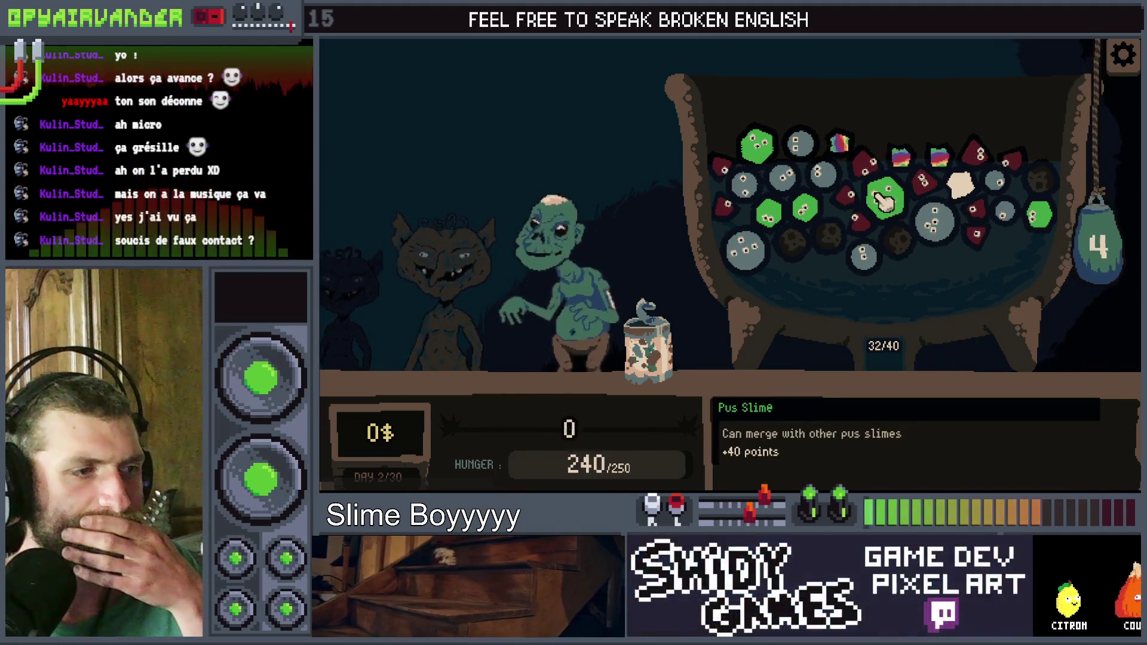
left_click(743, 248)
mouse_move(744, 248)
left_mouse_down()
mouse_move(776, 176)
mouse_move(824, 173)
mouse_move(844, 190)
left_mouse_up()
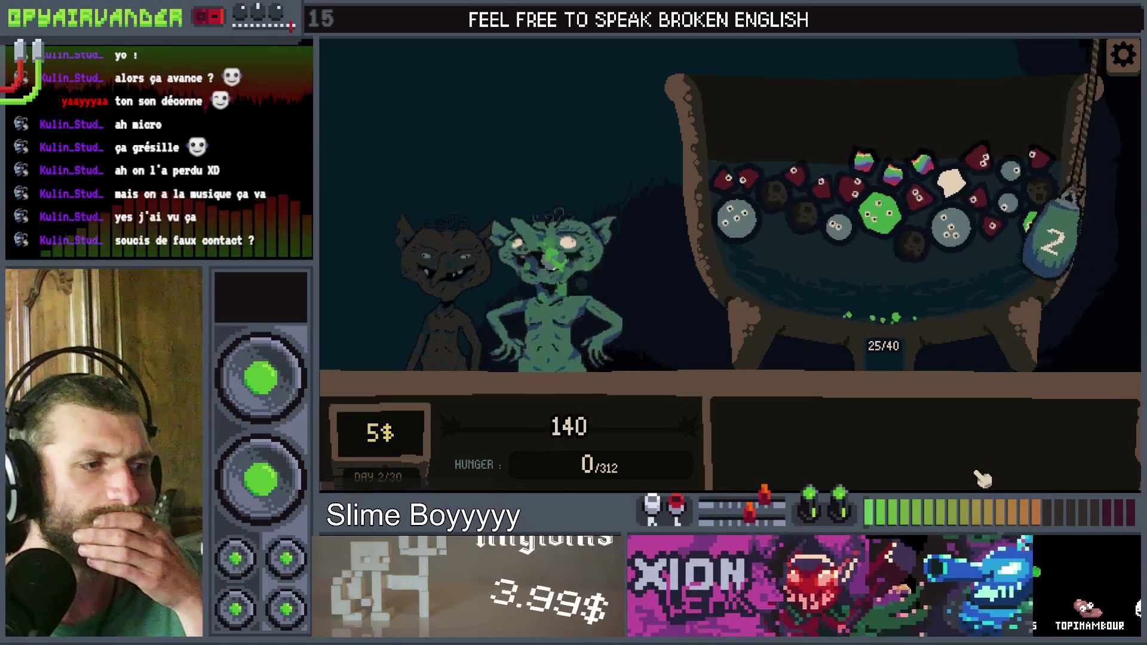
Step: Pop the two blood slimes and link rainbow dust to the big green slime, popping it for points
mouse_move(882, 197)
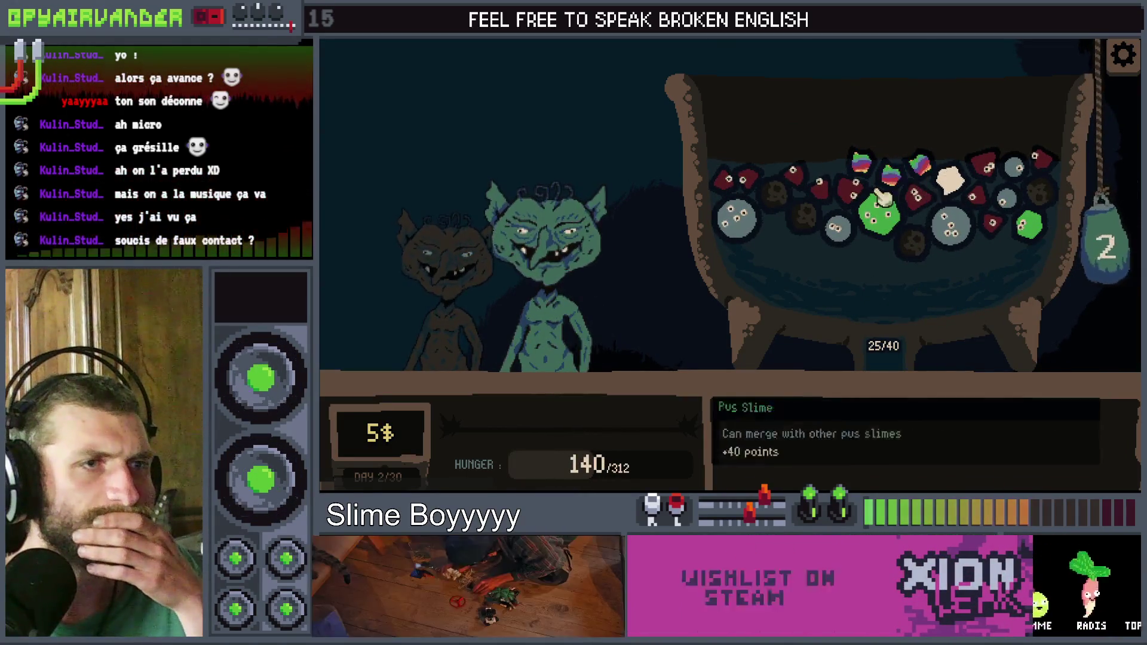
left_click(742, 179)
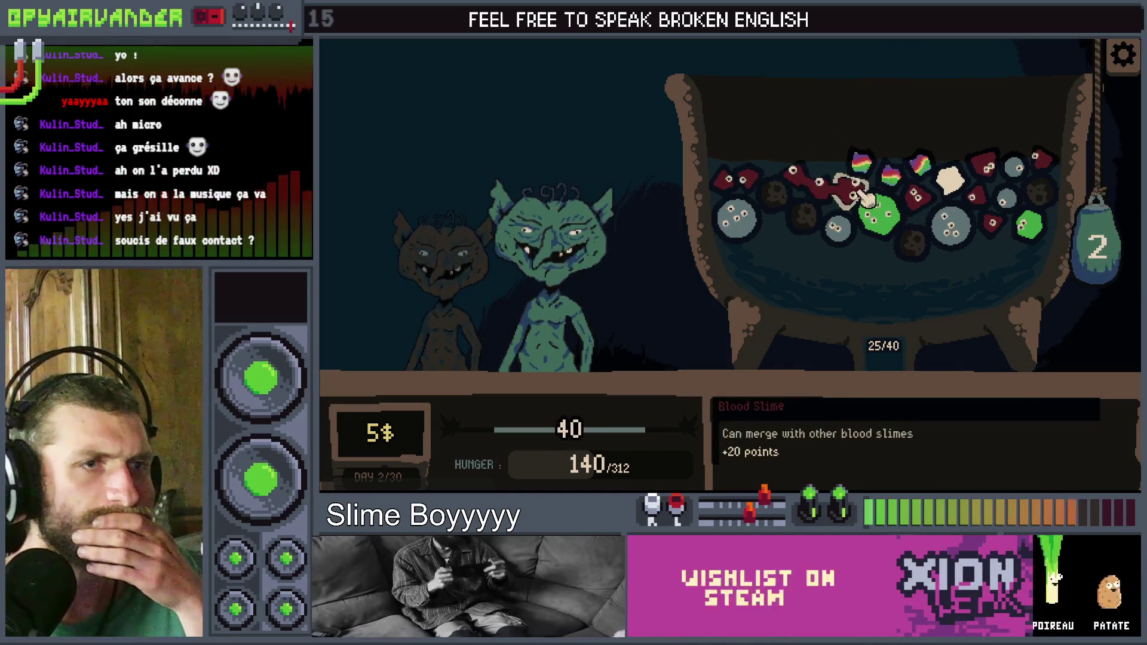
left_click_drag(863, 180, 896, 240)
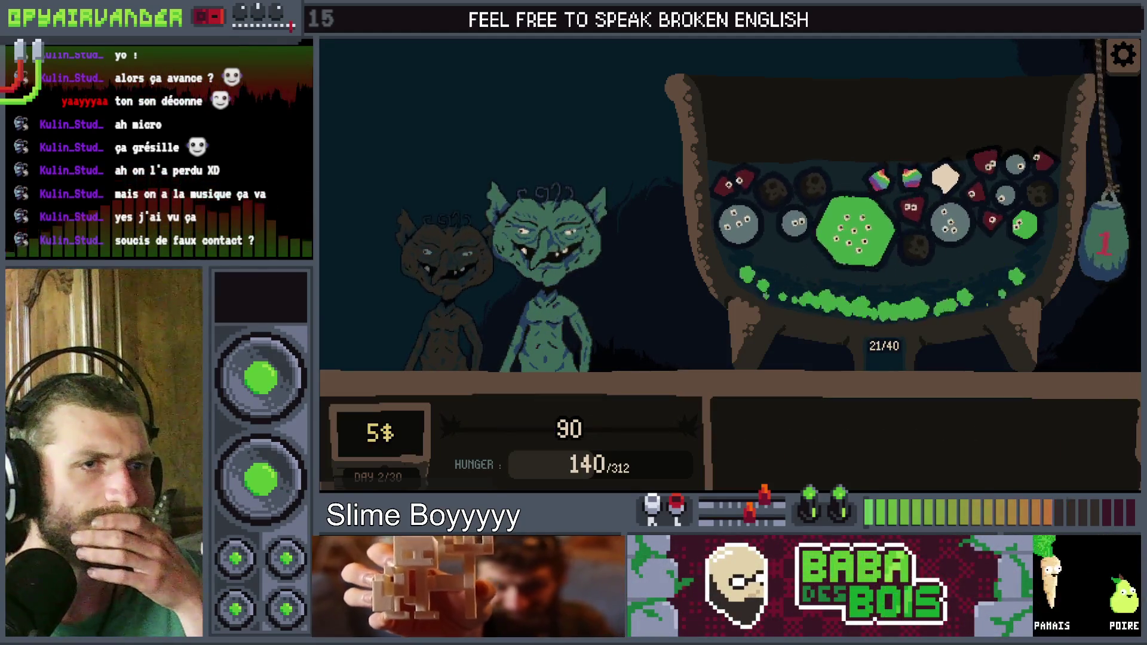
left_click(863, 239)
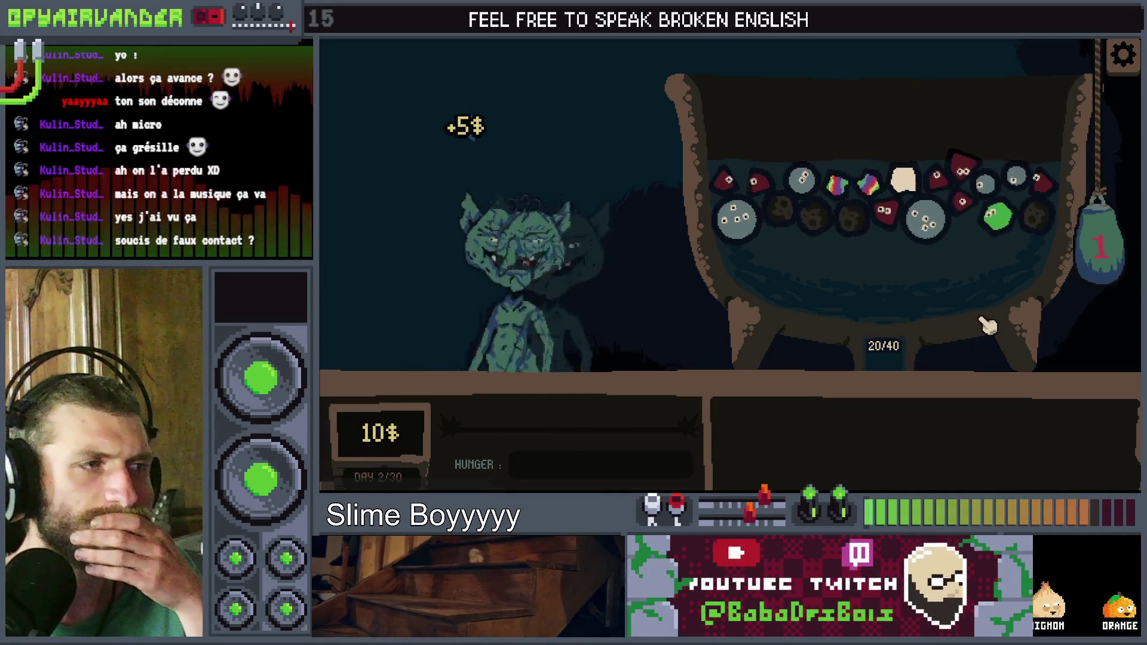
Step: Open the Fresh Slimes box, merge more slimes, then stop the game at line 387 of slime.gd
mouse_move(669, 365)
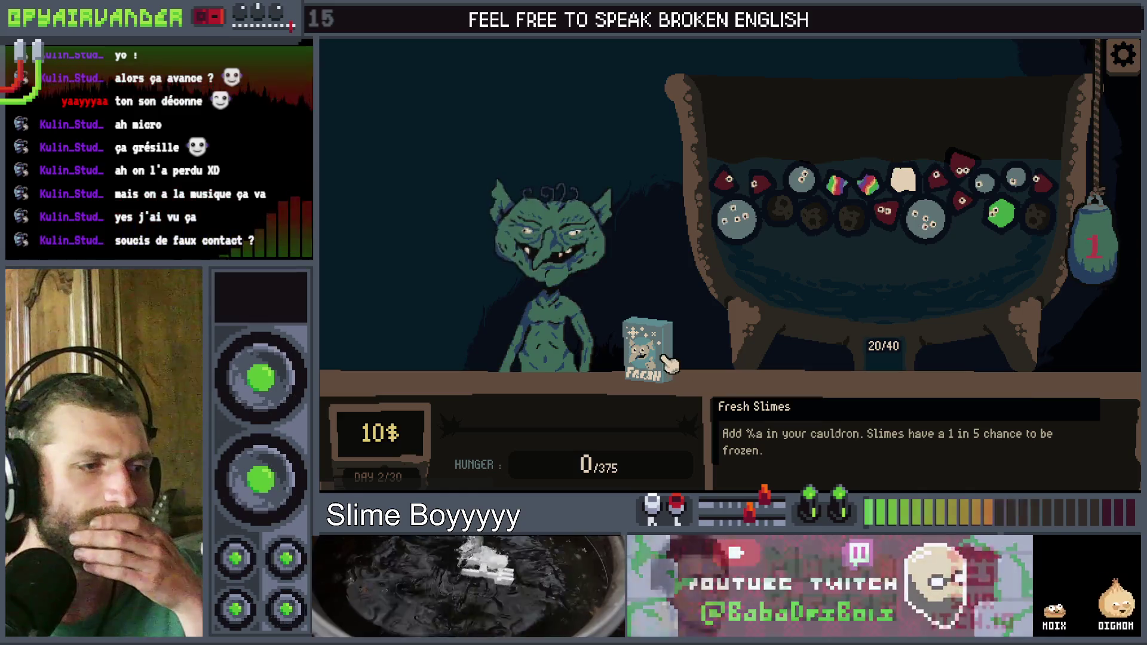
left_click(669, 364)
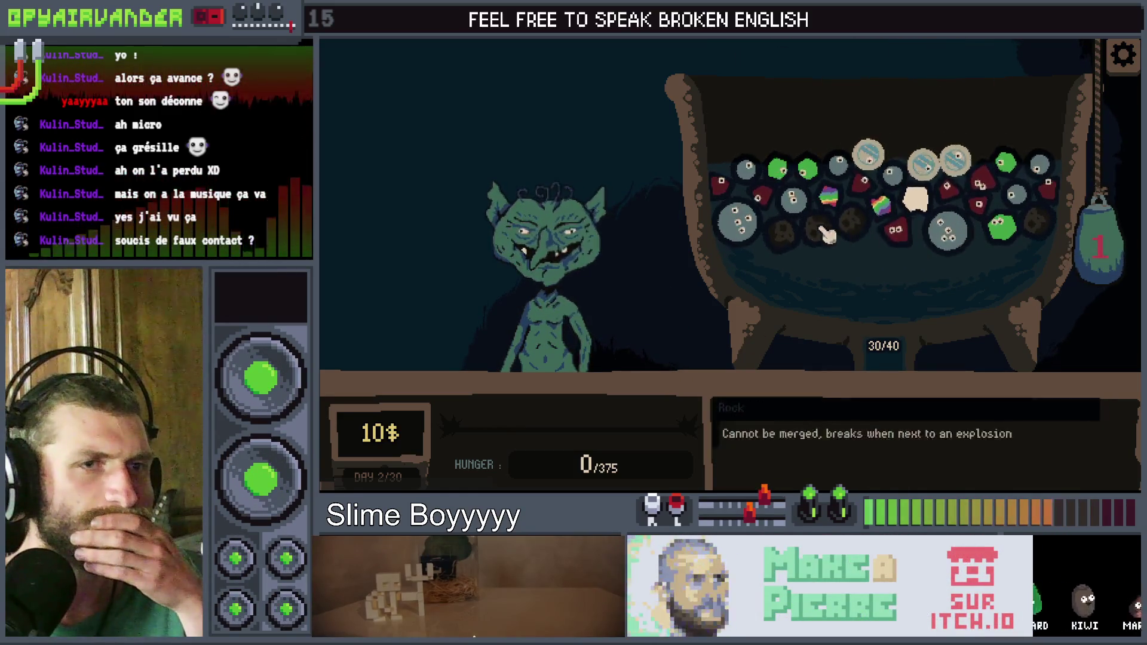
mouse_move(829, 196)
left_mouse_down()
mouse_move(799, 209)
mouse_move(860, 199)
mouse_move(901, 232)
left_mouse_up()
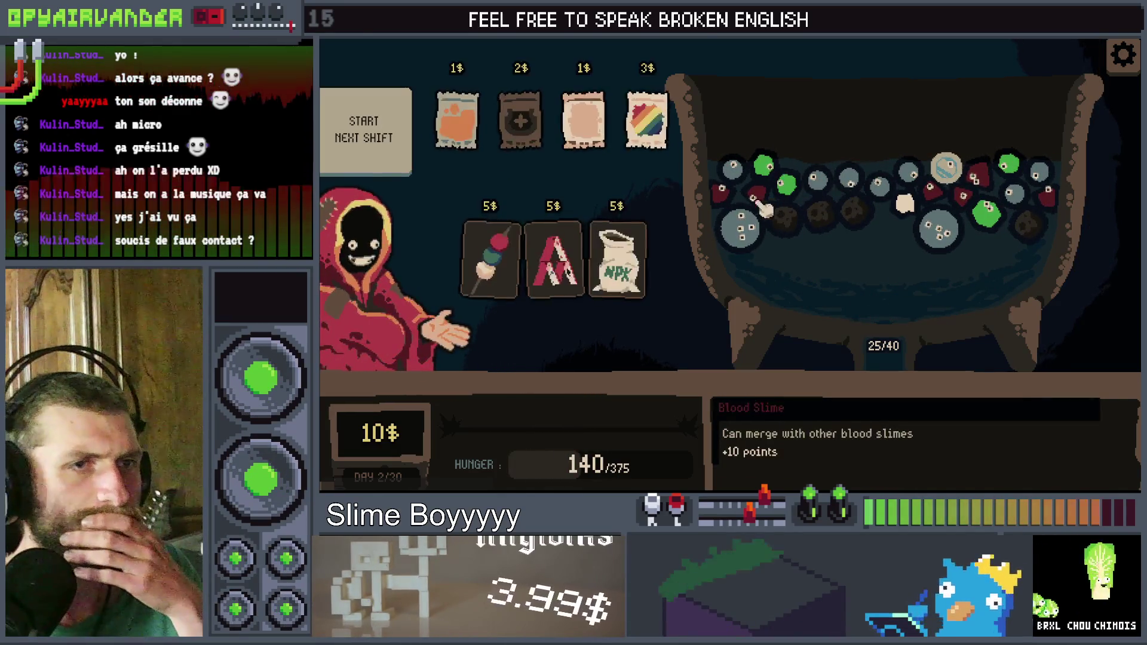
mouse_move(620, 268)
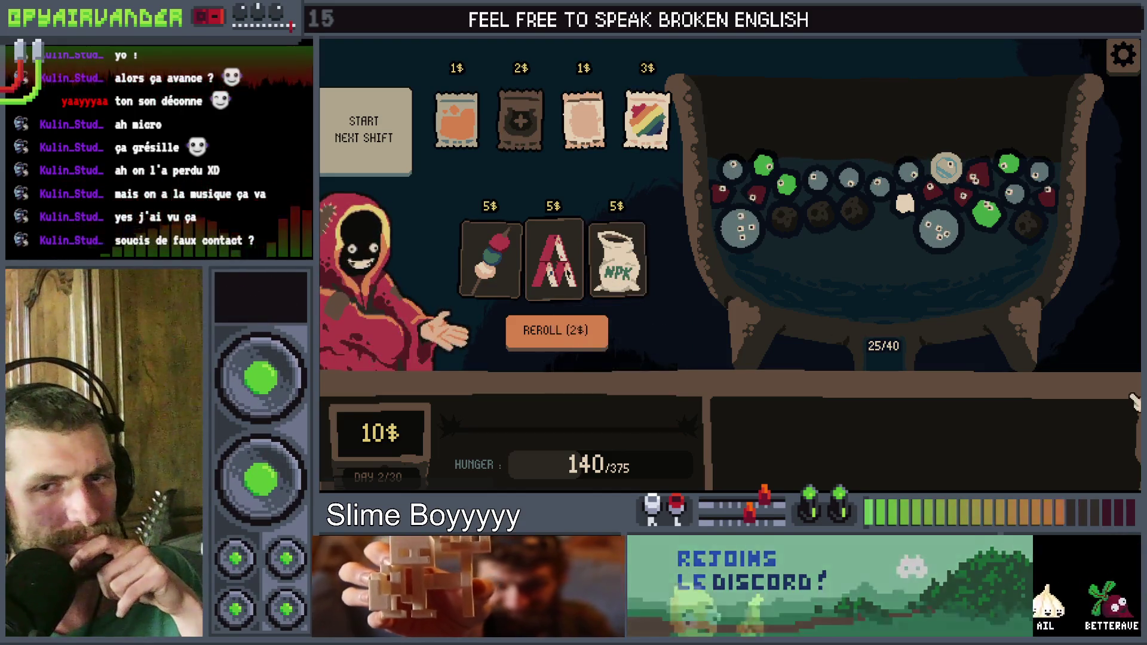
key("F8")
left_click(759, 230)
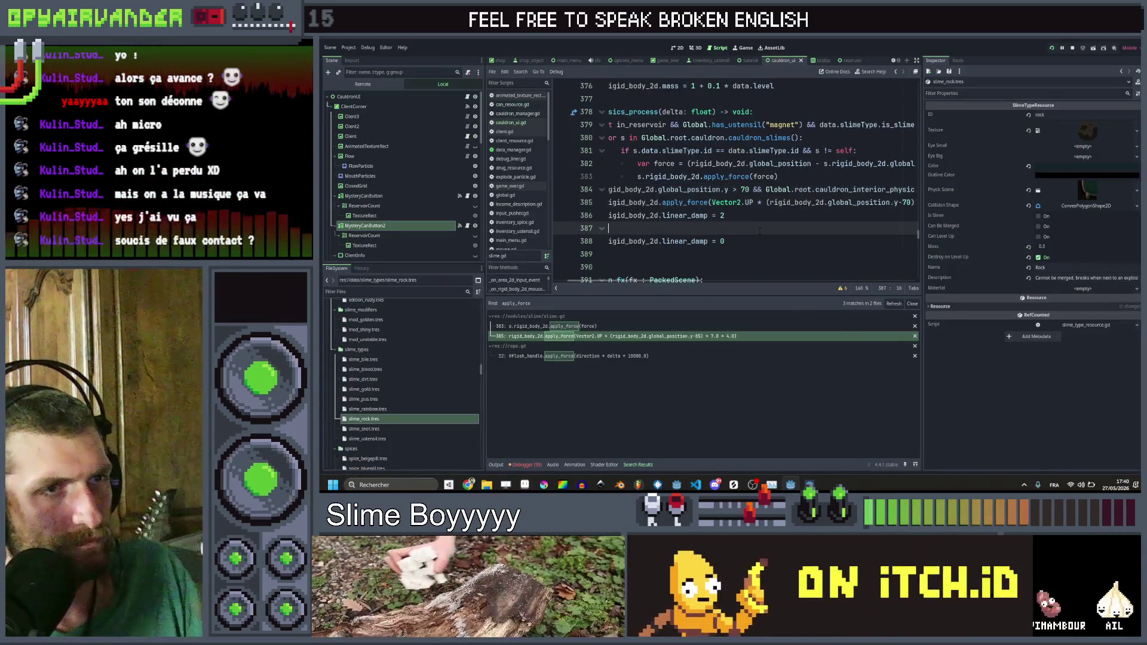
Step: Locate the 'fertilizer' use in cauldron_ui.gd, rerun the game, and buy Fertilizer for 5$
key("ctrl+shift+f")
type("fert")
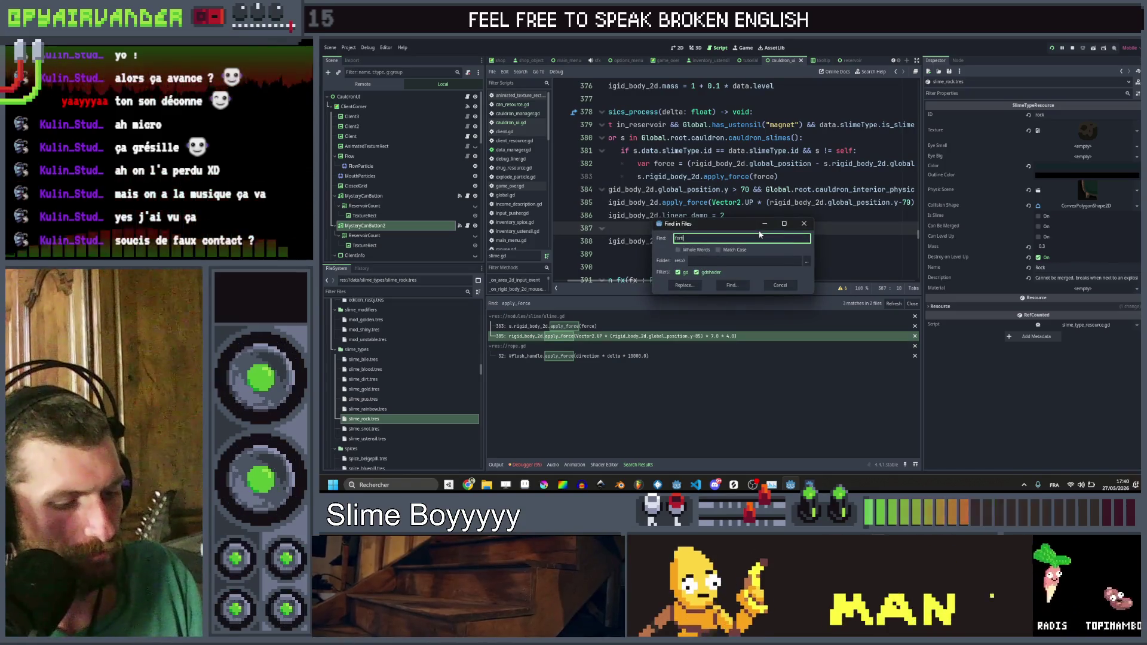
type("ilizer")
key("Return")
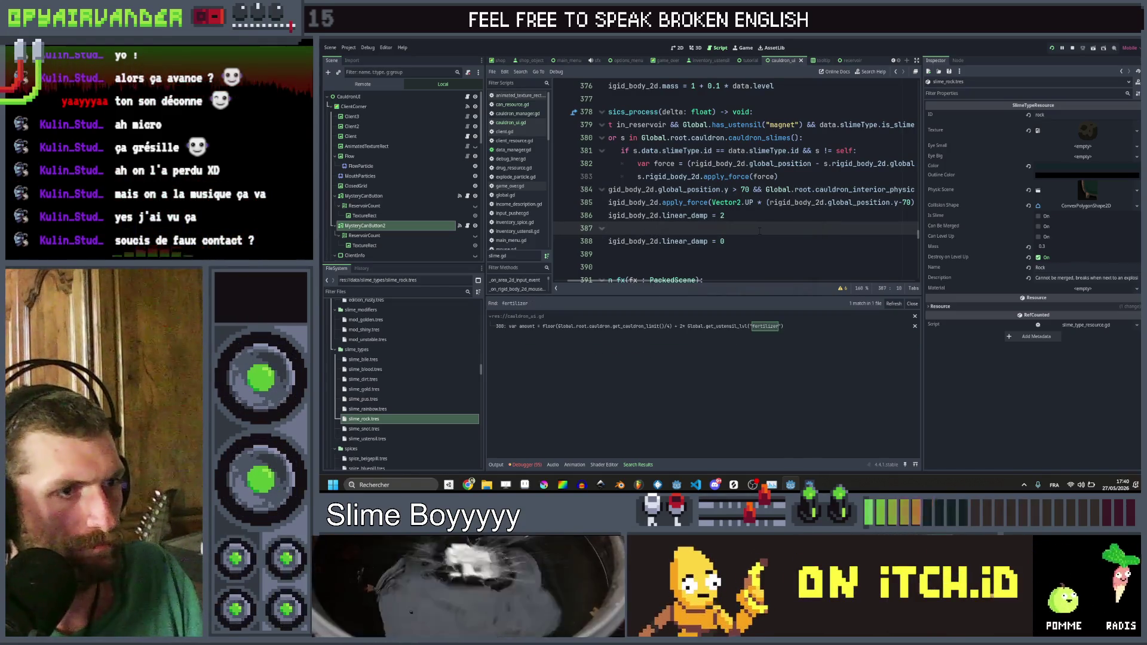
left_click(739, 327)
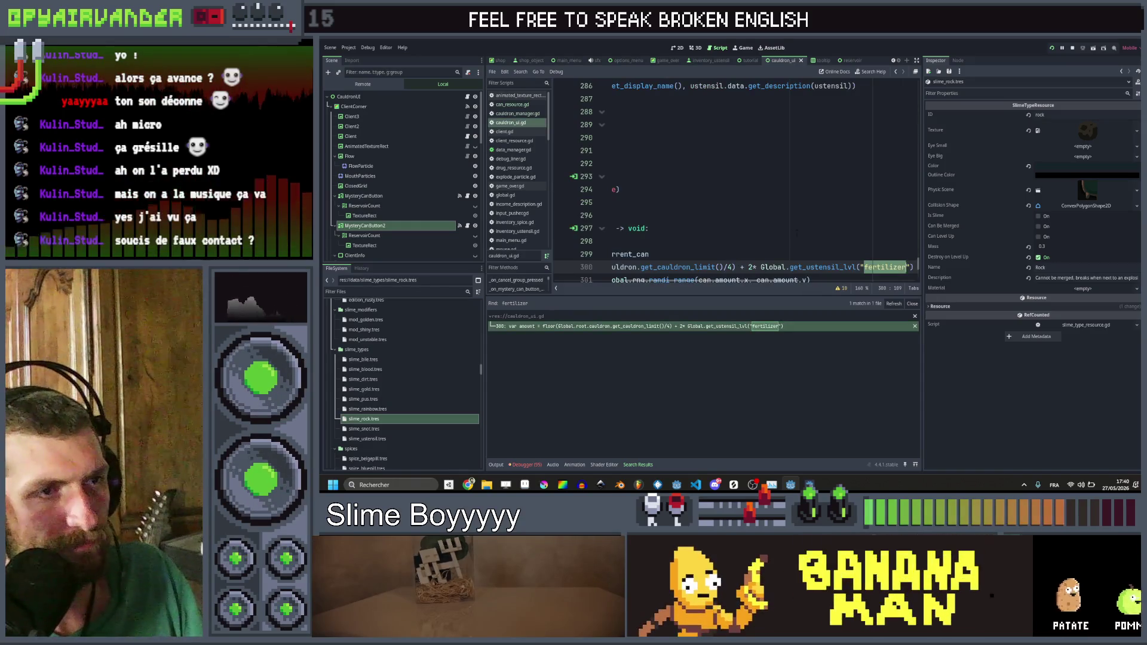
key("Up")
key("Up")
key("Up")
key("ctrl+s")
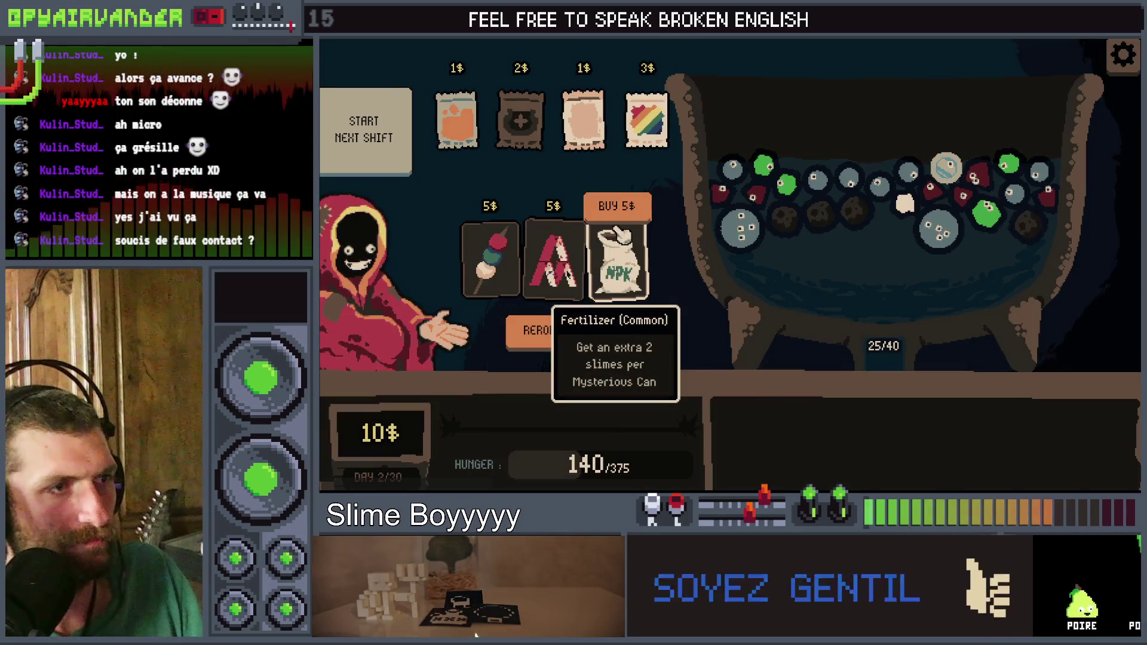
left_click(624, 218)
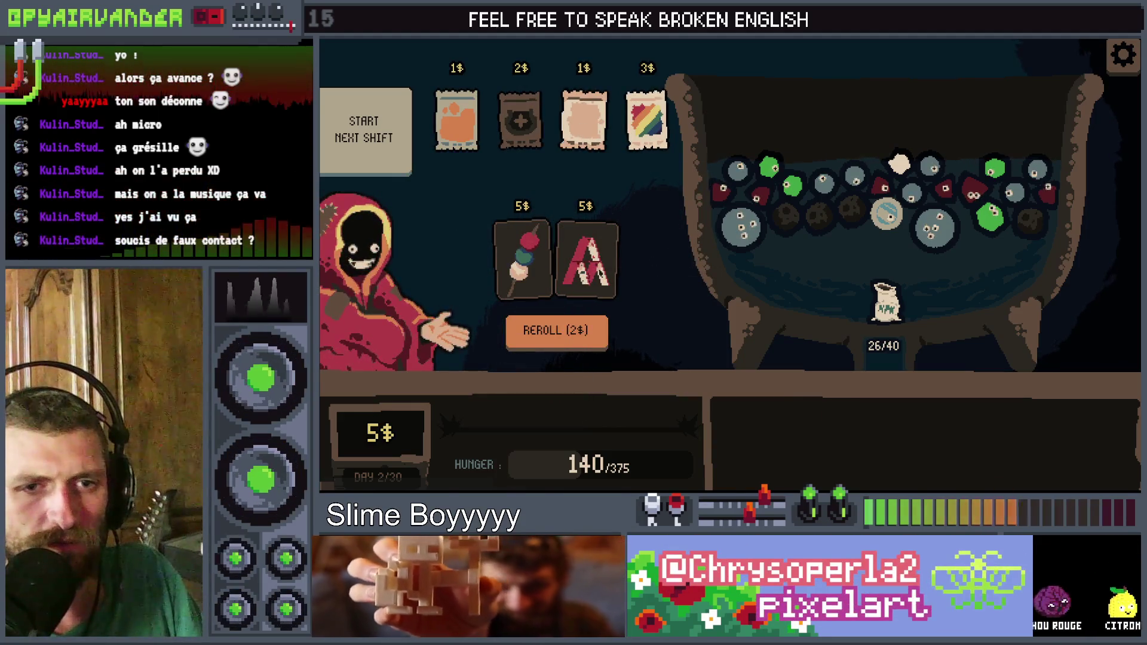
Step: Switch from the game to Chrome's SlimeSoup spreadsheet on its Ustensils tab
key("alt+Tab")
left_click(794, 38)
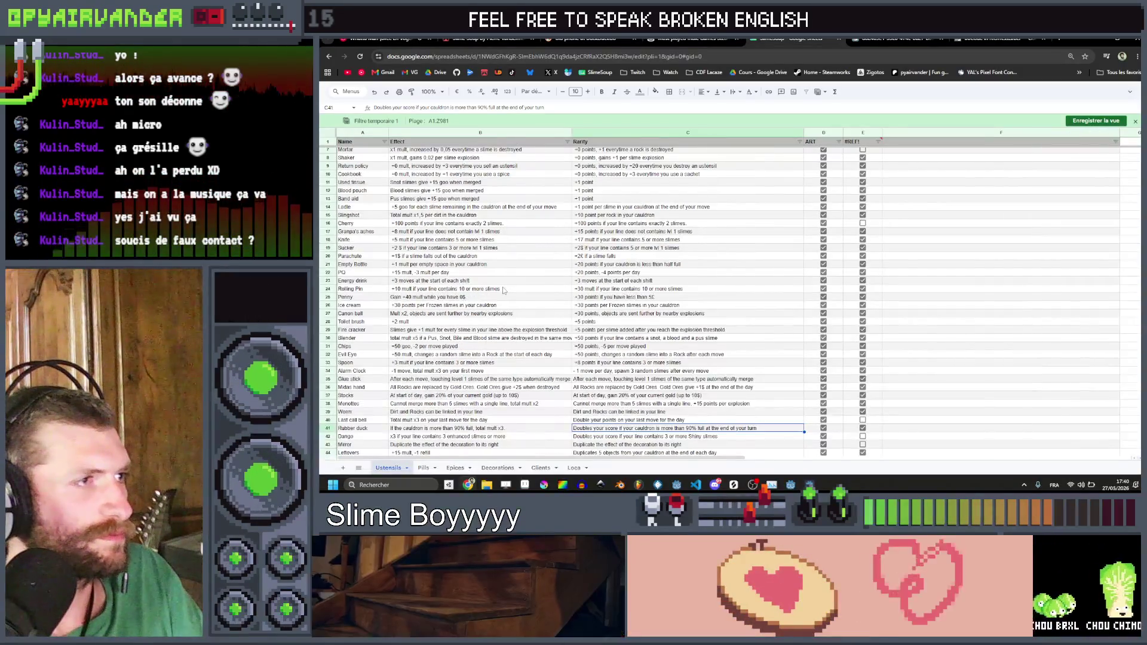
Step: Sort the Ustensils sheet alphabetically by the Name column
scroll(502, 289, "up", 2)
left_click(385, 141)
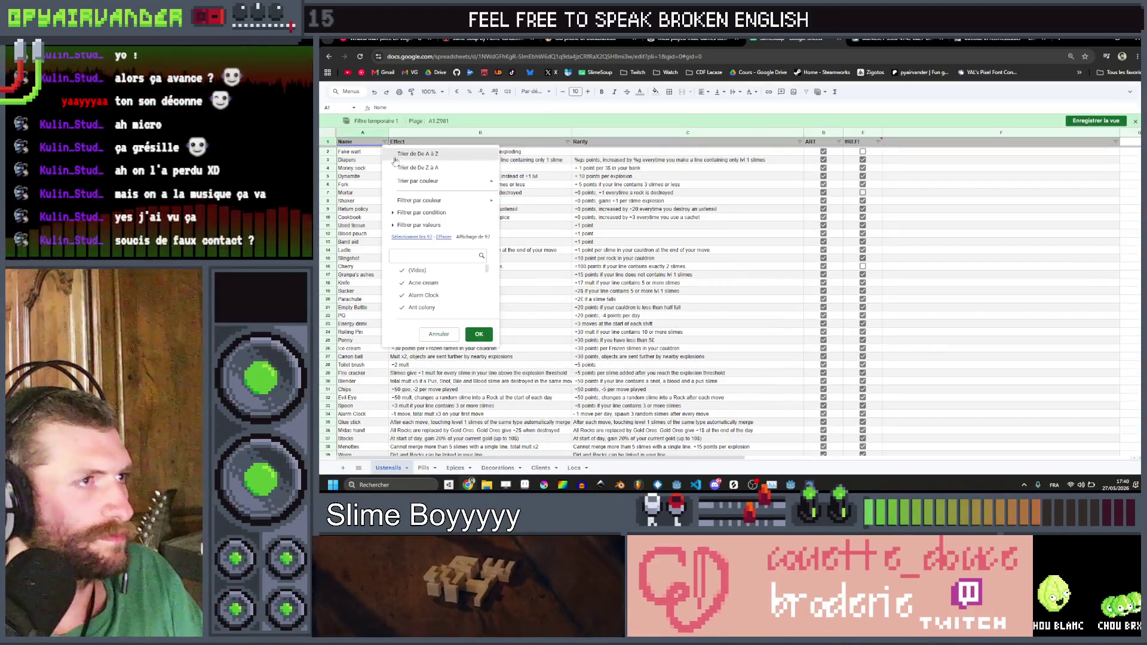
left_click(406, 158)
scroll(383, 225, "down", 2)
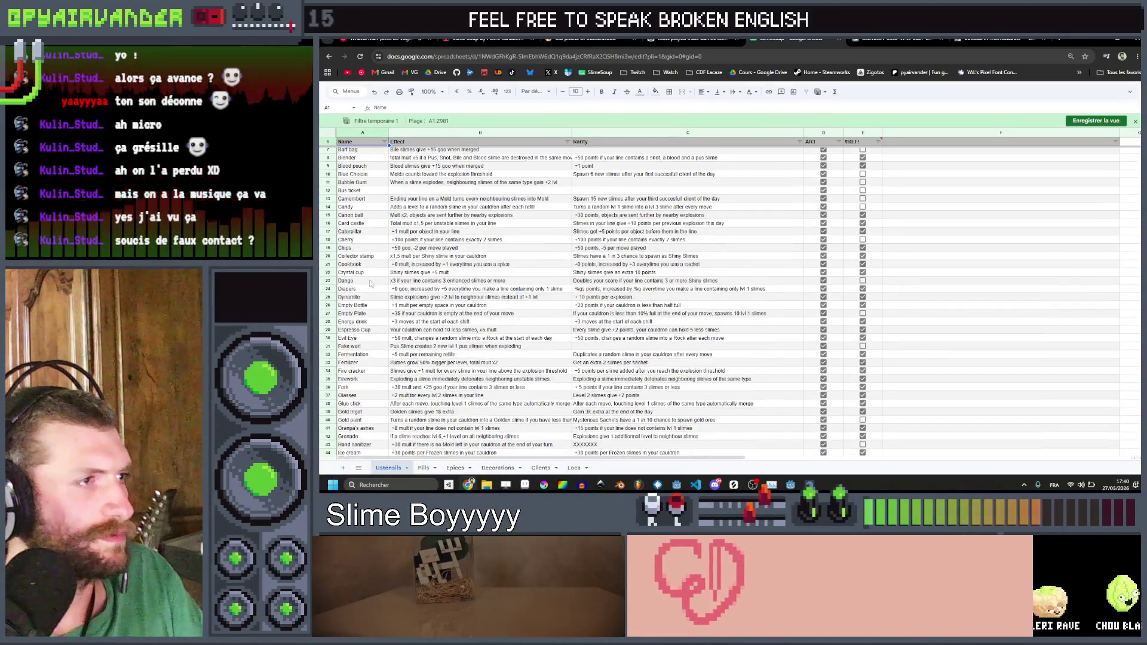
Step: Review the Dango and Diapers rarity text in C23–C24, then bring the Slime Soup game forward
left_click_drag(362, 280, 635, 289)
left_click(638, 282)
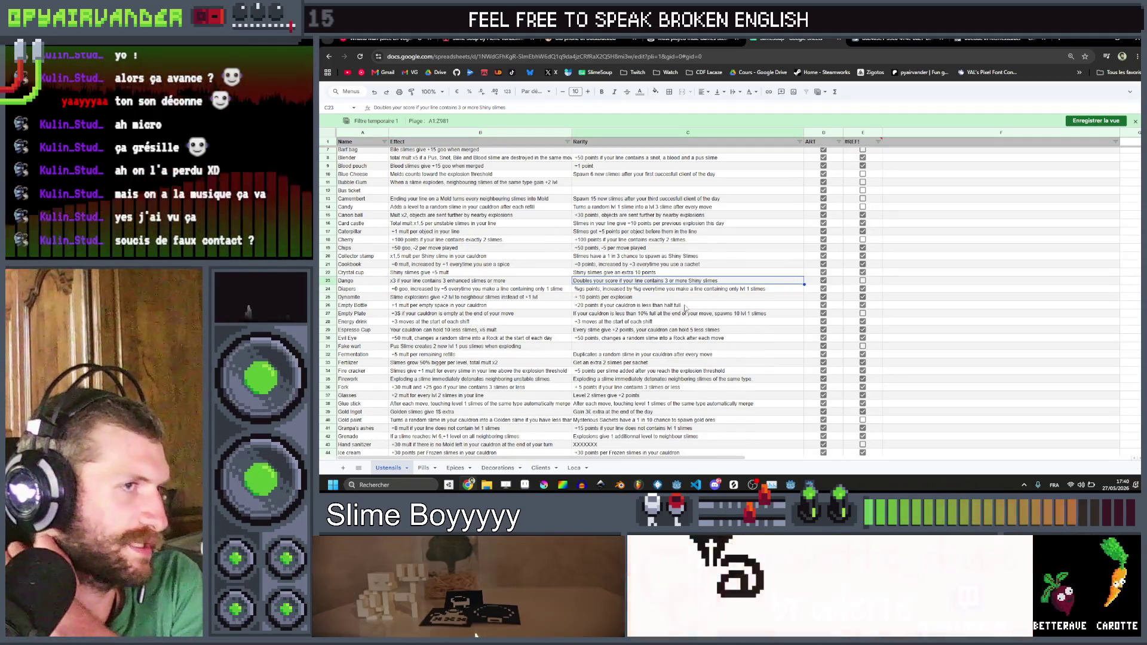
left_click(740, 290)
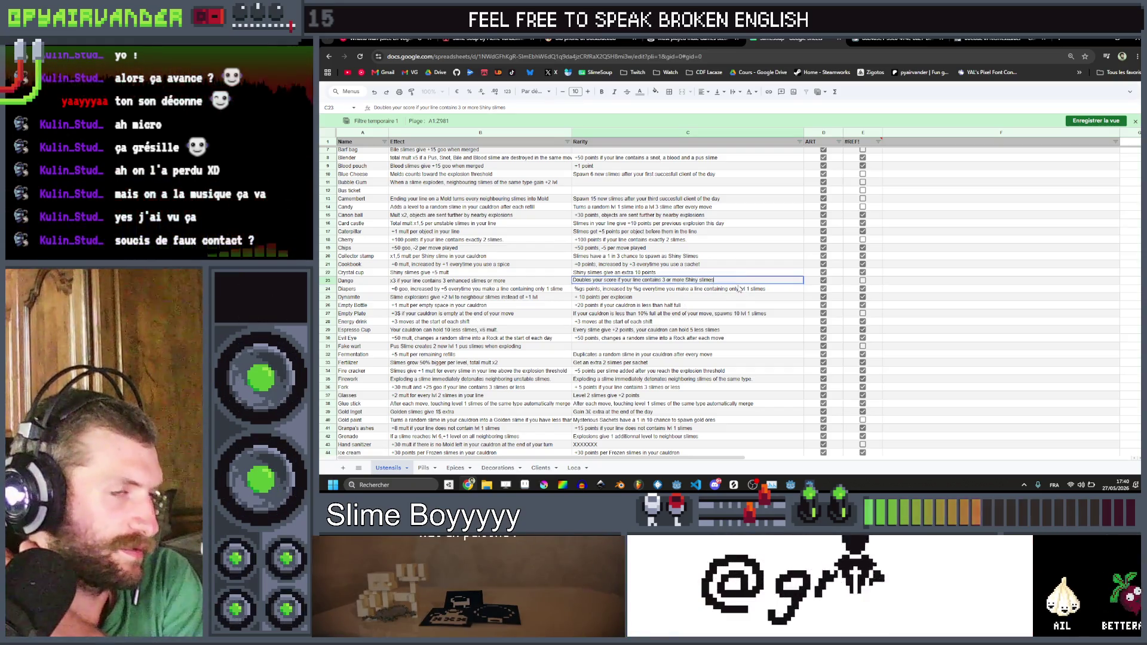
double_click(738, 281)
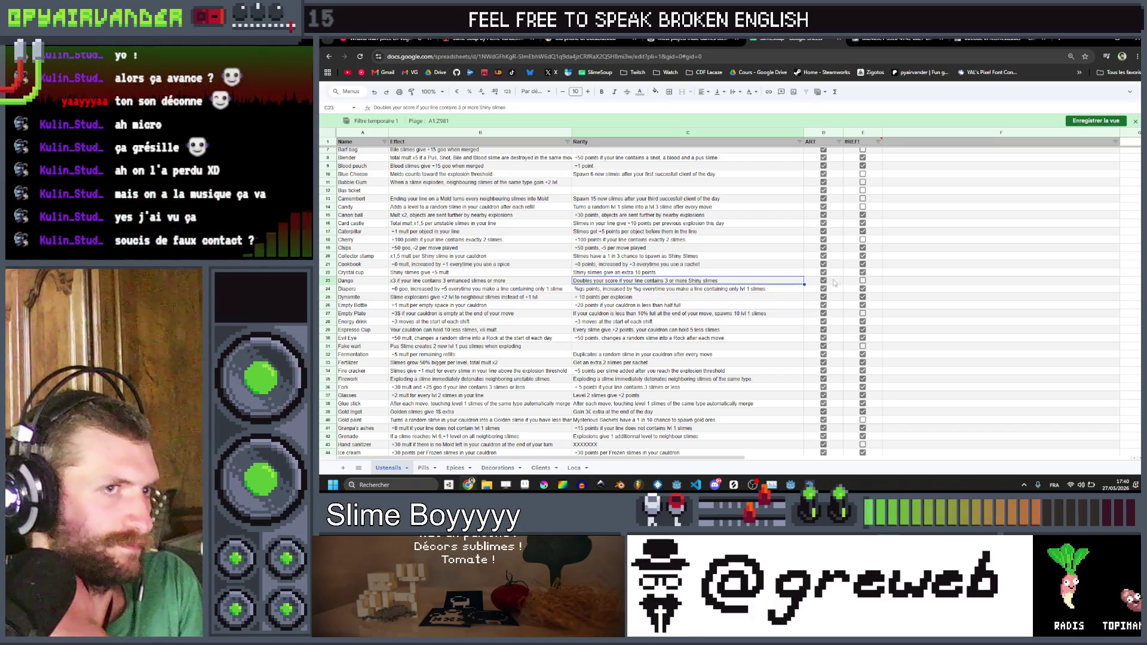
mouse_move(810, 484)
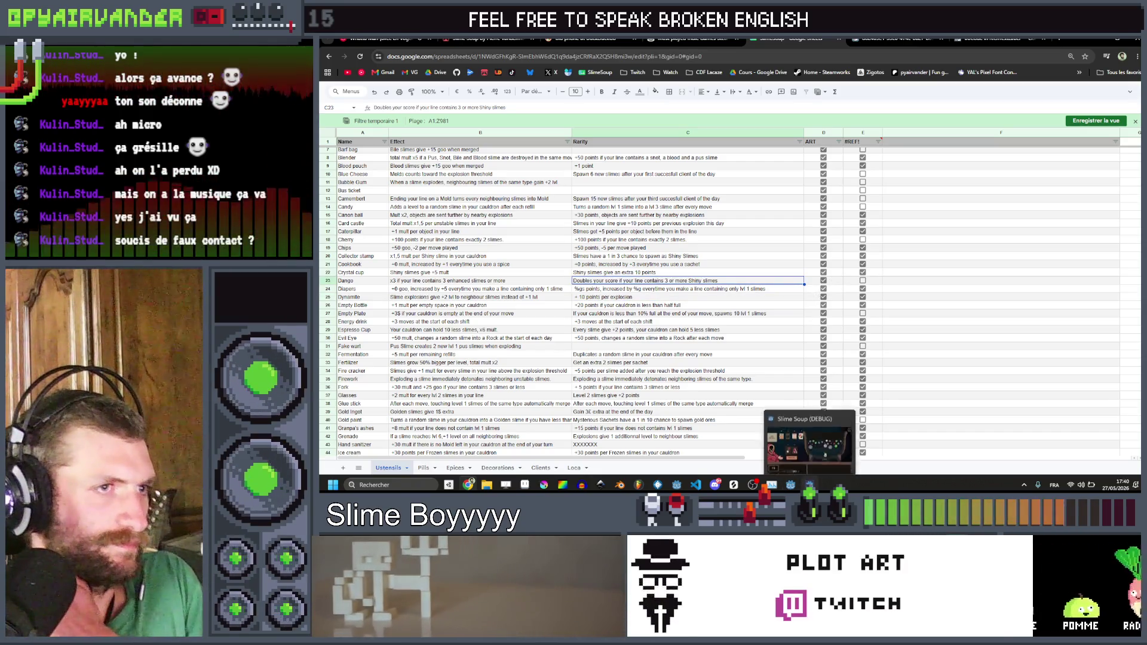
left_click(809, 445)
Step: Close the Slime Soup debug window with Alt+F4 and return to the Chrome spreadsheet
key("alt+F4")
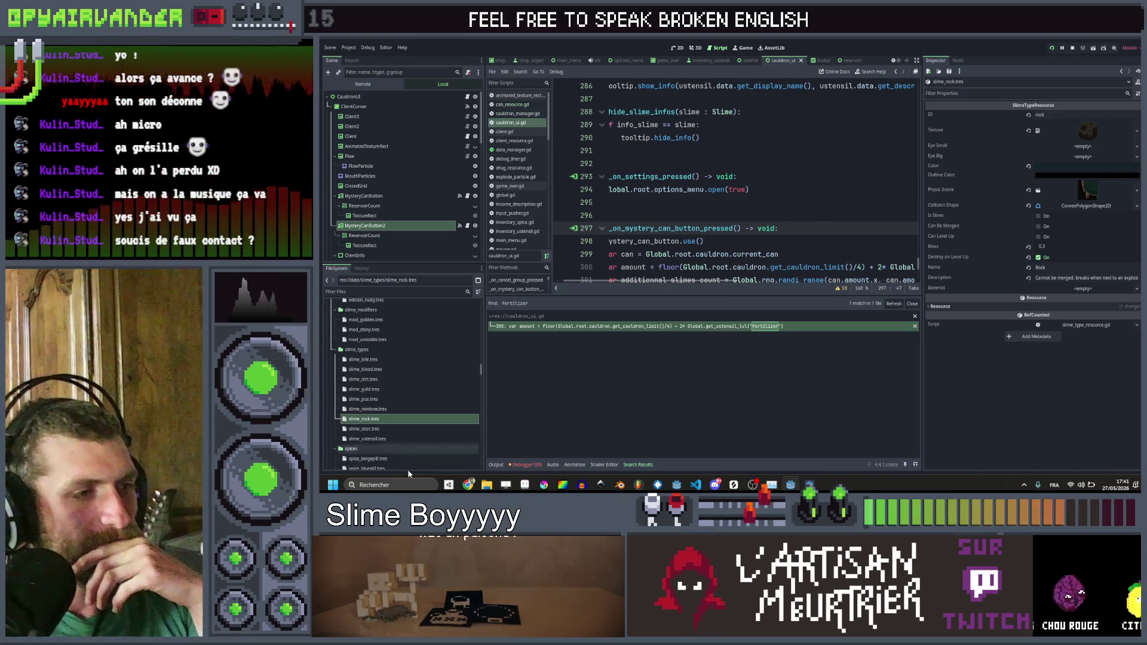
left_click(468, 485)
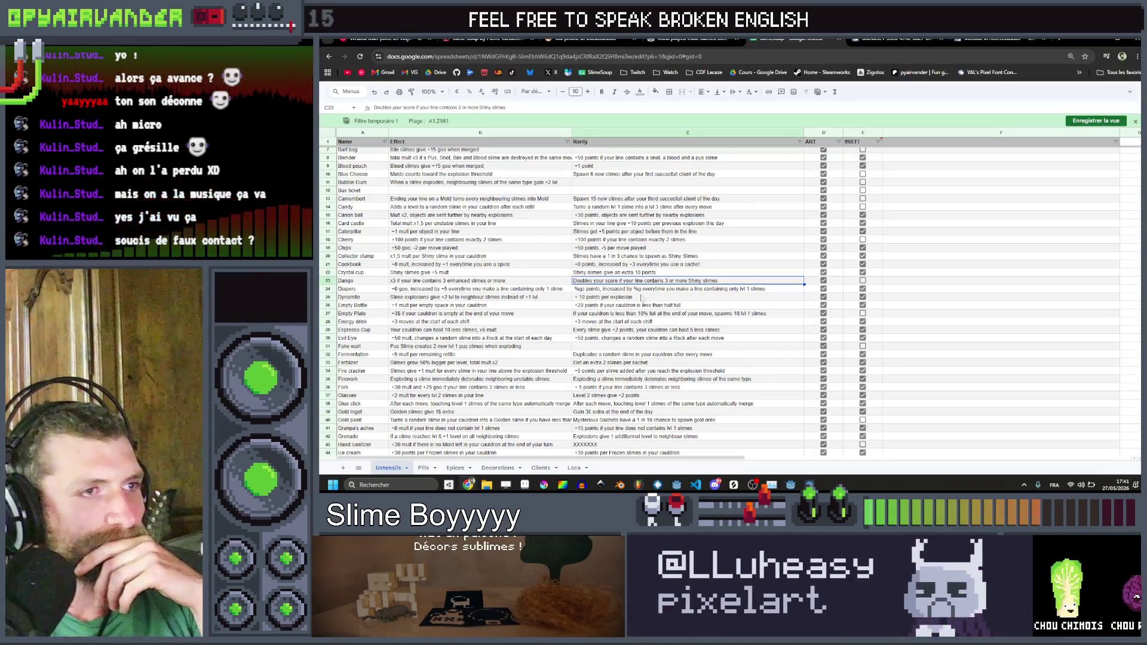
Step: Open and select C23's Dango rarity text several times, leaving it unedited
double_click(714, 280)
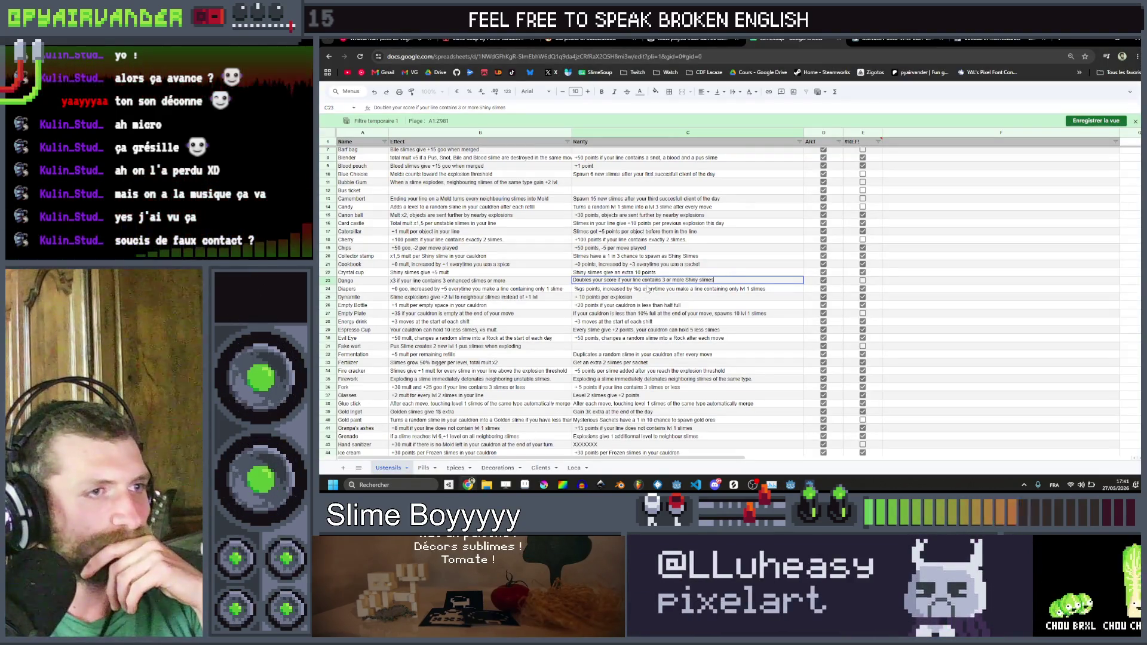
left_click_drag(714, 280, 515, 280)
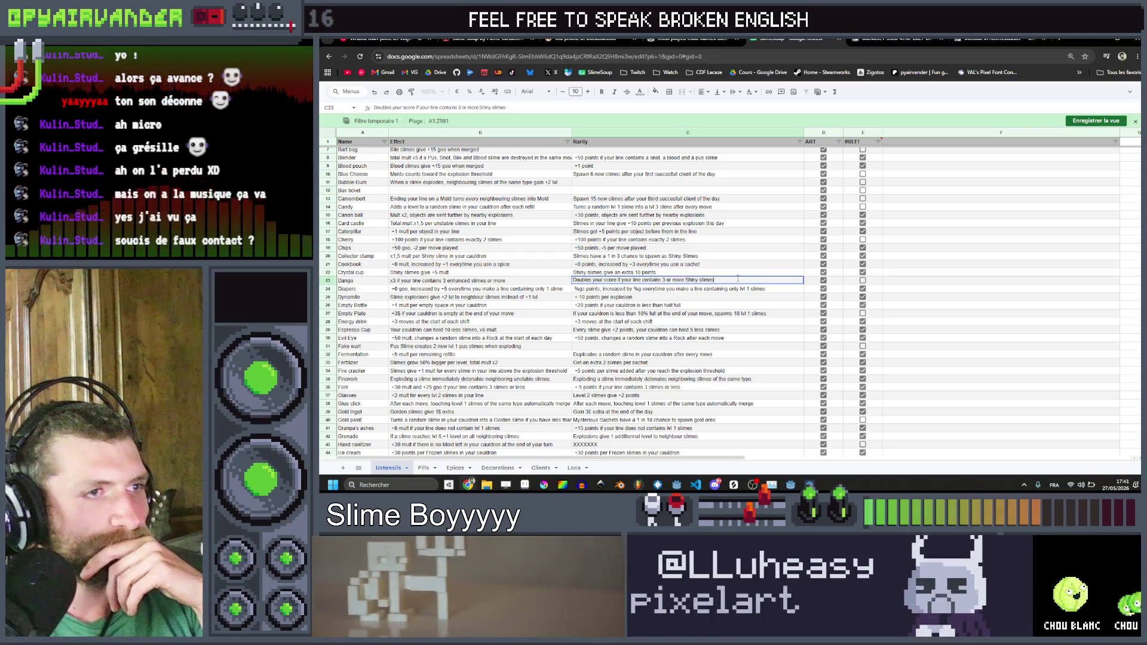
left_click(727, 291)
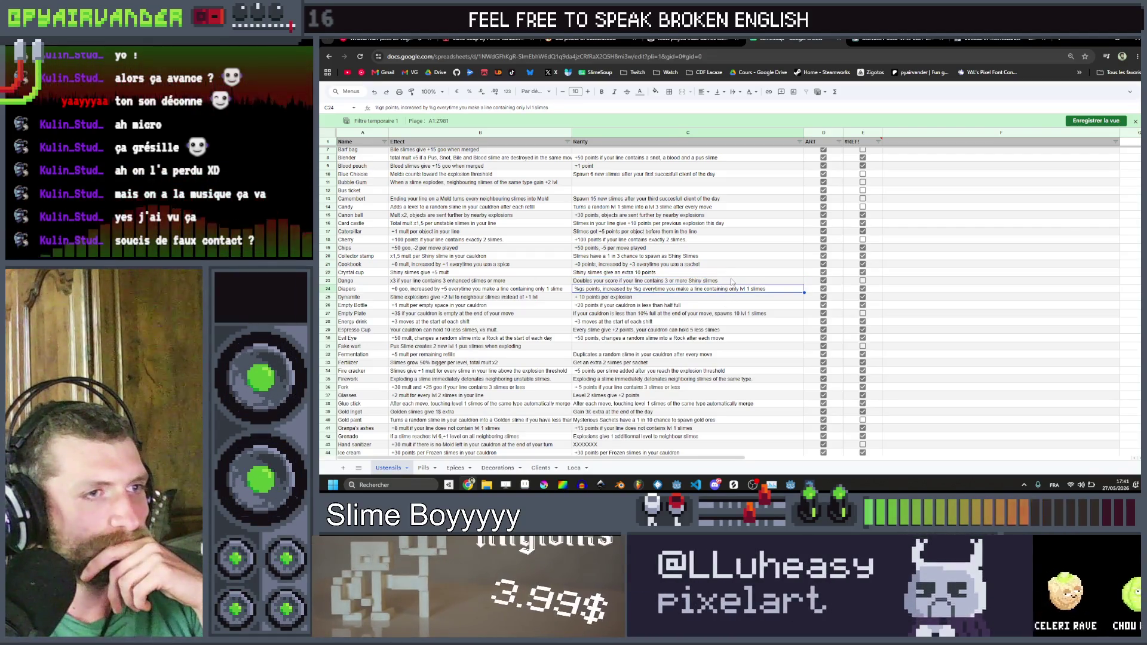
double_click(729, 281)
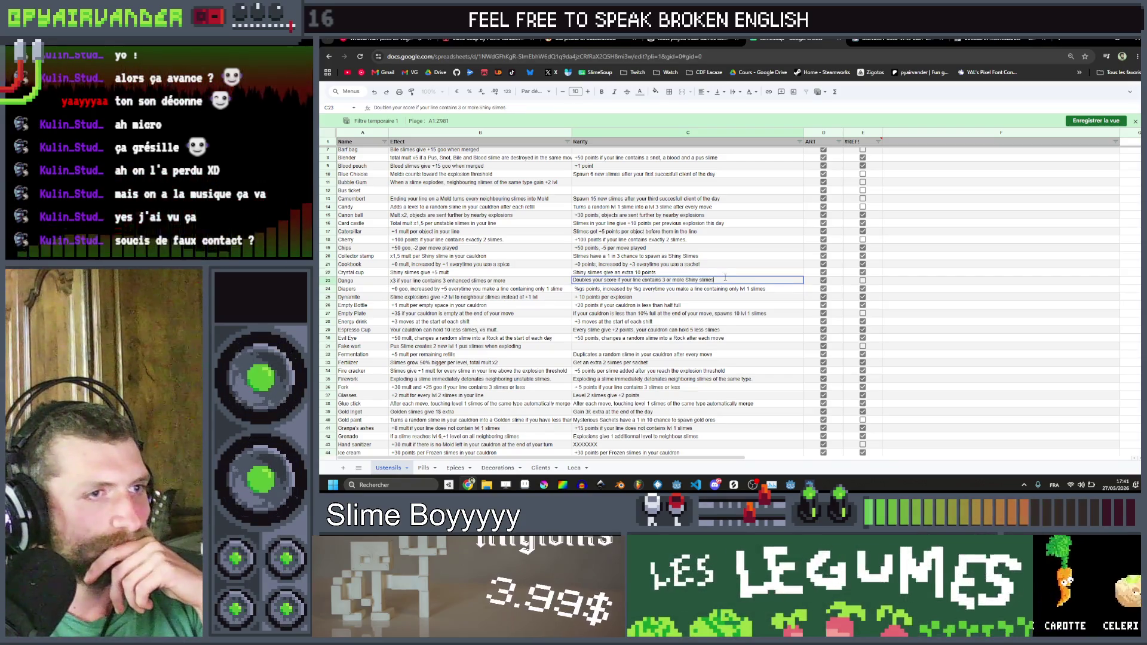
left_click(724, 288)
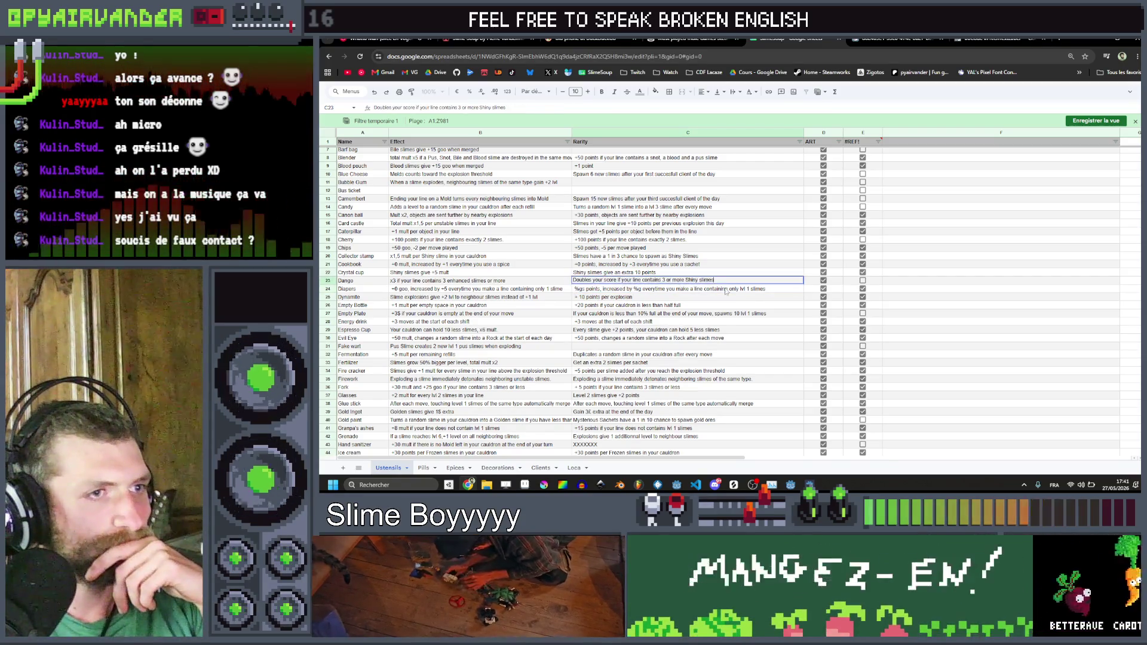
left_click(727, 282)
double_click(726, 282)
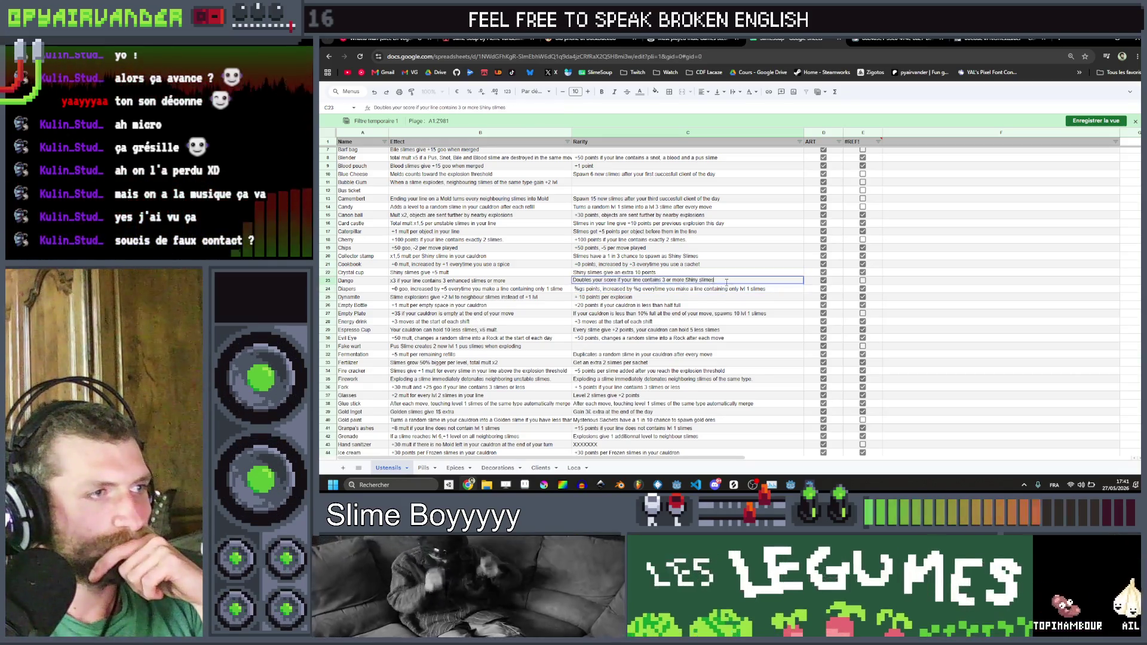
left_click_drag(587, 282, 555, 291)
left_click(651, 288)
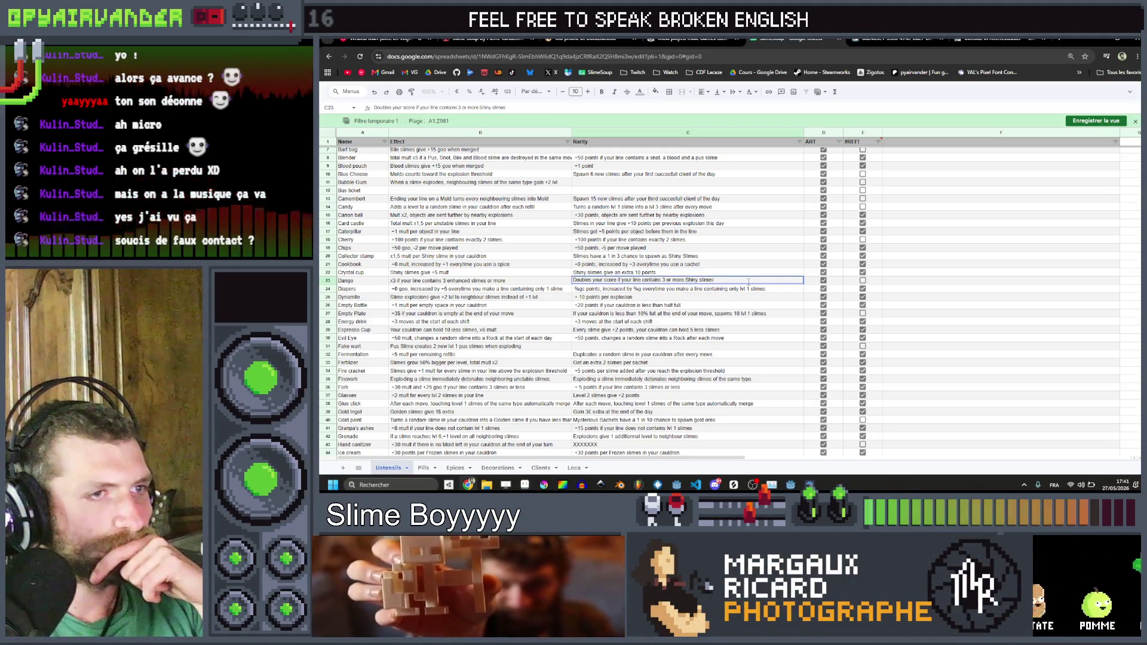
left_click(612, 290)
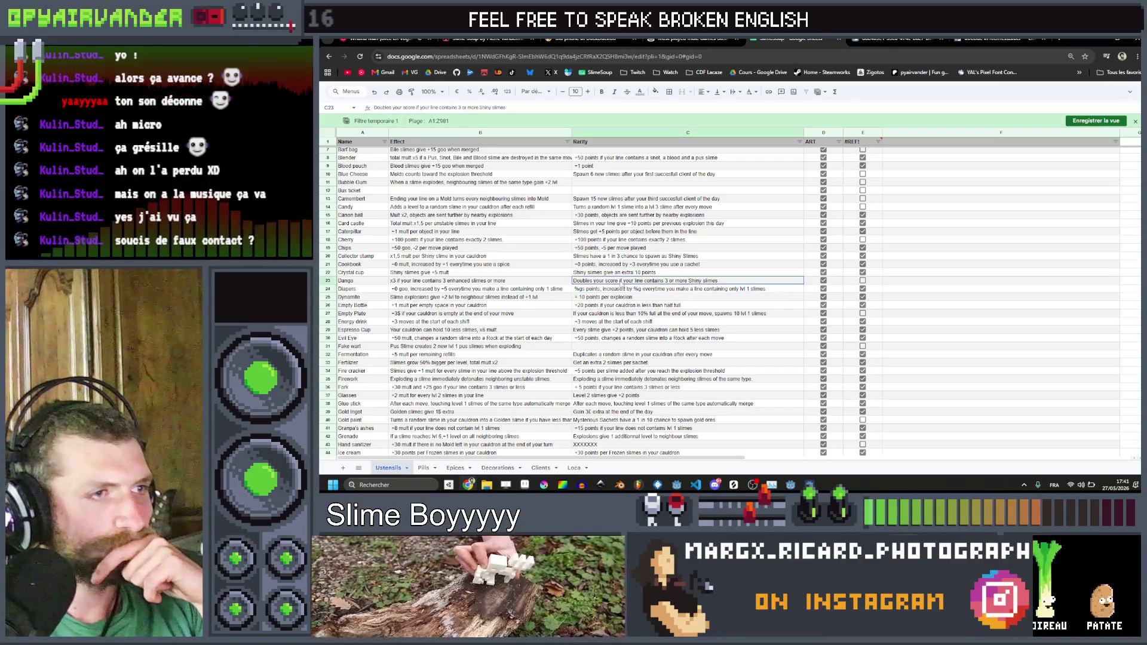
Step: Select the full Dango description once more without changes, then go back to the Godot editor
key("Return")
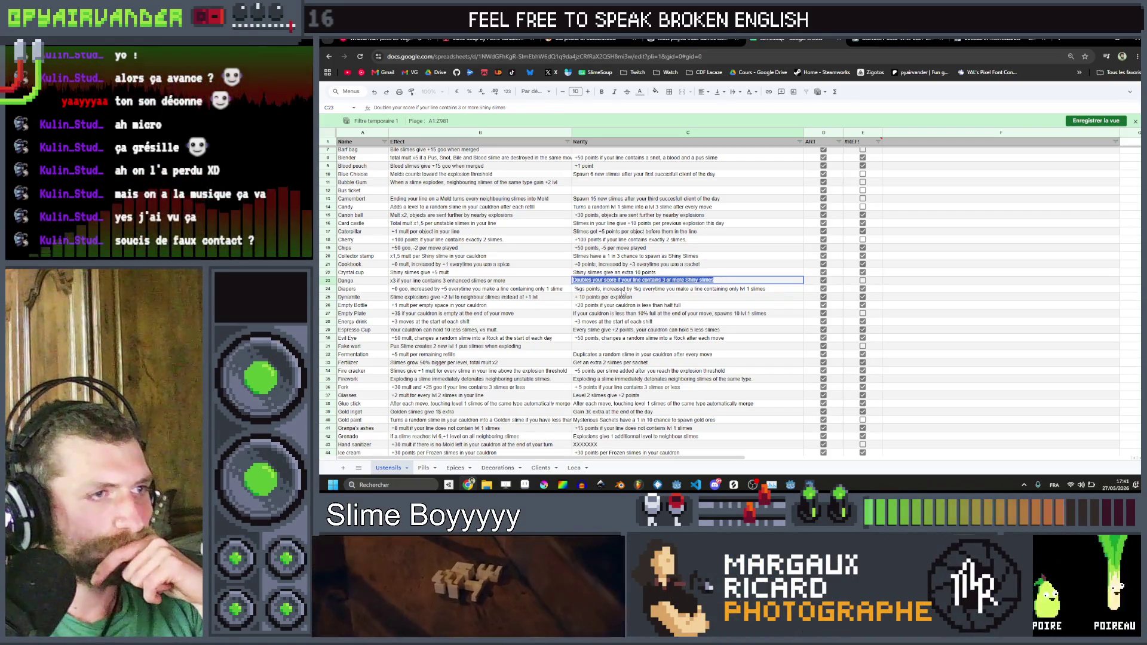
double_click(723, 281)
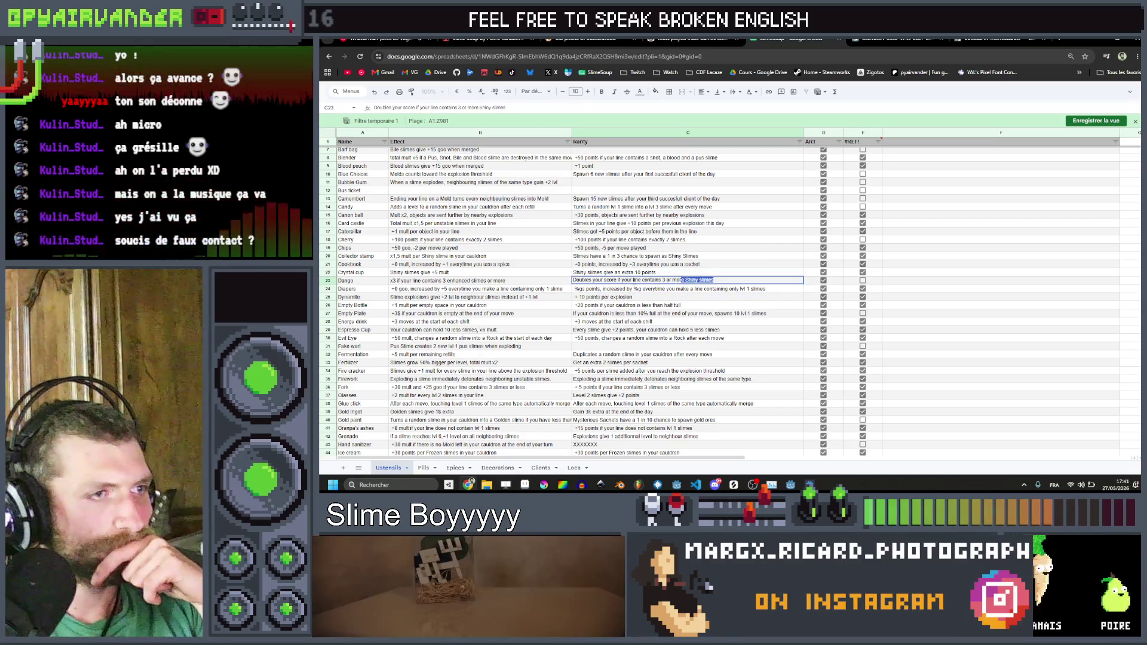
key("ctrl+a")
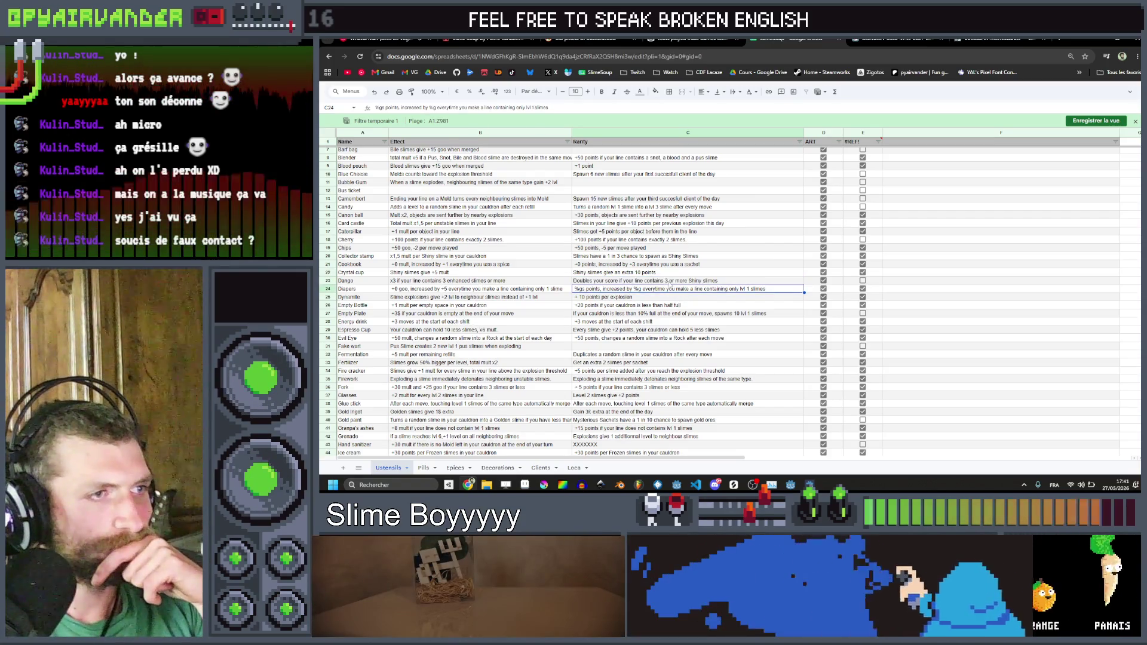
double_click(719, 281)
left_click_drag(719, 281, 489, 285)
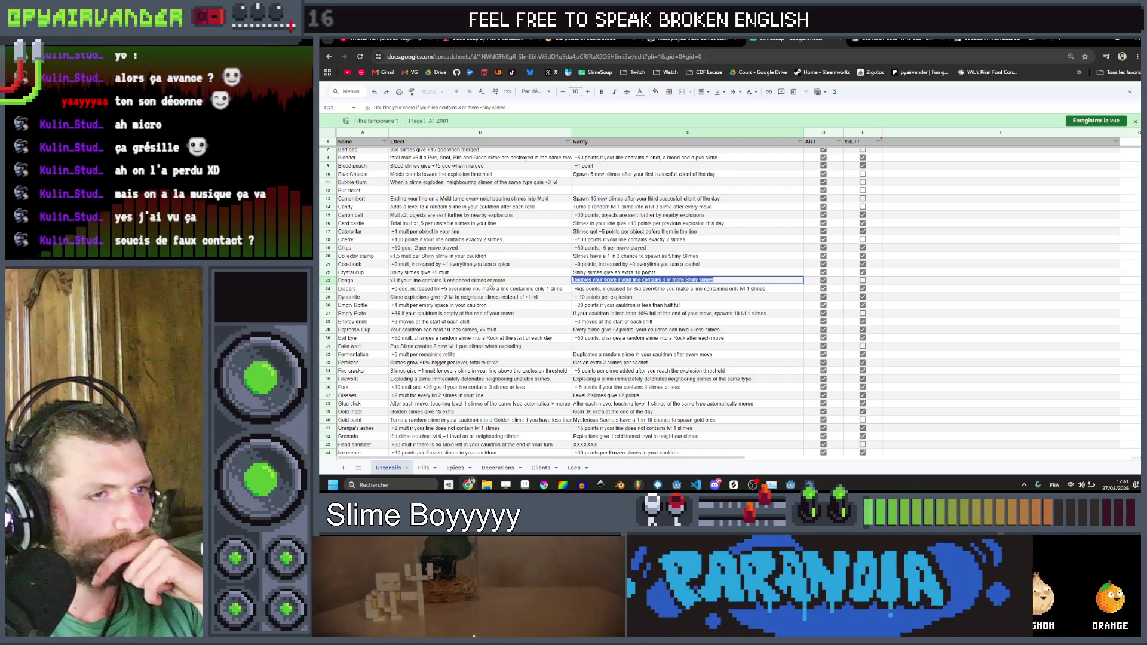
left_click(703, 290)
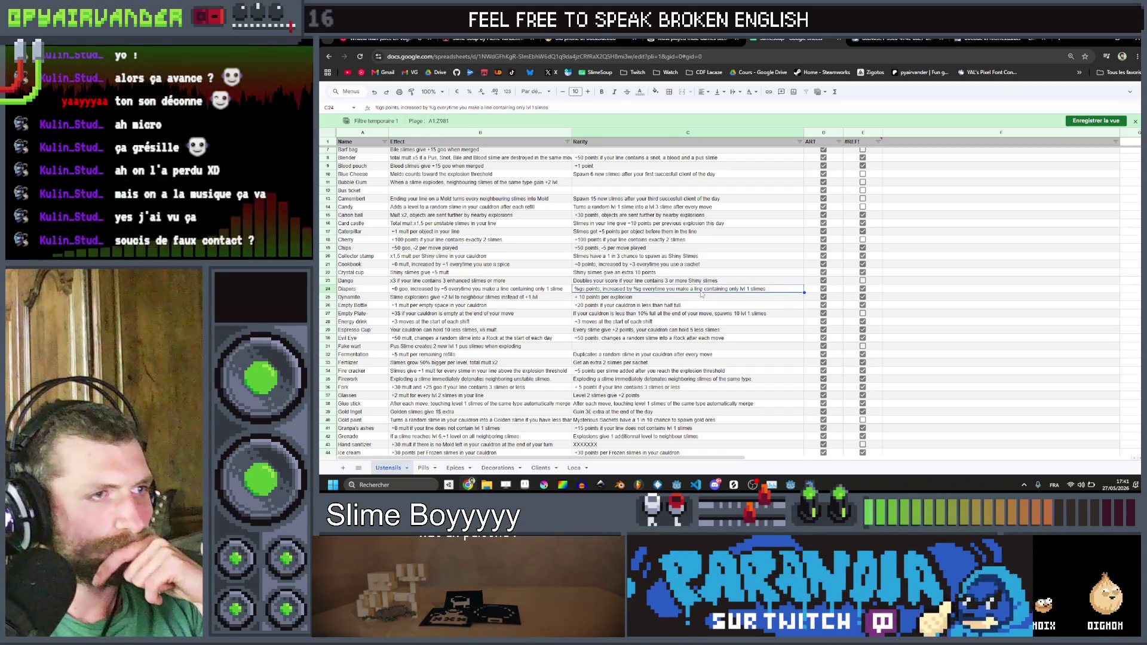
key("alt+Tab")
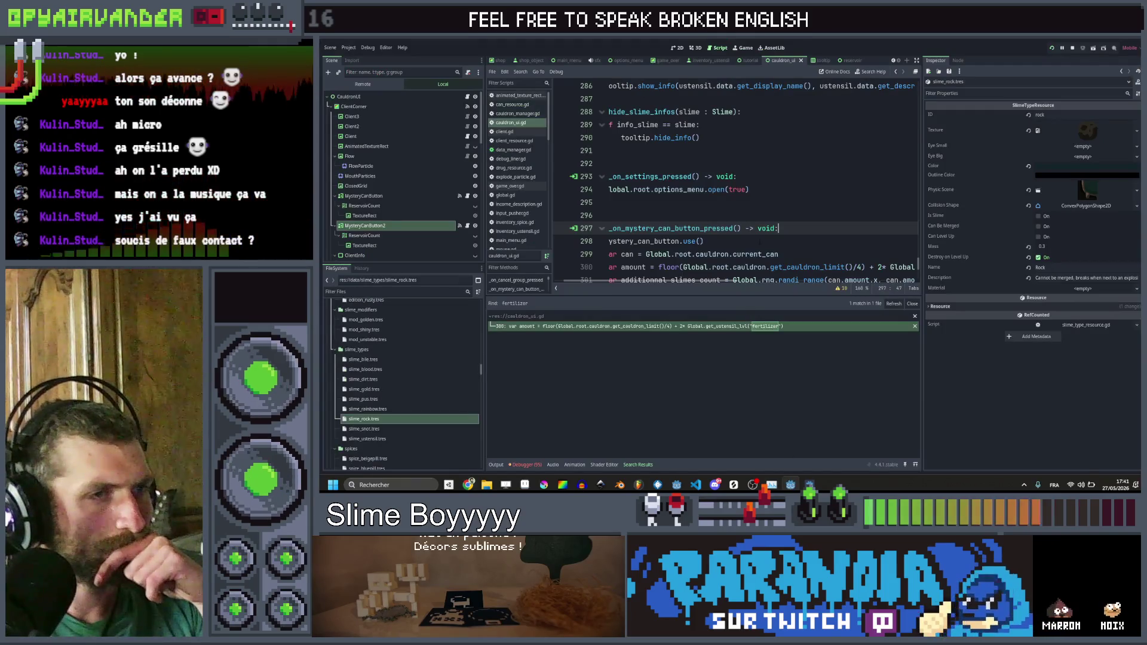
Step: Filter the FileSystem for 'dango' and open the ust_dango.tres resource
scroll(735, 179, "down", 2)
scroll(734, 179, "up", 2)
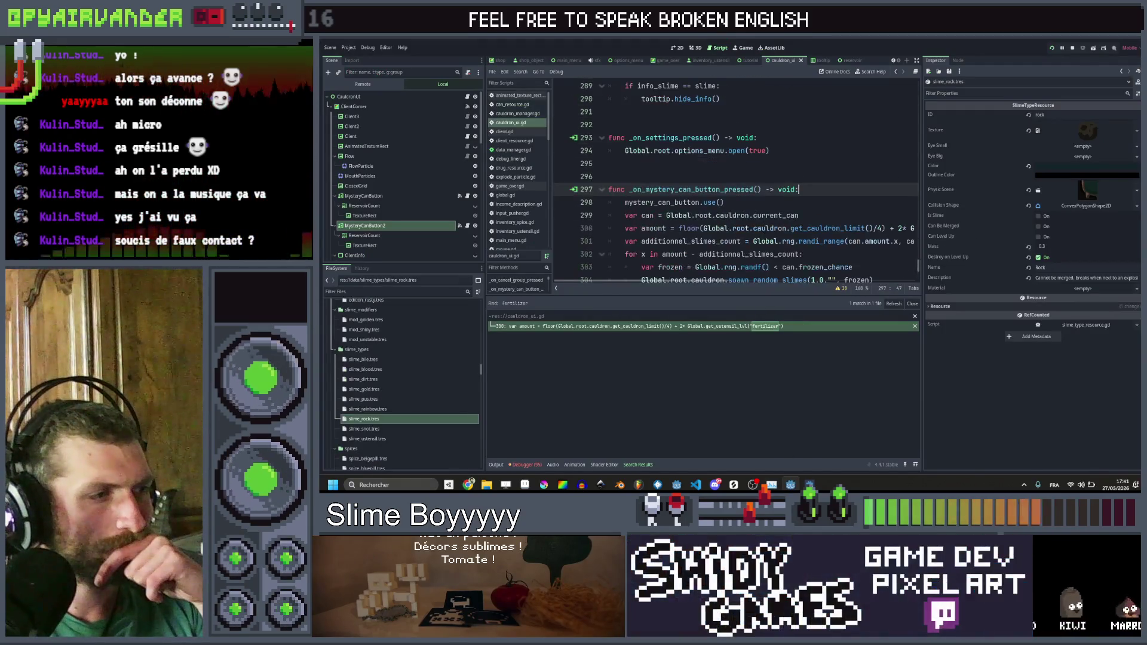
left_click(395, 292)
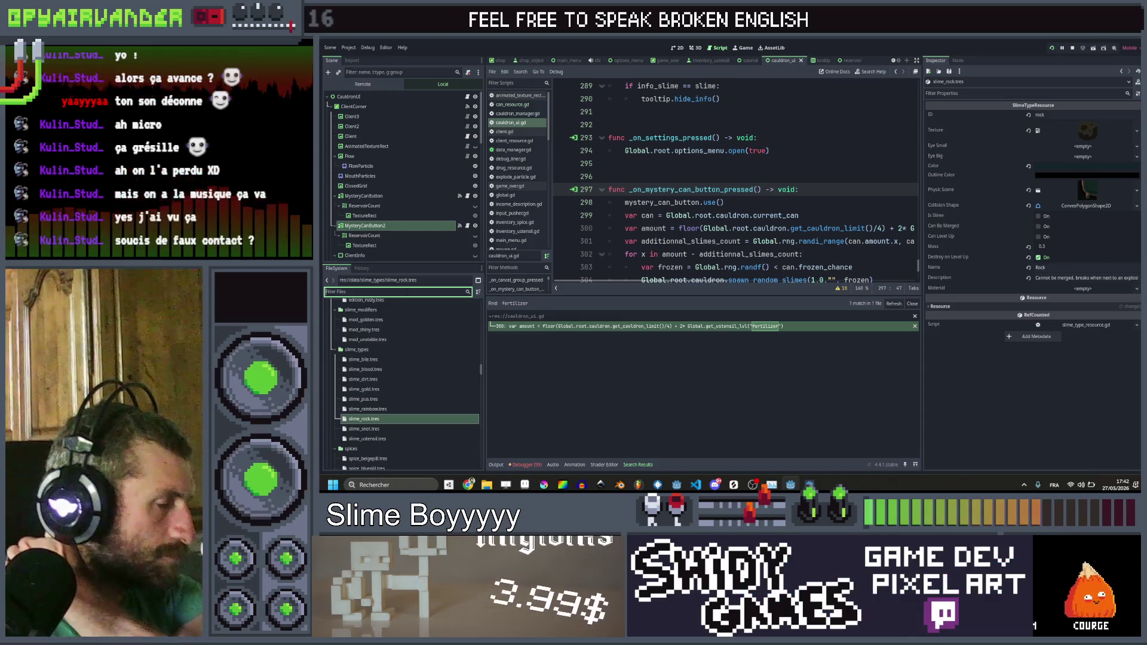
left_click(793, 202)
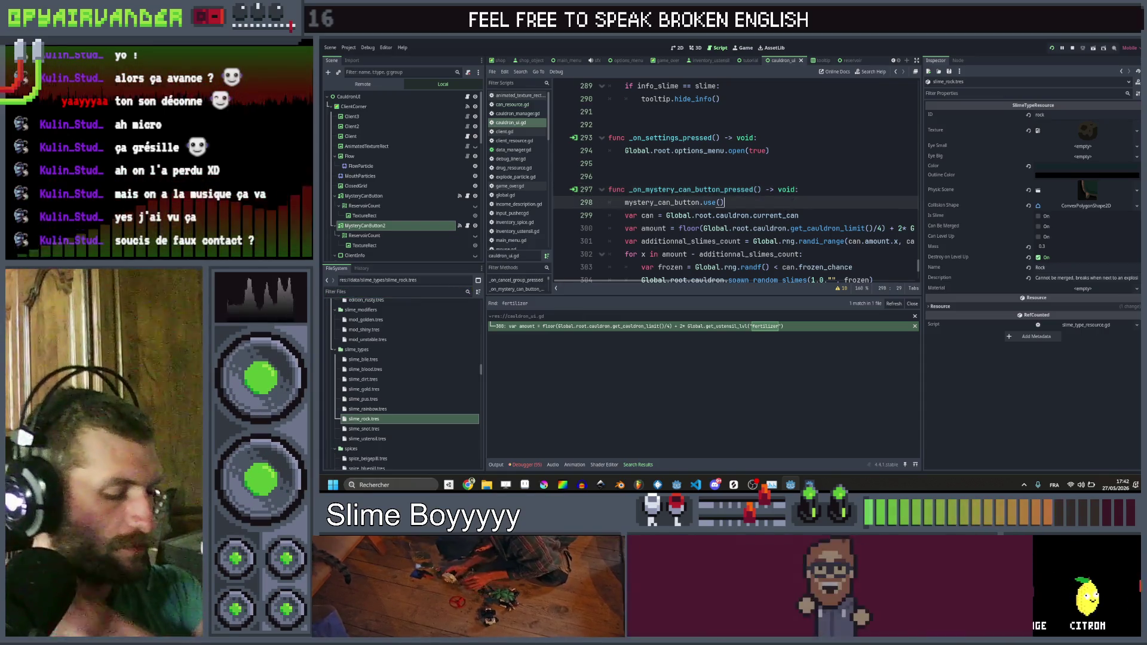
left_click(418, 291)
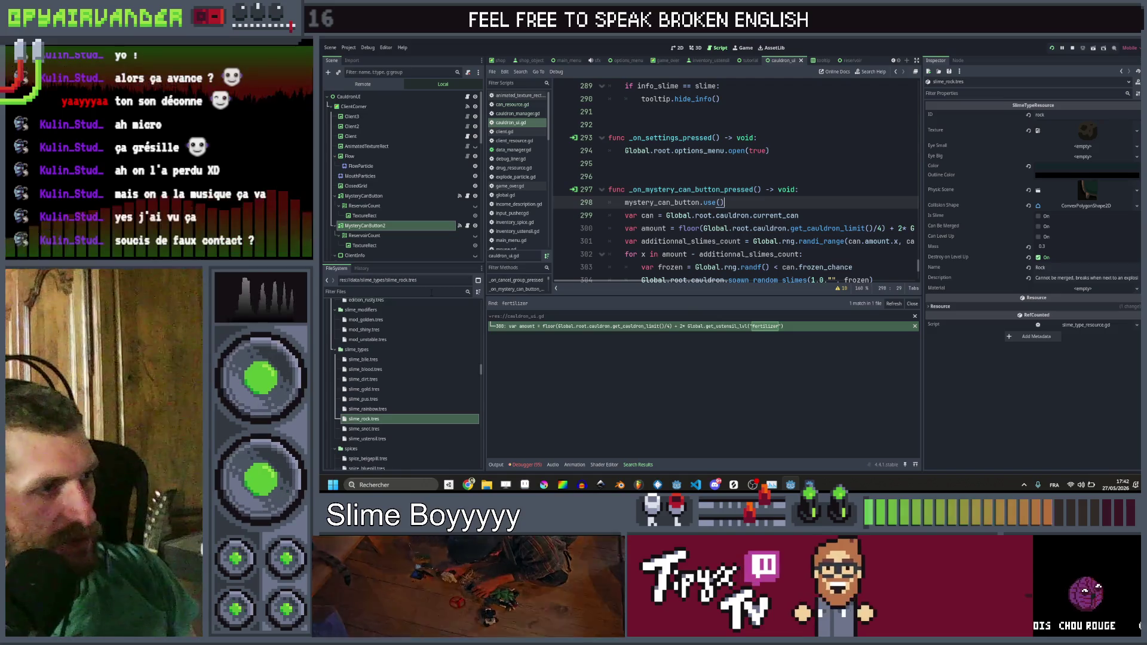
type("dango")
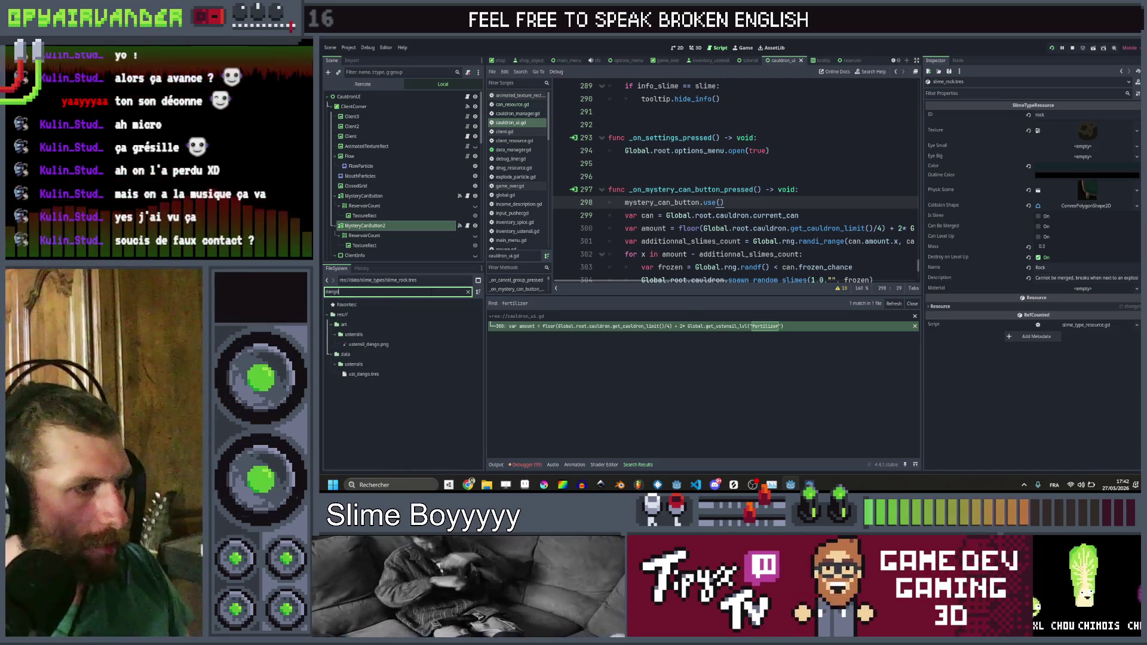
left_click(404, 373)
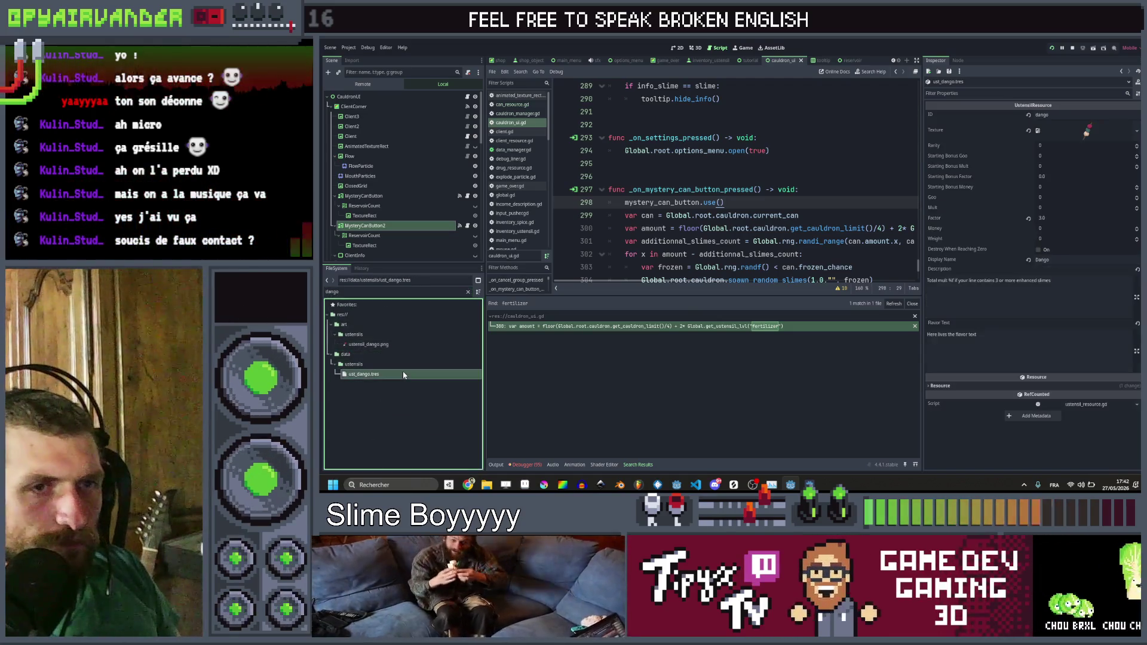
Step: Keep Factor at 2.0, replace 'enhanced' with 'Shiny' in the description, and save
left_click(1056, 218)
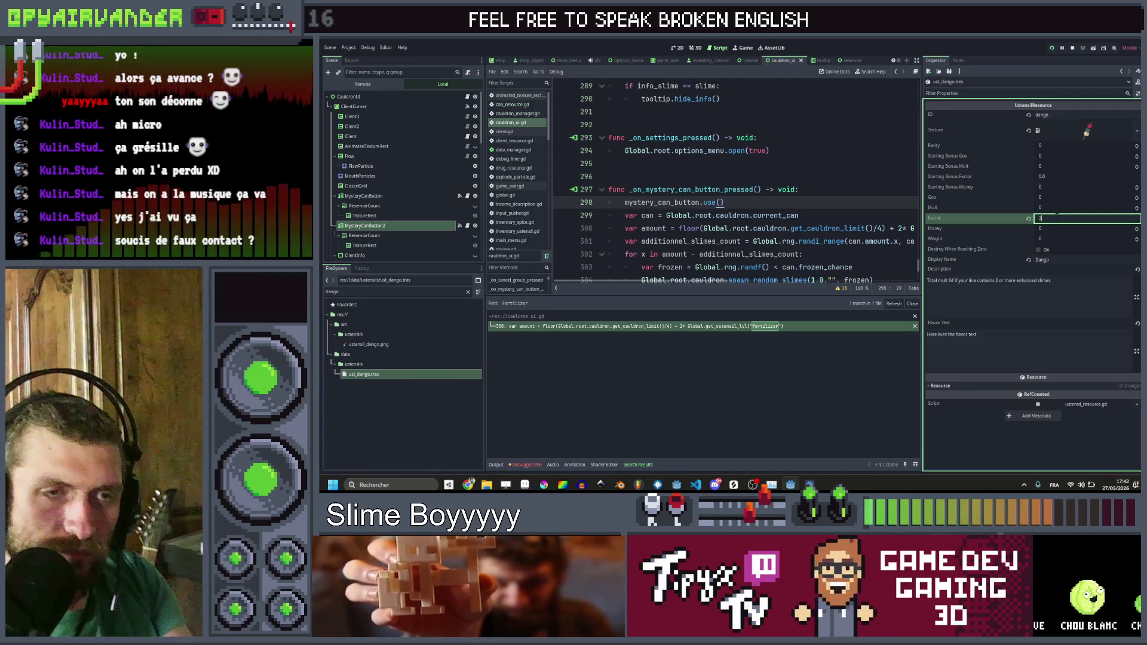
key("Return")
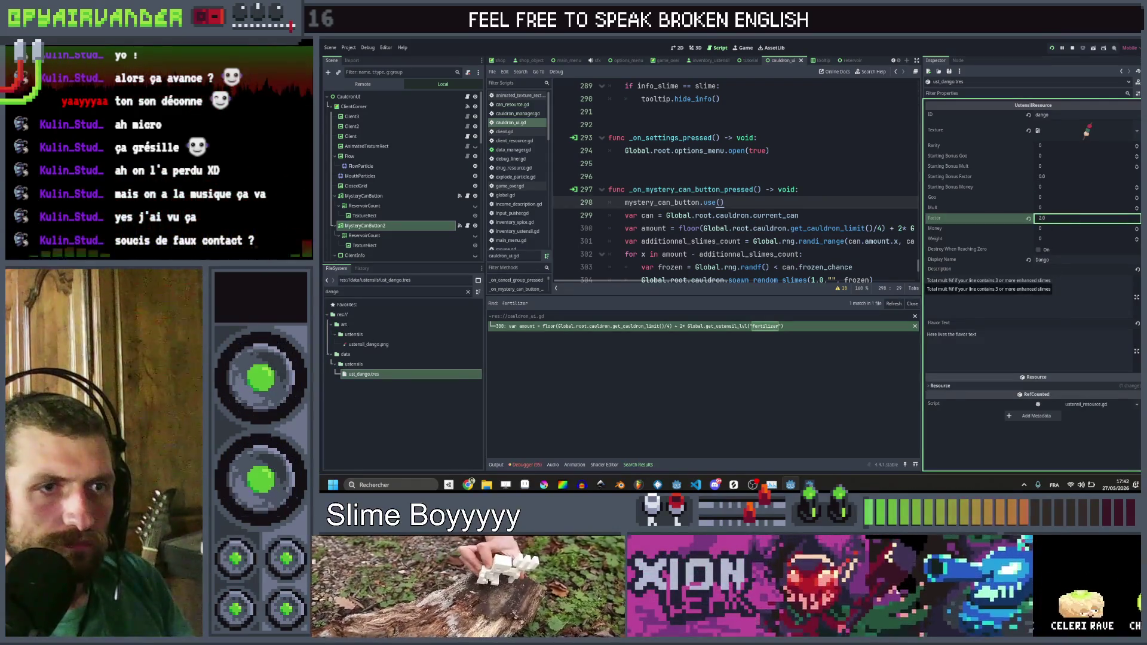
left_click(948, 281)
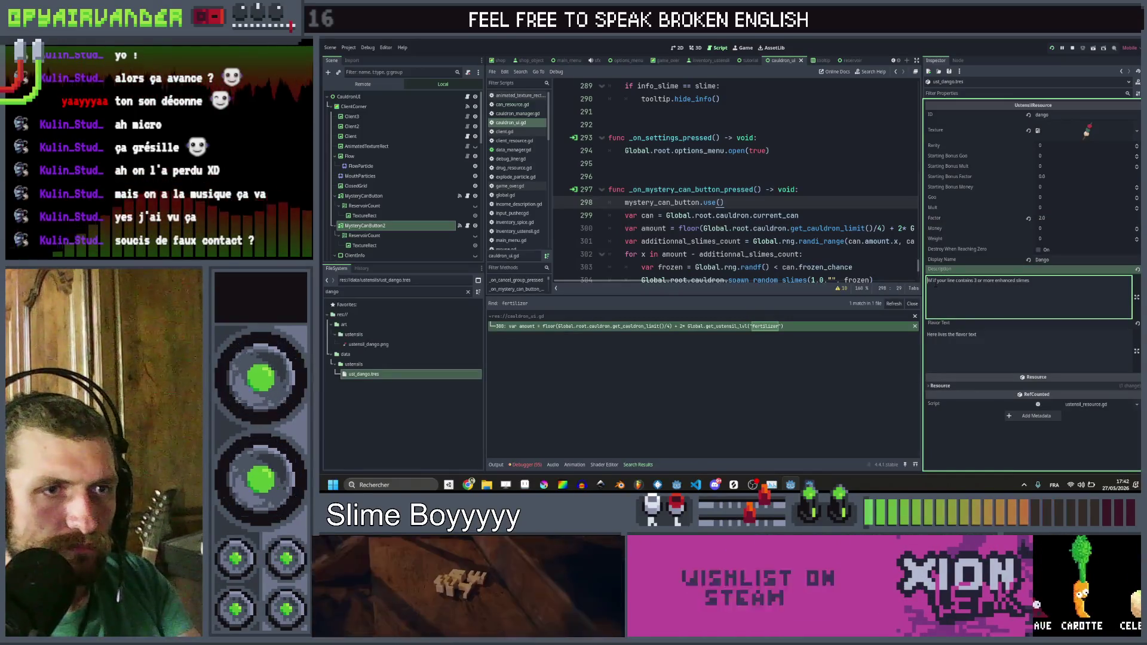
type("points")
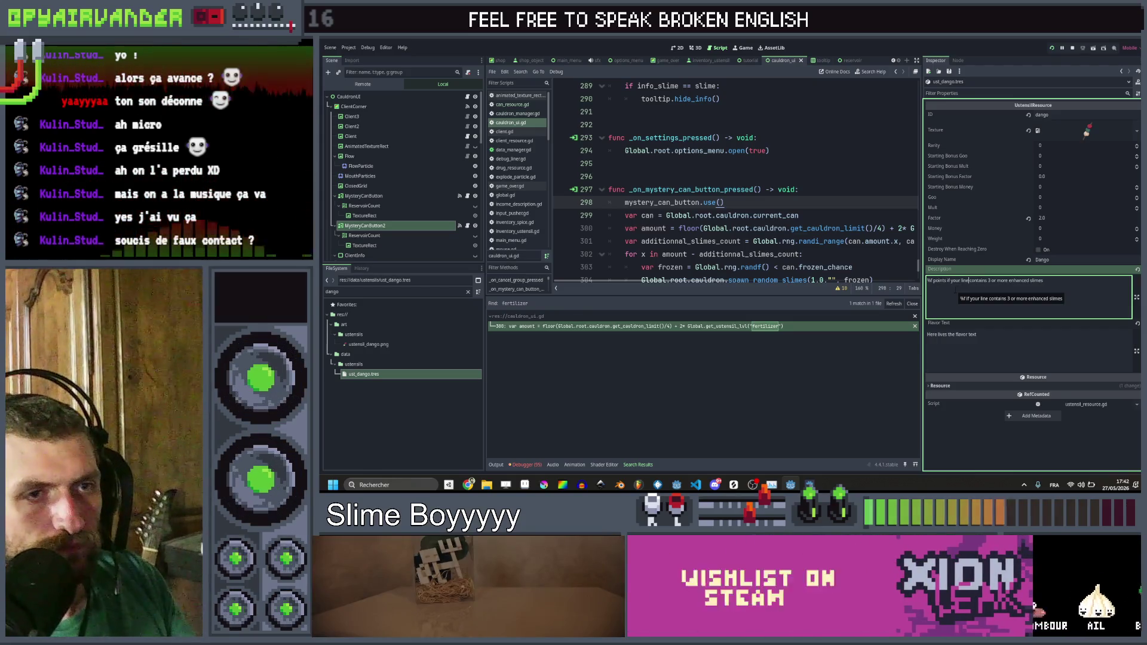
key("ctrl+Right")
key("ctrl+Right")
key("ctrl+Right")
key("ctrl+Delete")
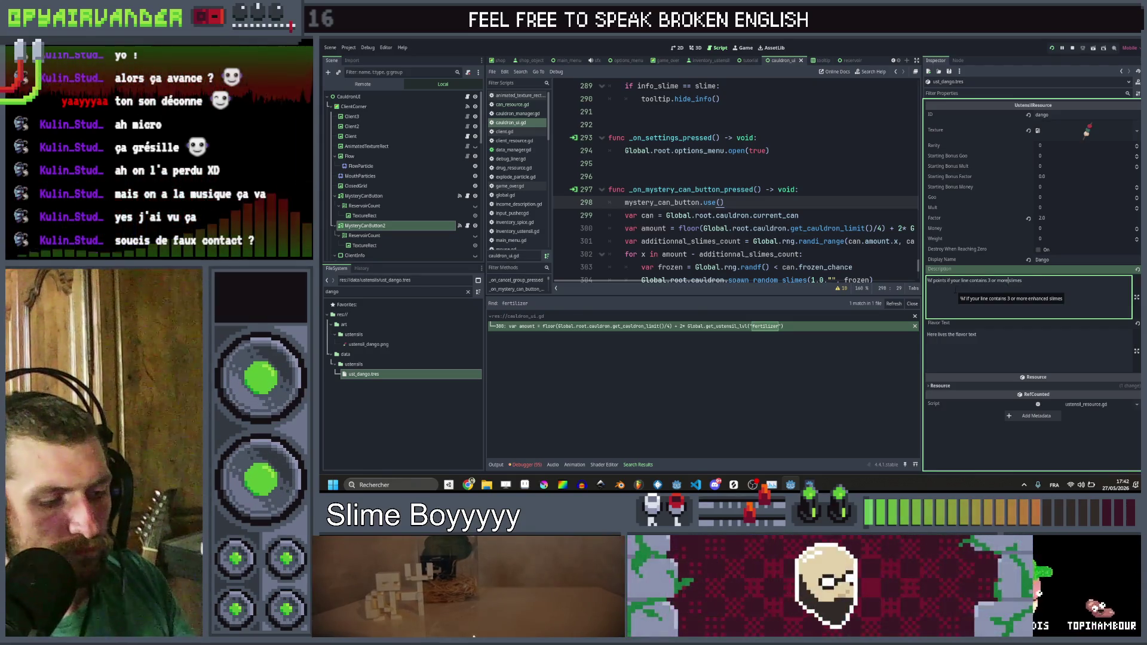
type("Shiny S")
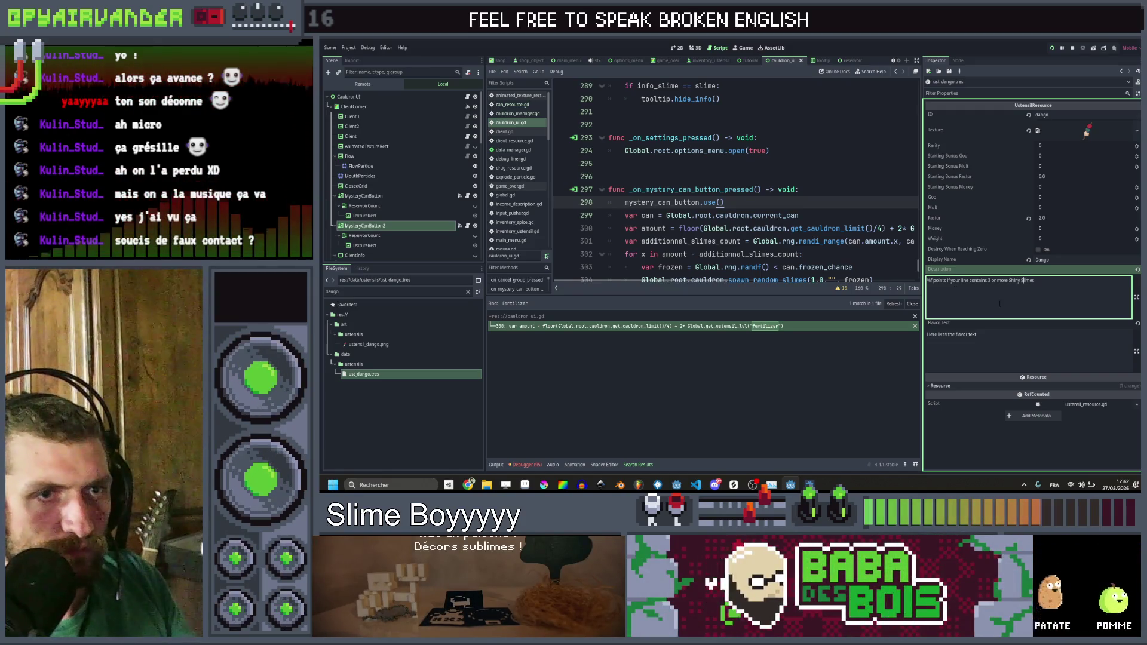
key("ctrl+s")
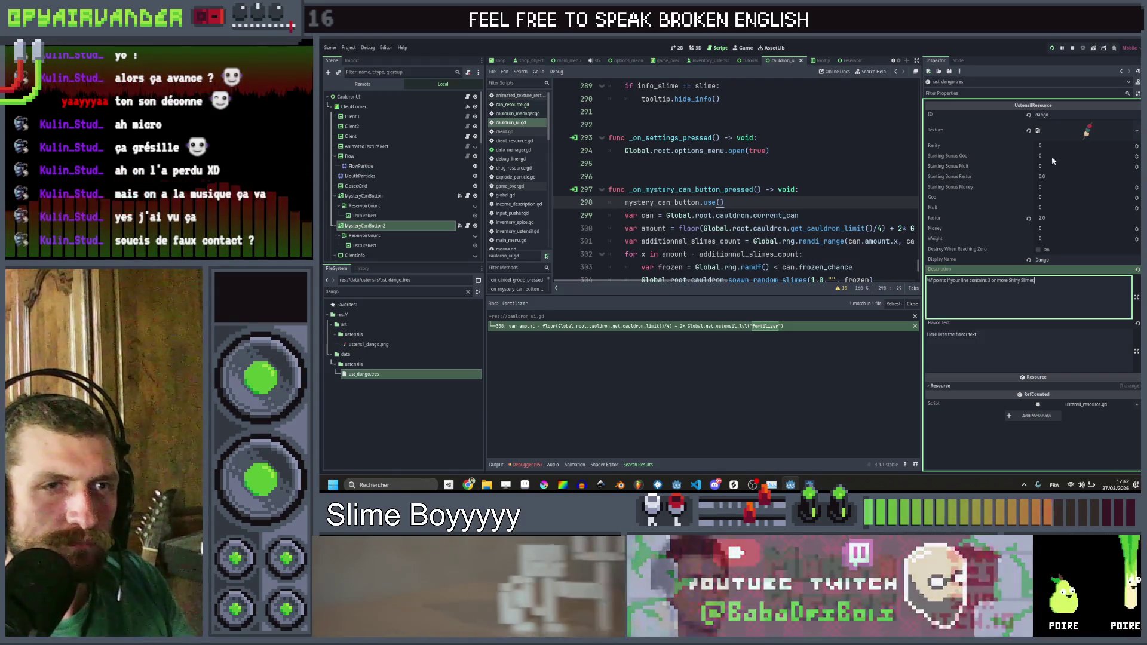
left_click(799, 215)
Step: Search the whole project for trigger_mult, finding 5 matches in 2 files
key("ctrl+shift+f")
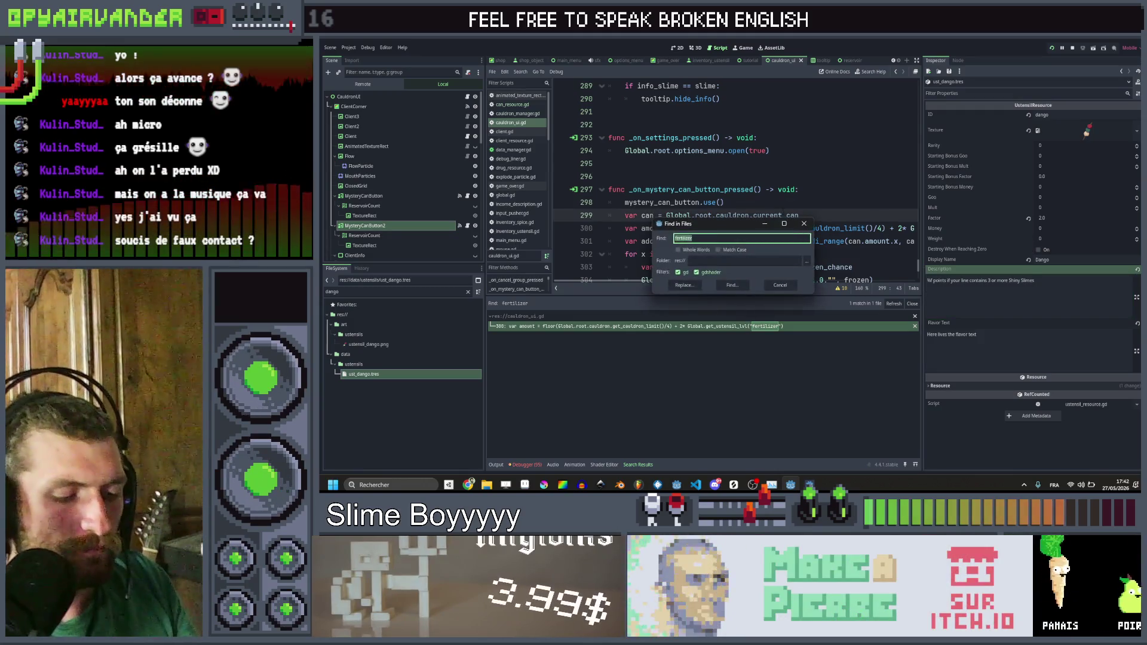
type("ects")
key("Return")
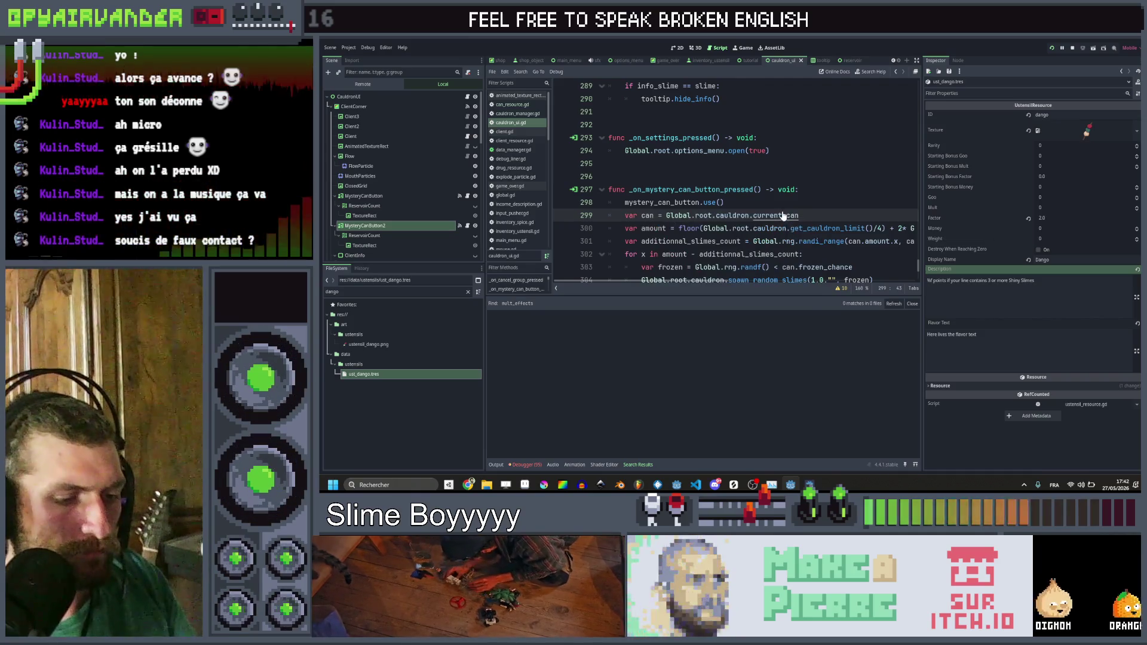
key("ctrl+shift+f")
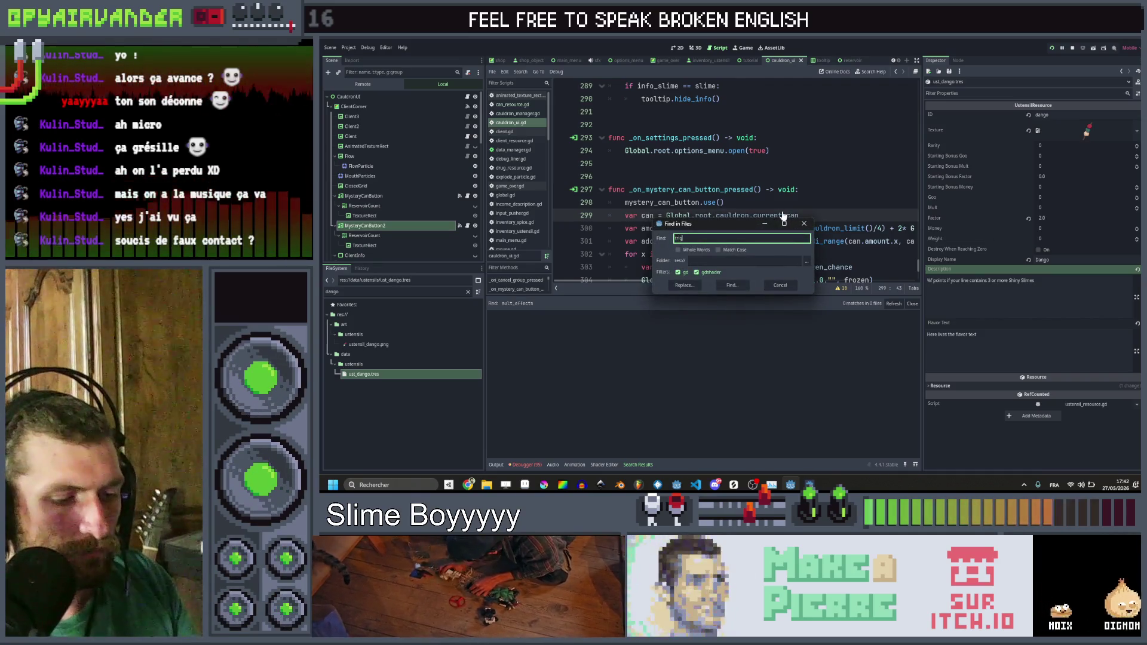
key("Return")
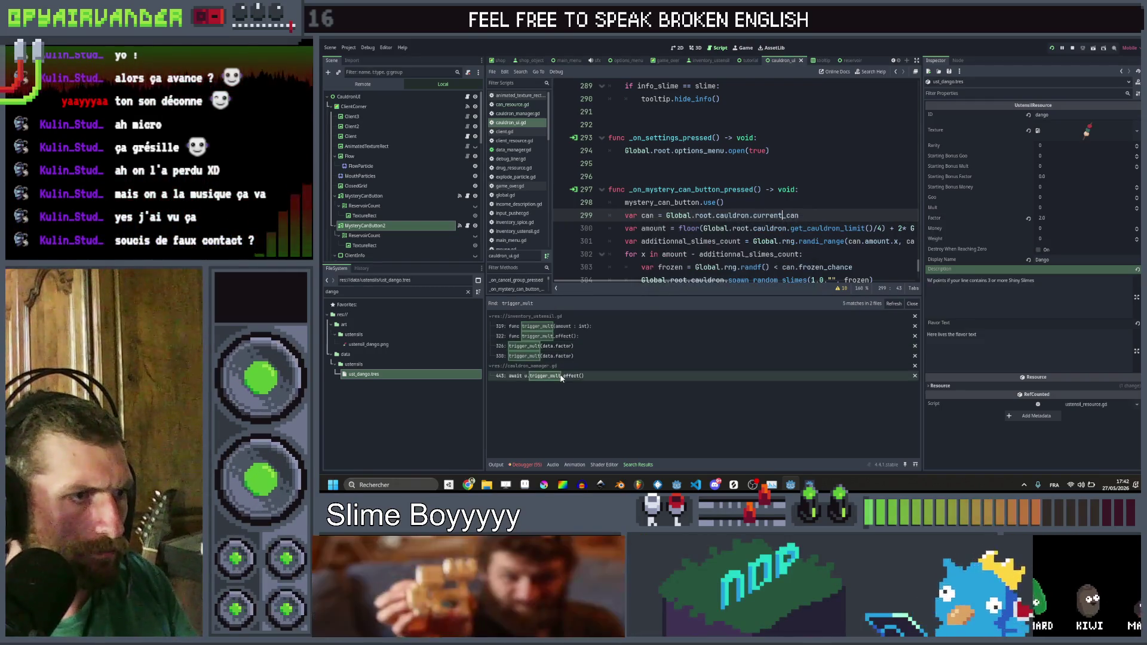
Step: Follow the cauldron_manager.gd call to trigger_mult_effect and select its "duck" branch
left_click(562, 376)
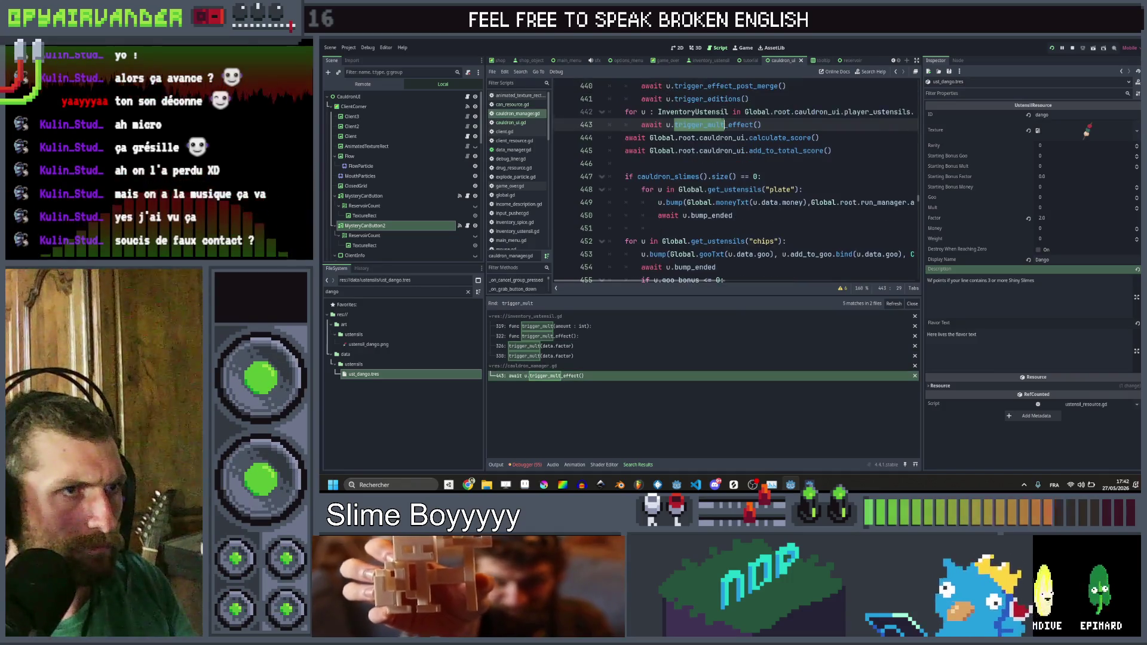
left_click(699, 85, "ctrl")
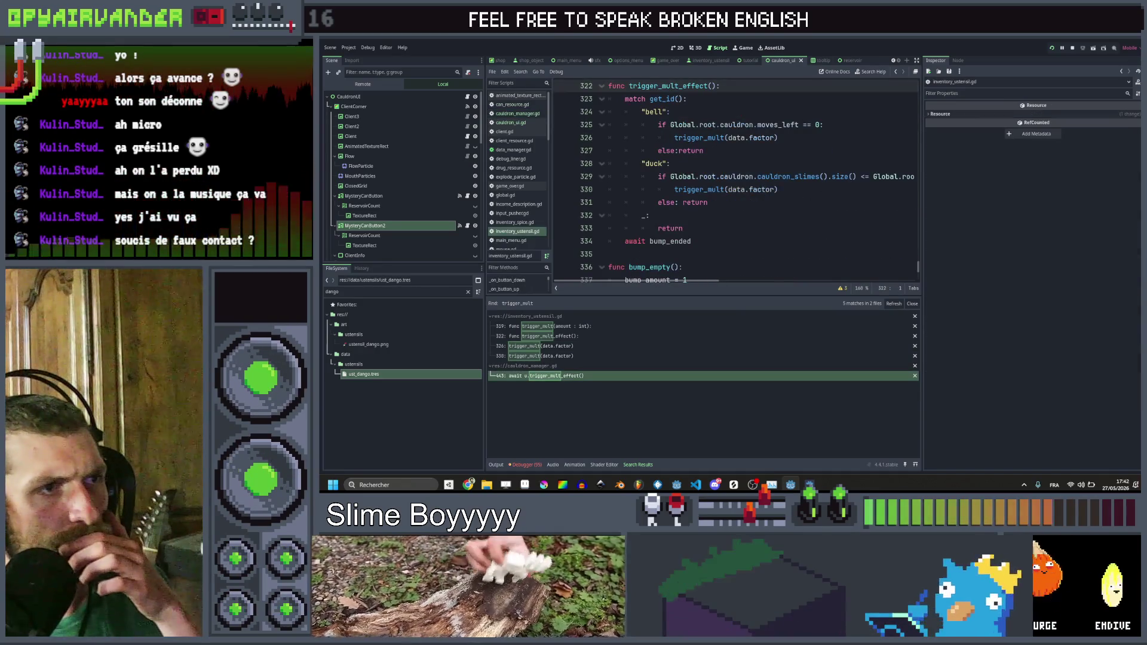
mouse_move(709, 203)
left_mouse_down()
mouse_move(669, 203)
mouse_move(633, 163)
mouse_move(642, 163)
left_mouse_up()
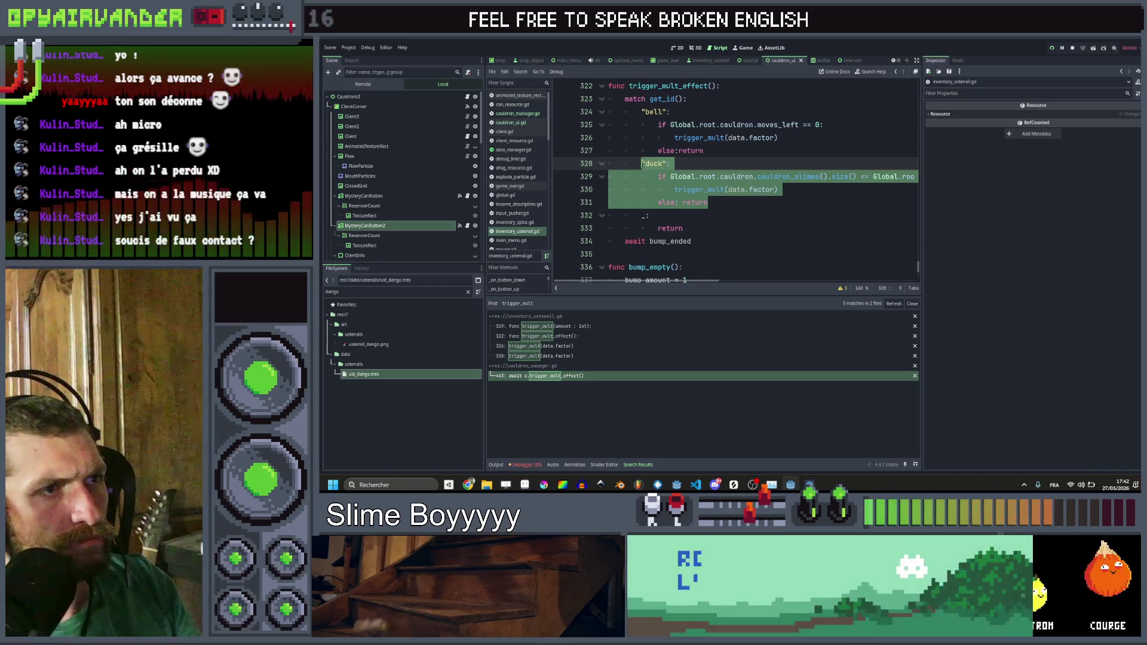
Step: Paste a copy of the "duck" branch on a new line directly below it
key("Right")
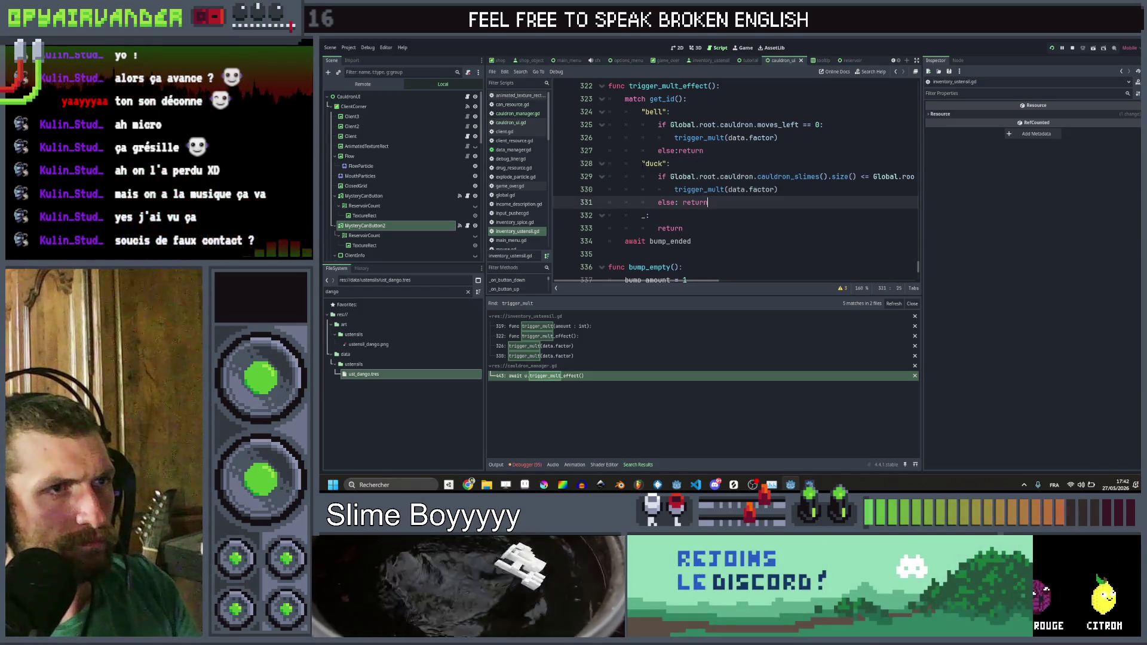
key("Return")
key("ctrl+v")
key("Up")
key("Up")
key("Up")
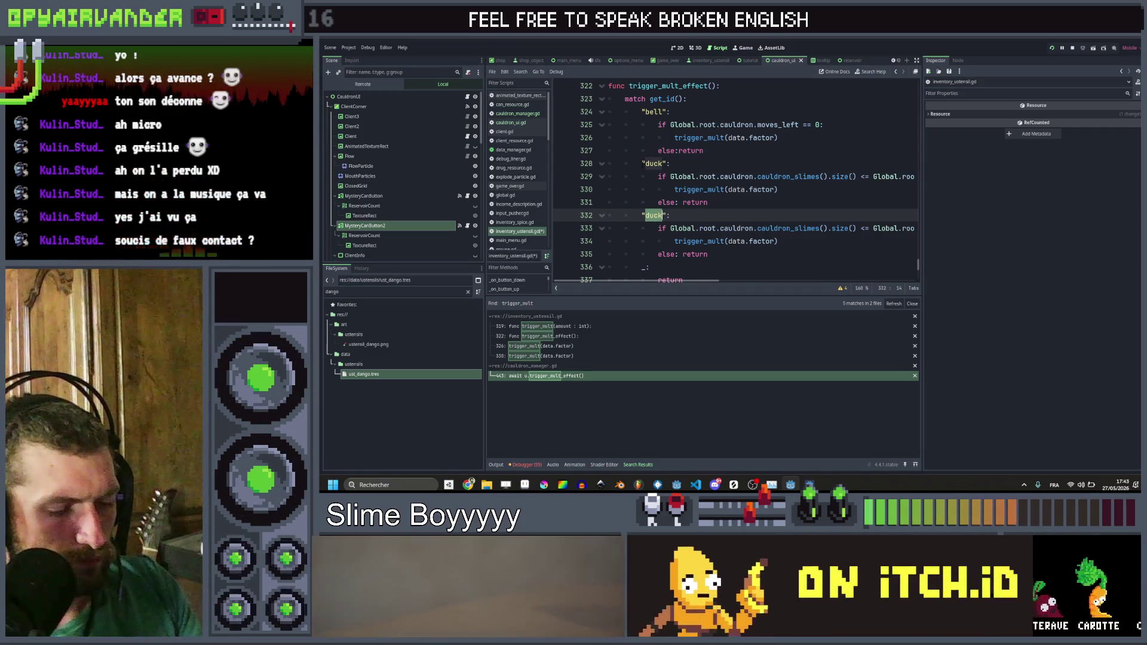
Step: Relabel the copied branch "dango" and base its count on cauldron.played_slime_group
type("dango")
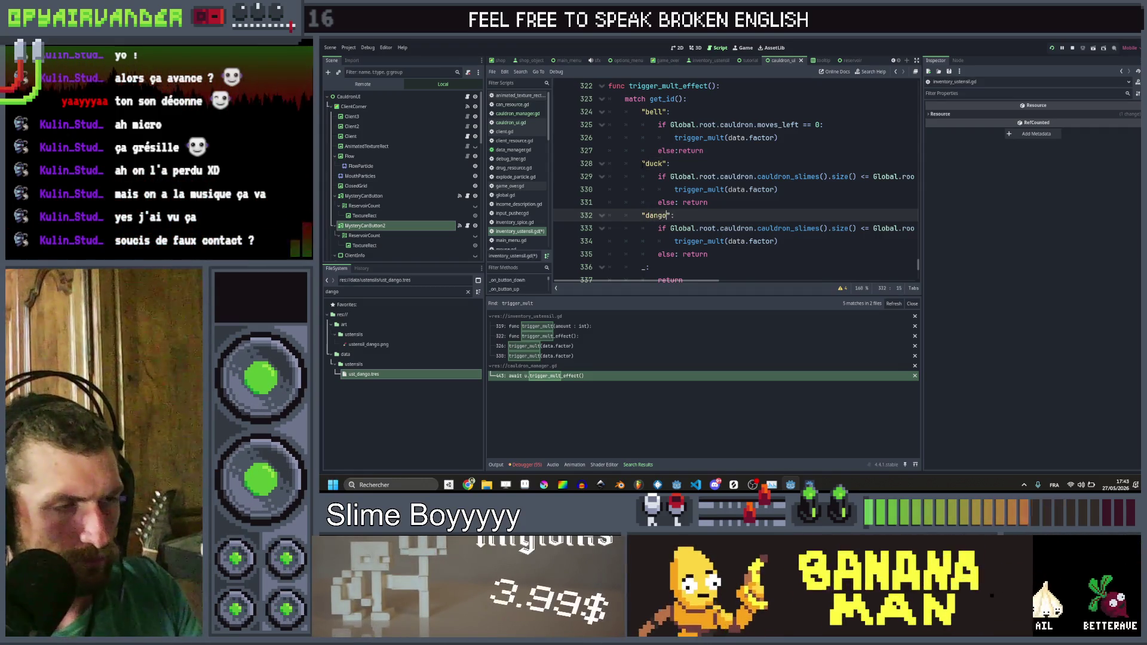
scroll(735, 179, "right", 5)
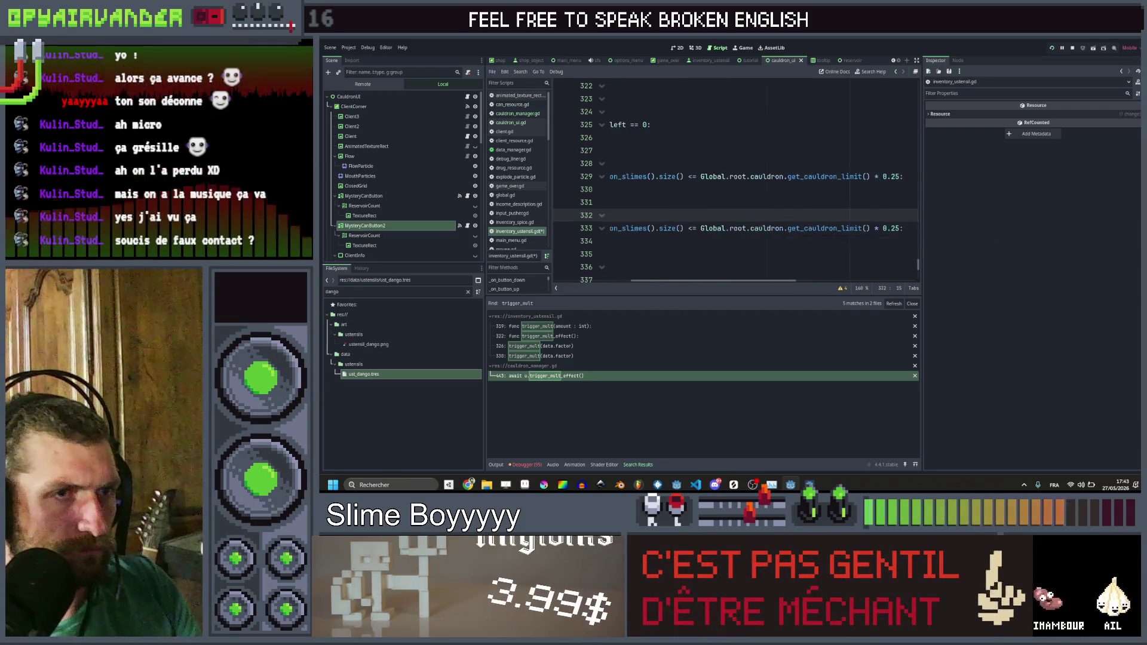
left_click_drag(624, 228, 766, 228)
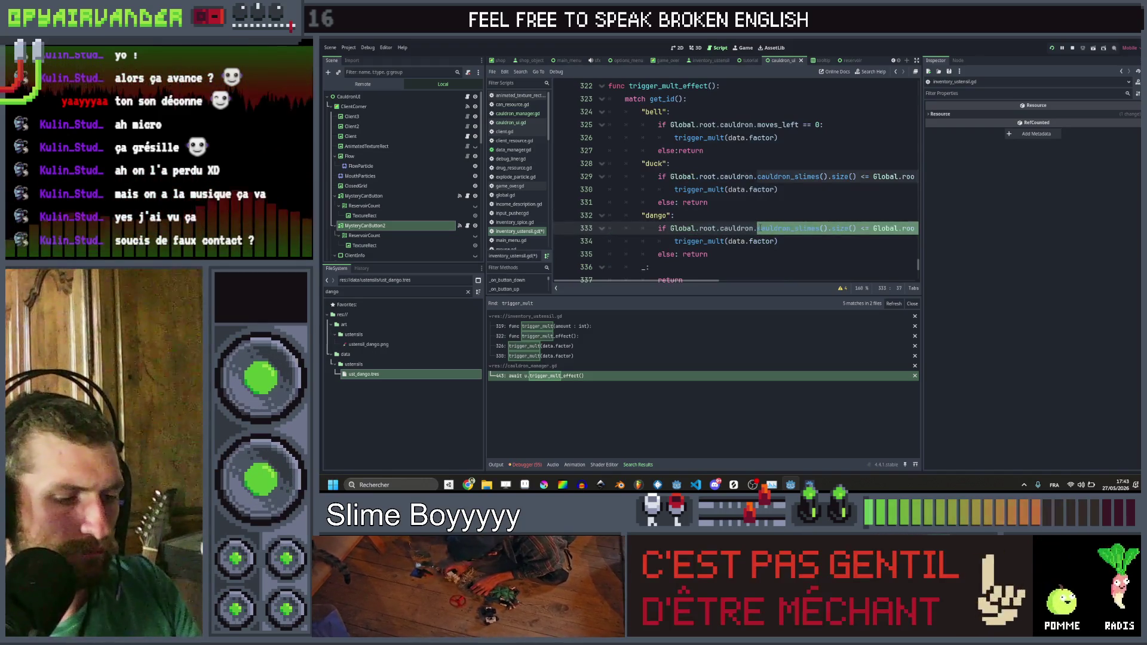
type("uldron.caul:")
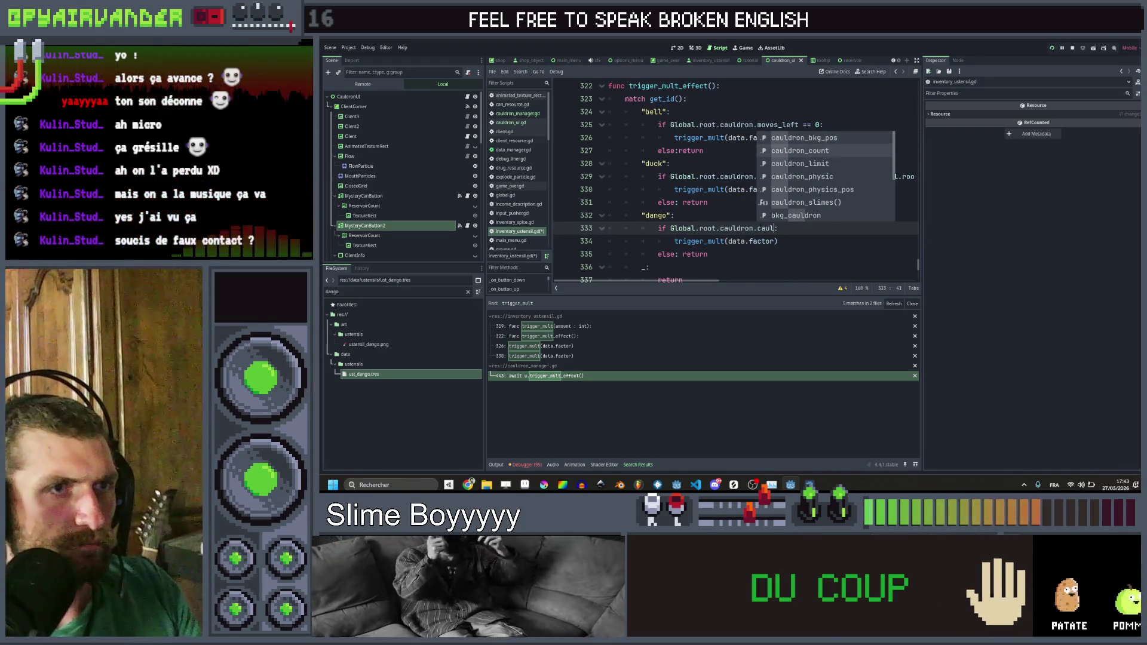
key("BackSpace")
key("BackSpace")
key("BackSpace")
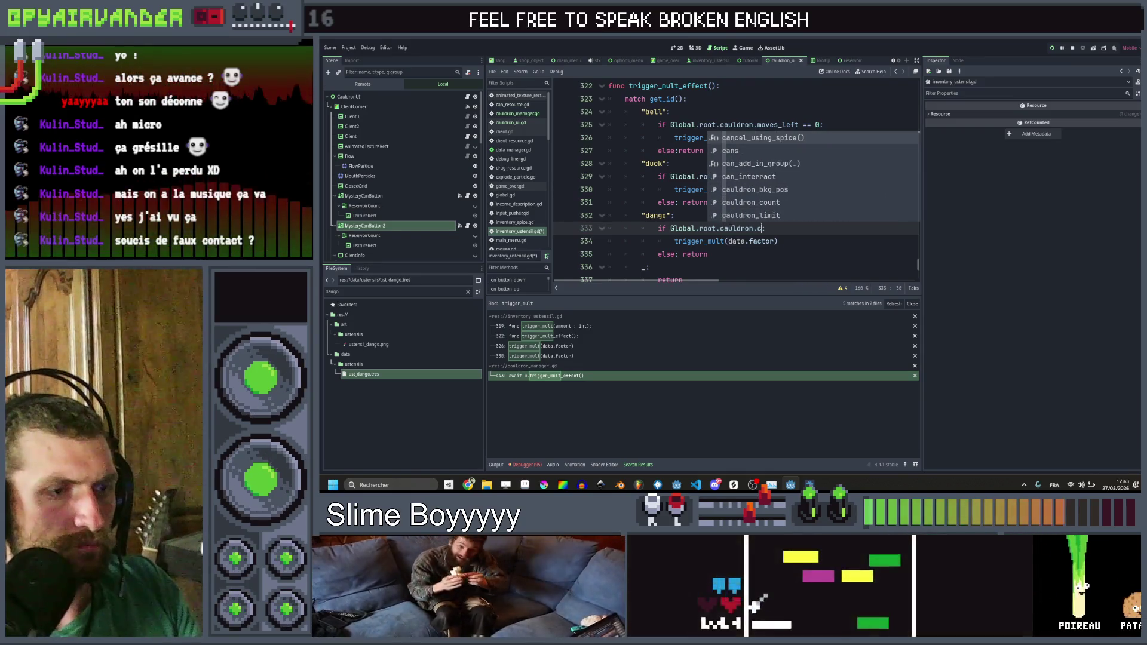
type("urren")
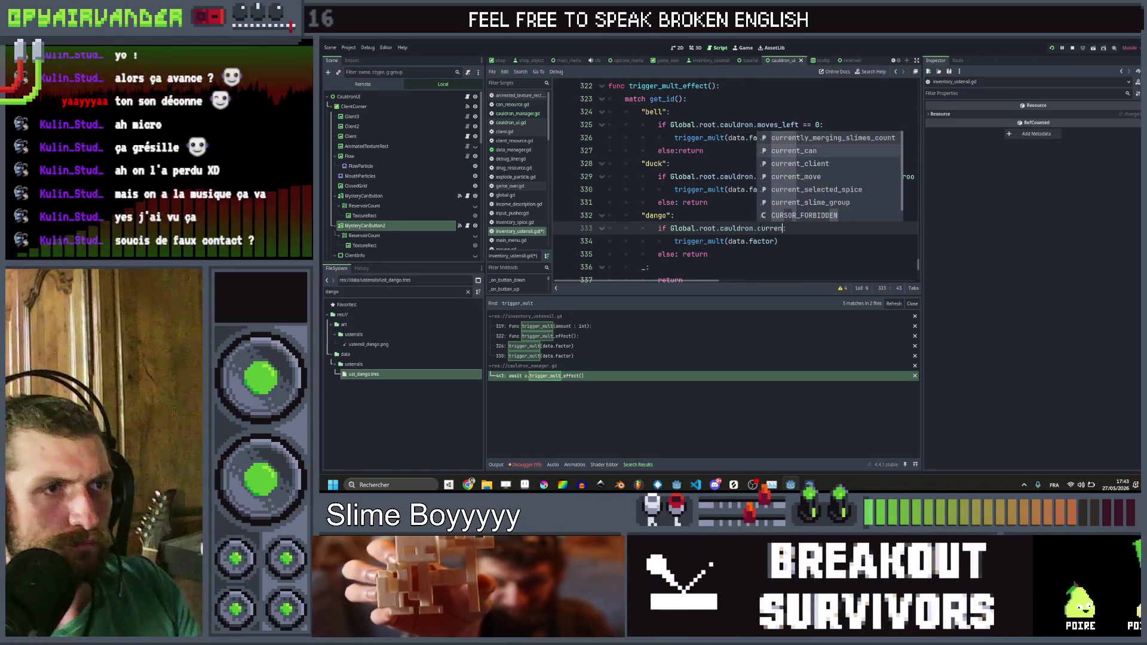
key("BackSpace")
key("BackSpace")
key("BackSpace")
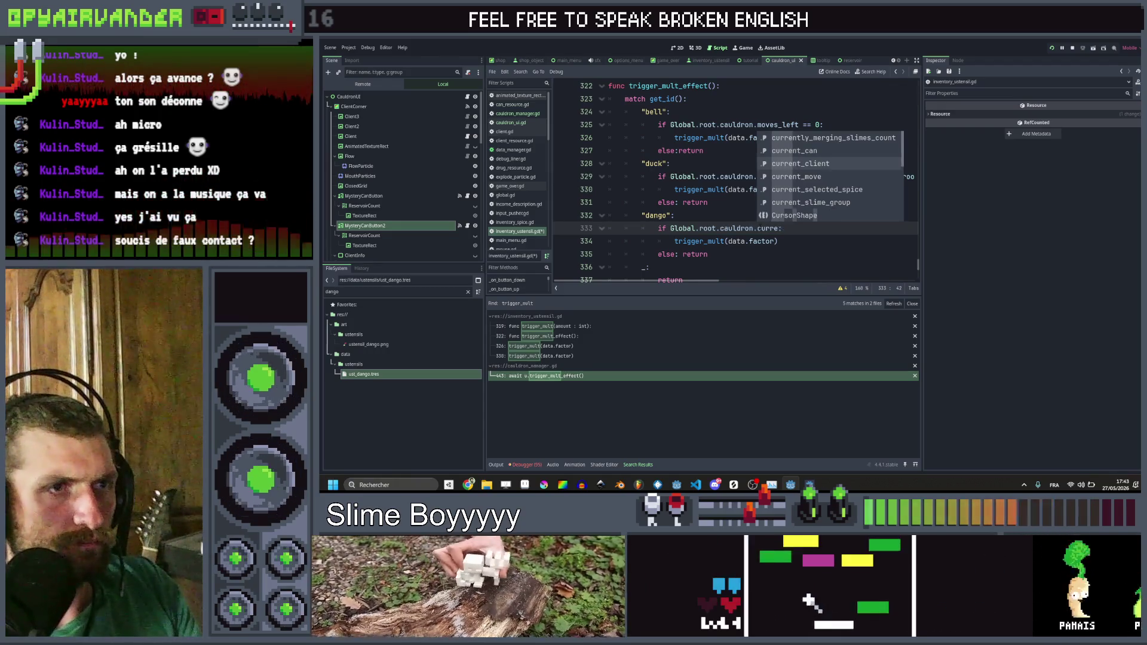
key("BackSpace")
key("BackSpace")
type("played_s")
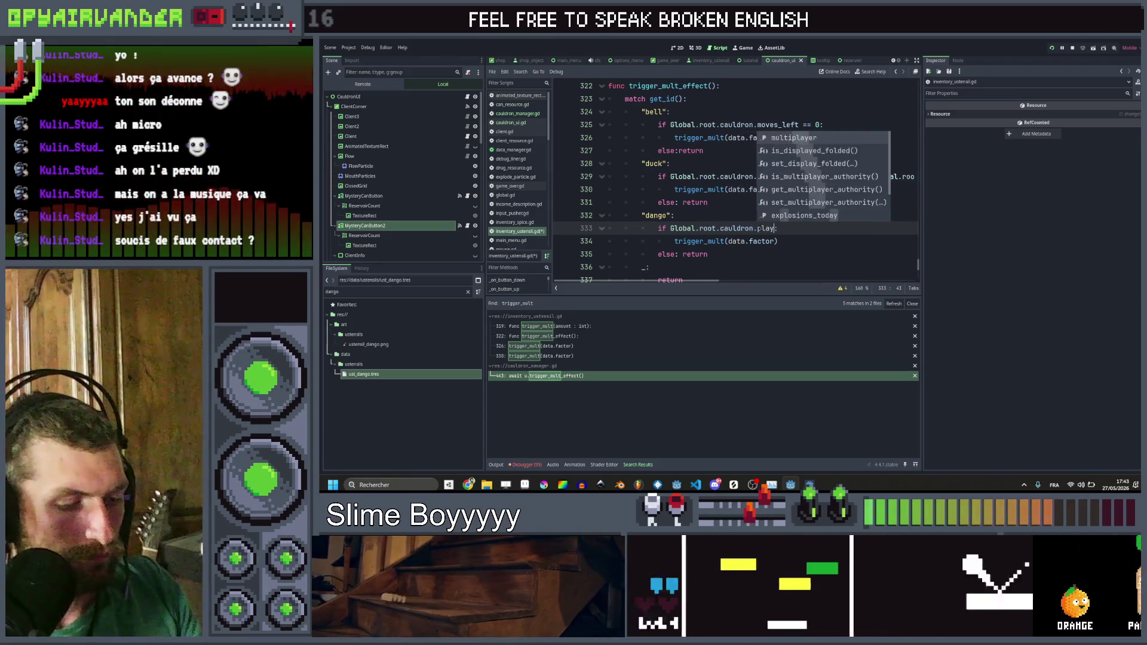
type("lime_group.fil")
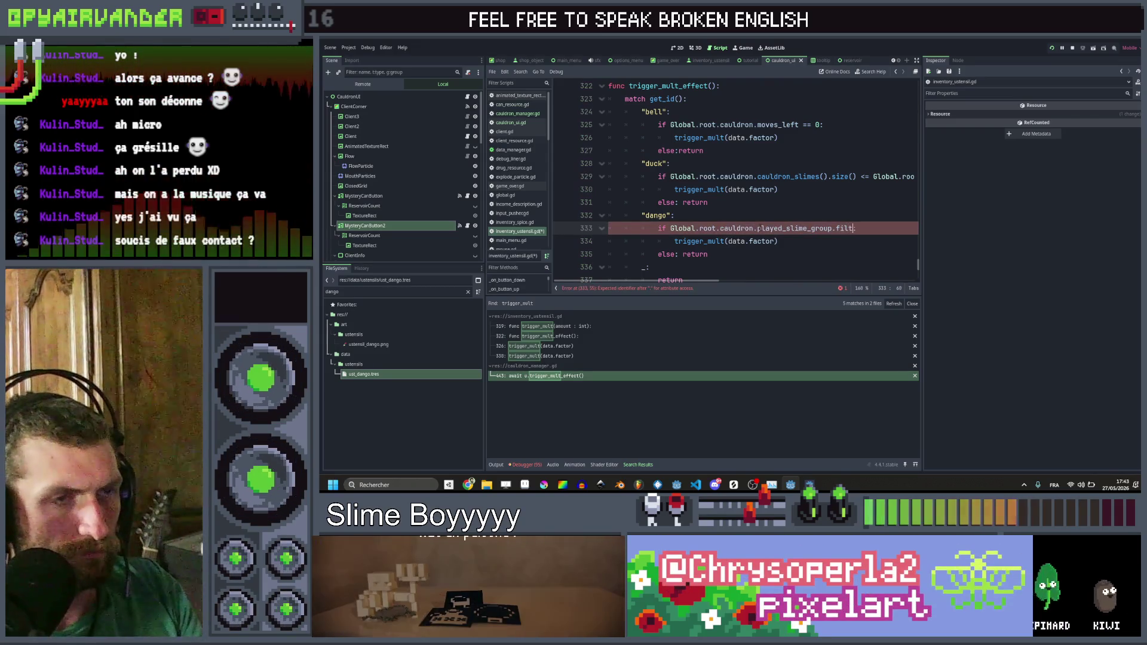
Step: Add a filter lambda keeping slimes with x.modifier != null && x.modifier.id == "shiny"
type("t")
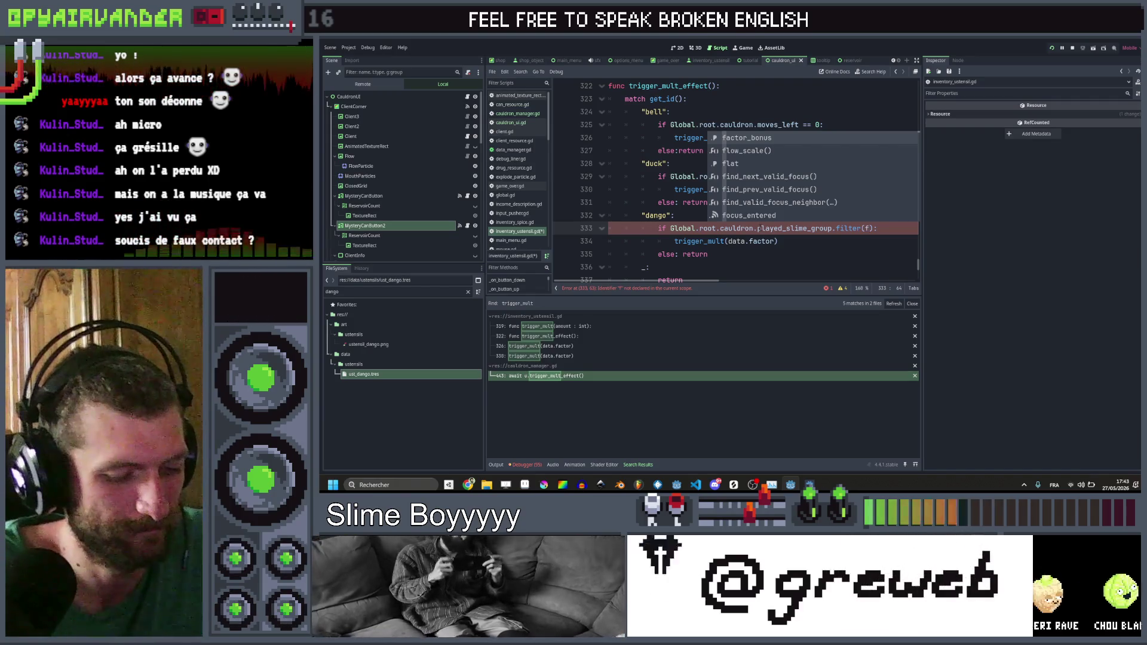
type("unc(x)")
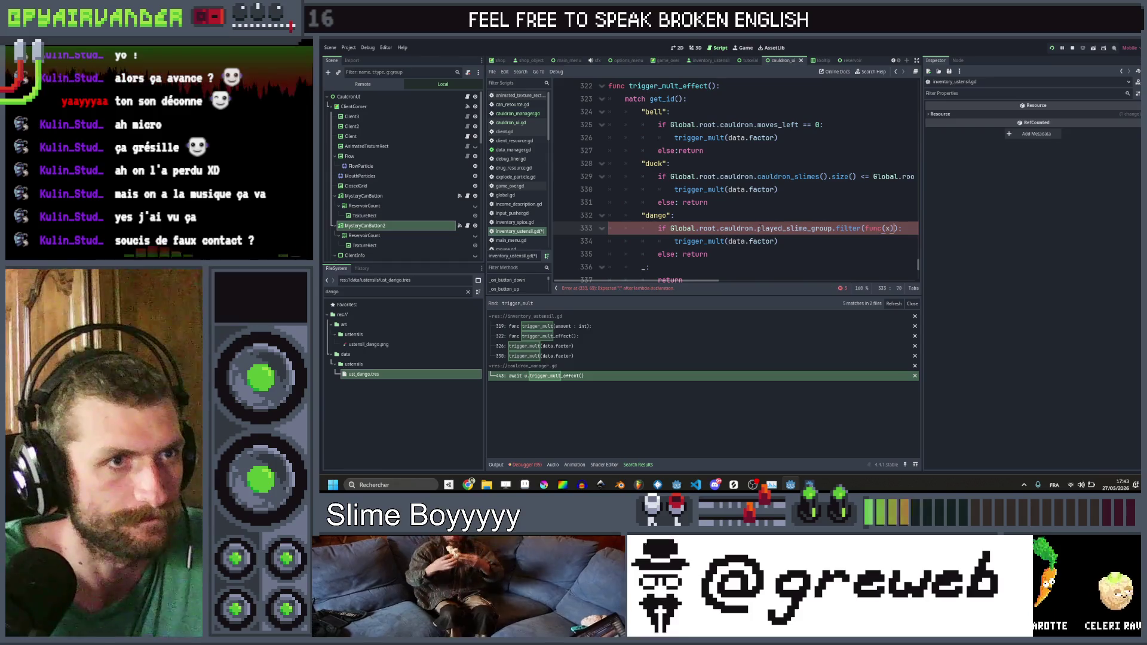
type(" : return ")
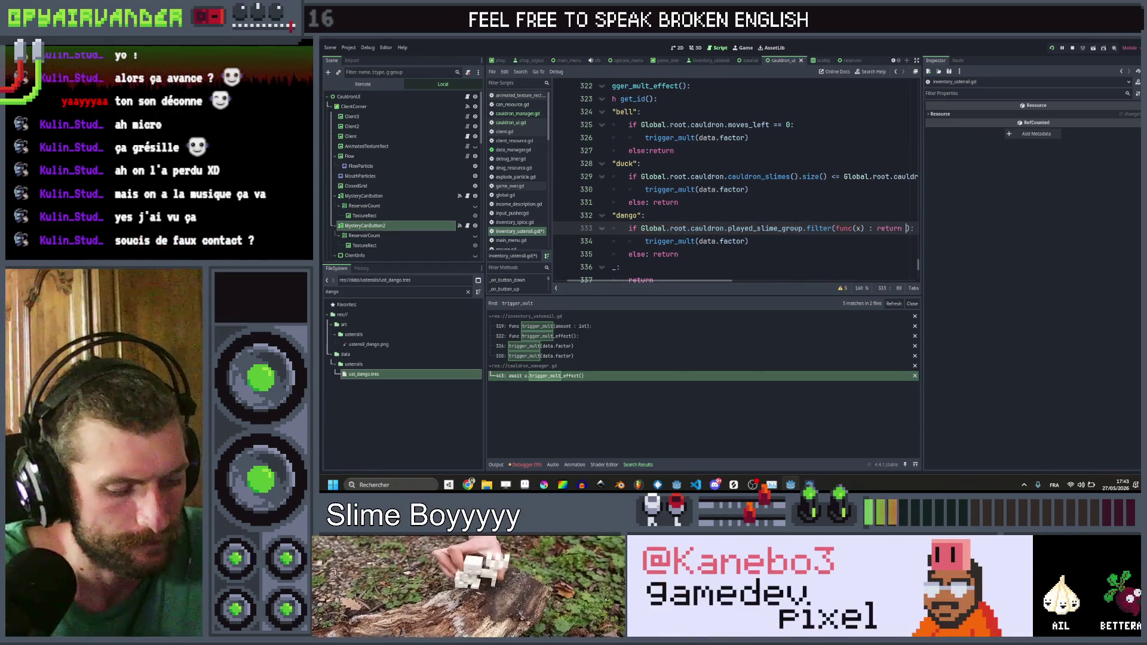
type("x.is")
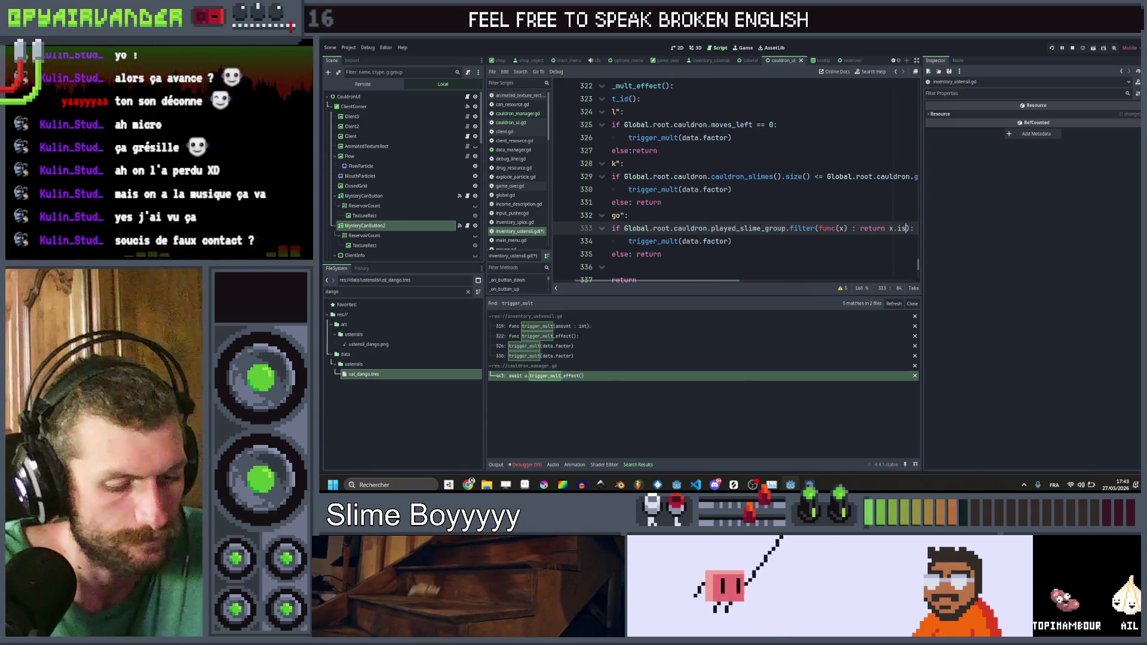
type("_mod(")
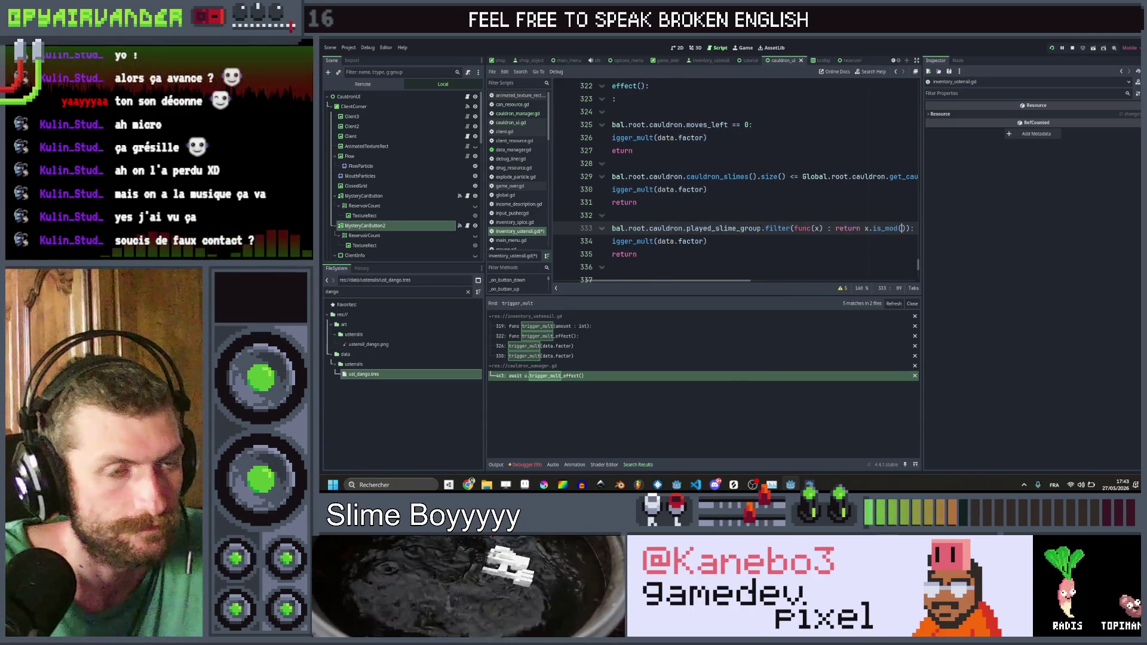
key("BackSpace")
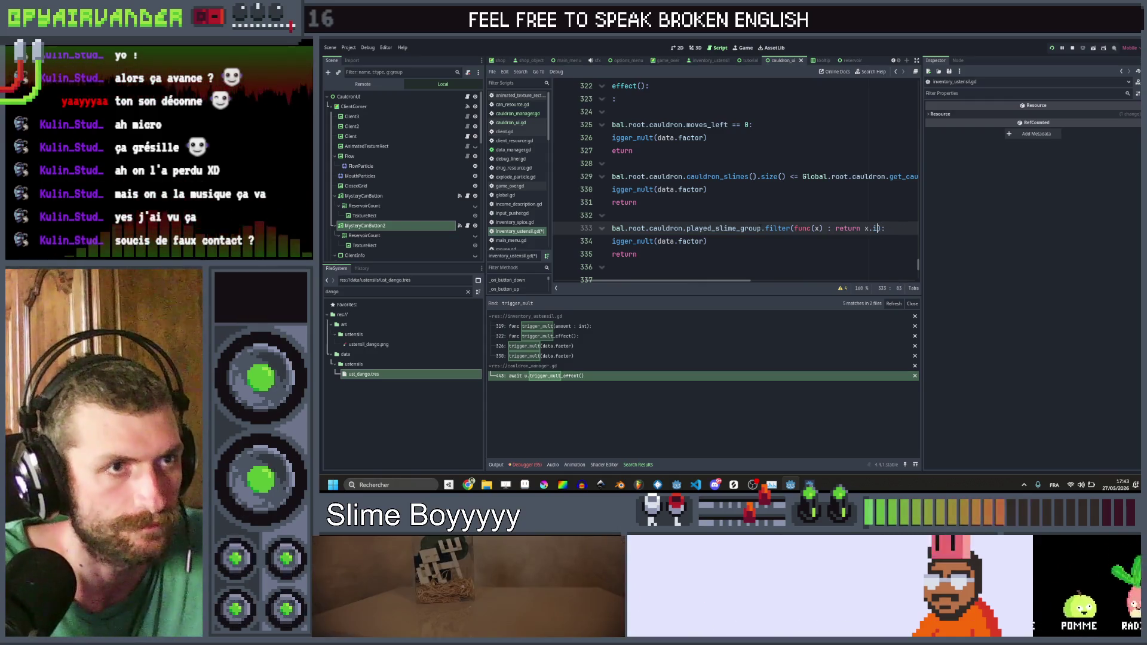
type("modif")
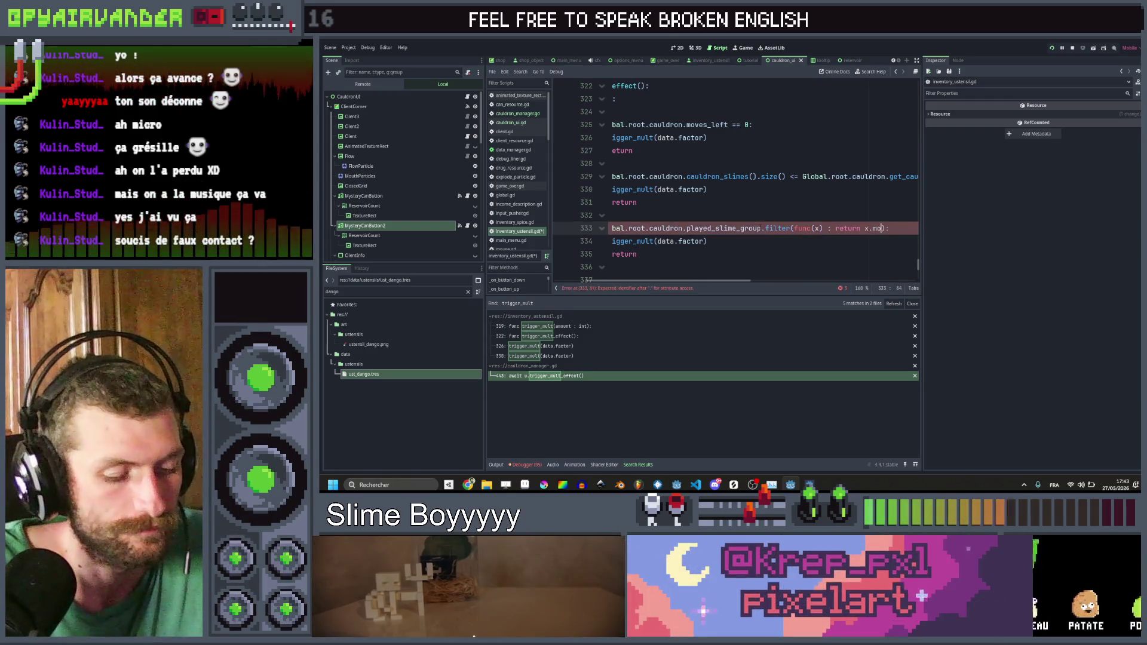
type("ier")
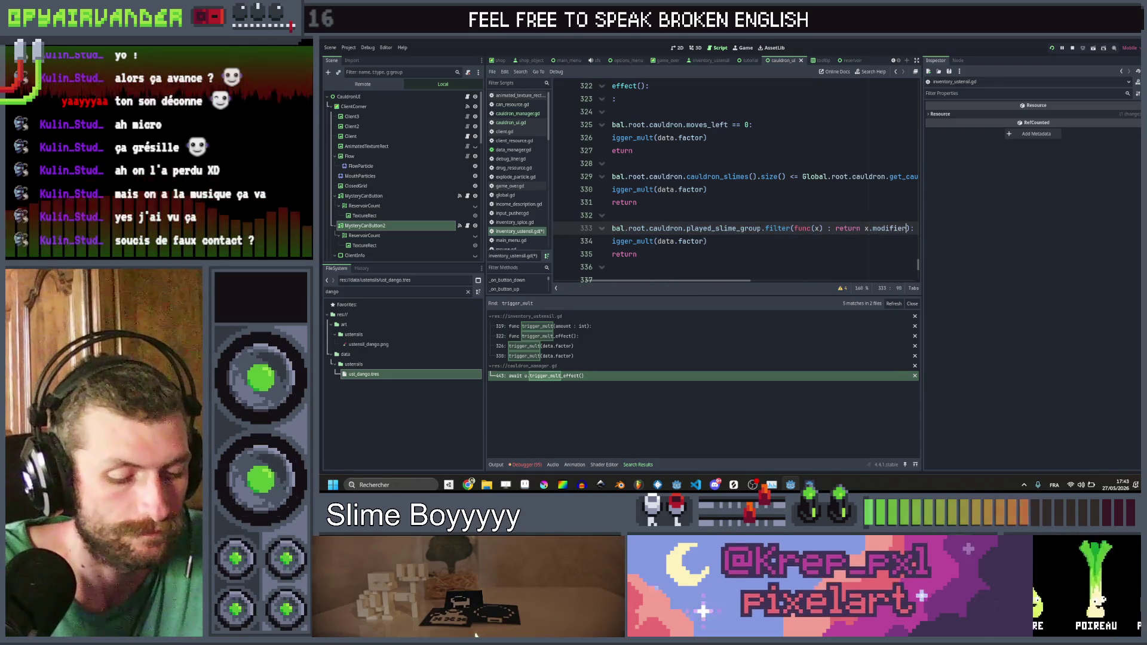
type(" != nu")
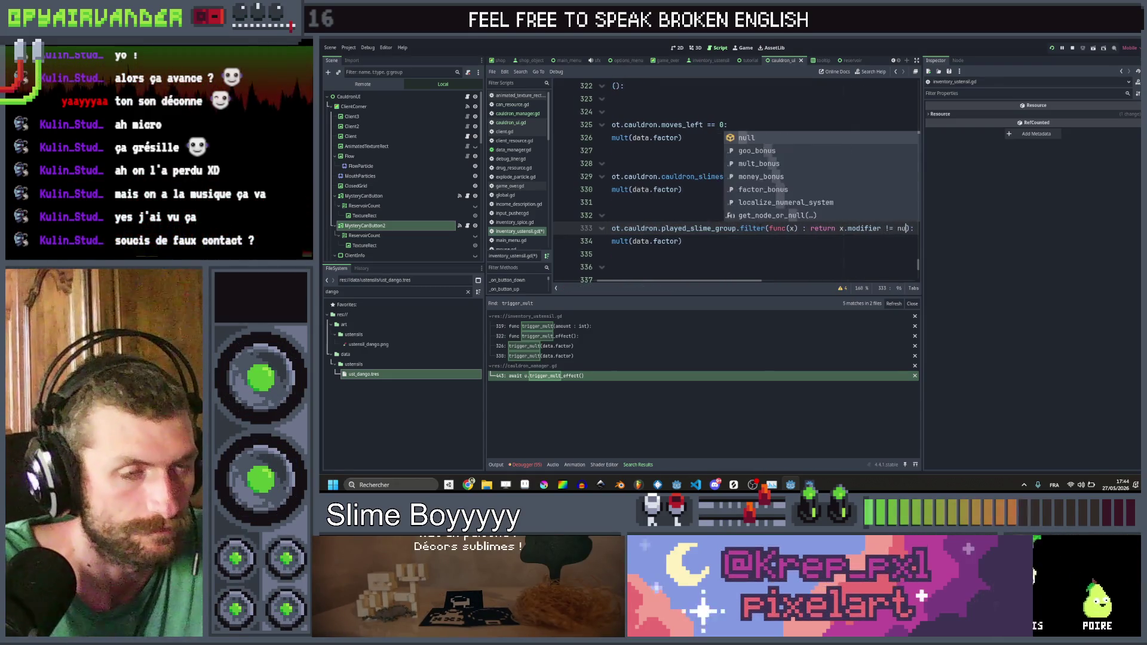
type("ll ")
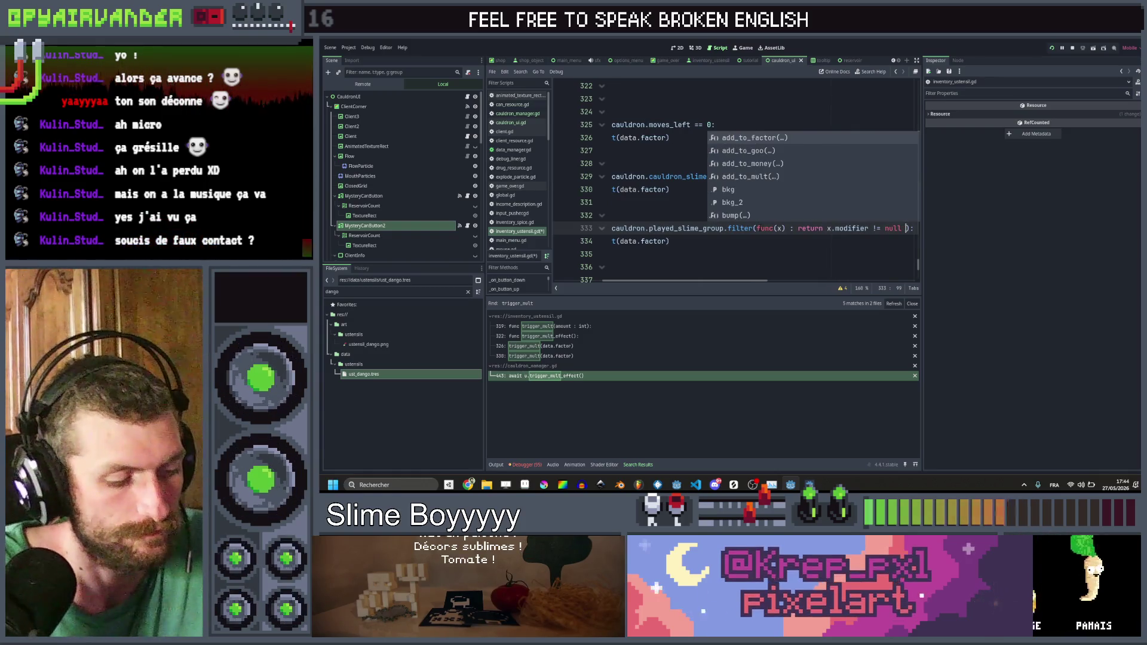
type("&& x")
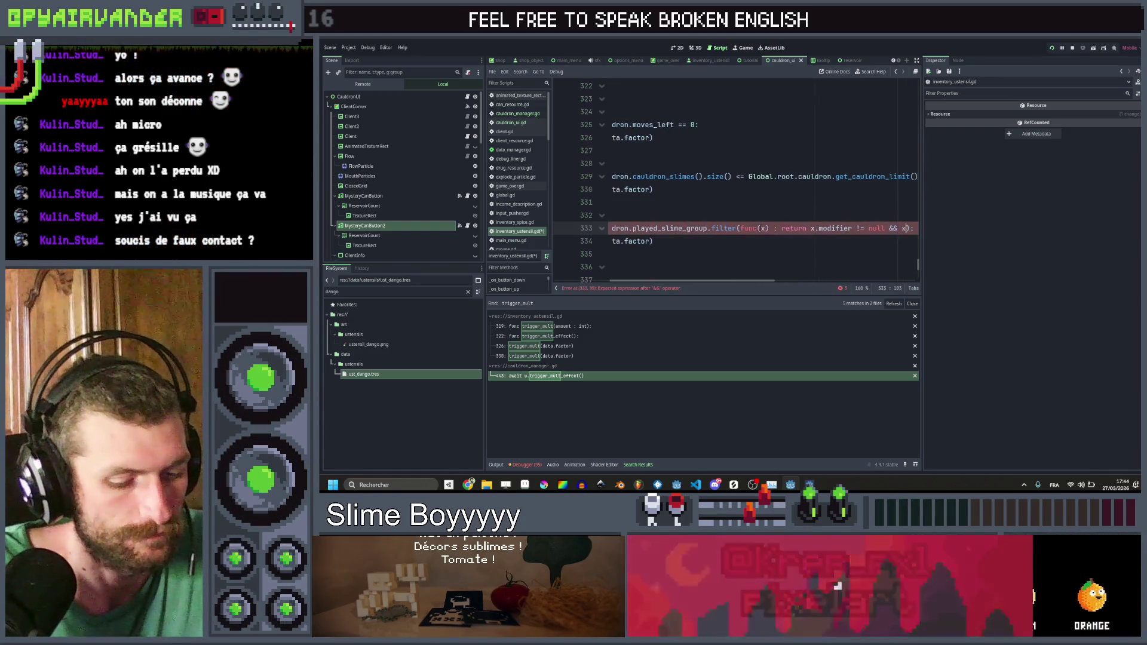
type(".modifier")
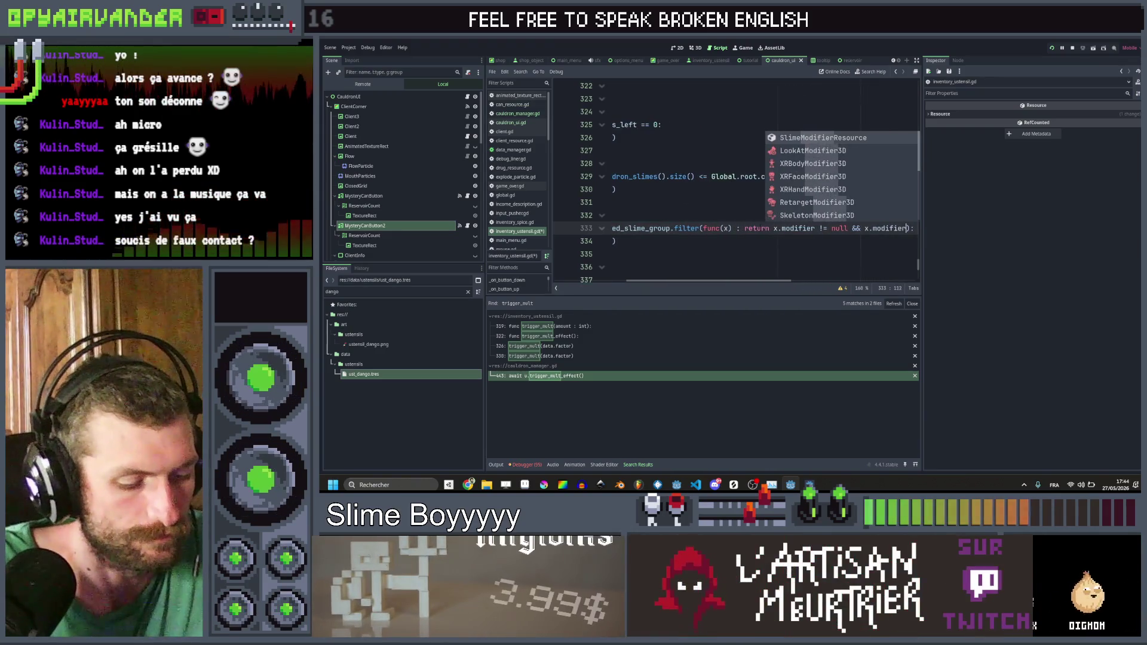
type(".id == ")
type("\"sh")
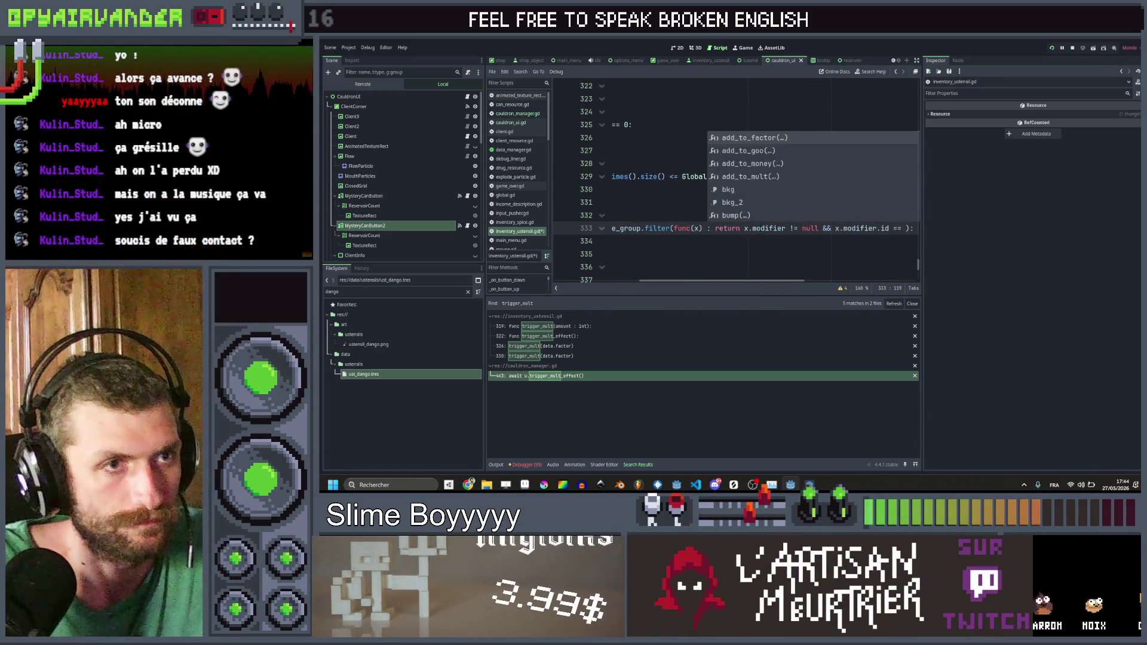
type("iny")
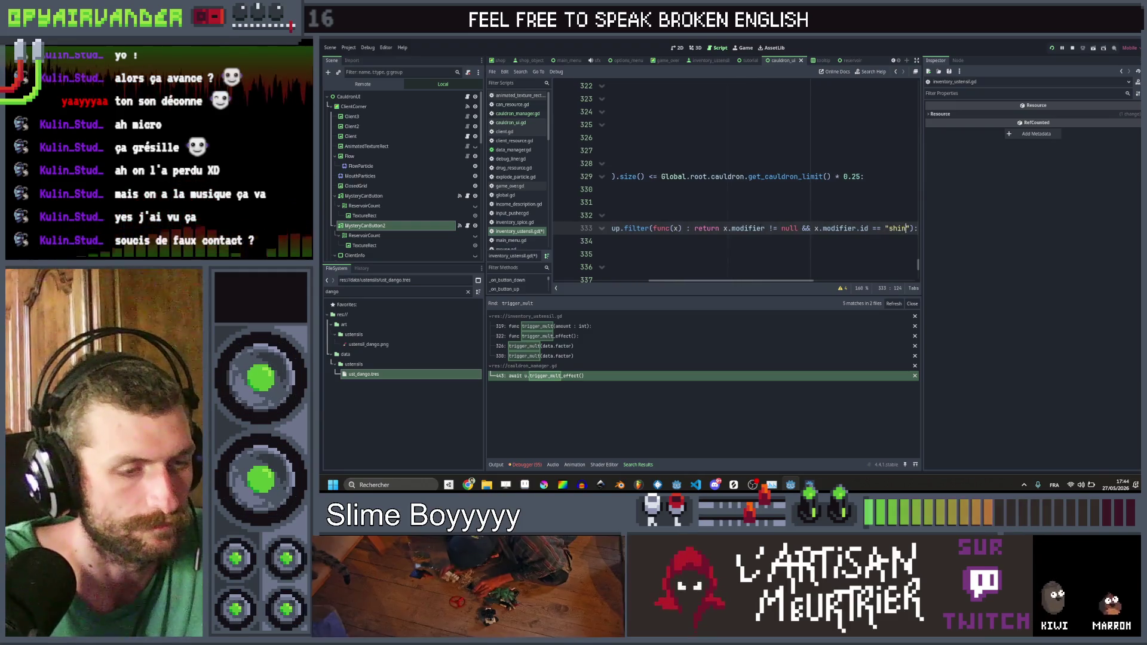
left_click(858, 228)
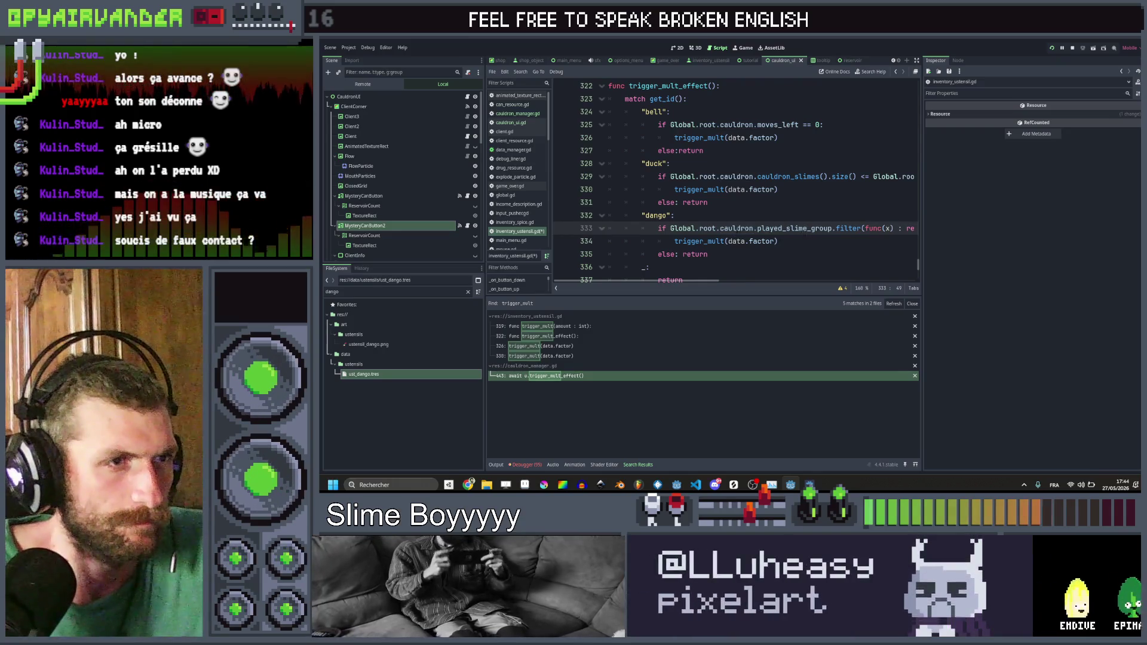
left_click(733, 230, "ctrl")
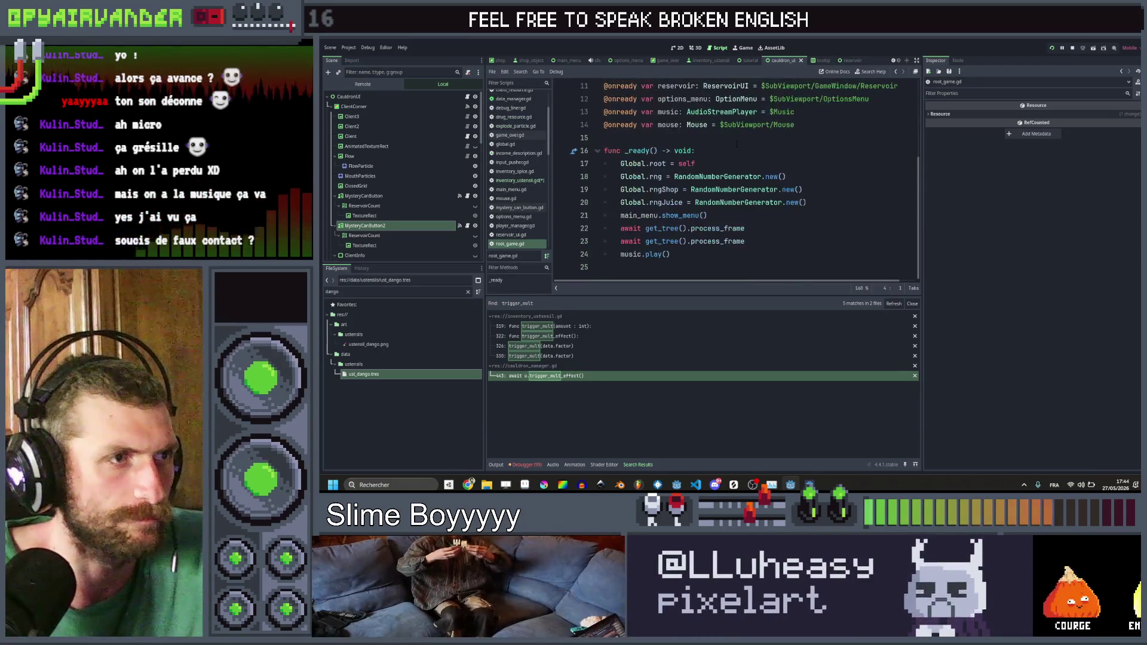
Step: Duplicate last_slime_in_line in cauldron_manager.gd as a new played_slimes variable, then return to the dango check
key("alt+Left")
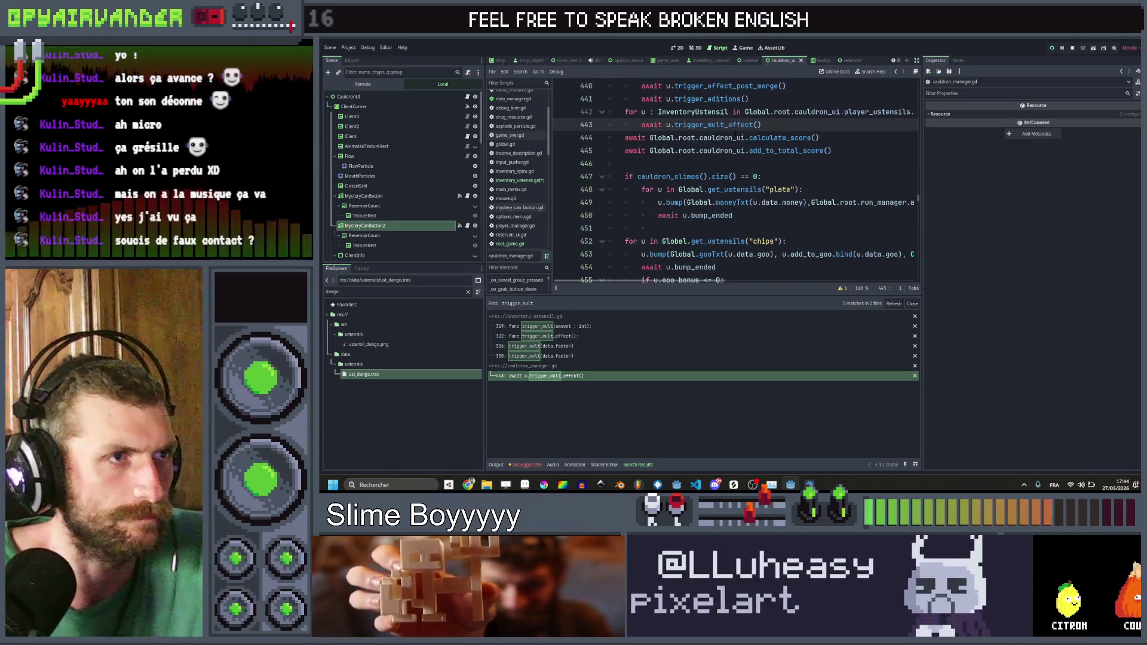
scroll(747, 146, "up", 20)
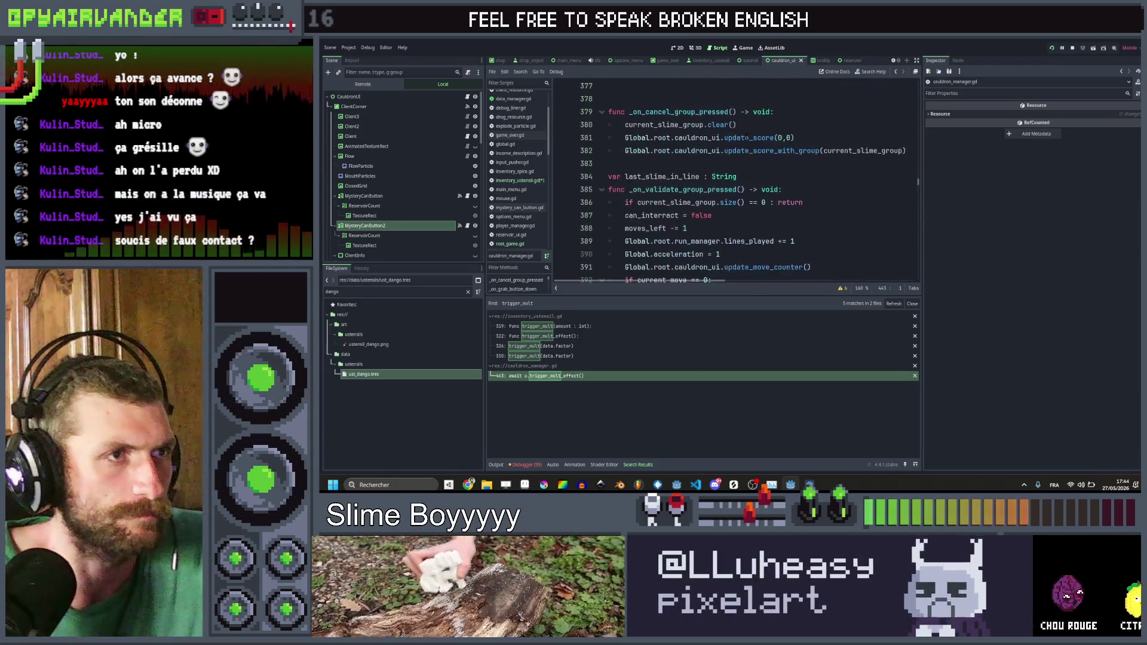
scroll(749, 144, "down", 1)
left_click(812, 177)
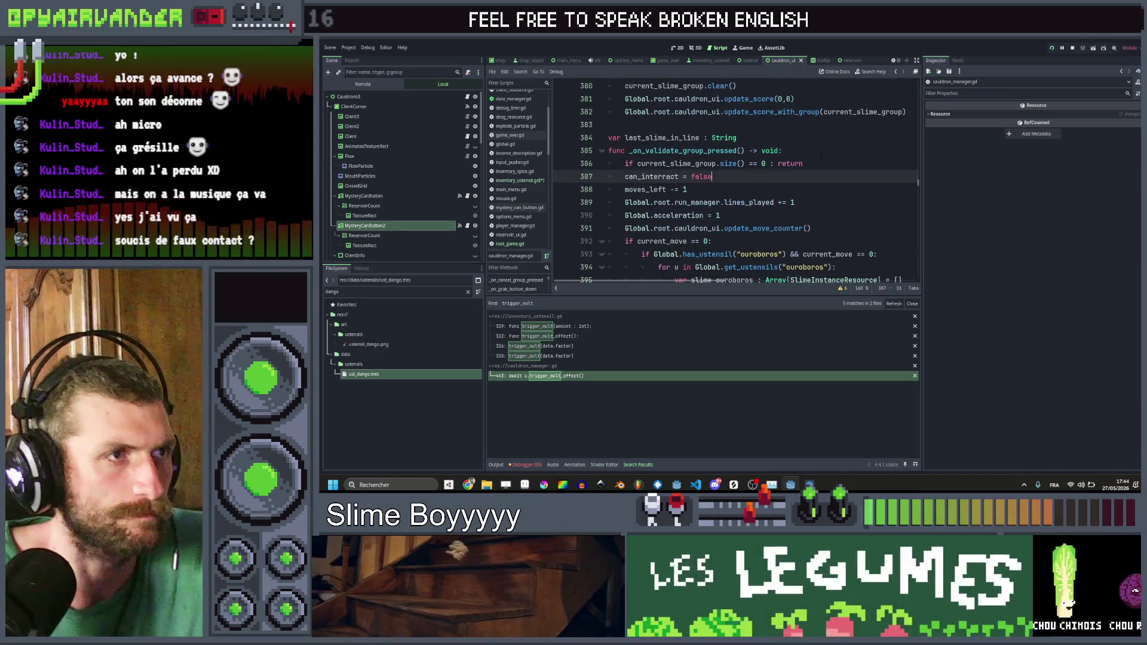
left_click(785, 141)
key("ctrl+shift+d")
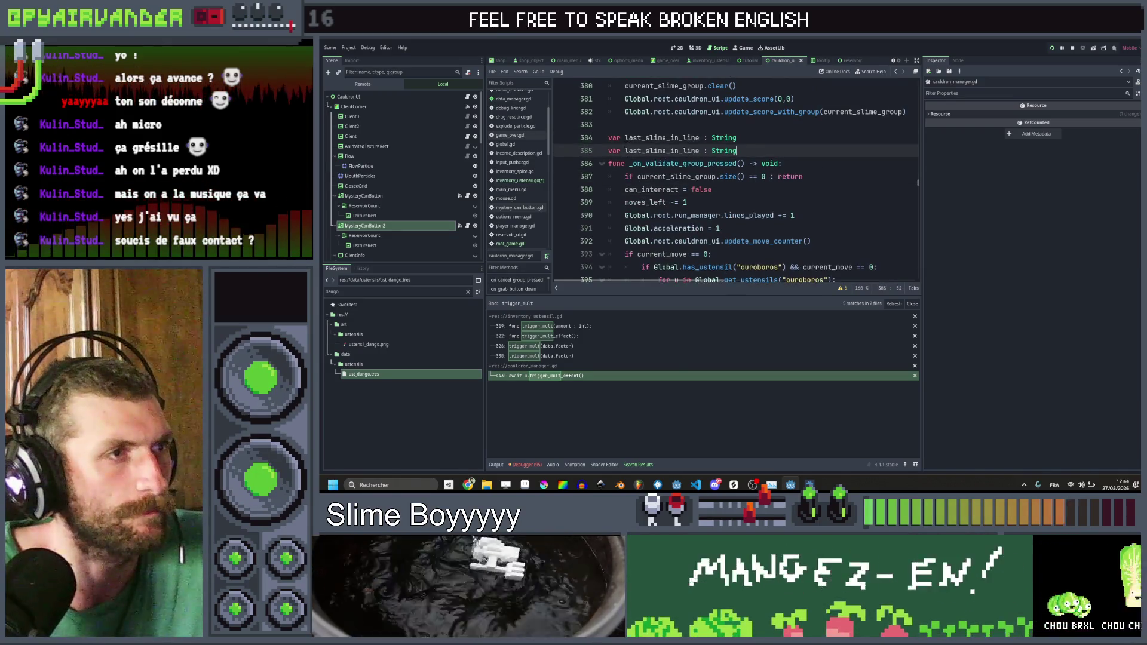
double_click(640, 151)
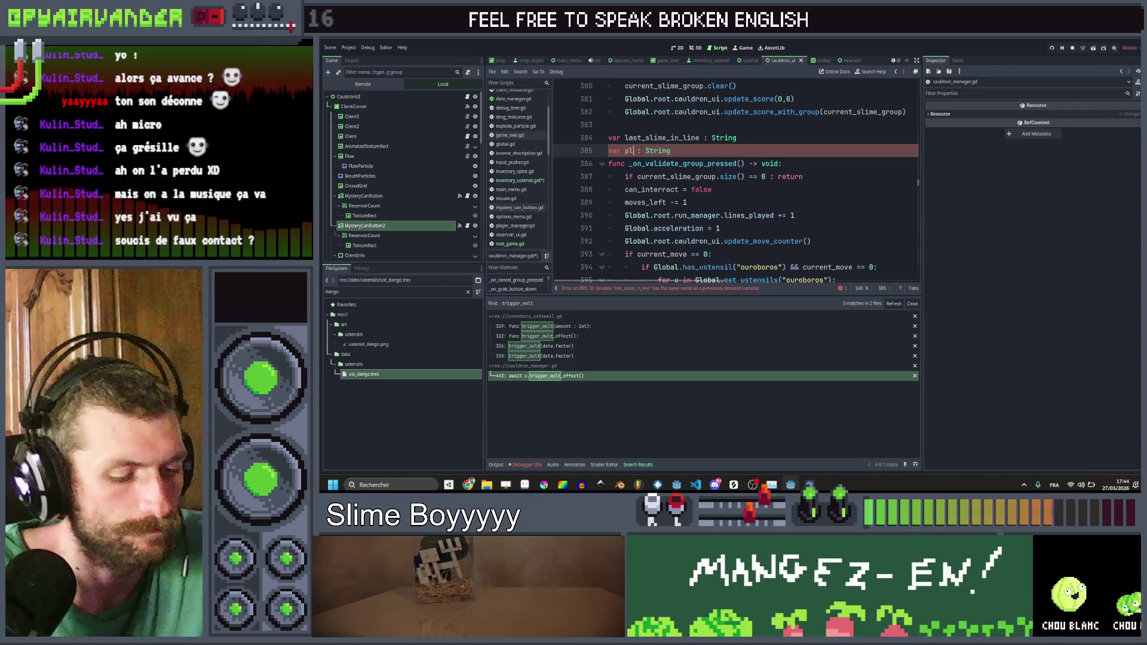
type("ed")
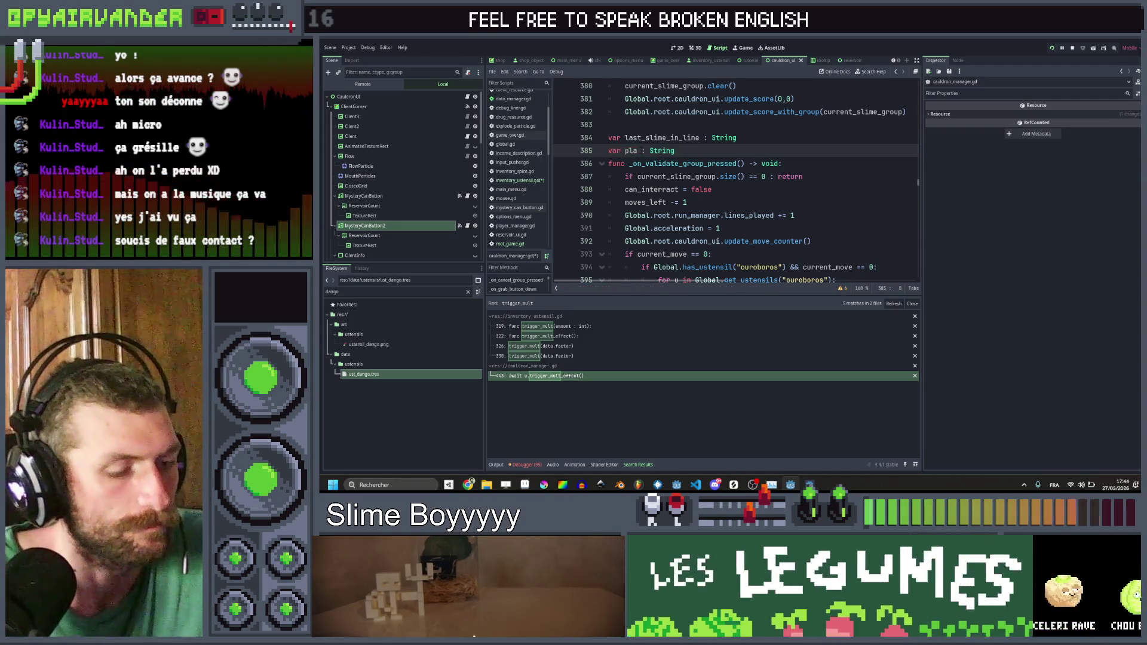
type("_slim")
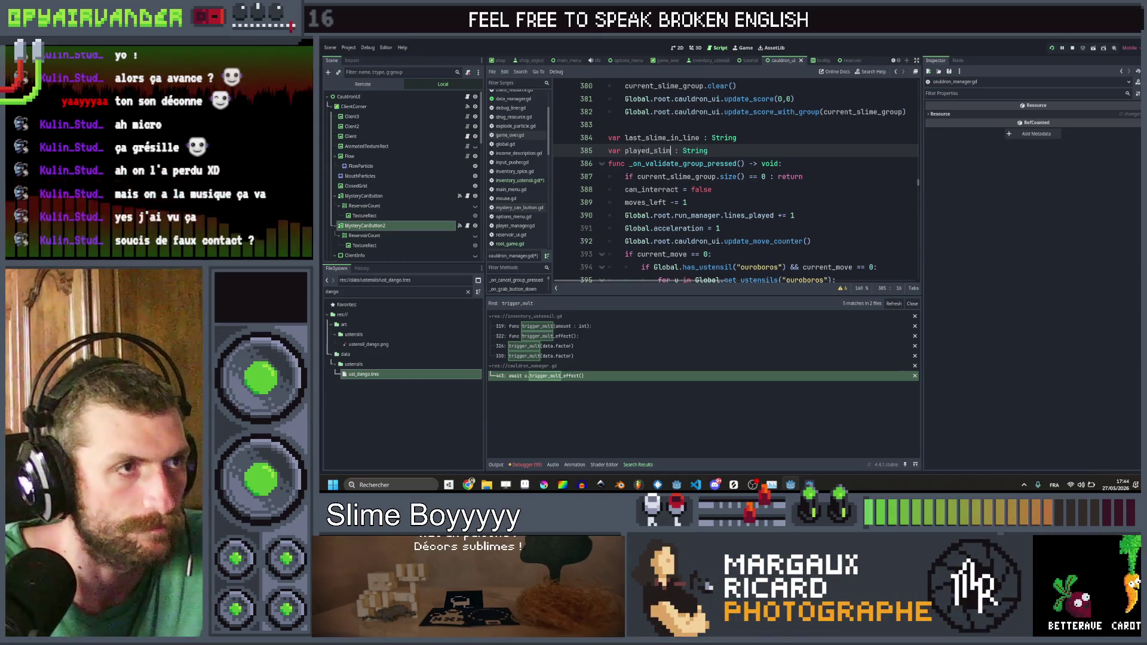
type("es")
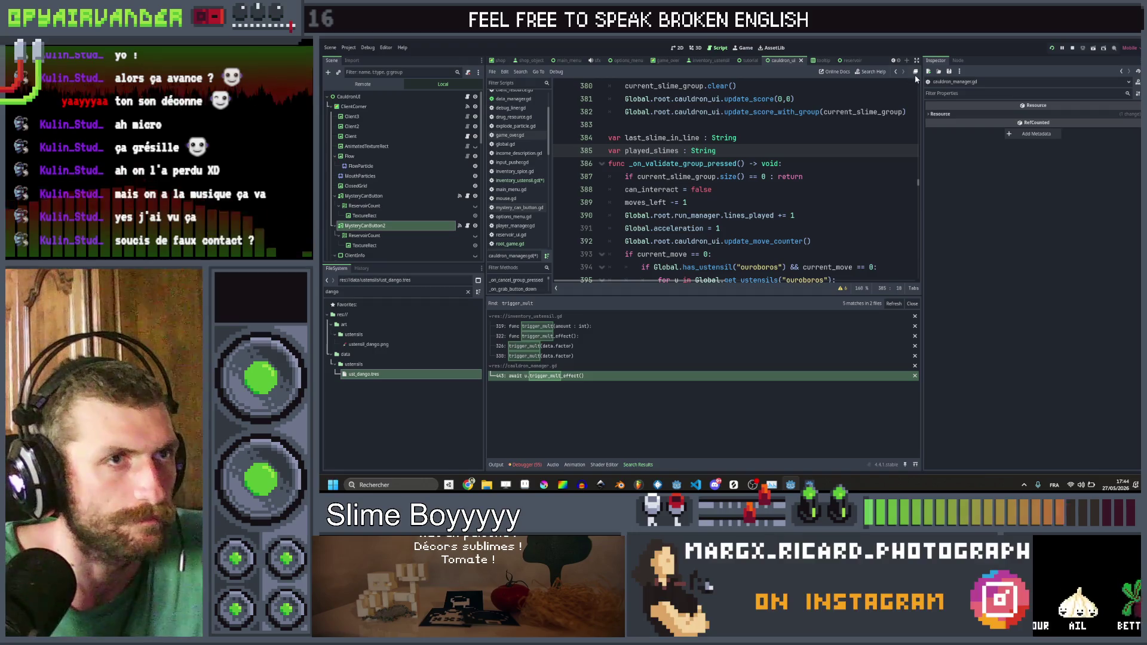
left_click(895, 72)
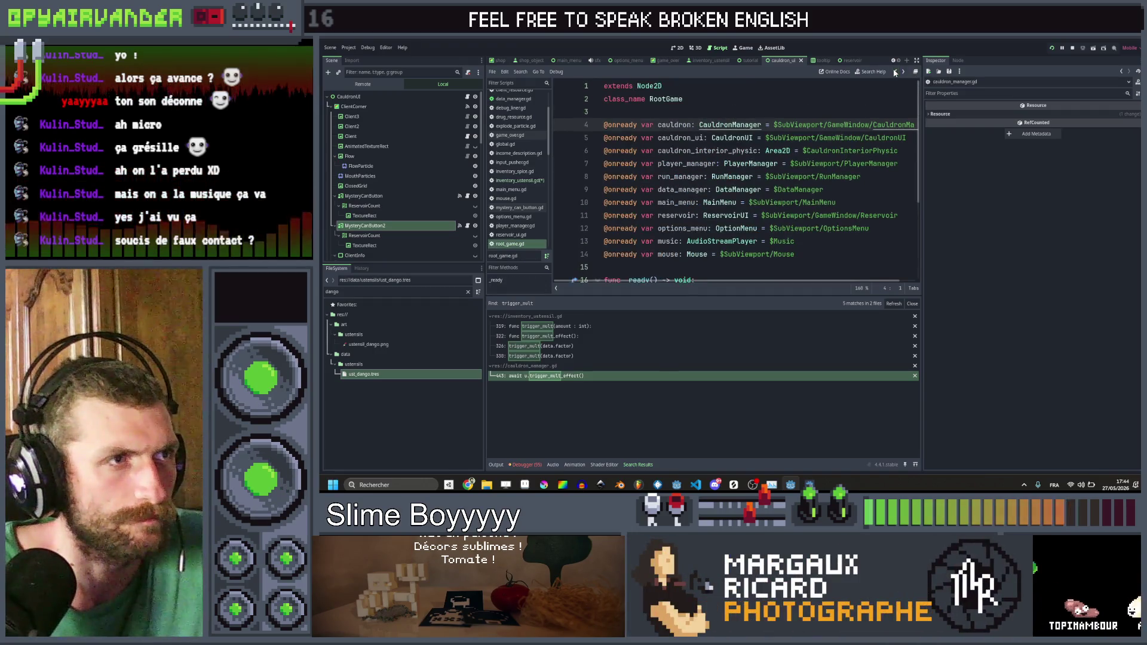
left_click(895, 71)
left_click(832, 228)
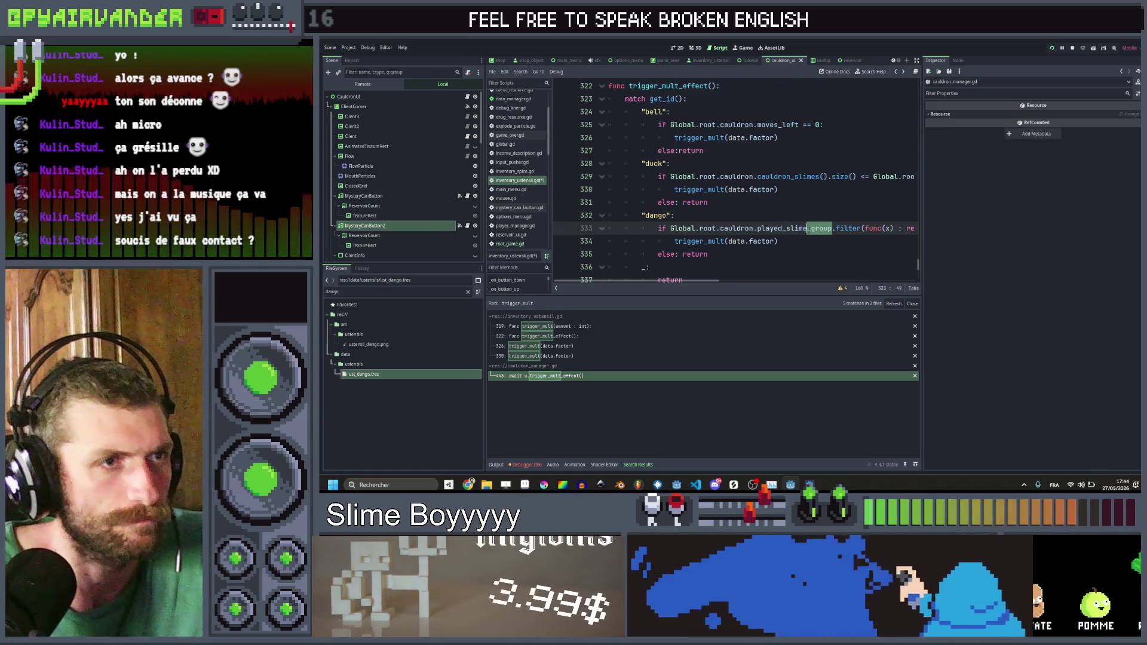
Step: Reference played_slimes in the dango check and retype the variable as Array[SlimeInstanceResource]
type("es")
key("ctrl+s")
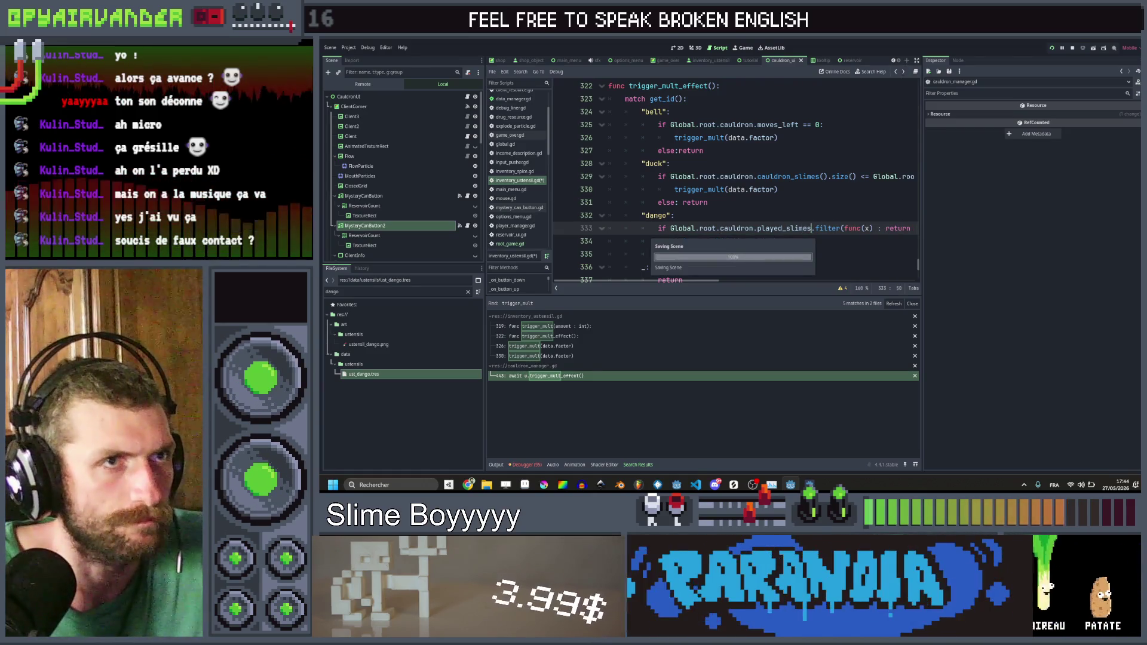
left_click(897, 72)
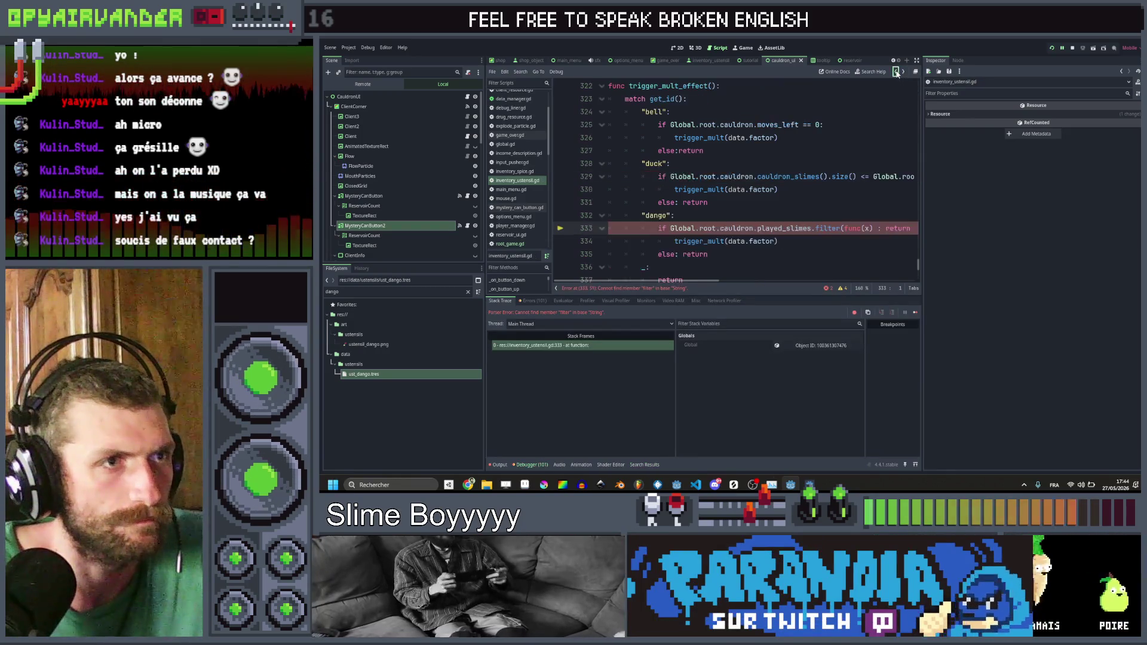
left_click(897, 72)
left_click(896, 72)
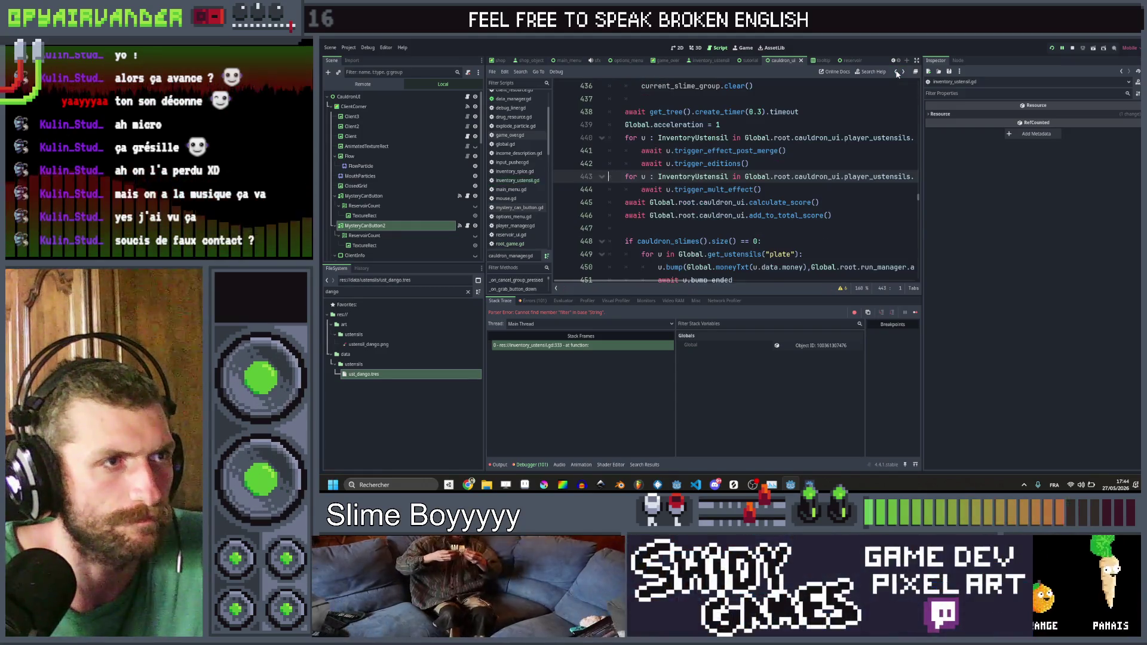
left_click(904, 72)
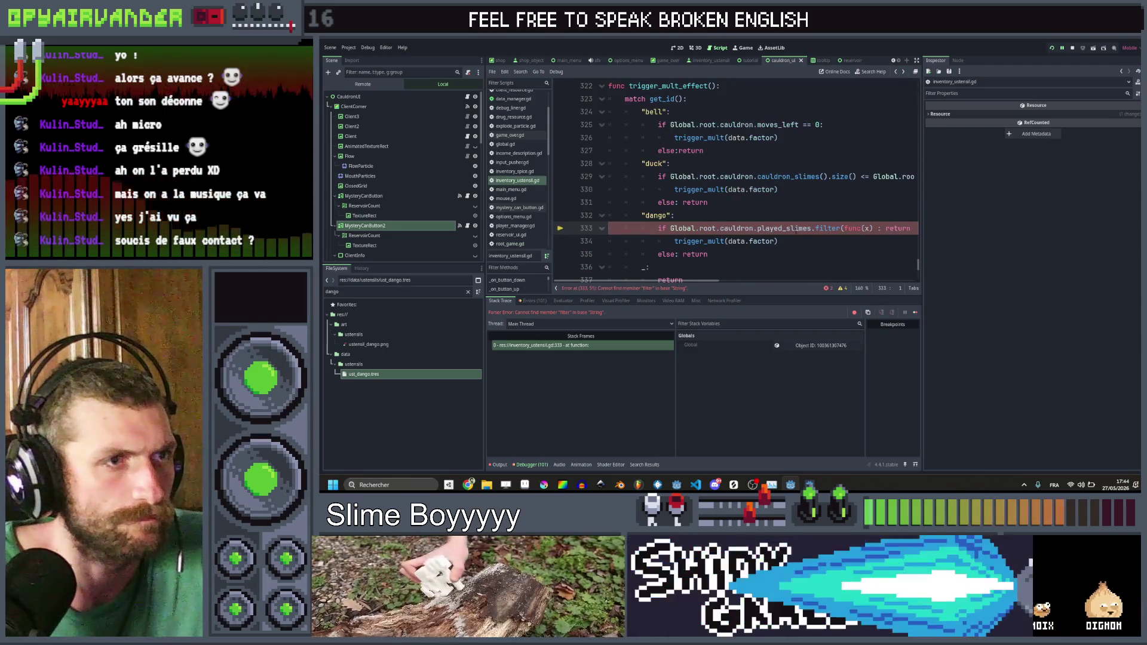
left_click(786, 228, "ctrl")
double_click(702, 177)
type("A")
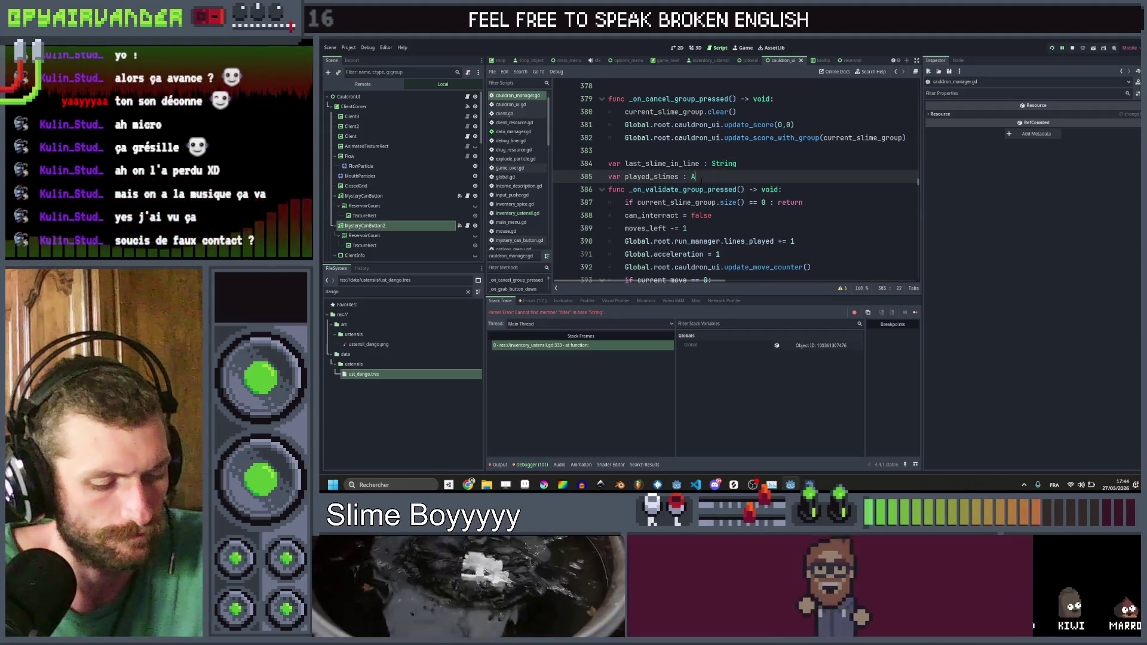
type("rray[Slime")
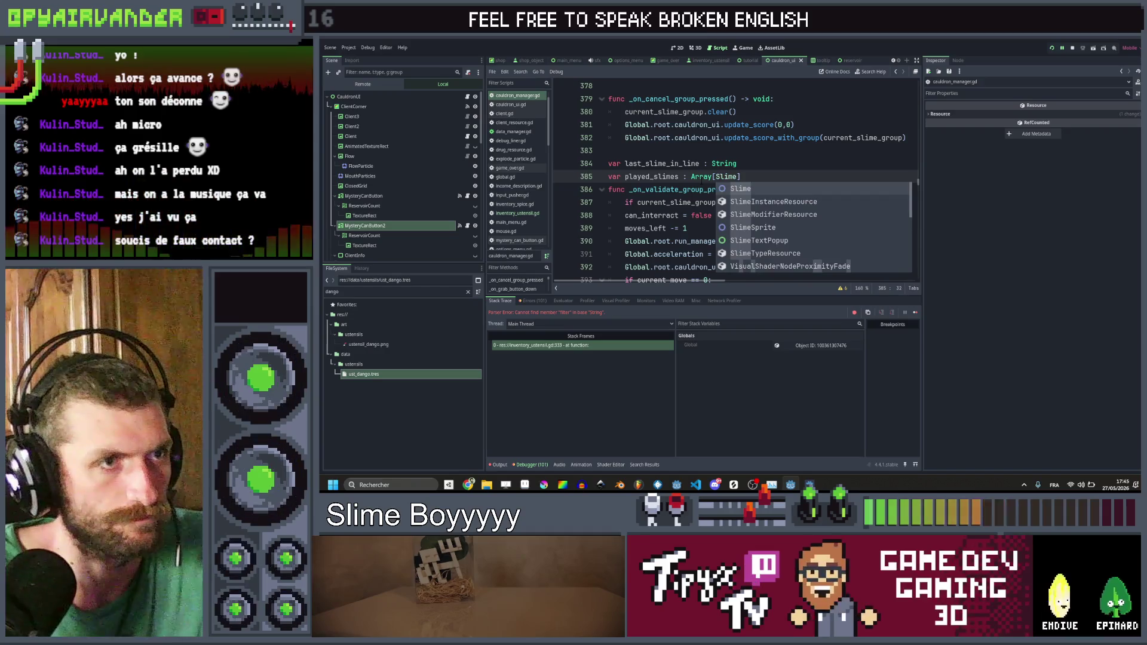
key("Down")
key("Return")
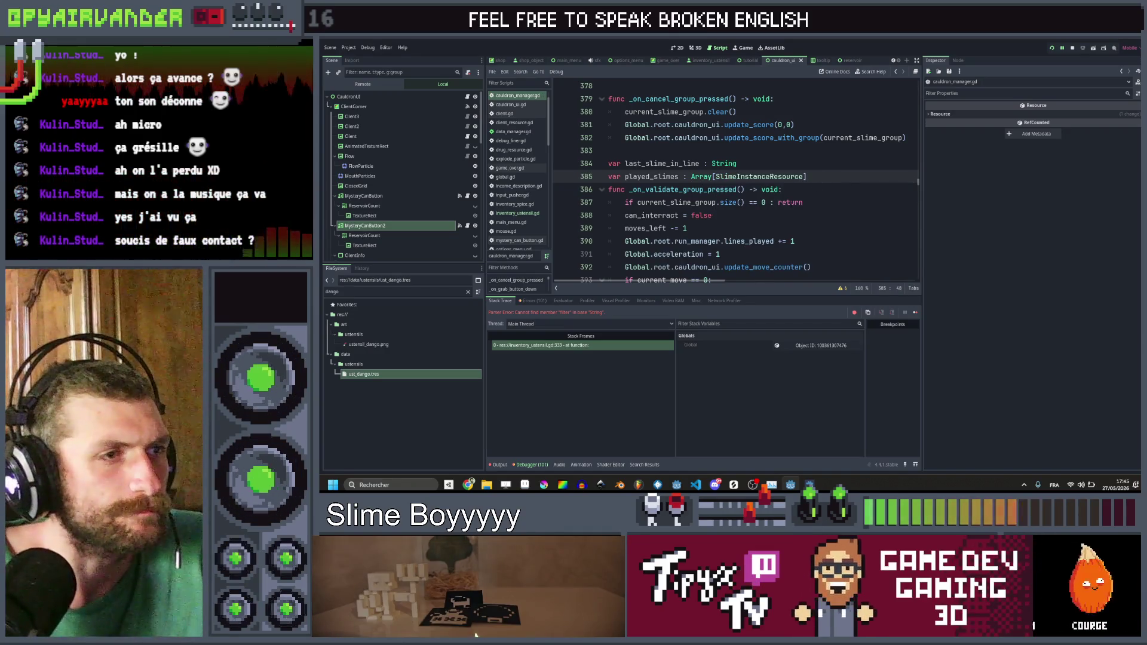
Step: Add a for loop to the validate function, resetting played_slimes = [] above it
left_click(820, 203)
key("Return")
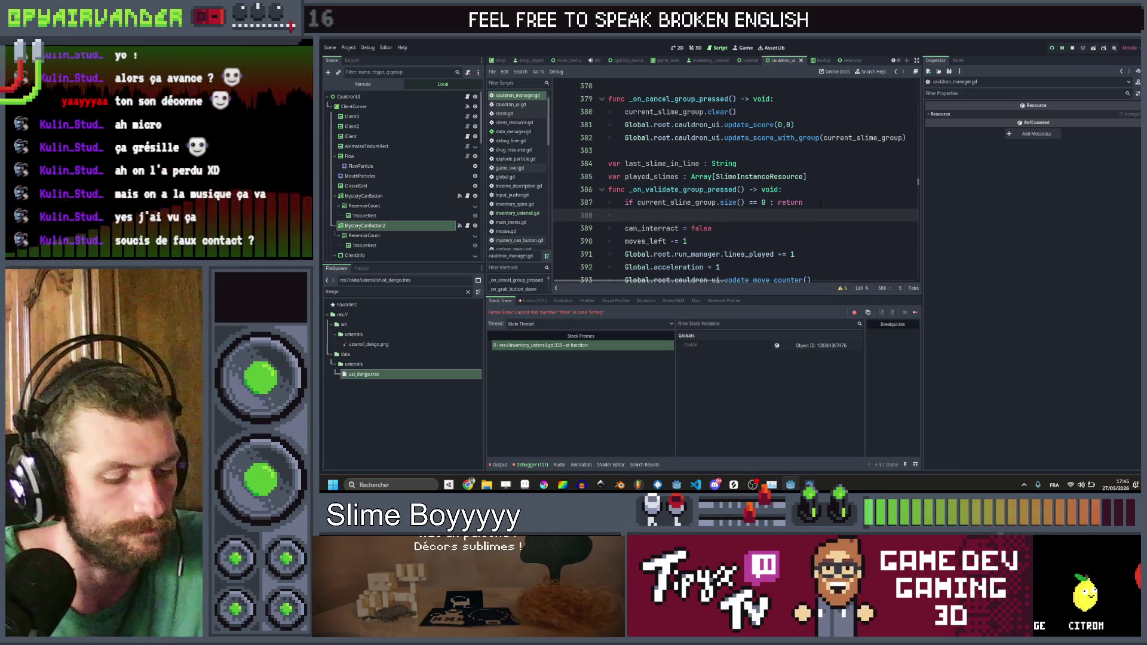
type("for")
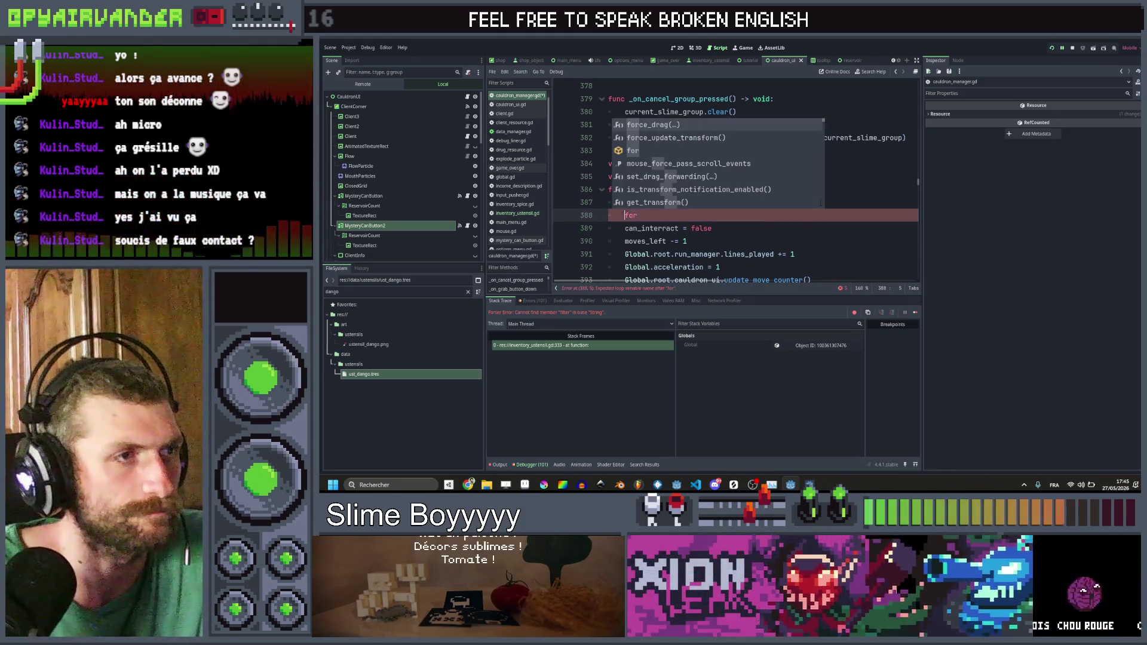
key("Return")
key("Return")
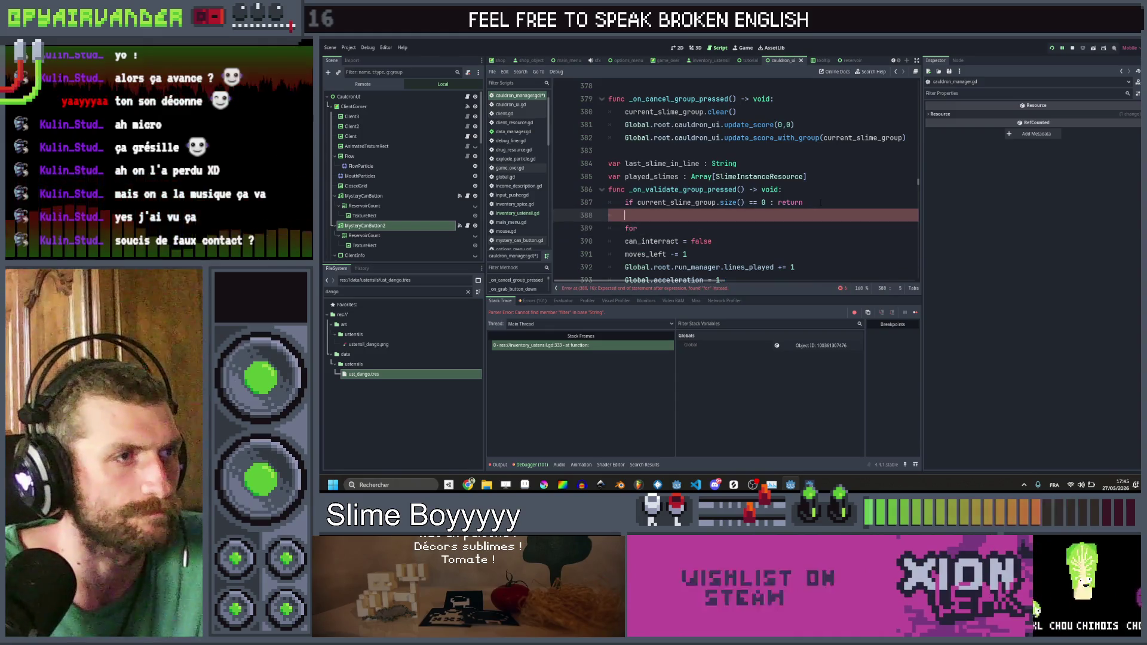
key("Up")
type("pla")
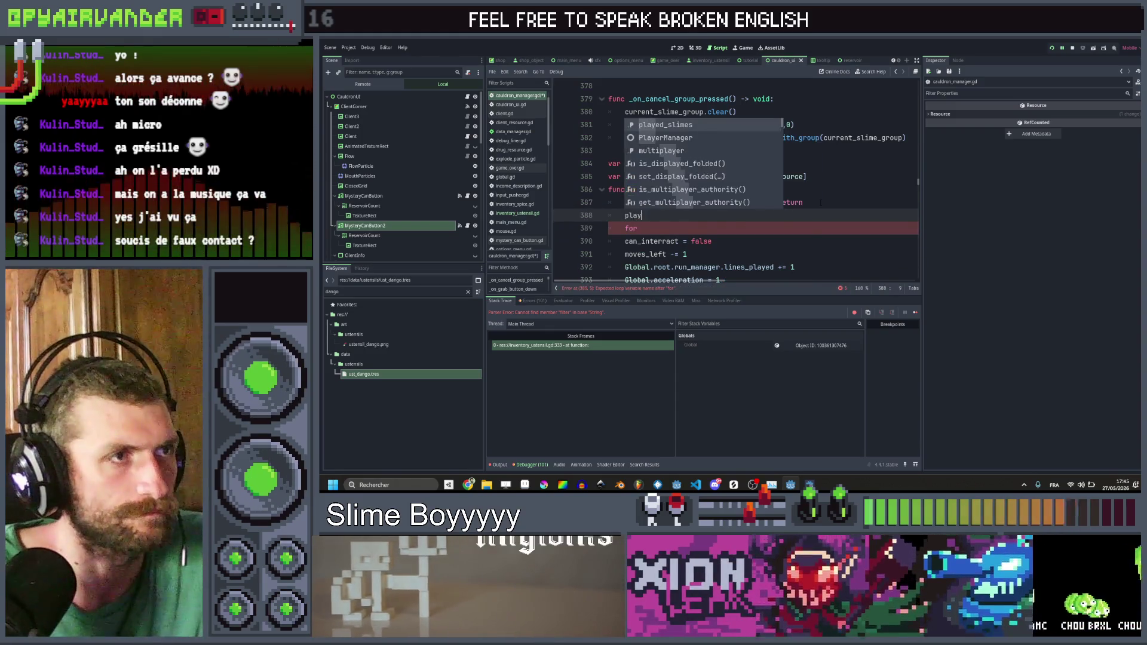
key("Return")
type("= []")
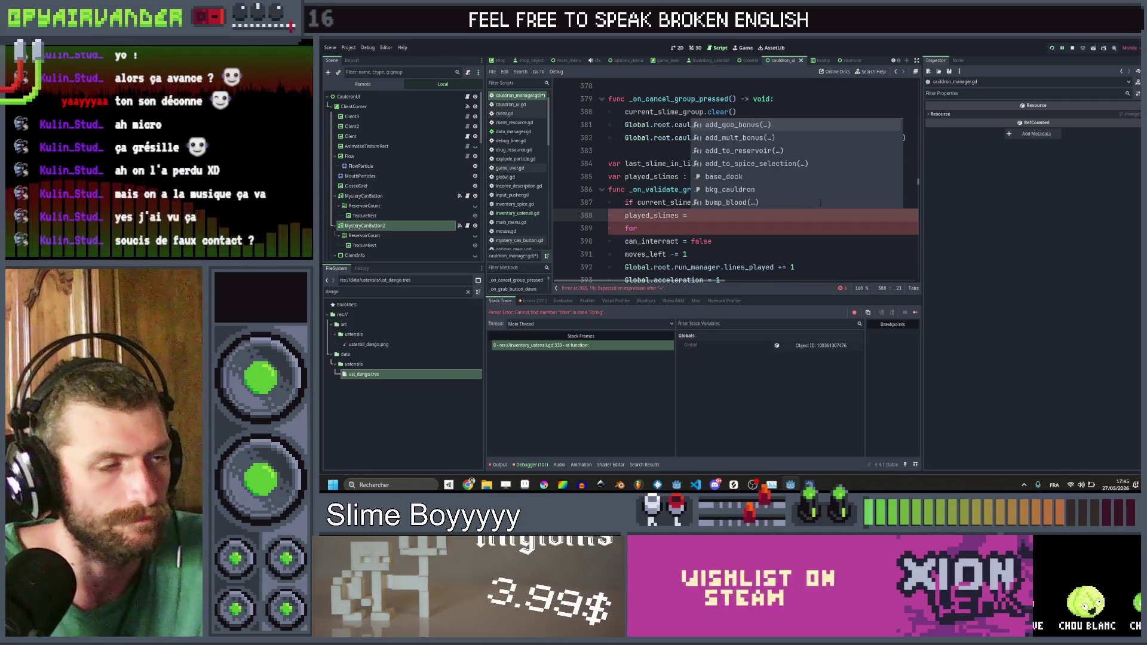
Step: Complete 'for s in current_slime_group:' with played_slimes.append(s.data) and save
key("Down")
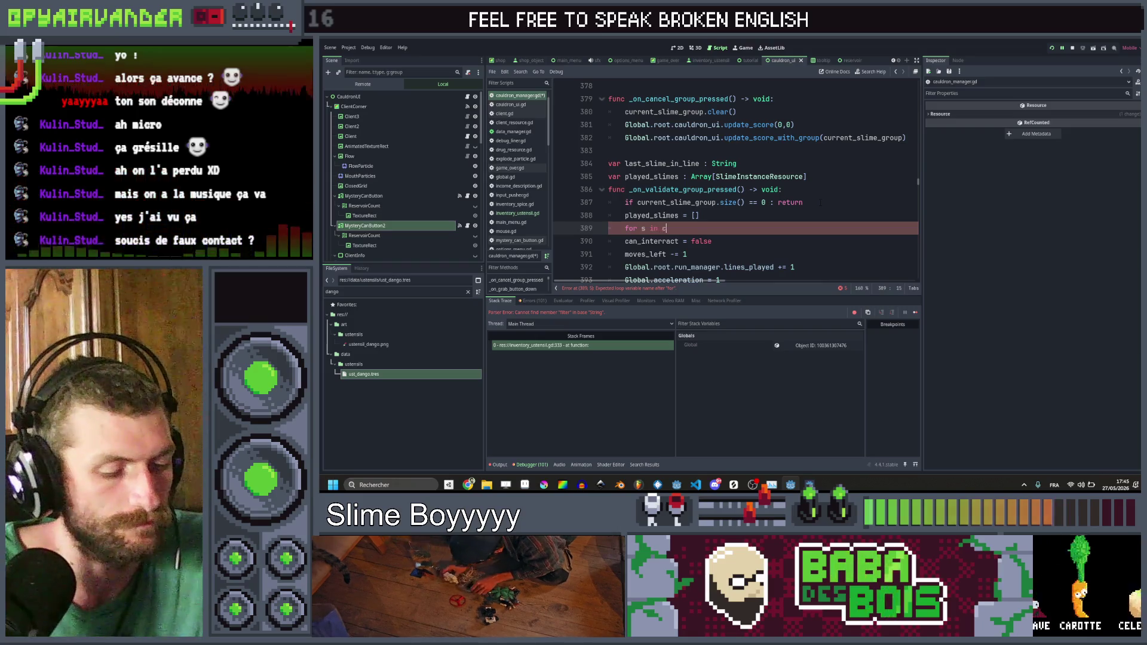
type("urren")
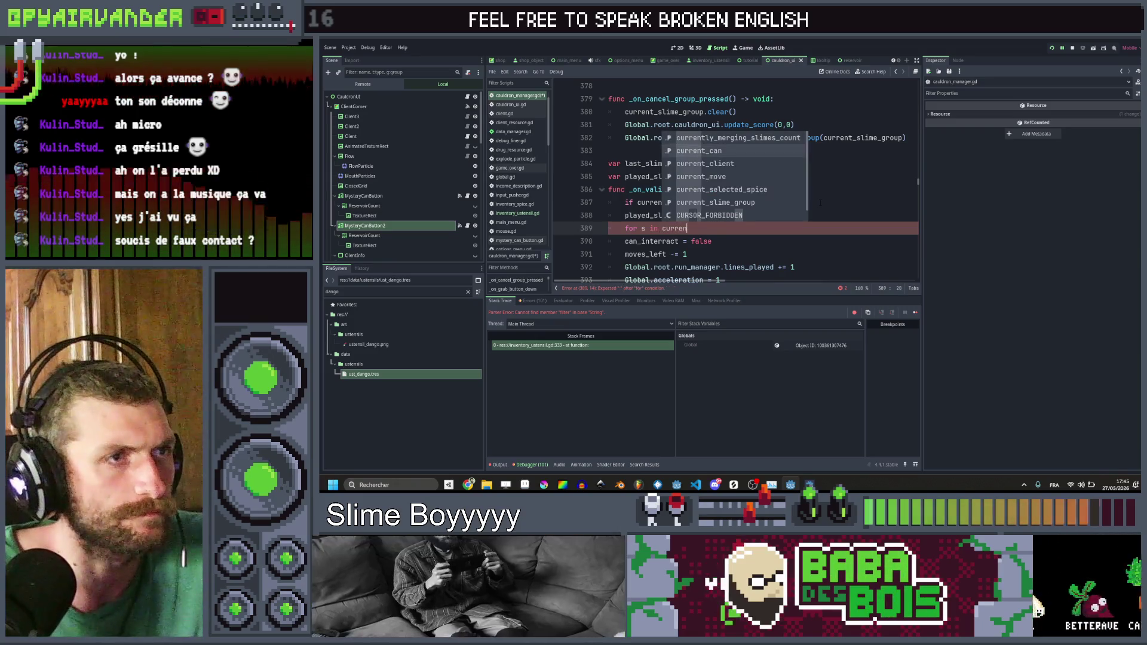
type("t_slime_group")
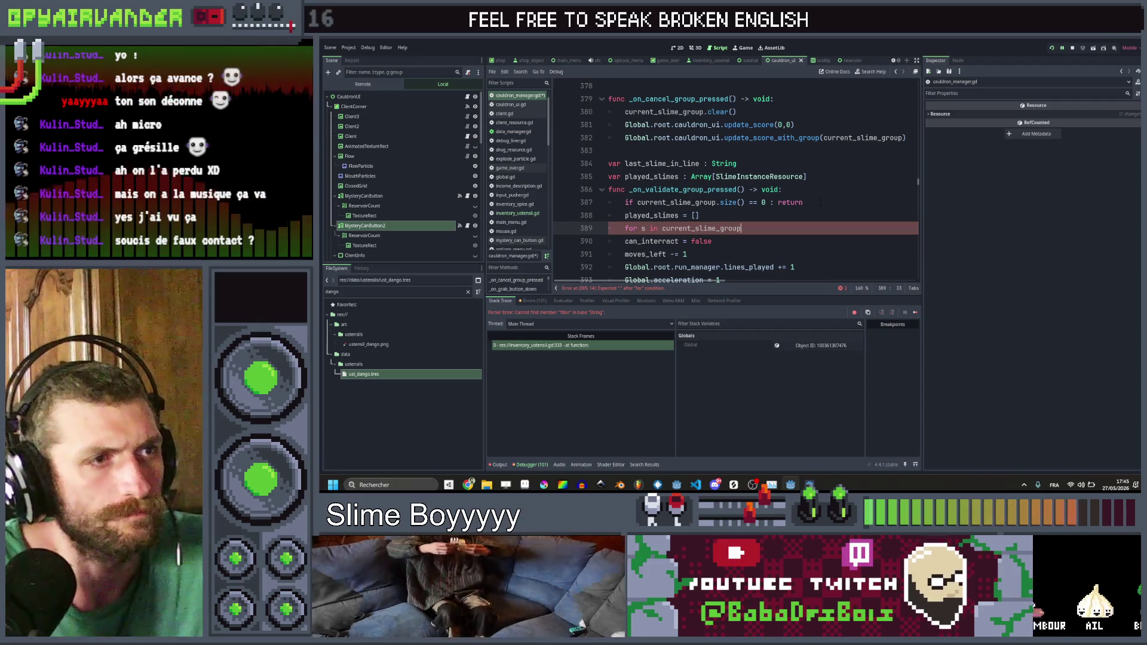
type(":")
key("Return")
type("s.")
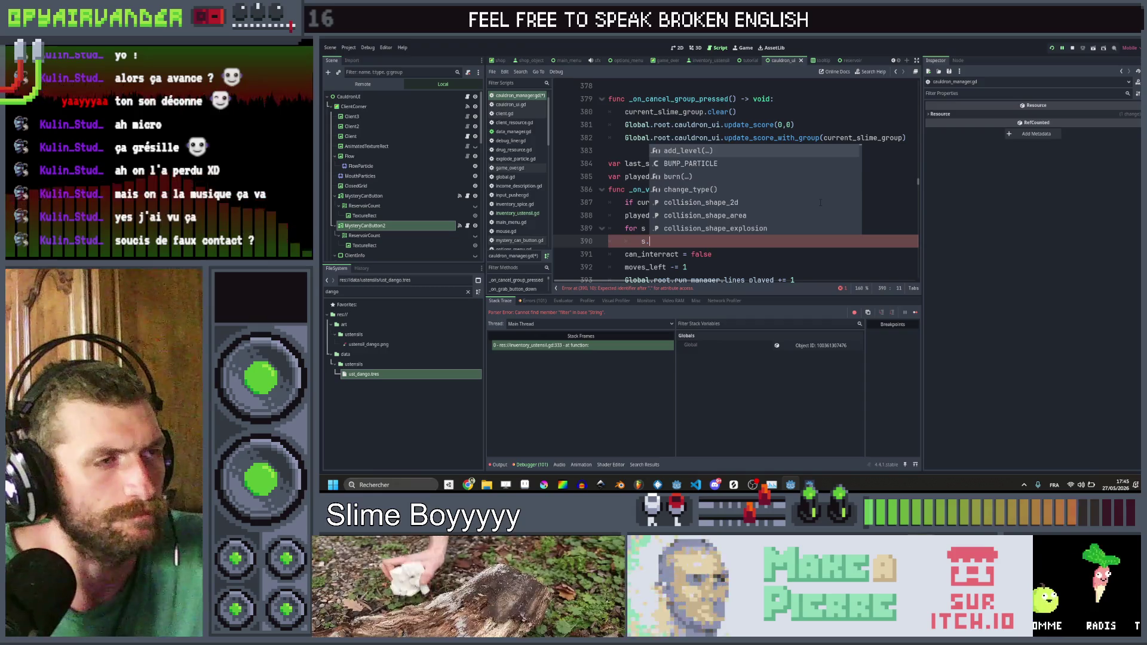
key("Escape")
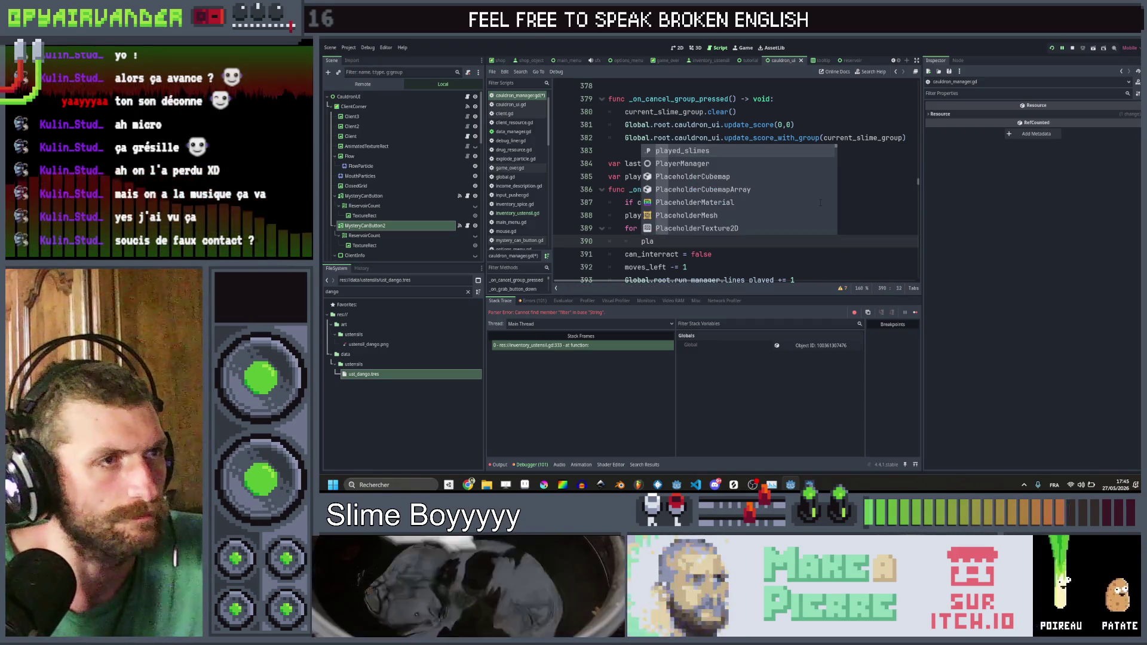
key("Return")
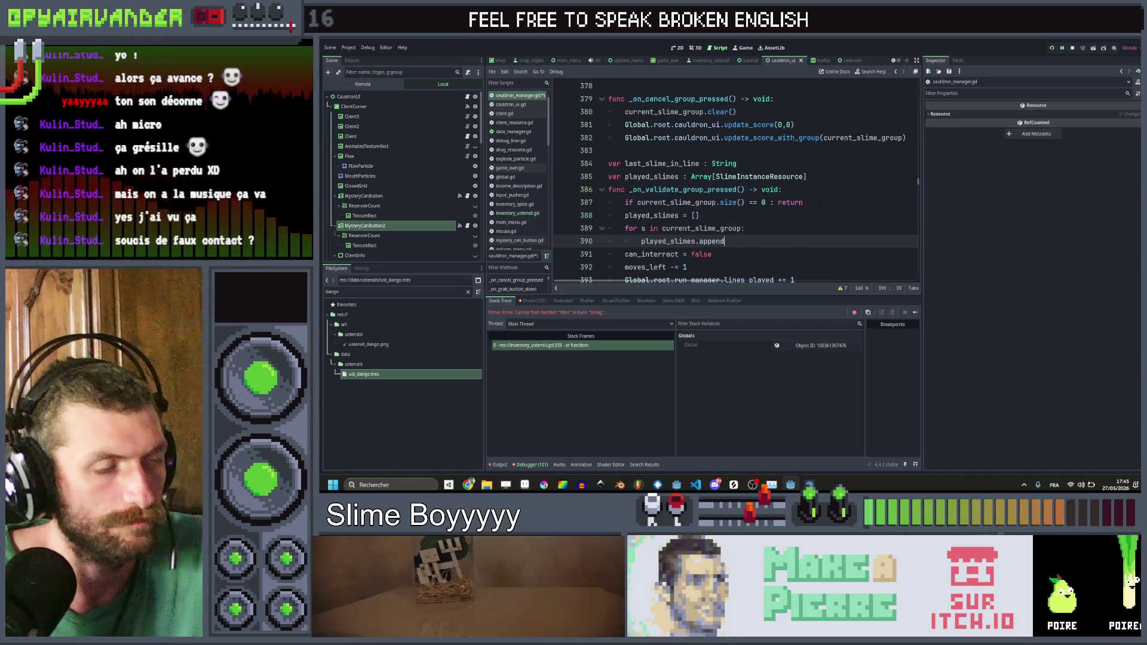
type("(")
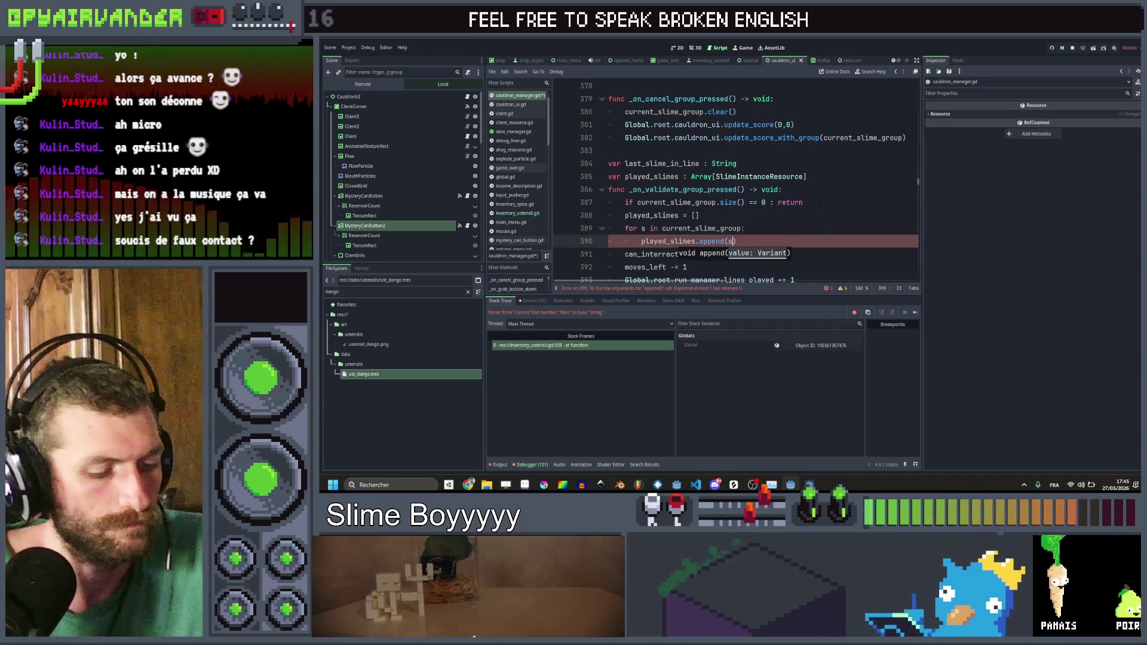
type("s.data")
key("ctrl+s")
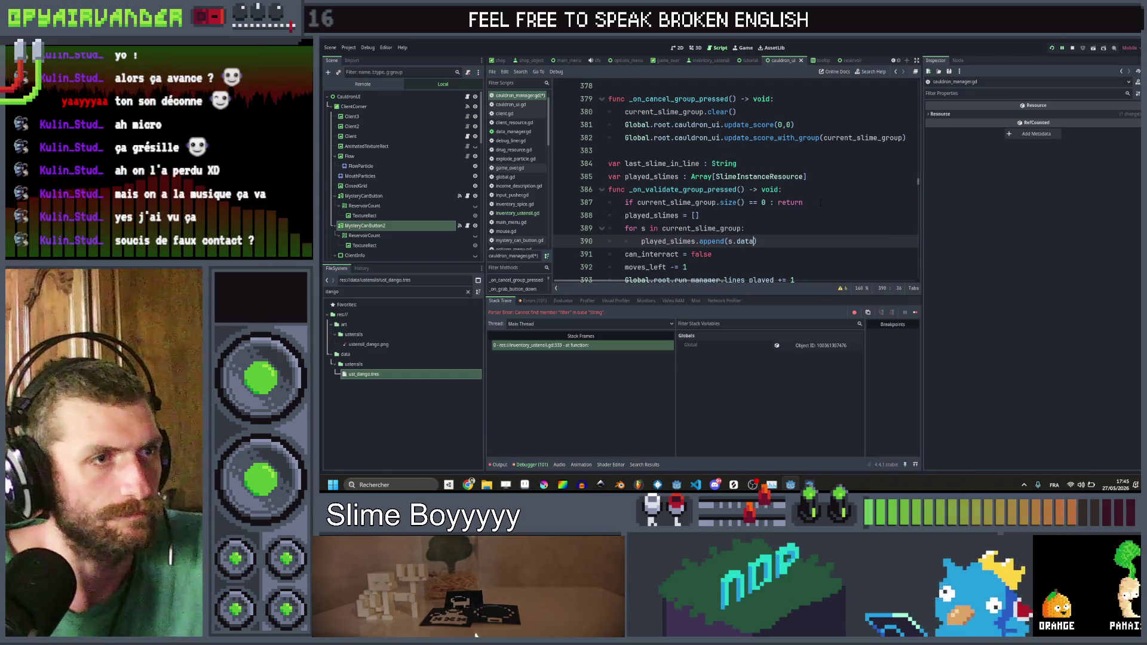
key("Up")
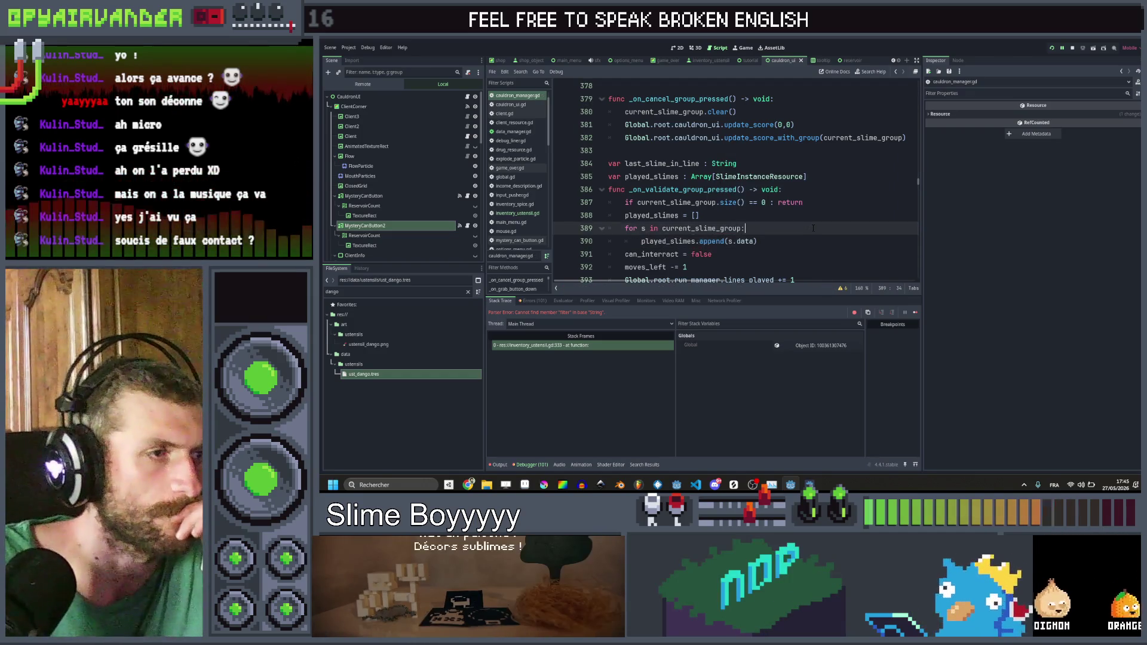
left_click(897, 72)
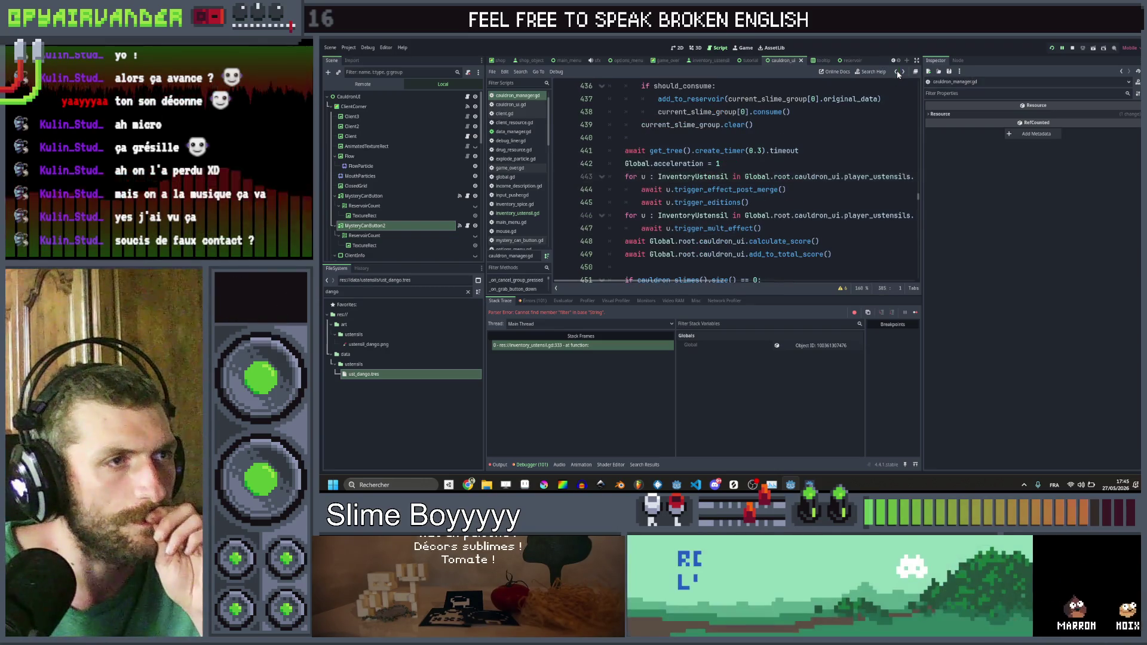
Step: Change the loop's append to s.data.duplicate() and save the script
left_click(897, 72)
scroll(734, 180, "right", 5)
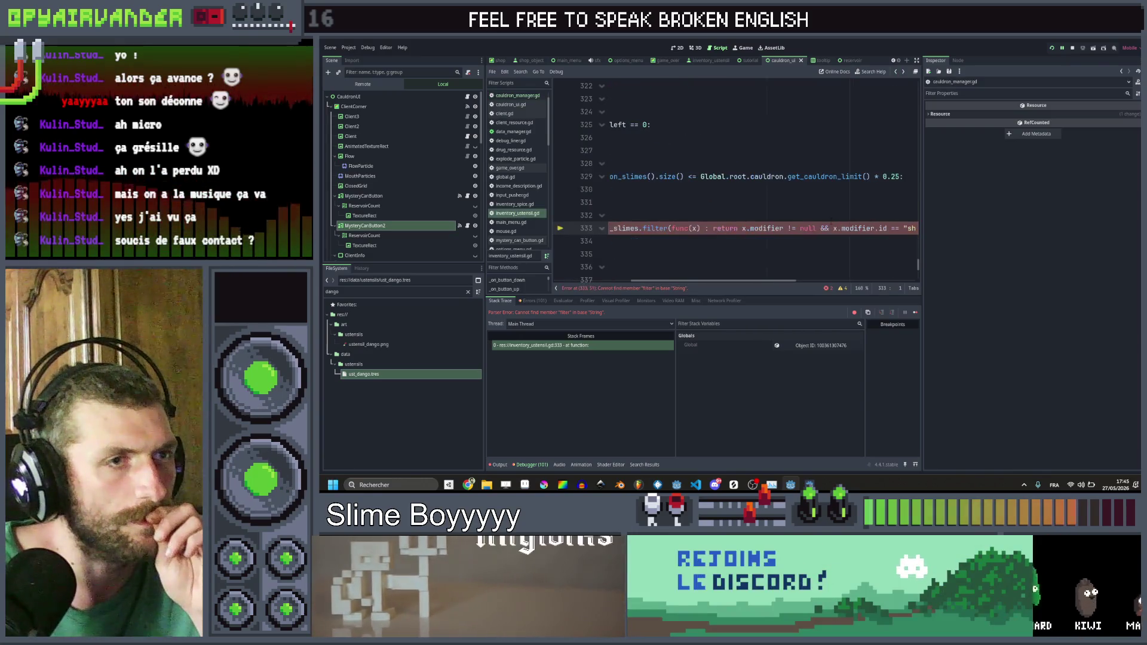
scroll(832, 223, "left", 2)
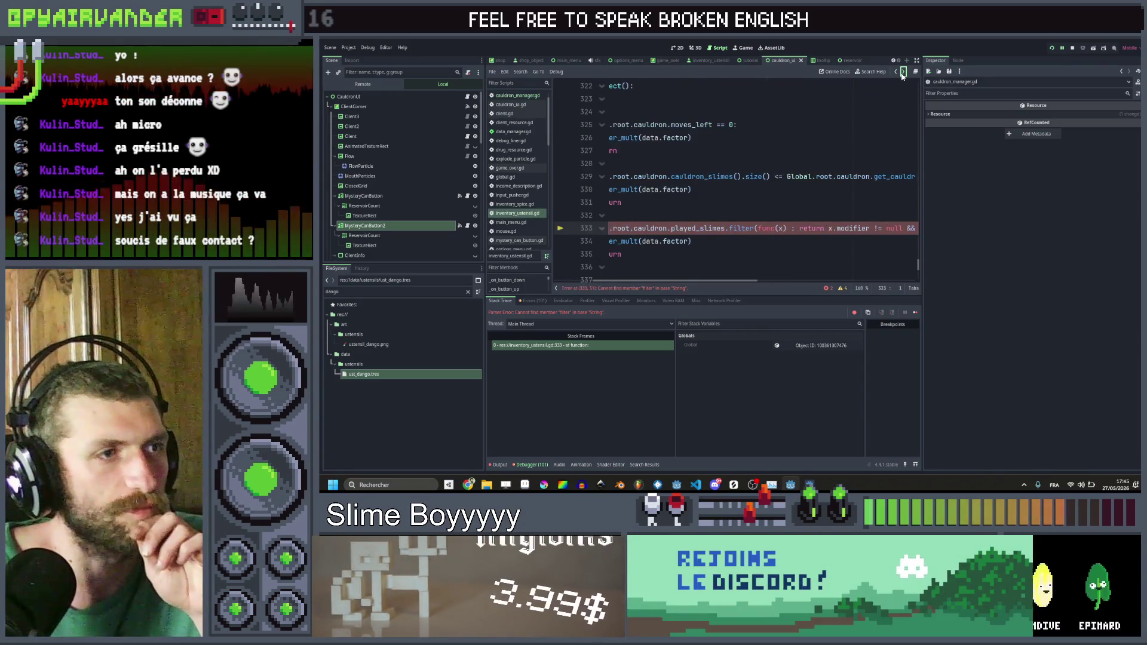
left_click(903, 73)
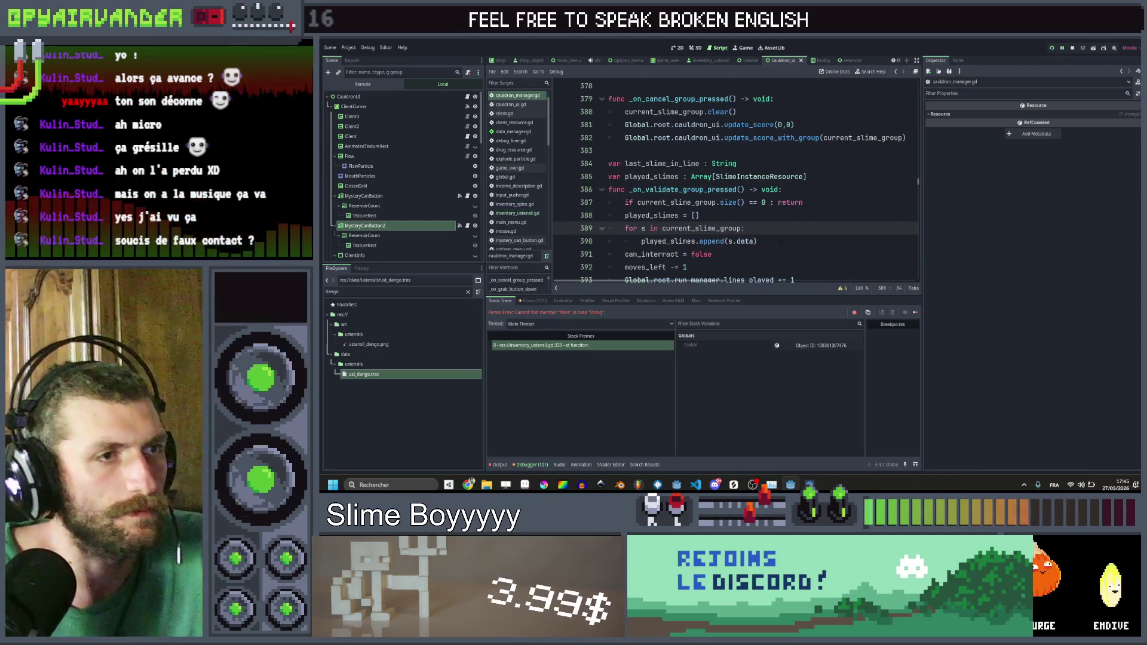
left_click(755, 241)
type("duplicate(")
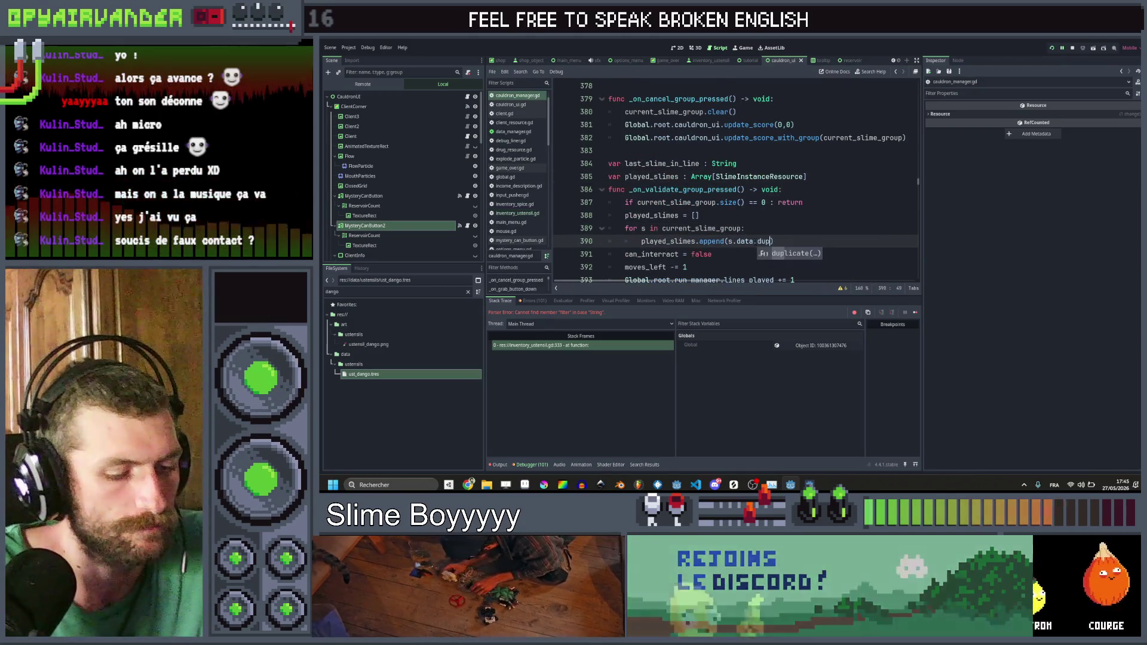
key("BackSpace")
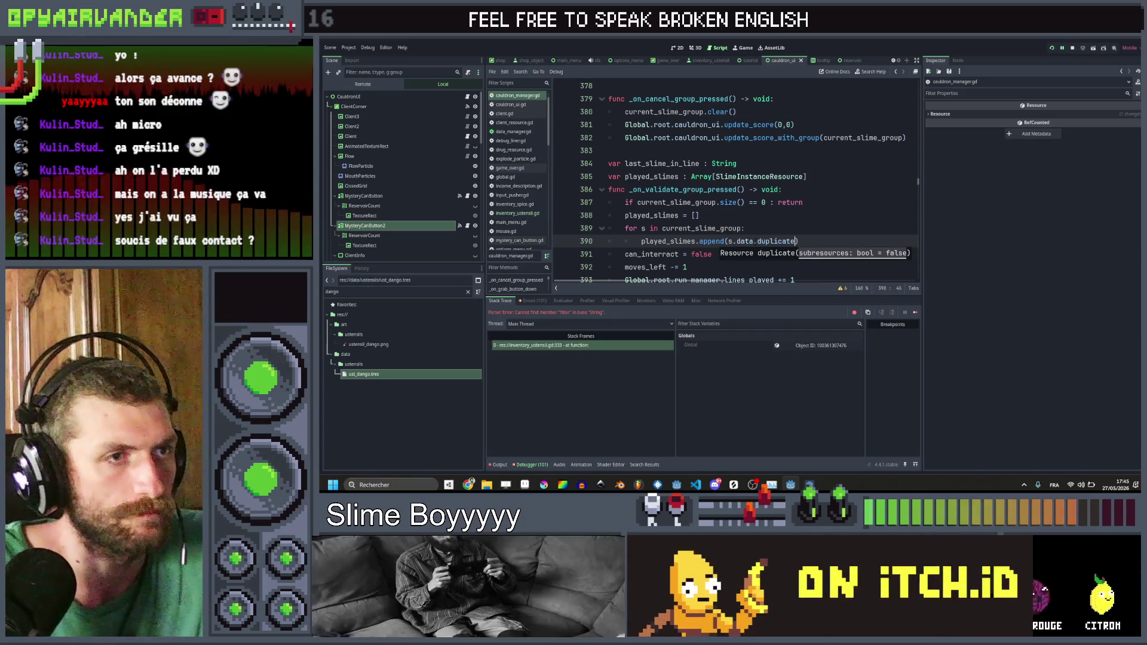
type("(")
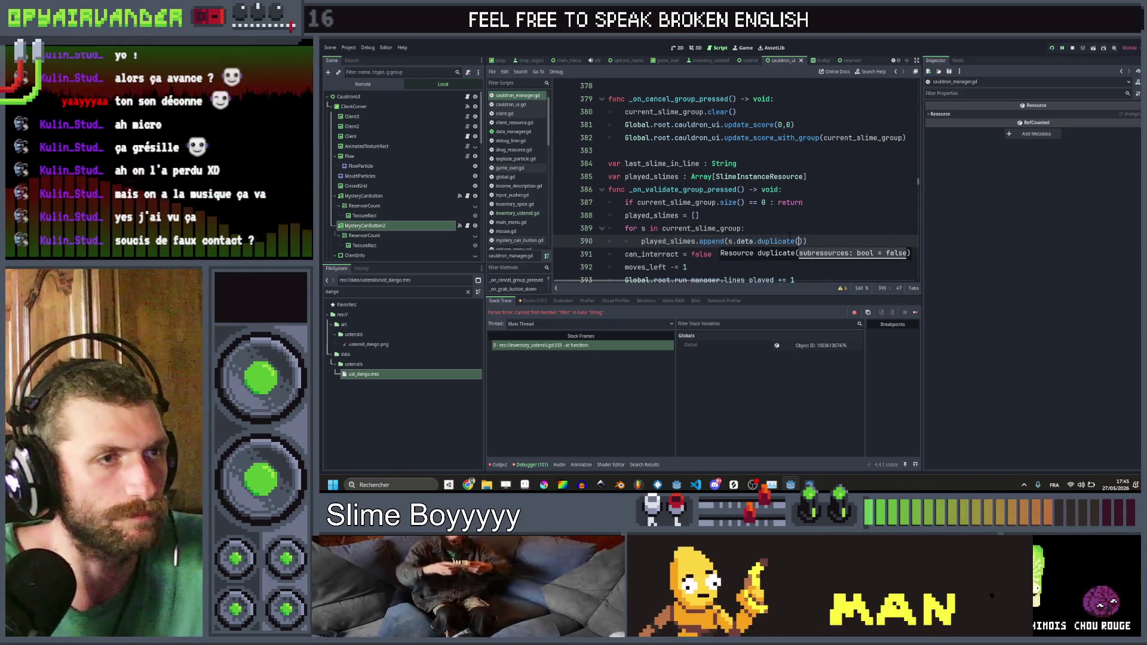
key("ctrl+s")
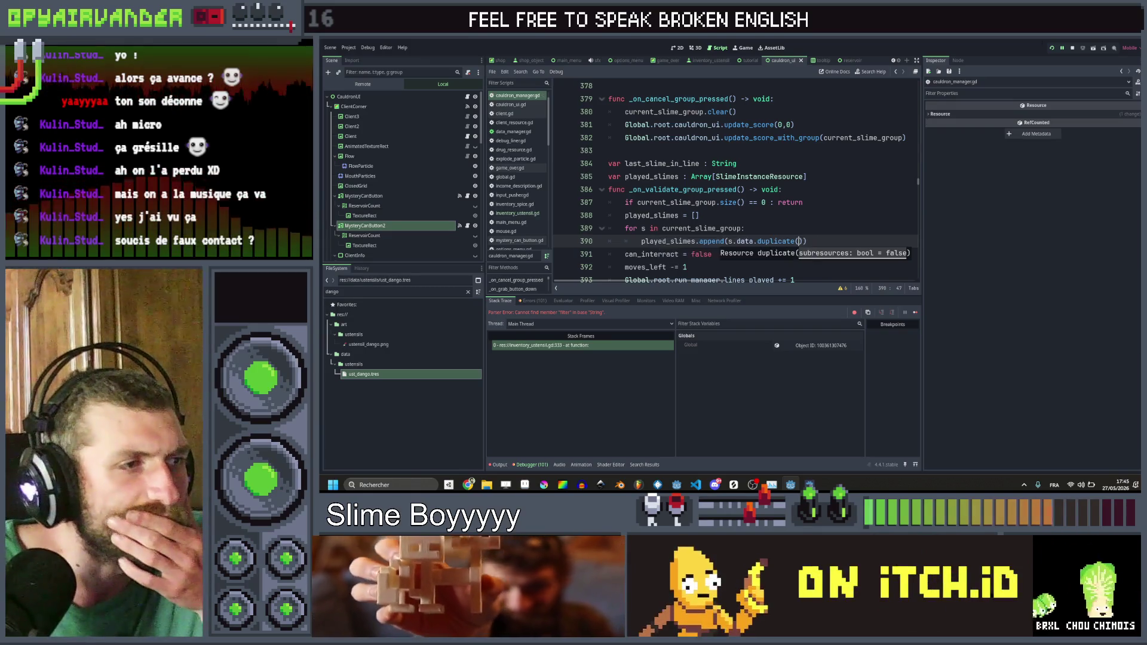
Step: Stop the running debug session, recheck the dango case, and save everything for playtesting
key("F8")
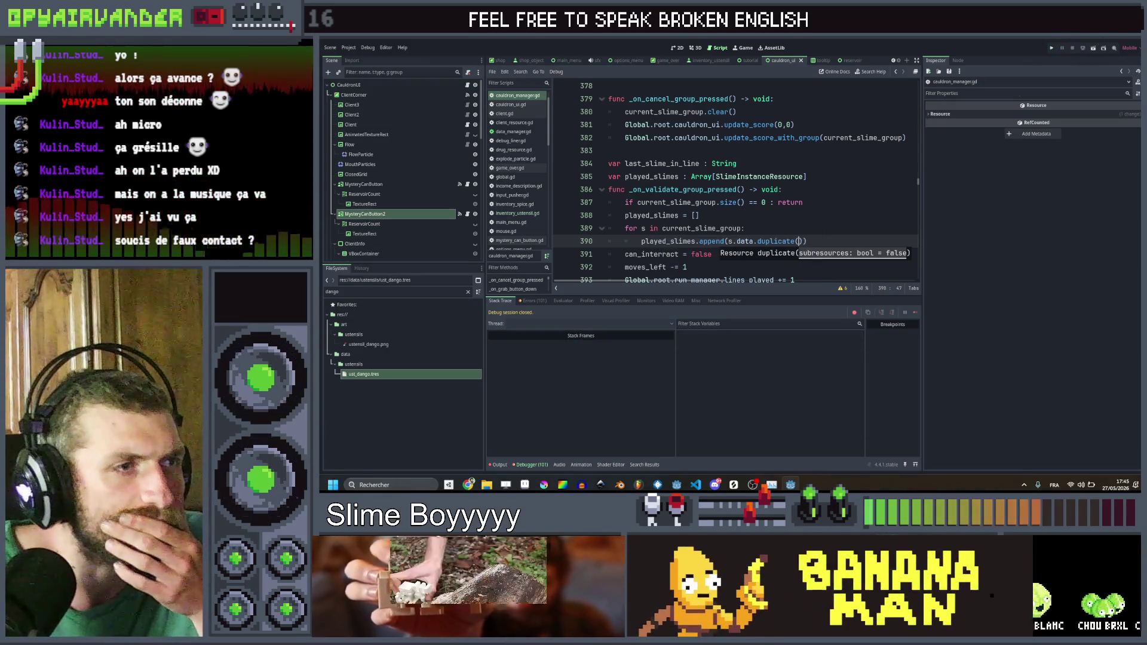
key("End")
left_click(895, 71)
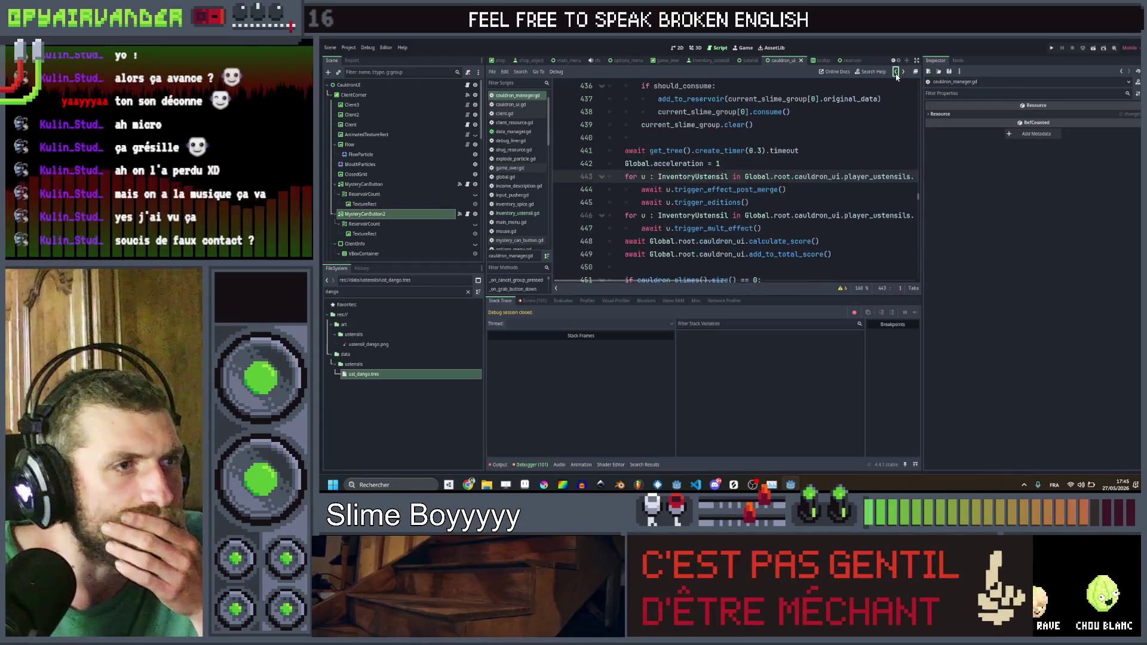
left_click(896, 74)
left_click(824, 213)
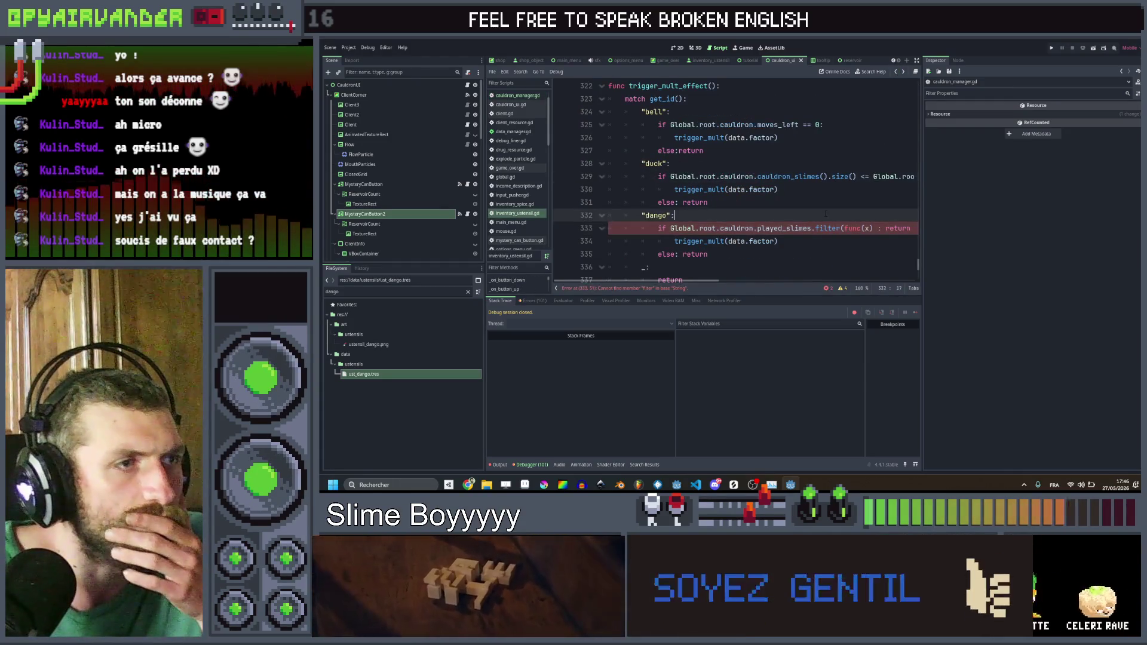
scroll(824, 213, "right", 5)
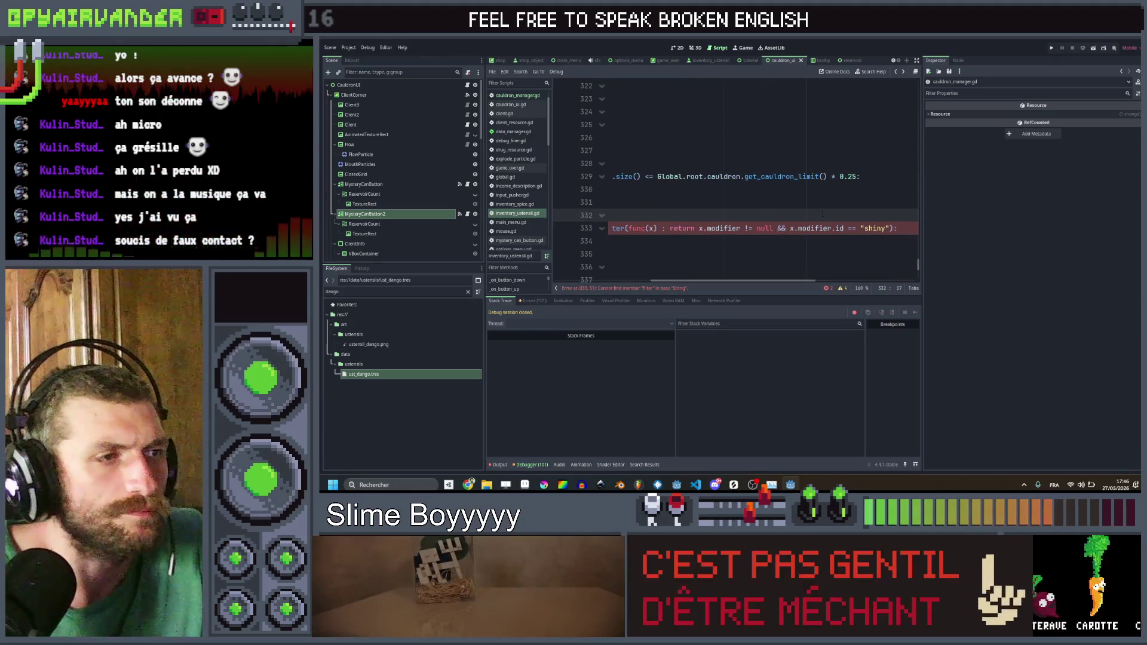
scroll(818, 216, "left", 3)
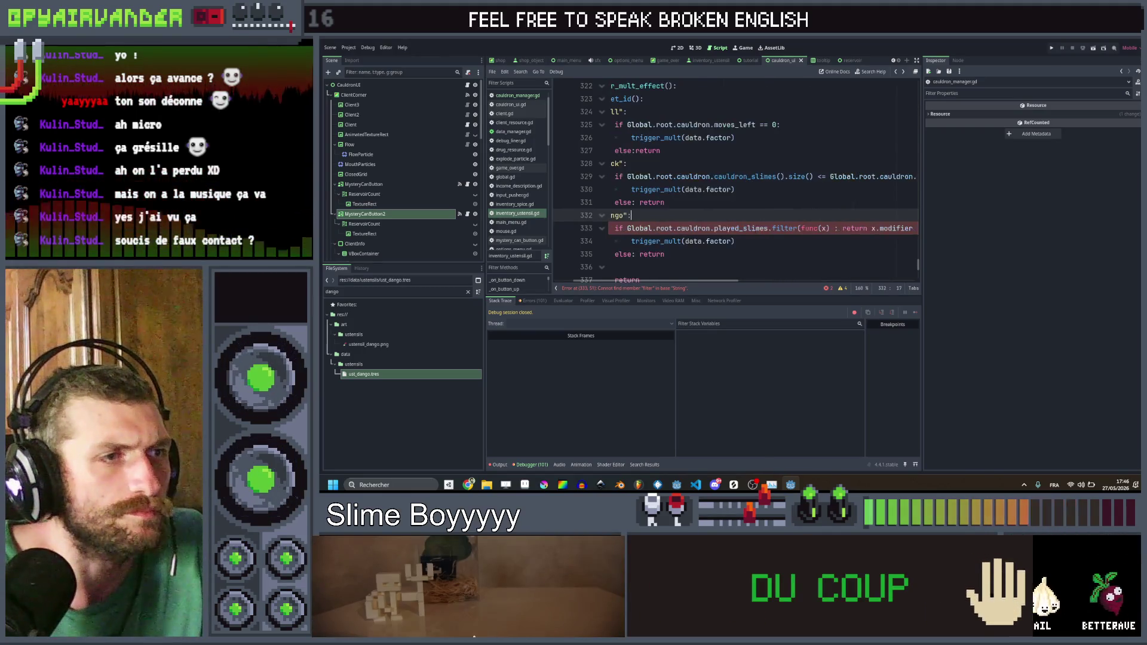
left_click(753, 228, "ctrl")
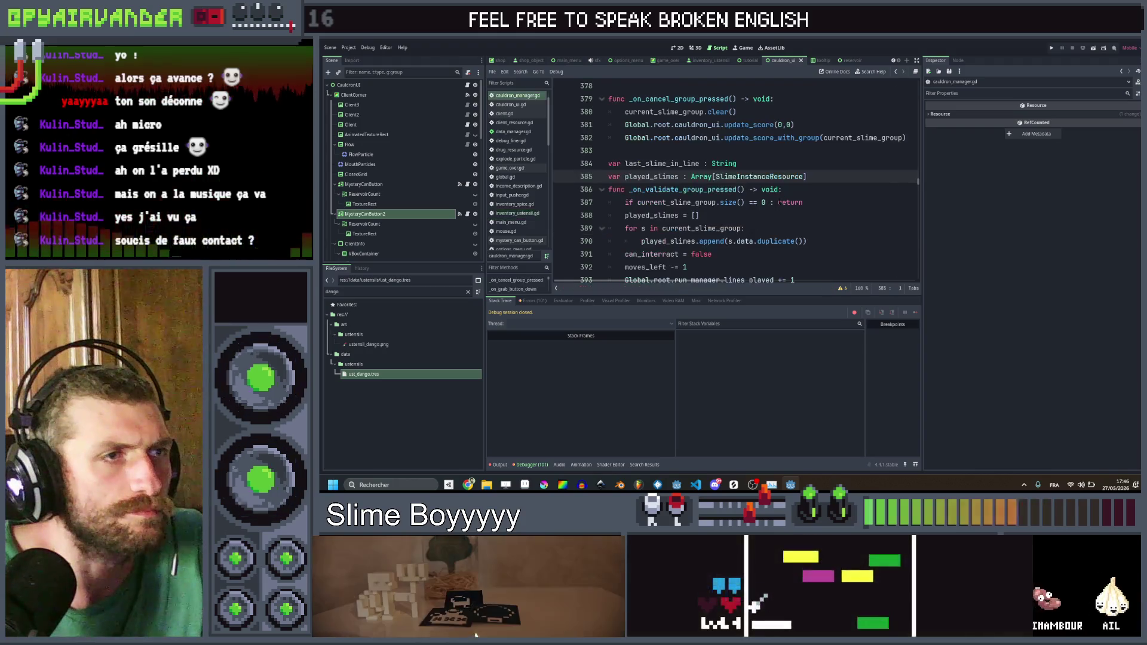
left_click(782, 203)
key("ctrl+s")
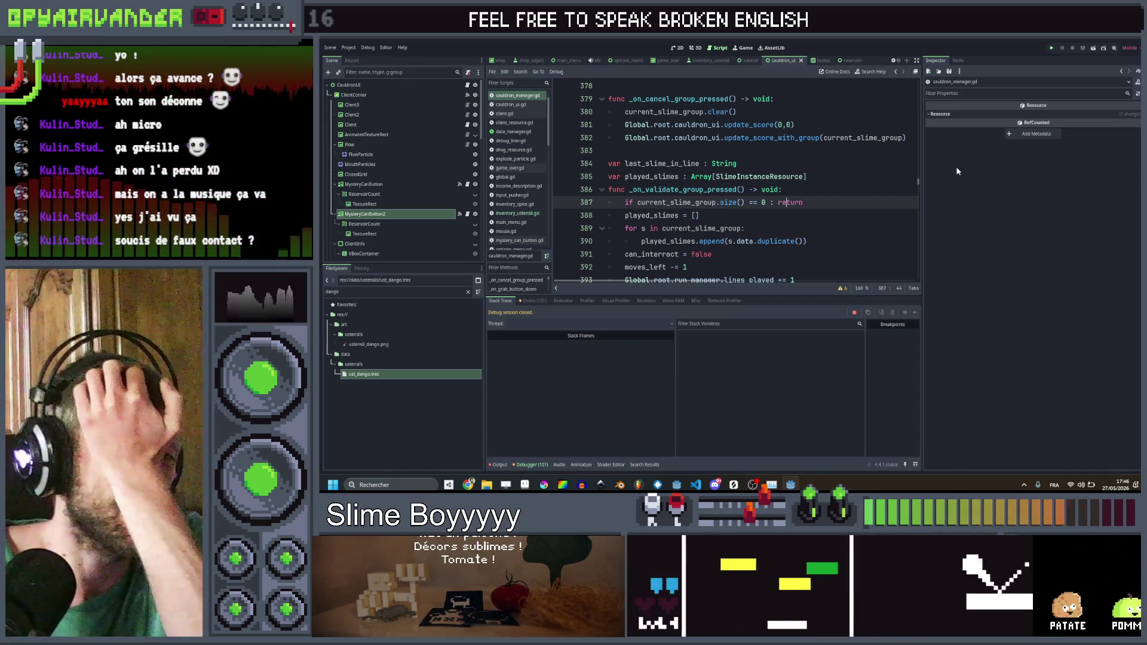
key("ctrl+s")
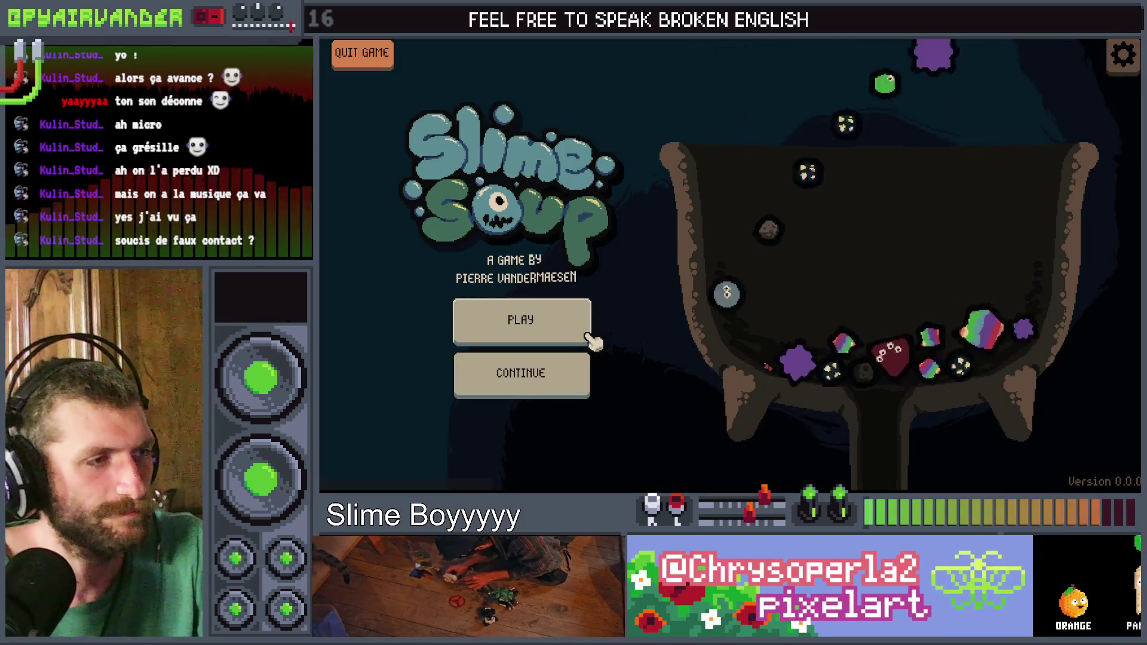
Step: Start a new game, use a hanging slime bag, and merge the pus and blood slime groups
left_click(583, 337)
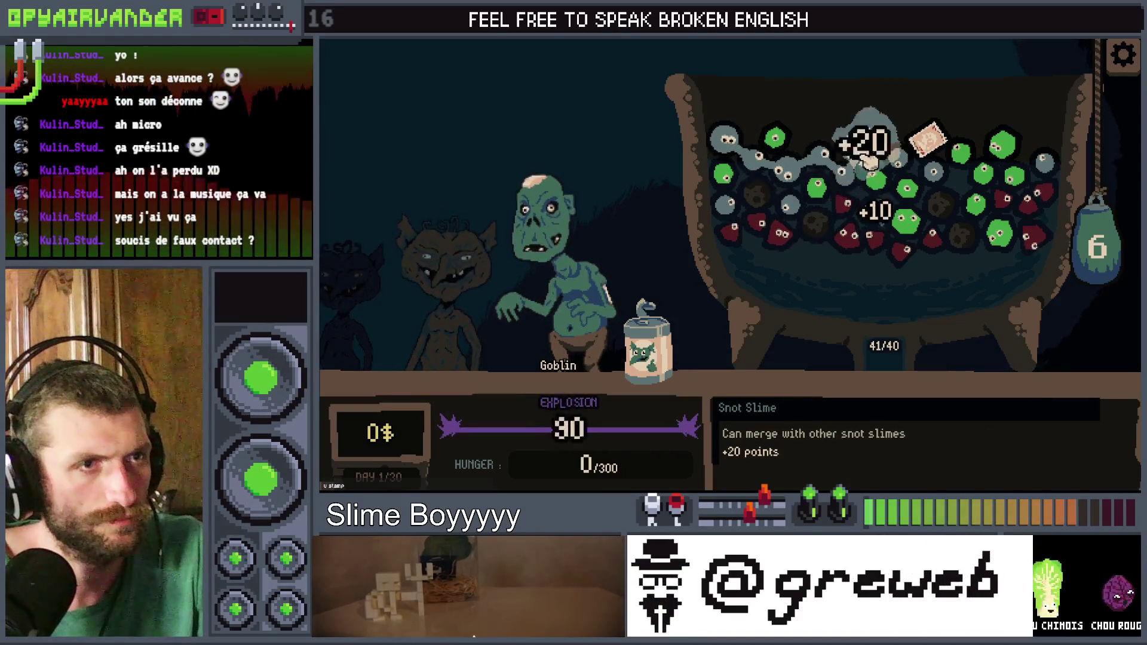
left_click(1065, 218)
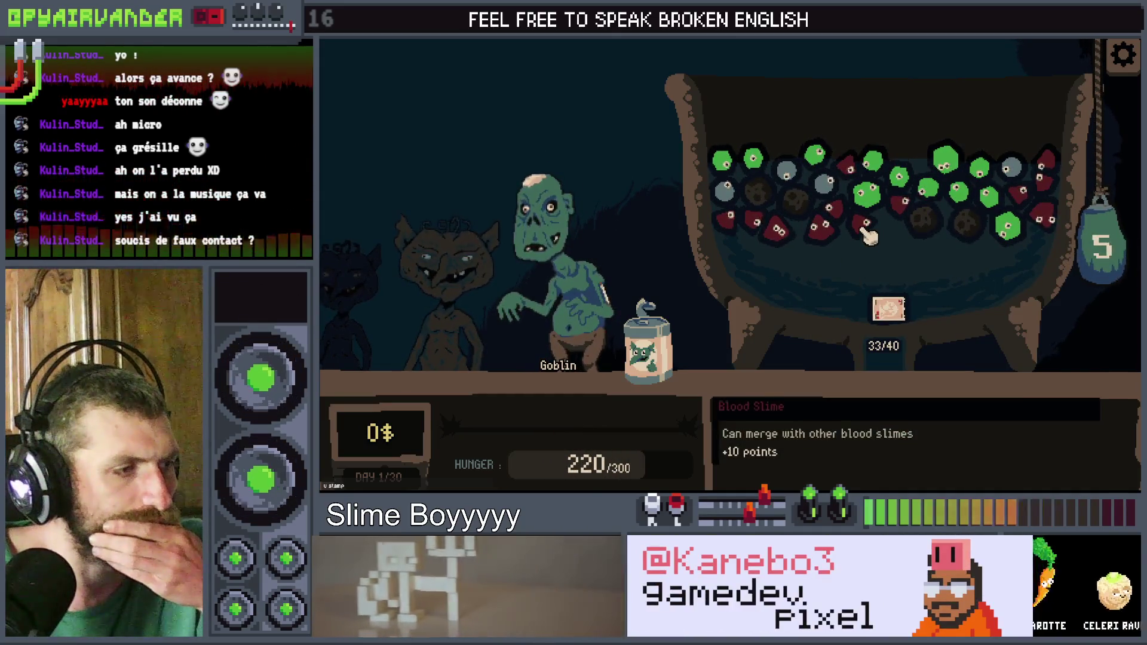
left_click(1009, 212)
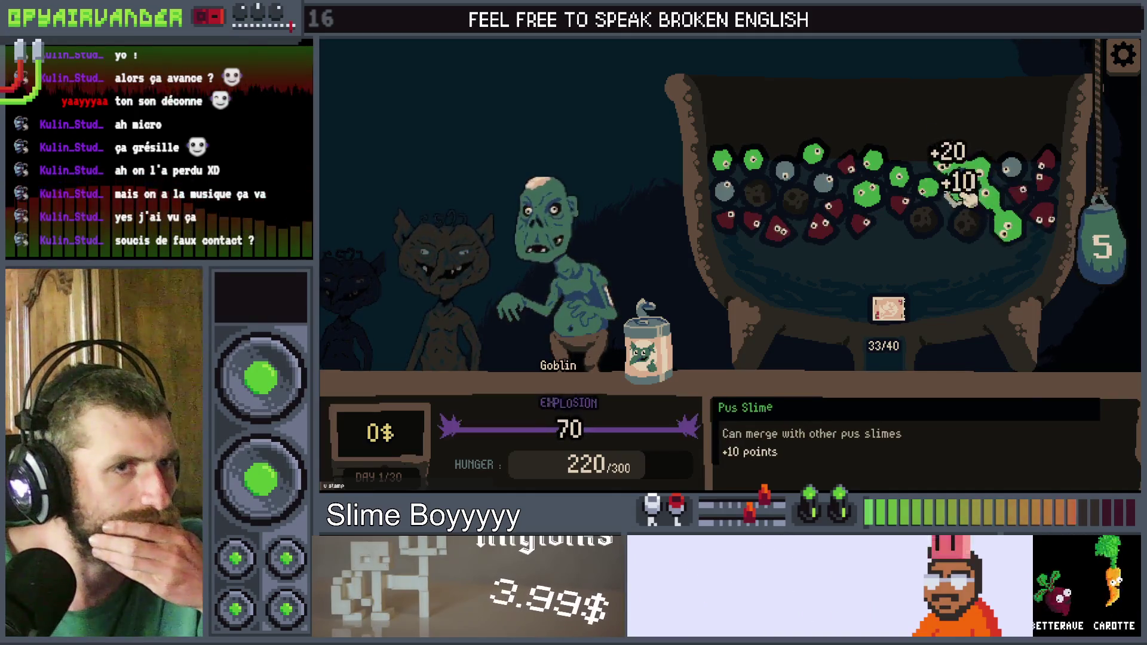
left_click(875, 164)
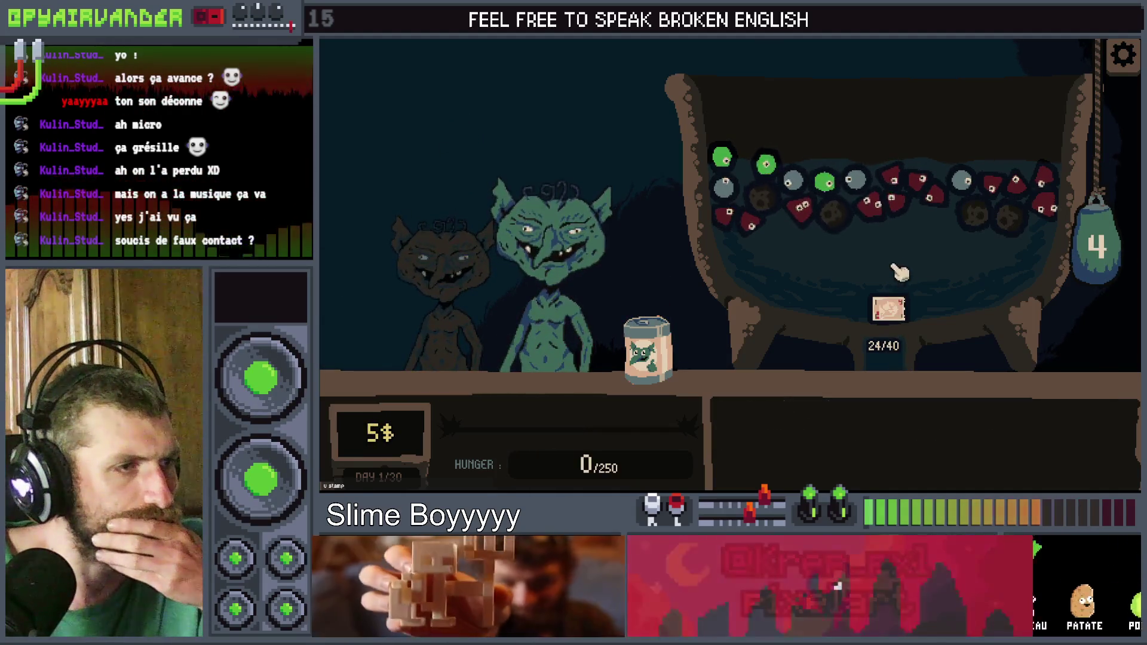
mouse_move(914, 179)
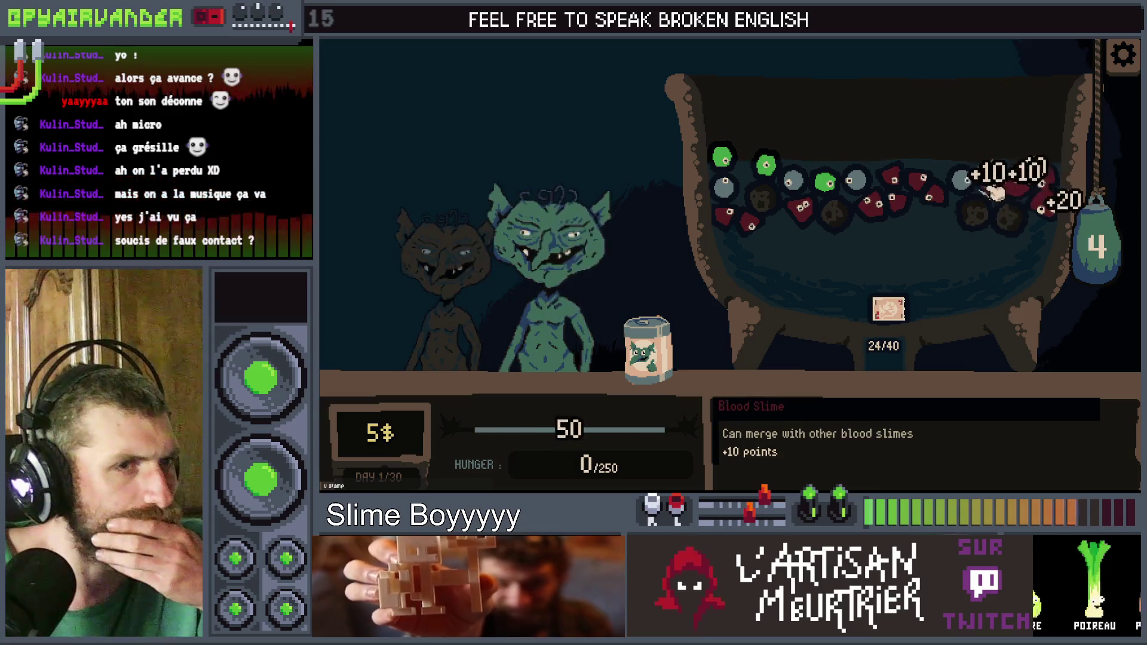
left_click(913, 181)
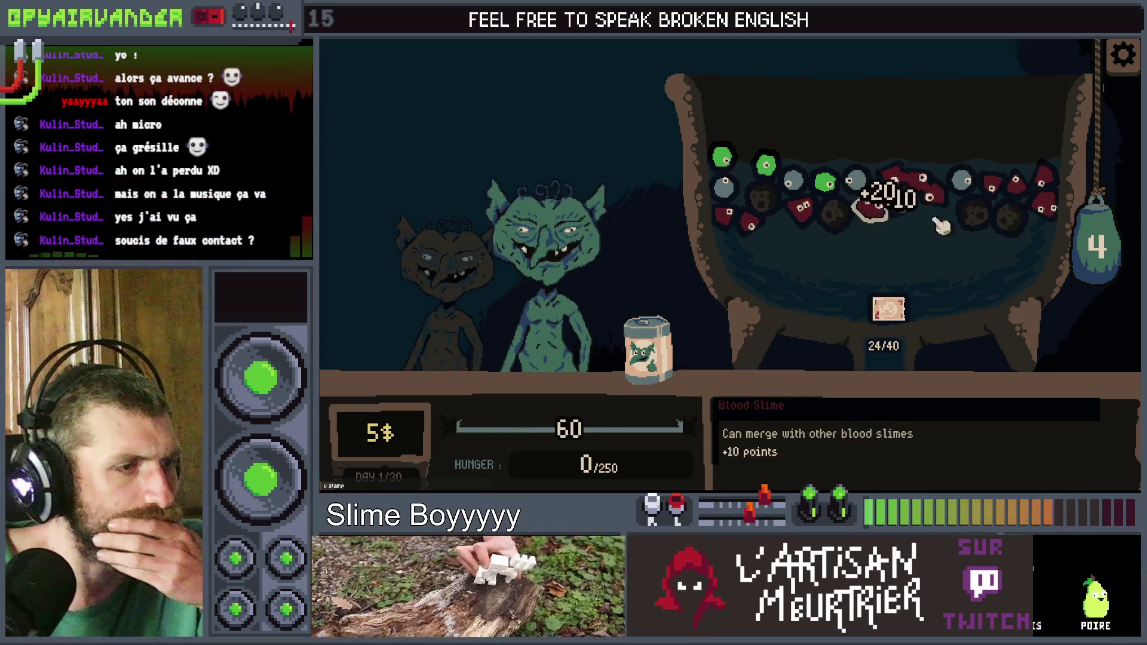
Step: Overfill the cauldron past 80/40 with repeated batches of Fresh Slimes and rocks
mouse_move(1109, 243)
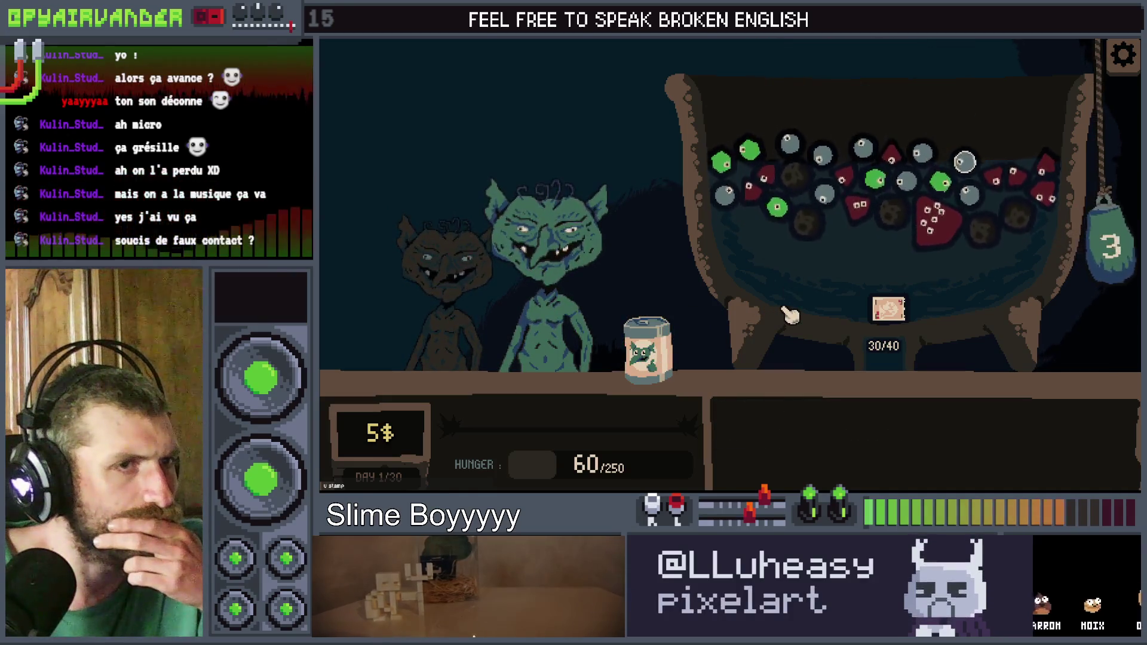
mouse_move(646, 356)
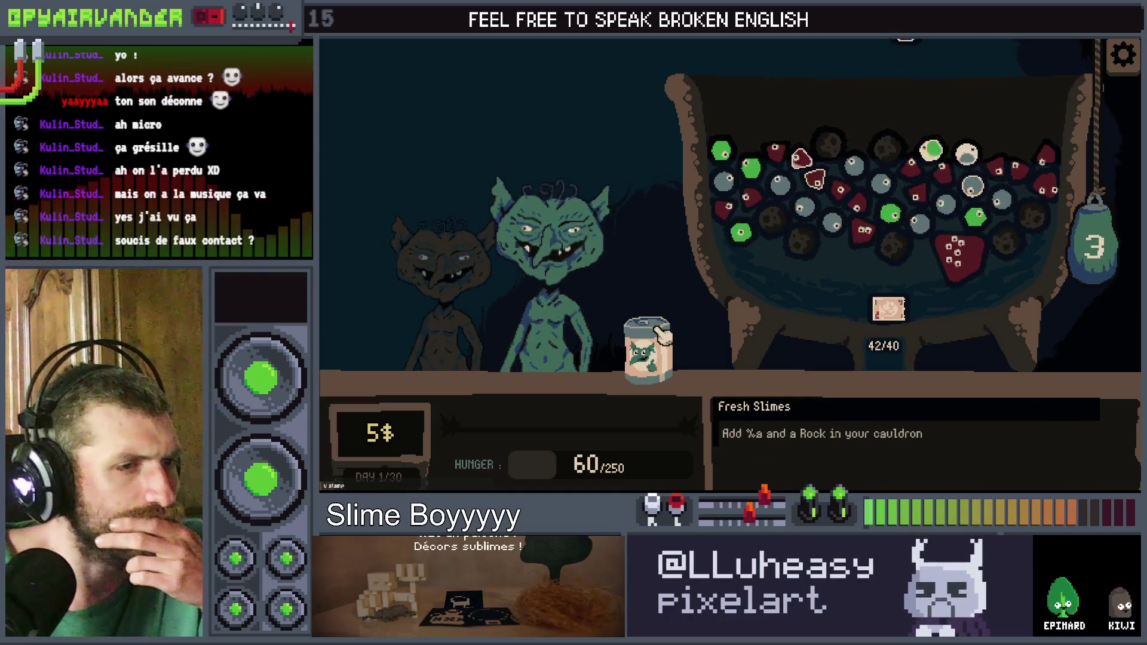
left_click(663, 334)
left_click(663, 335)
left_click(663, 334)
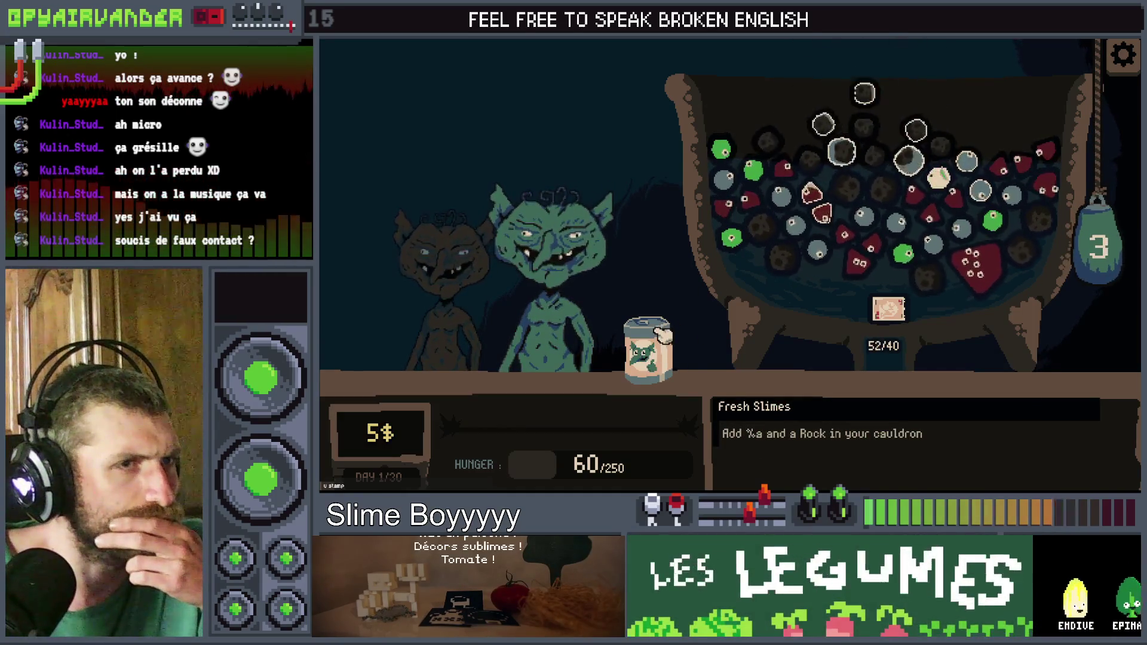
left_click(662, 334)
left_click(662, 334)
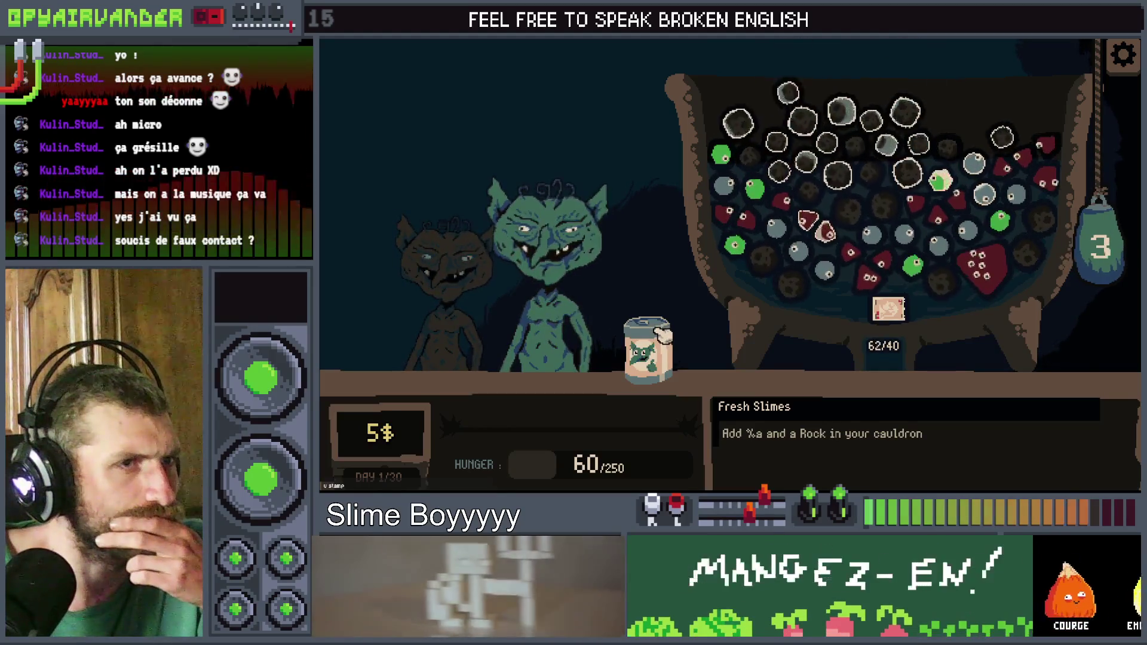
left_click(662, 334)
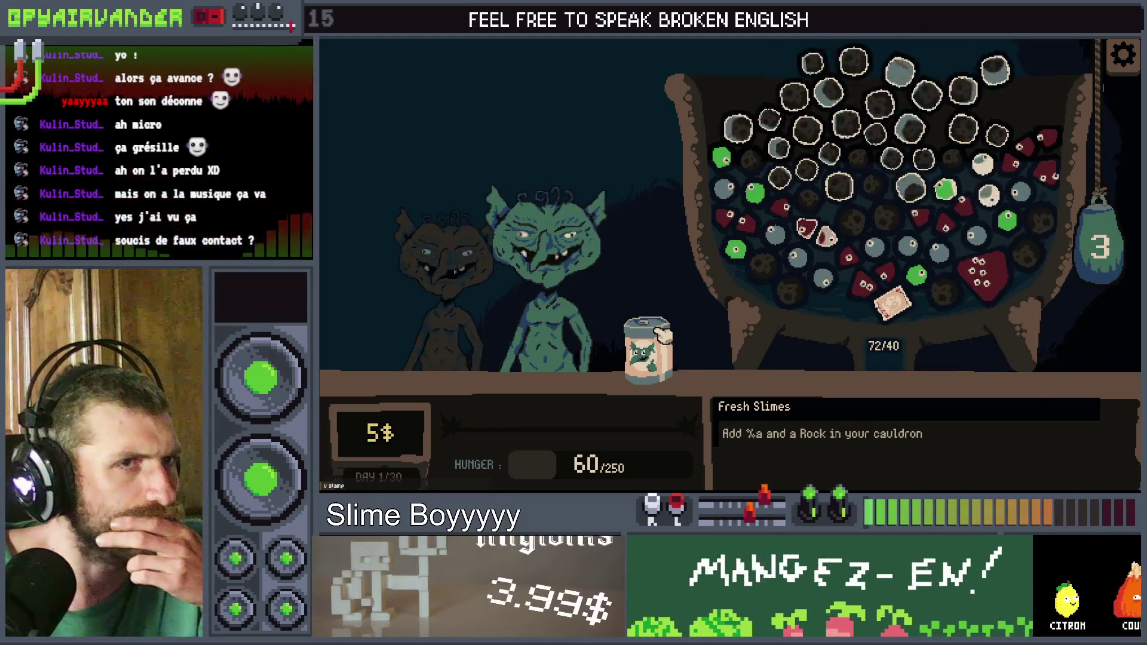
left_click(663, 335)
left_click(663, 334)
left_click(663, 335)
left_click(663, 334)
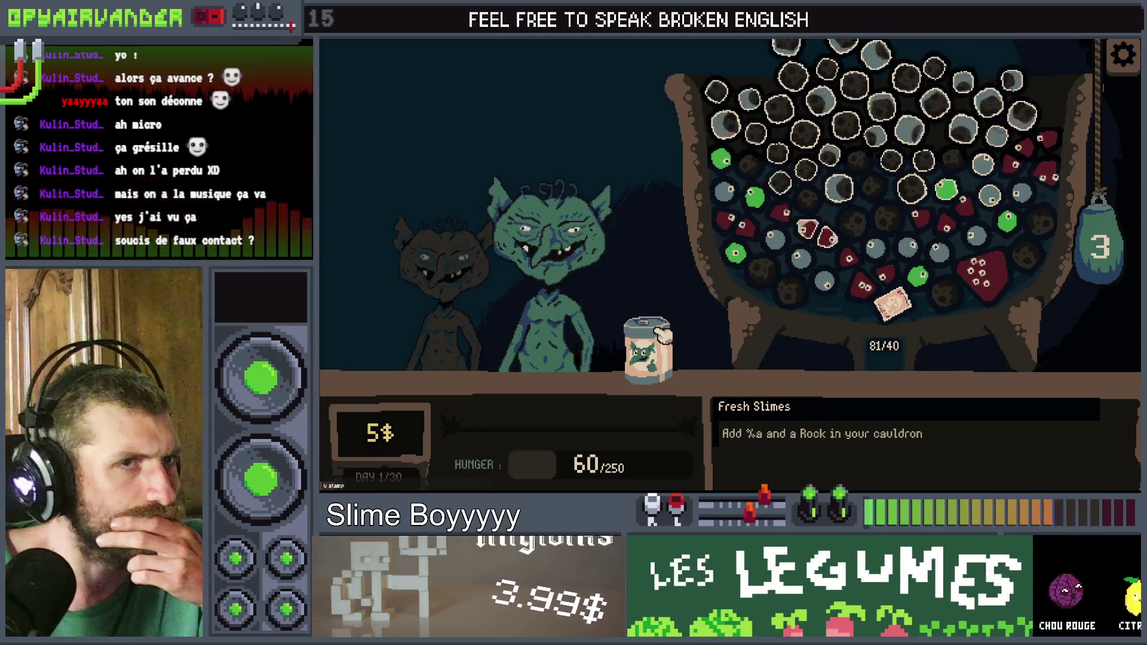
left_click(663, 335)
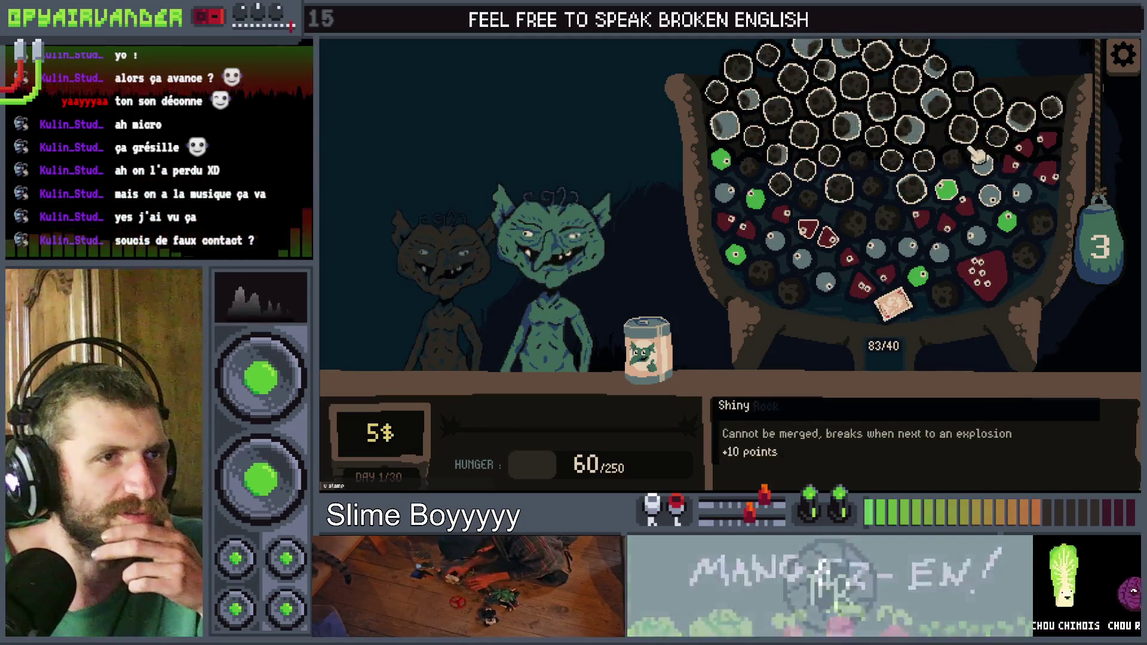
Step: Score three snot slimes for 10 points each, then stop the running game
left_click(989, 242)
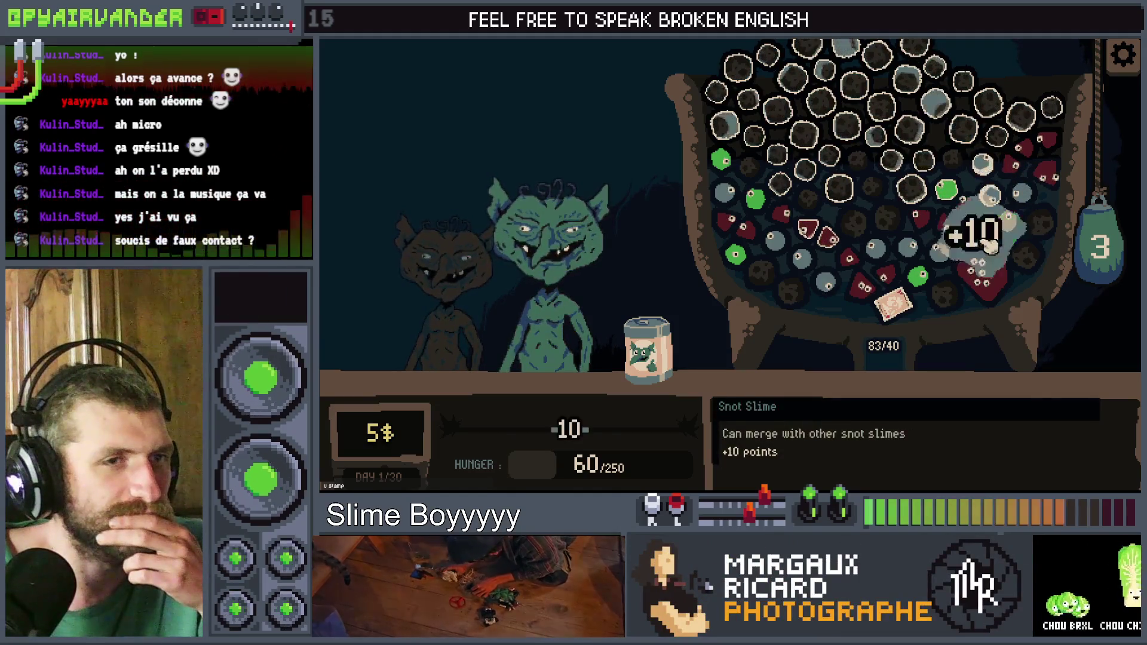
left_click(939, 251)
left_click(905, 242)
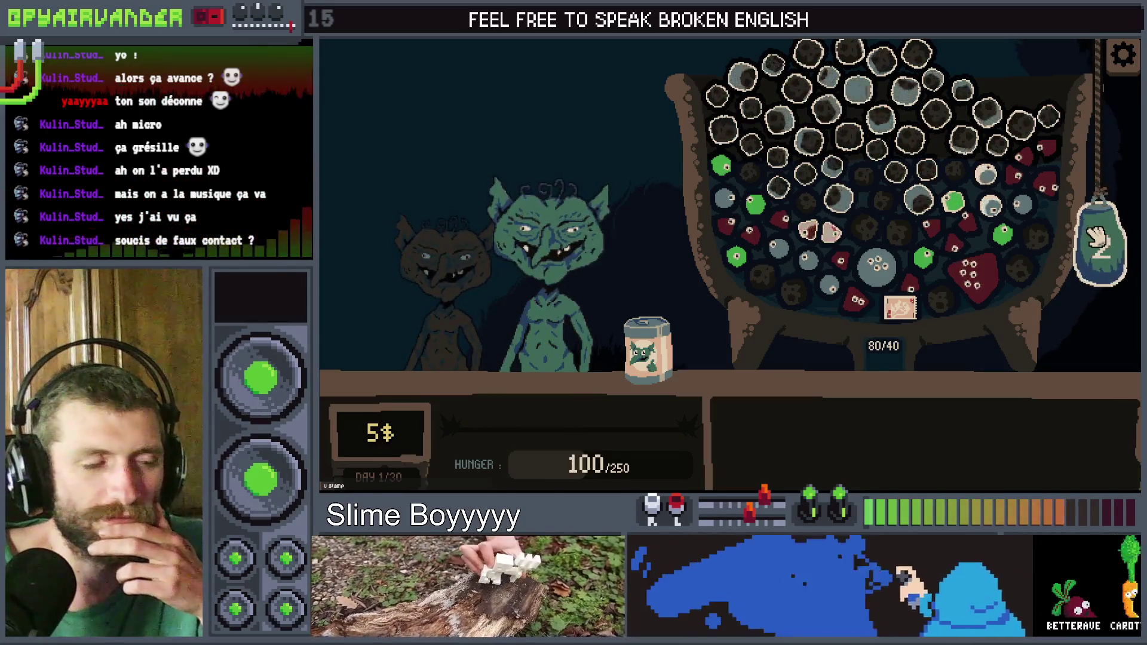
key("alt+F4")
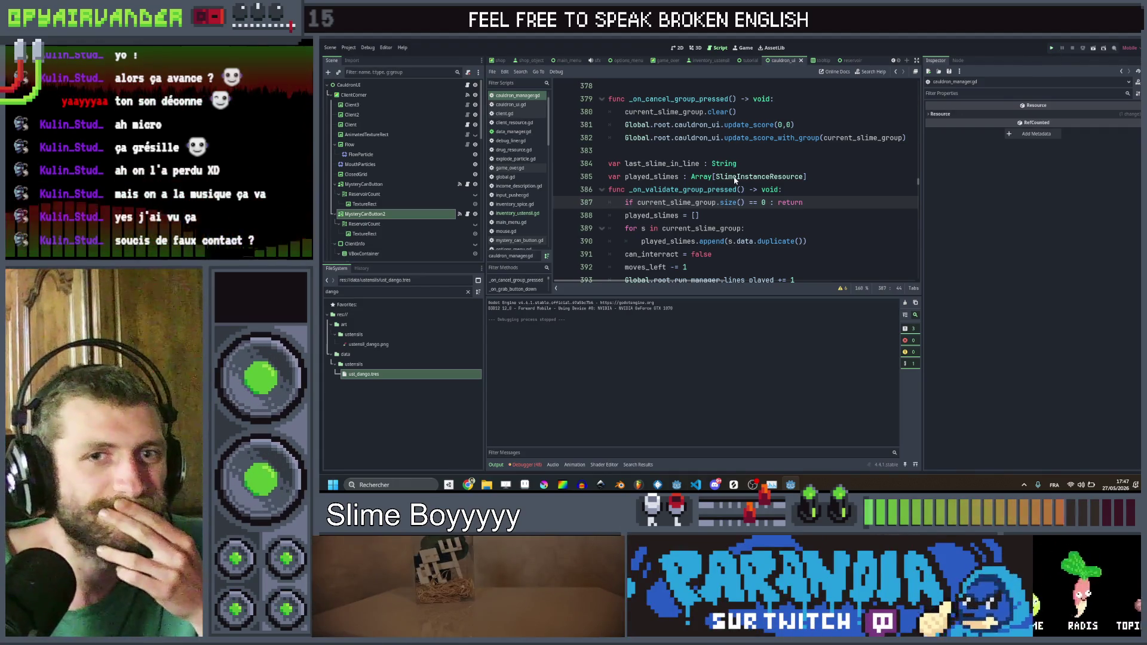
Step: Save the scene, start a new game, add dirt with the Filthy Can'o'Slime, then stop with F8
key("ctrl+s")
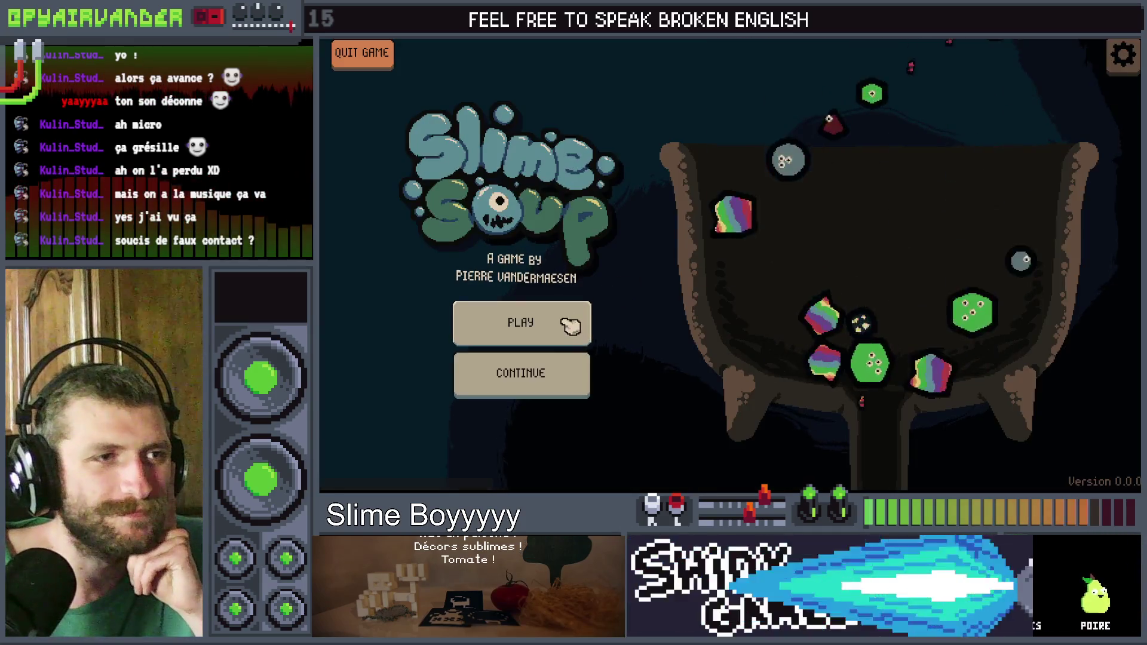
left_click(568, 323)
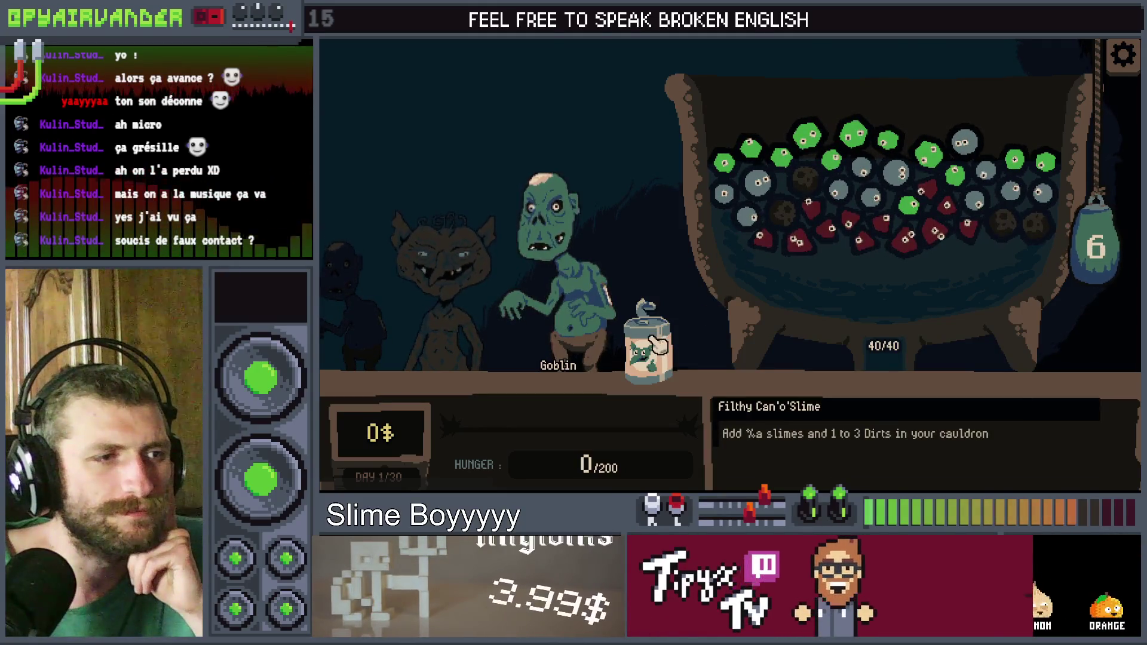
left_click(657, 343)
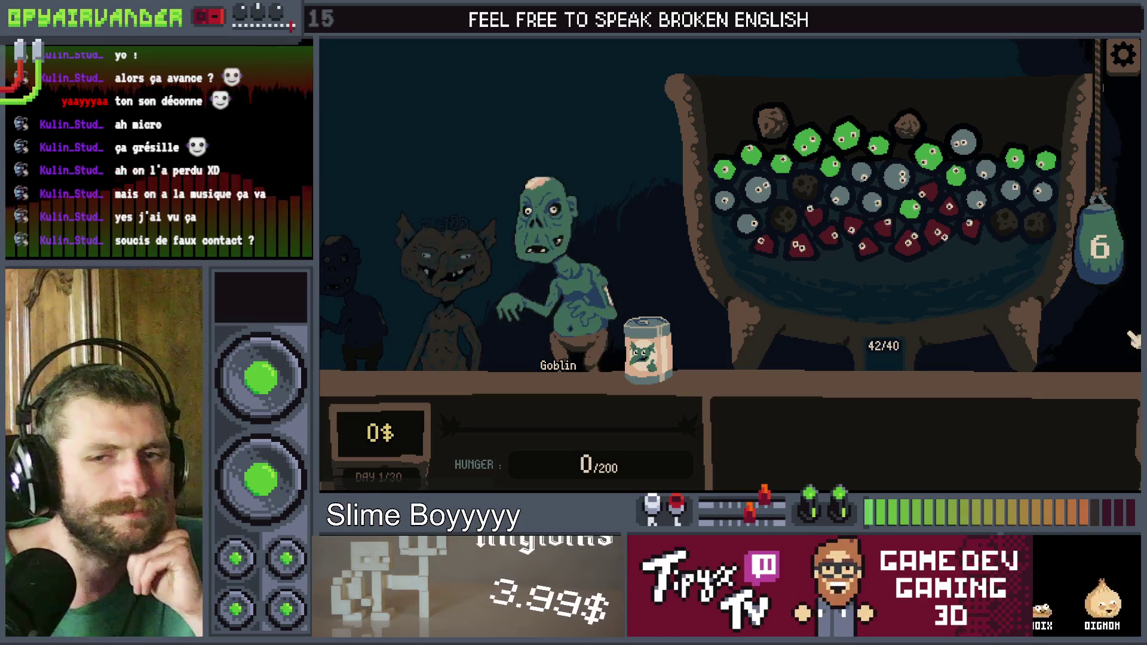
key("F8")
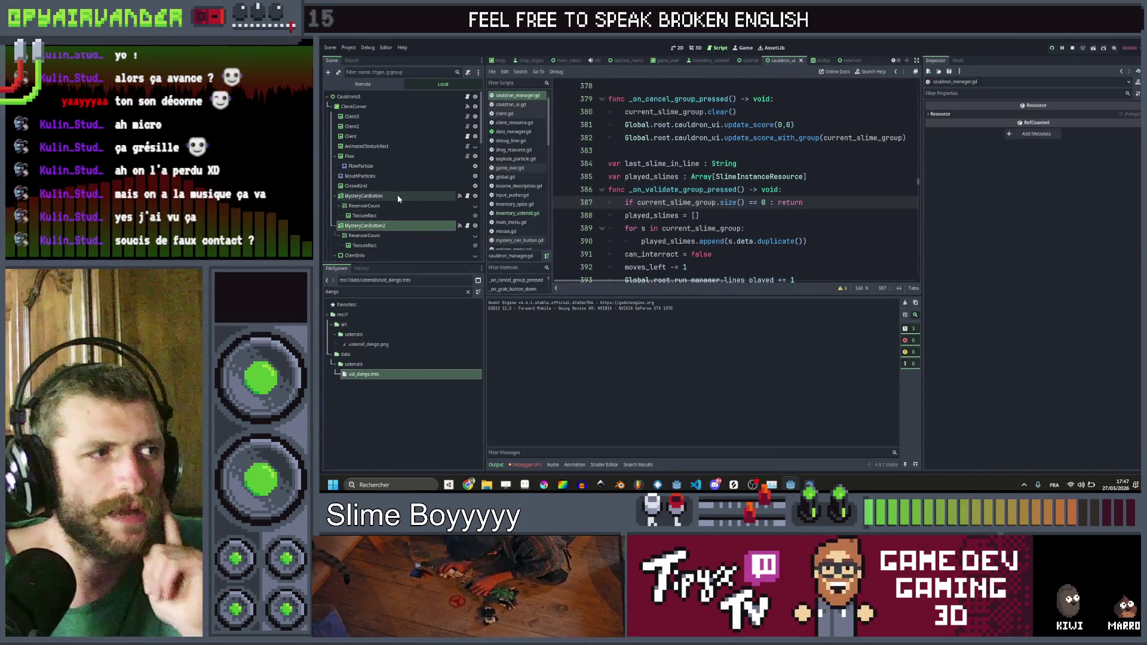
Step: Delete MysteryCanButton2 from the Scene dock, confirm, and run the project to test it
left_click(397, 225)
key("Delete")
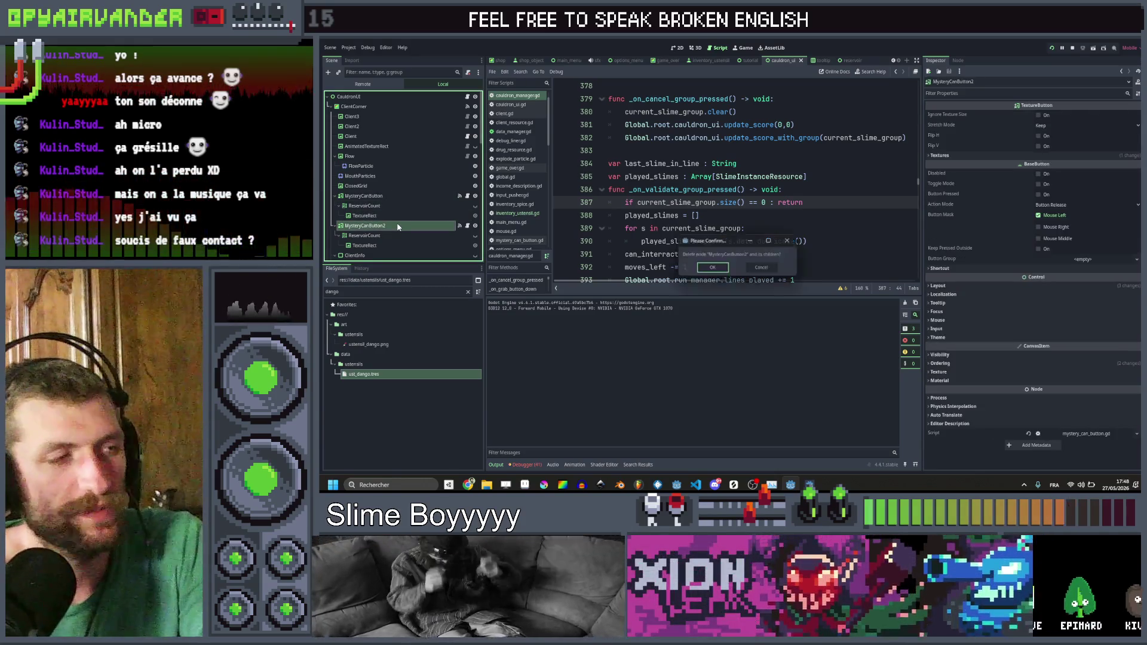
key("Return")
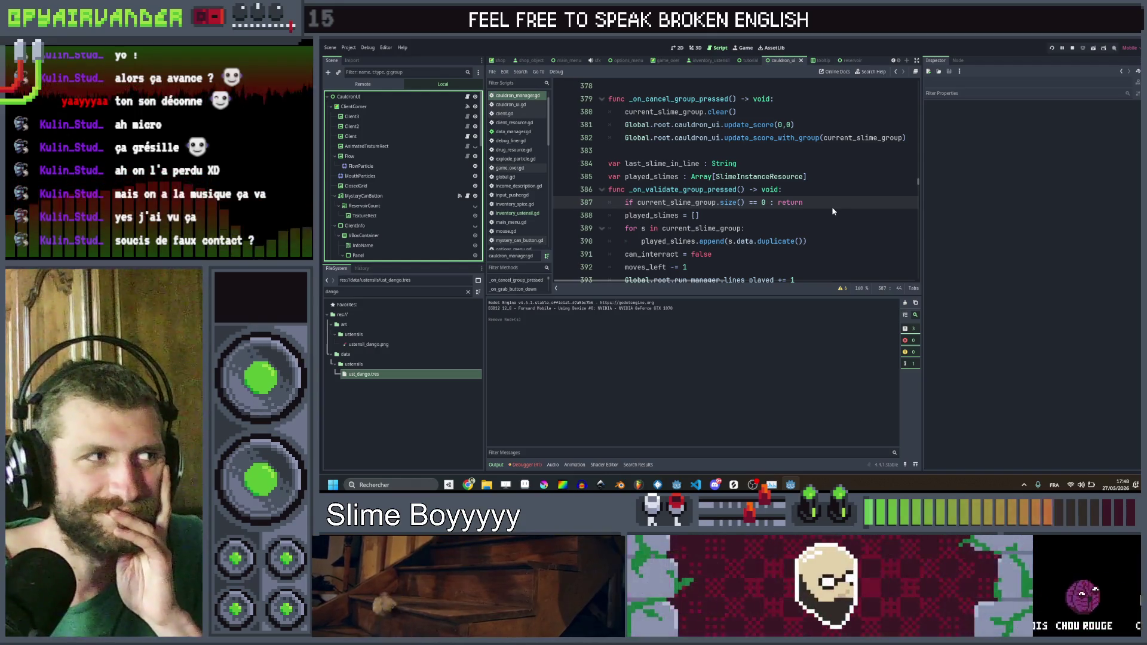
left_click(1049, 50)
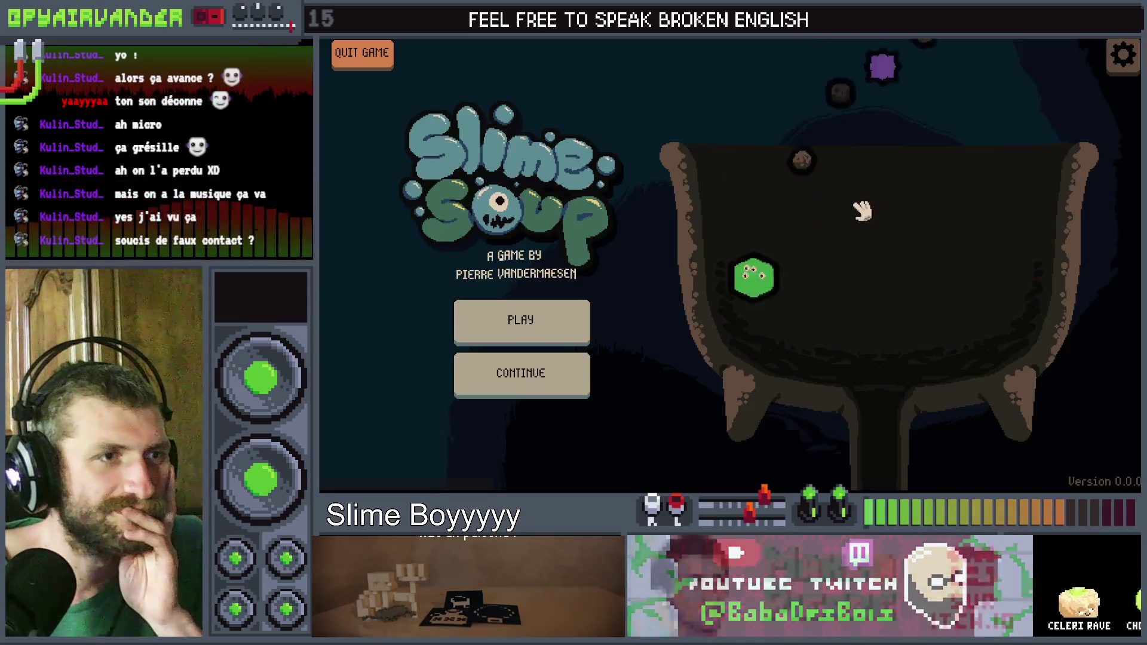
Step: Start a new game and chain five pus slimes together for points
left_click(519, 320)
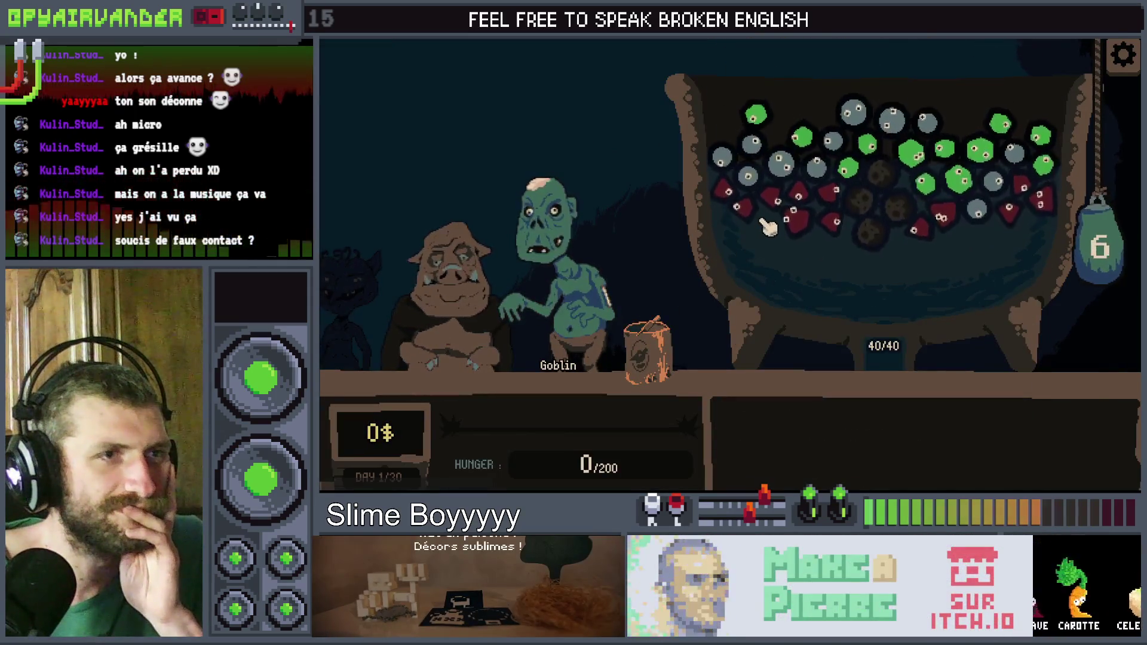
mouse_move(1044, 172)
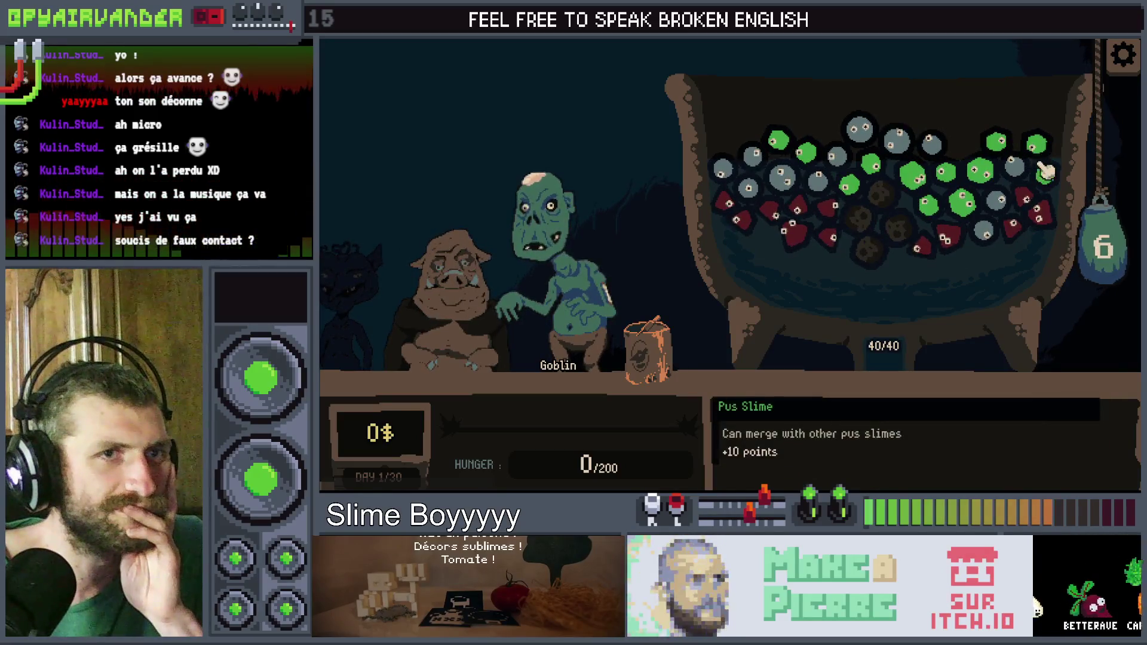
left_click(1016, 149)
left_click(986, 171)
left_click(968, 182)
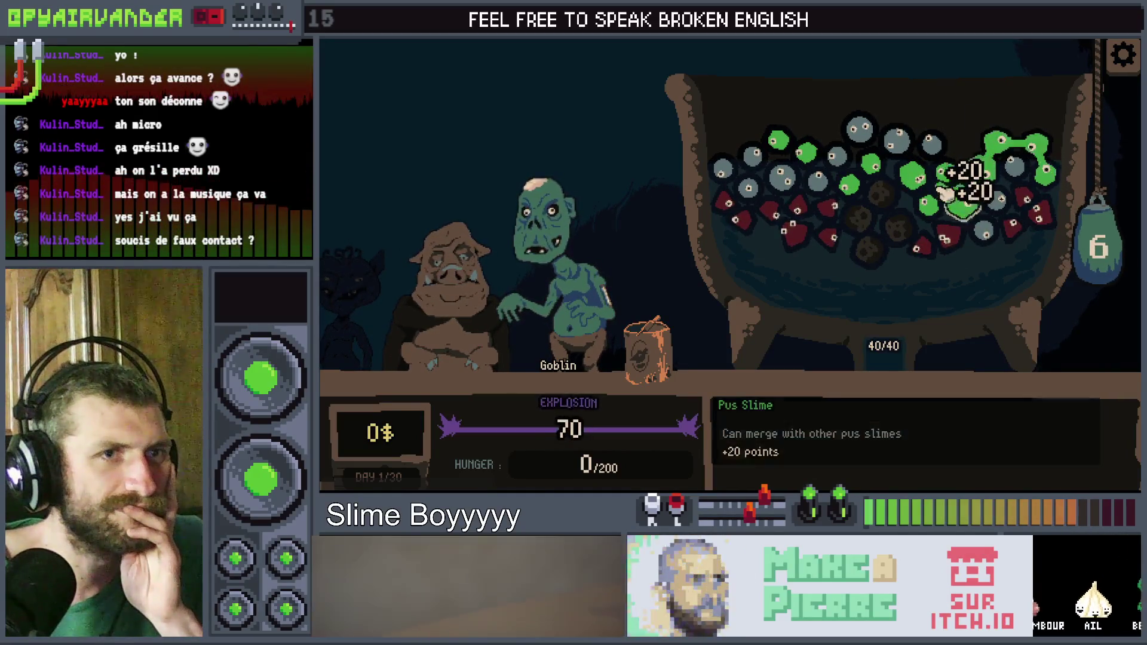
left_click(929, 206)
left_click(923, 172)
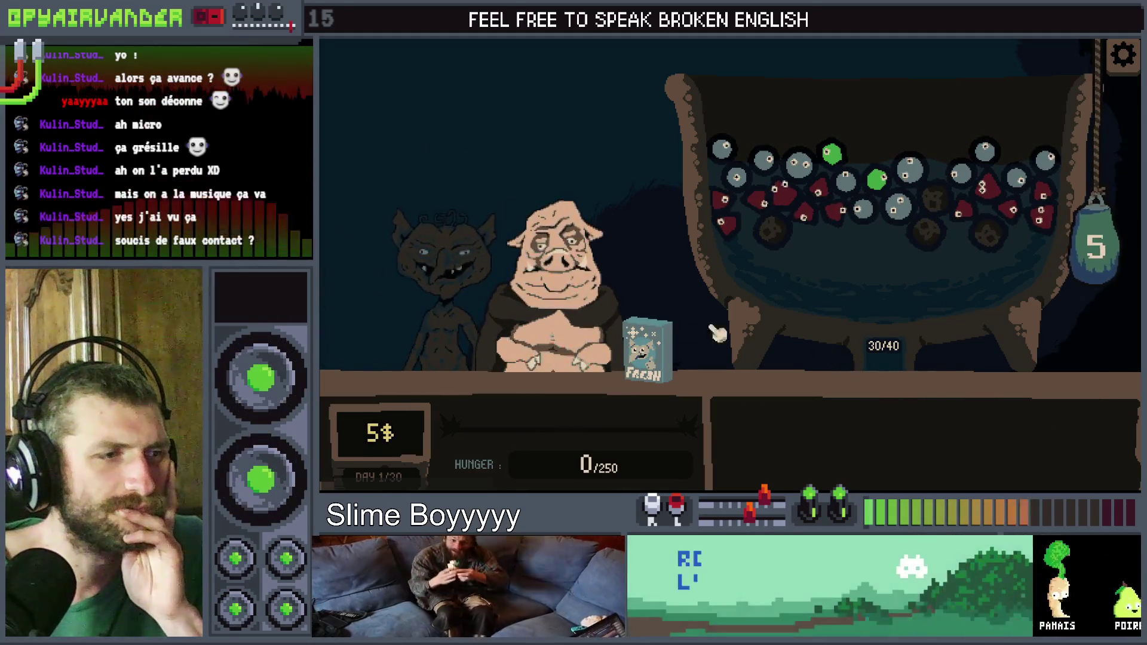
Step: Refill the cauldron with the Fresh Slimes card, then chain the pus slimes and blood slimes
mouse_move(638, 349)
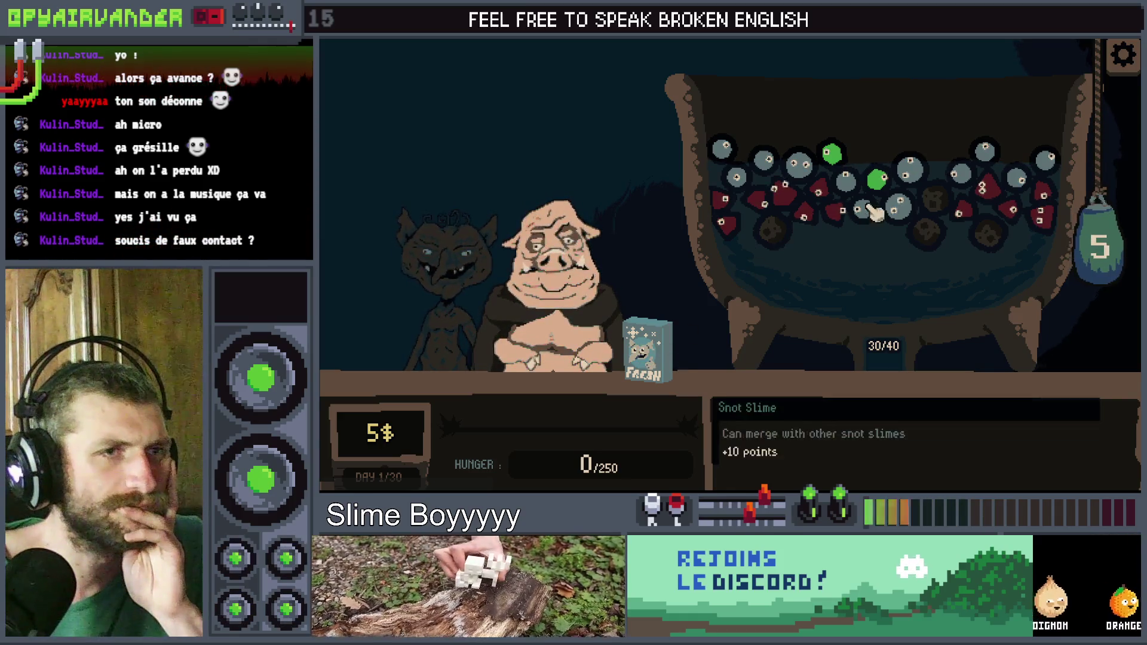
left_click(666, 317)
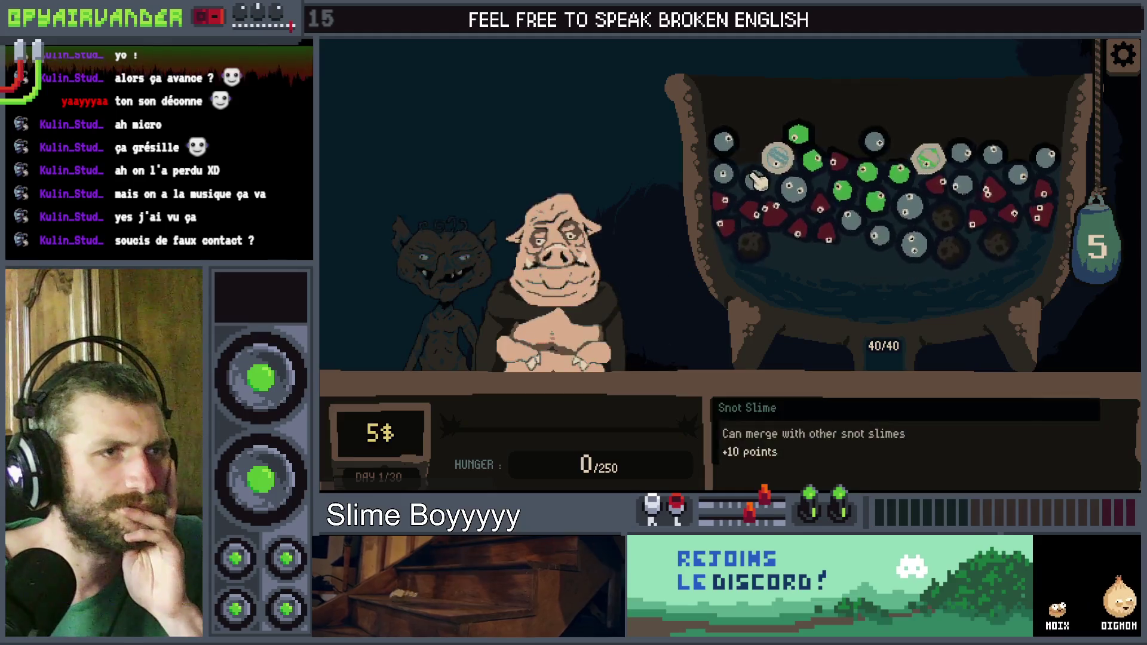
mouse_move(818, 143)
left_mouse_down()
mouse_move(842, 182)
mouse_move(878, 191)
mouse_move(896, 170)
mouse_move(923, 177)
left_mouse_up()
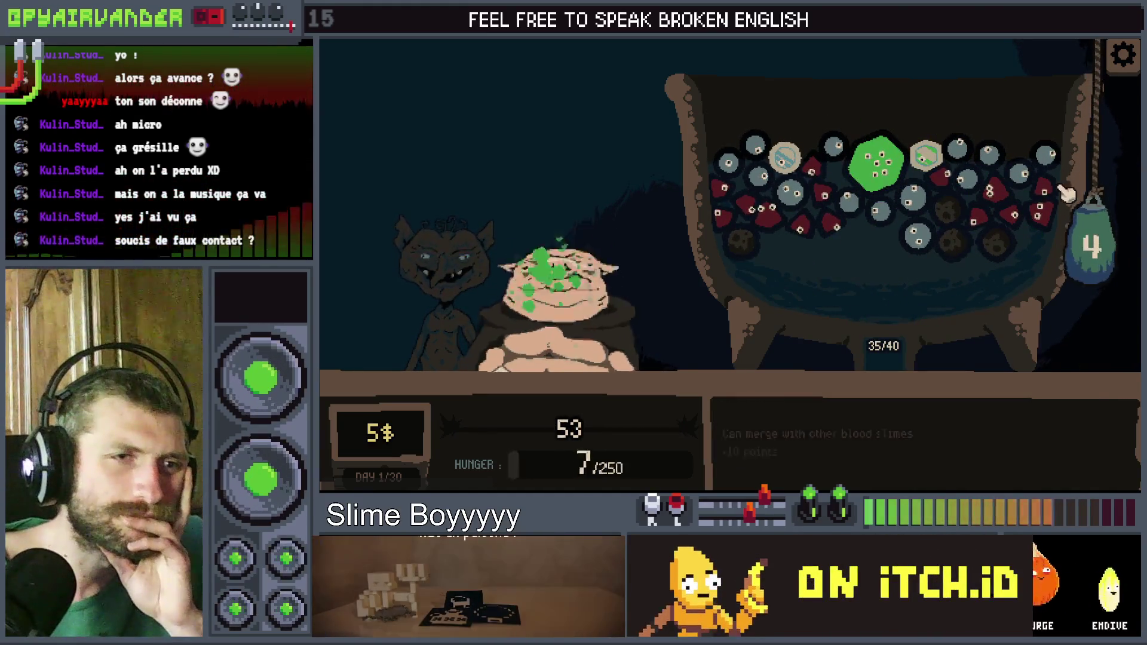
mouse_move(707, 209)
left_mouse_down()
mouse_move(729, 227)
mouse_move(827, 225)
left_mouse_up()
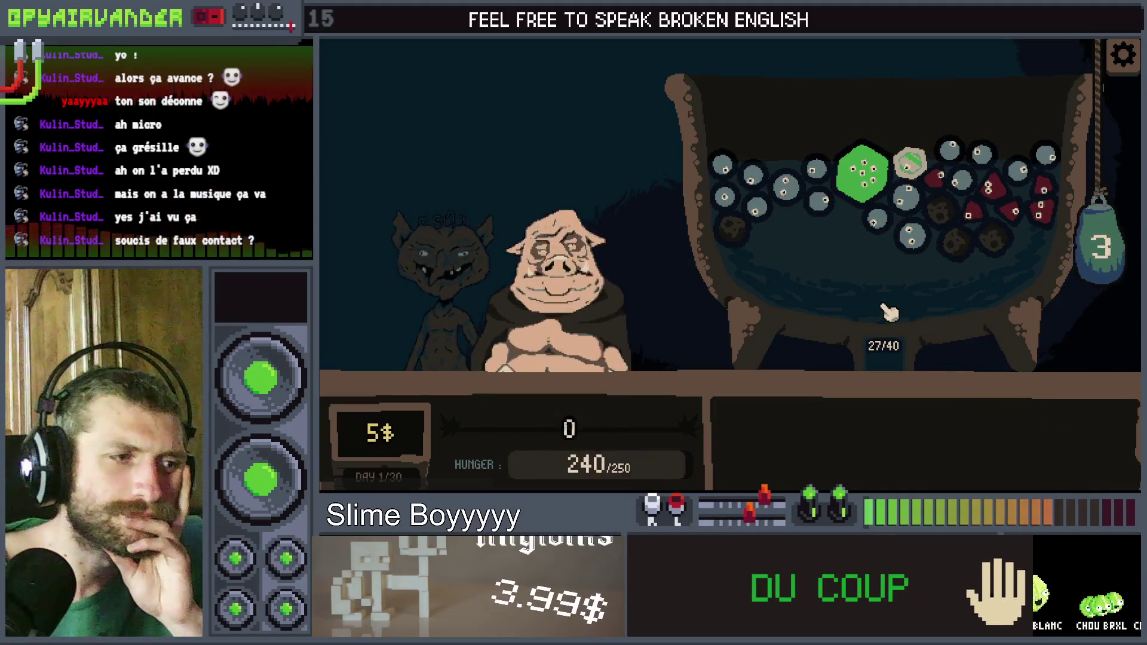
Step: Add slimes from the Filthy Can'o'Slime, chain the snot slimes, and merge the blood slimes into one
mouse_move(924, 185)
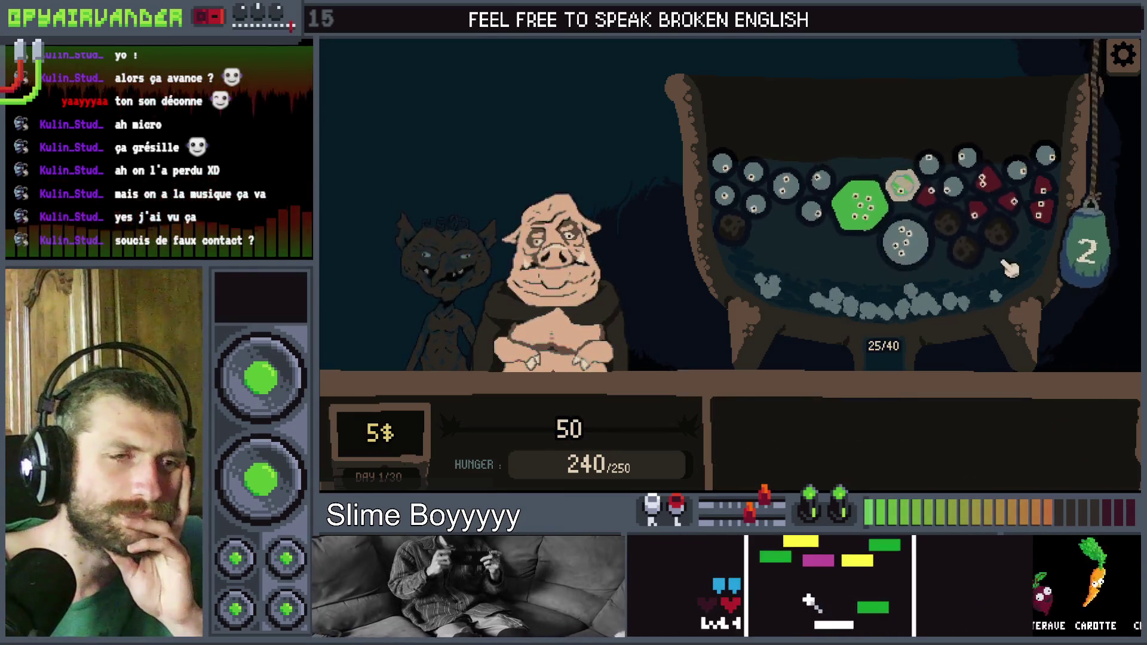
mouse_move(1028, 197)
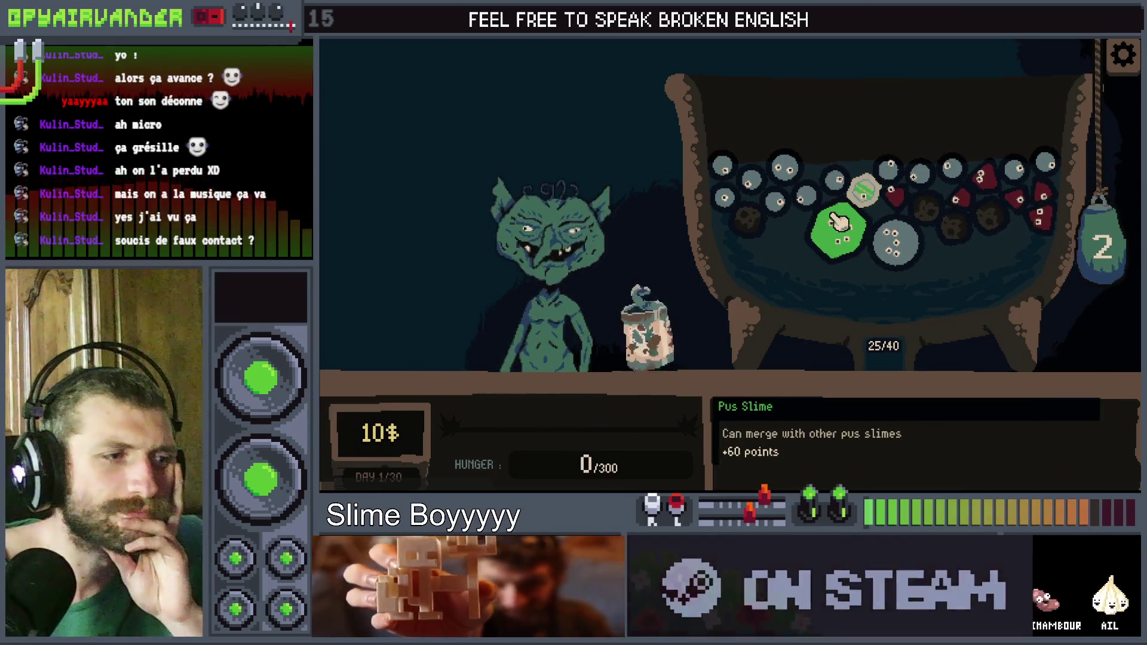
mouse_move(645, 352)
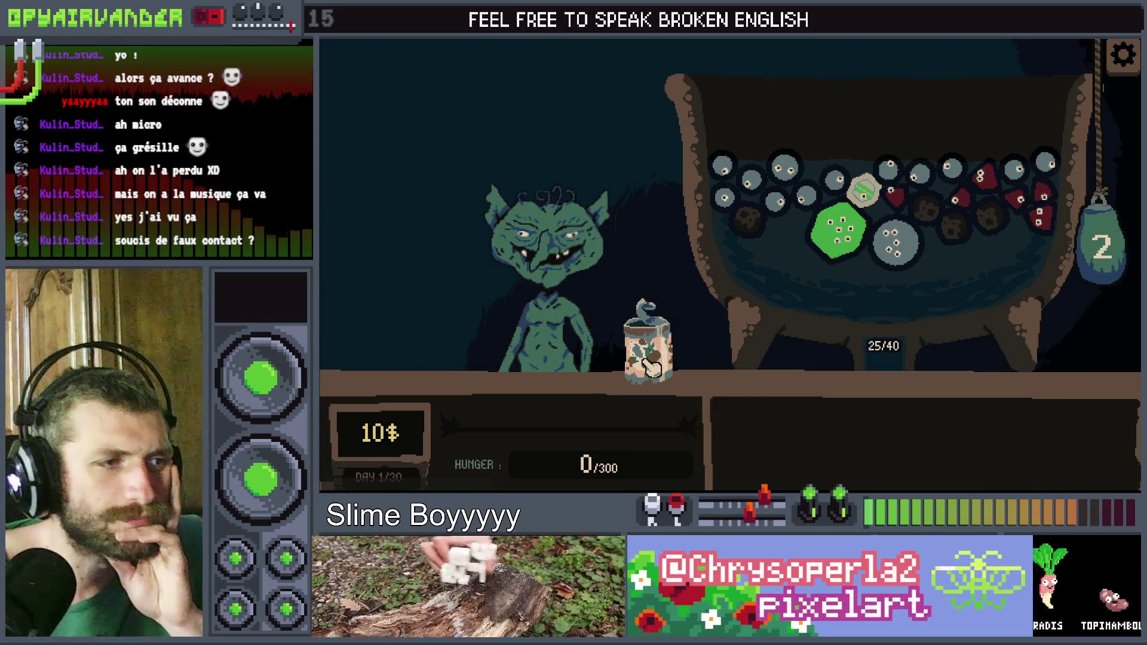
left_click(651, 355)
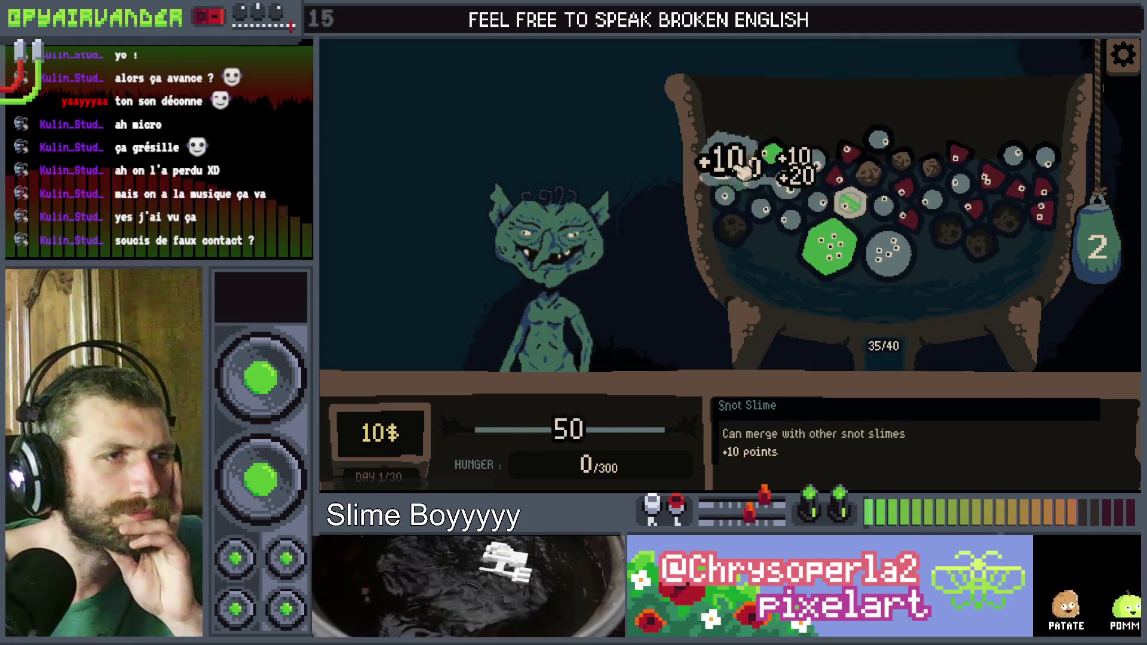
left_click_drag(743, 171, 732, 211)
mouse_move(822, 226)
left_mouse_down()
mouse_move(851, 203)
mouse_move(1049, 440)
left_mouse_up()
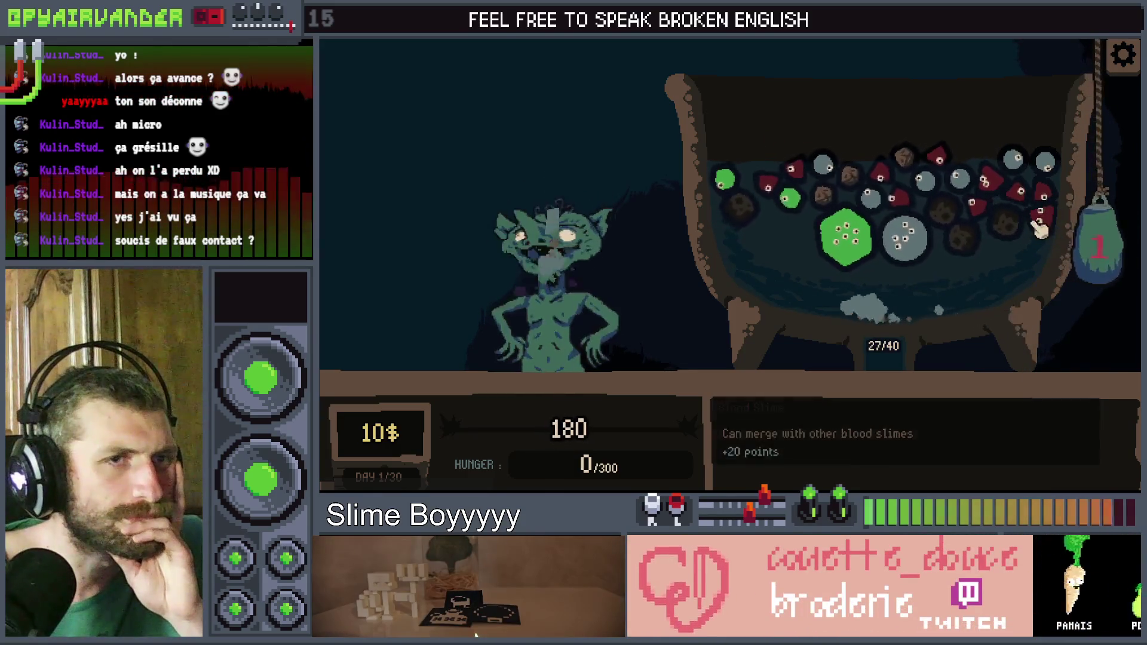
mouse_move(1043, 224)
left_mouse_down()
mouse_move(1037, 184)
mouse_move(977, 218)
left_mouse_up()
left_click_drag(1108, 242, 1108, 242)
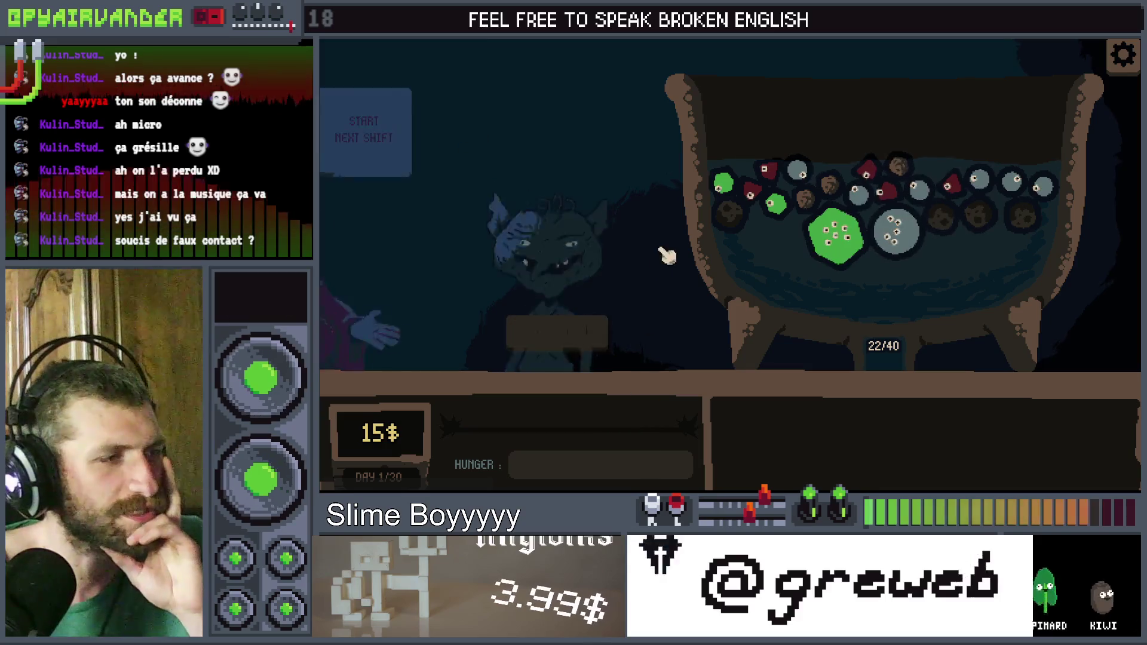
Step: Reroll the shop twice and buy two Glitter packs, including the 3$ one
mouse_move(636, 257)
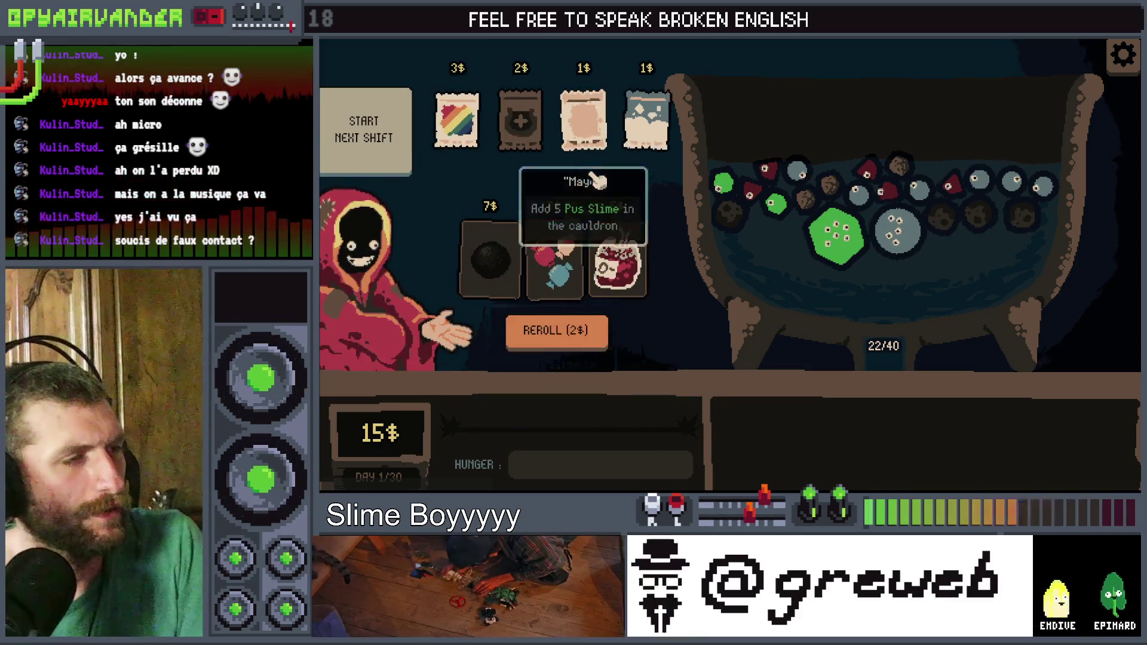
mouse_move(547, 275)
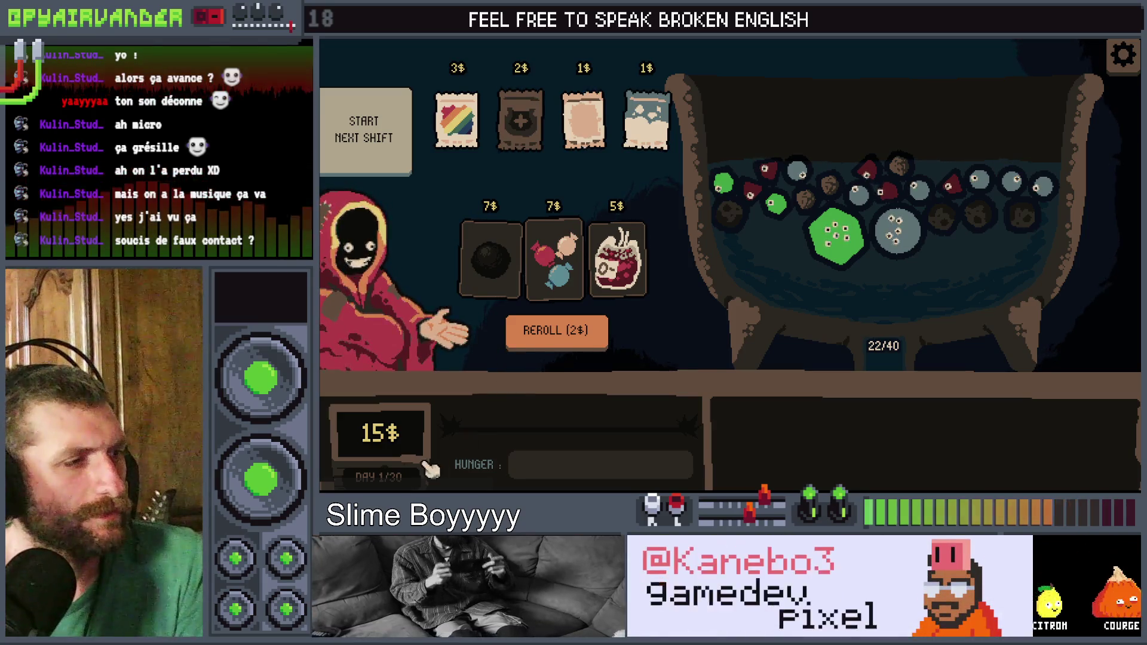
left_click(546, 332)
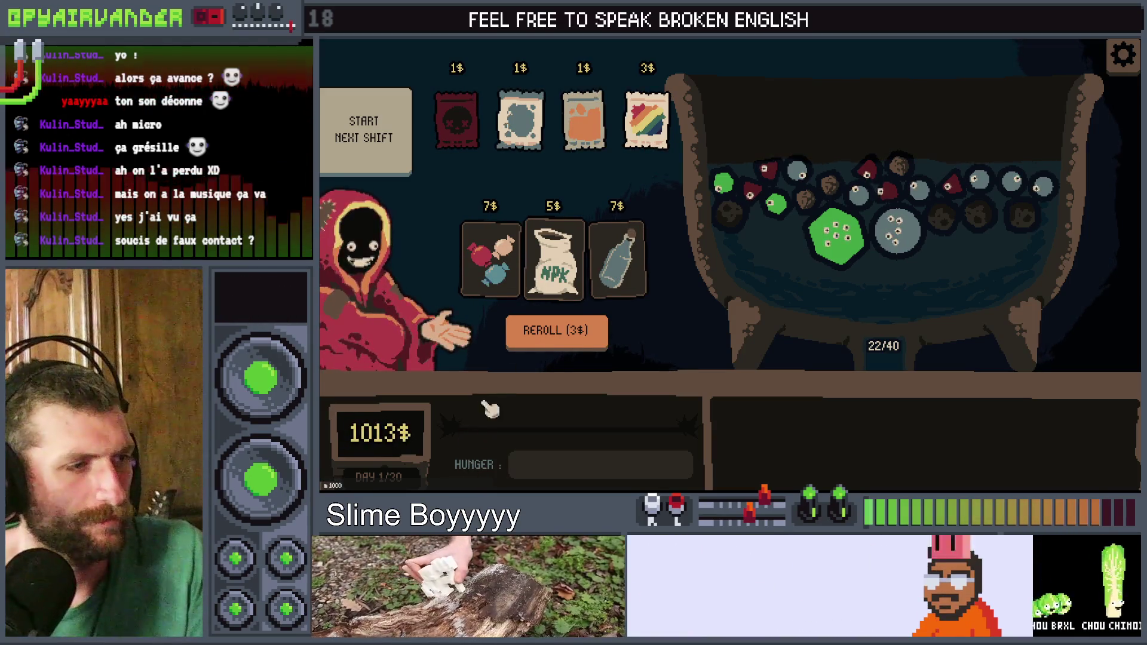
left_click(556, 332)
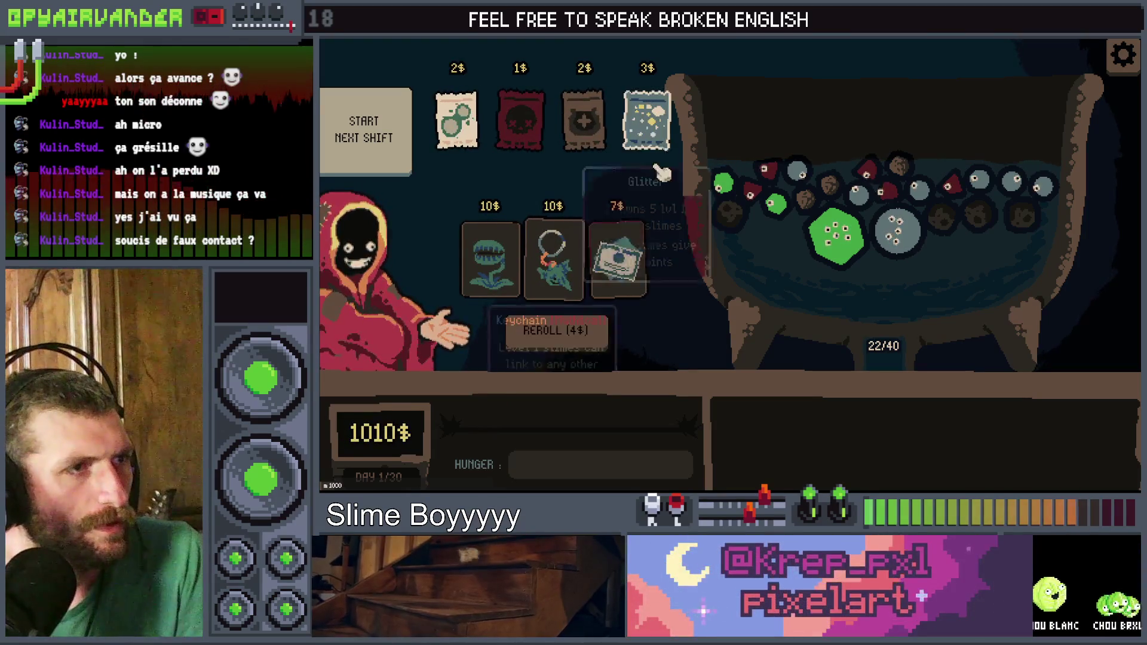
left_click(656, 73)
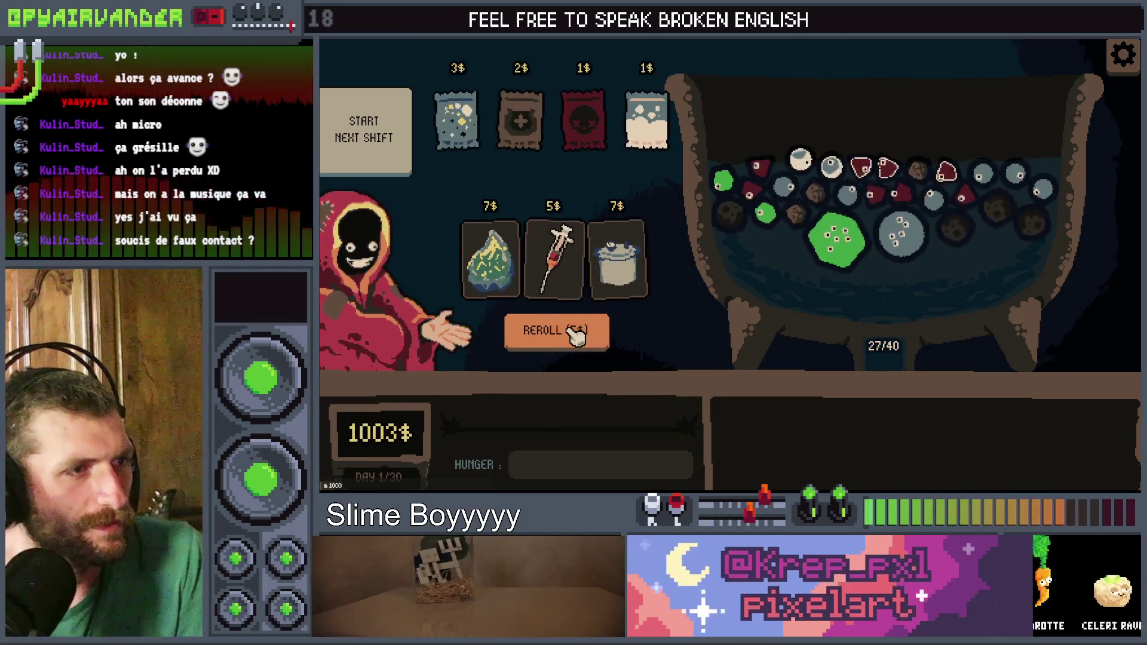
left_click(457, 68)
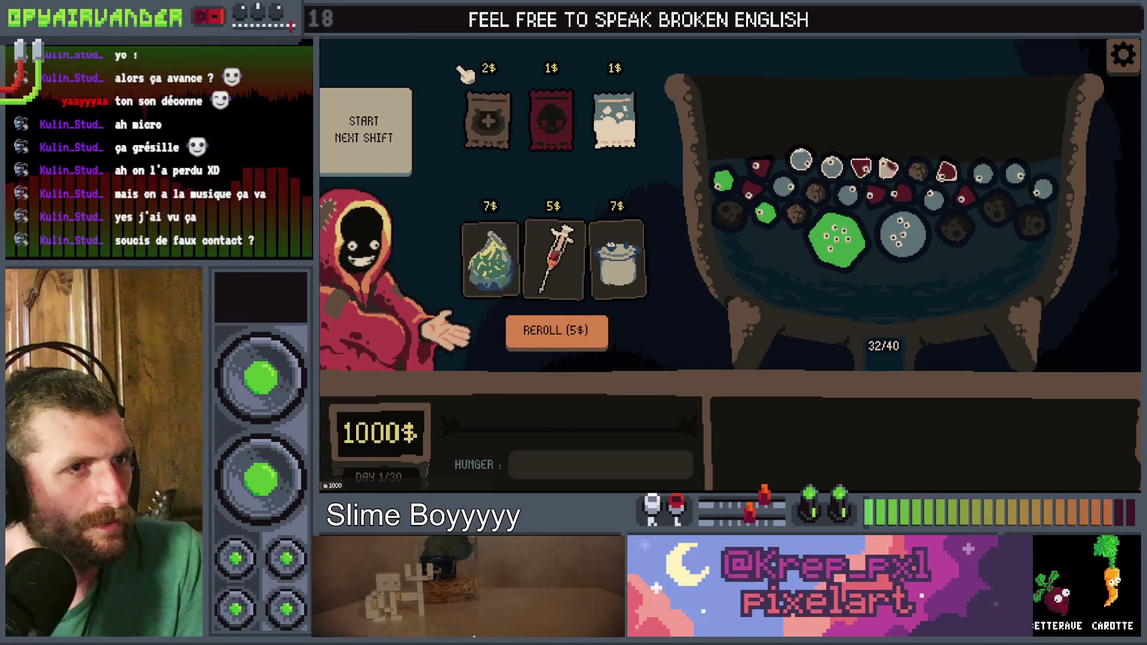
Step: Reroll the shop until the Dango relic appears, buy it, and start the day 2 shift
left_click(553, 332)
left_click(553, 334)
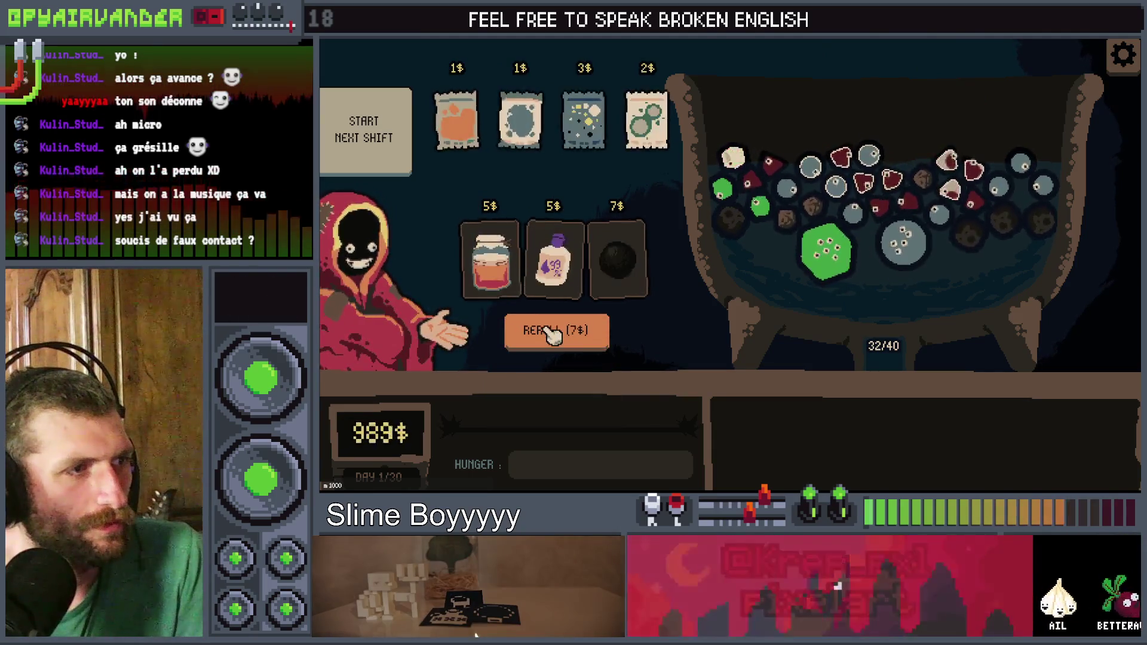
left_click(553, 333)
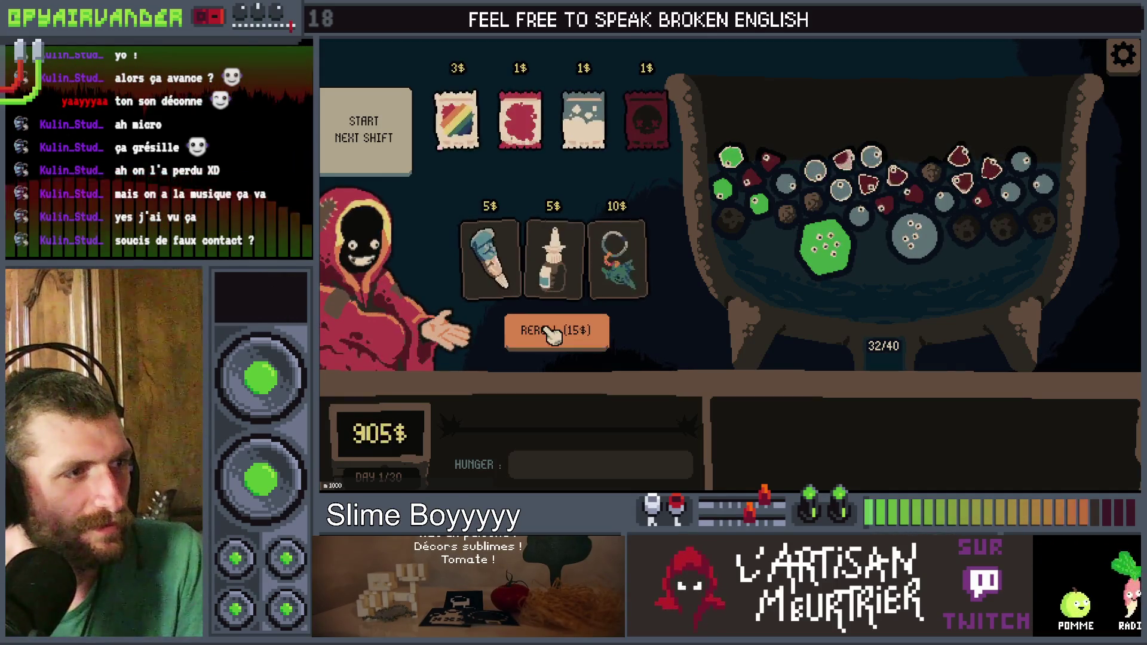
left_click(553, 333)
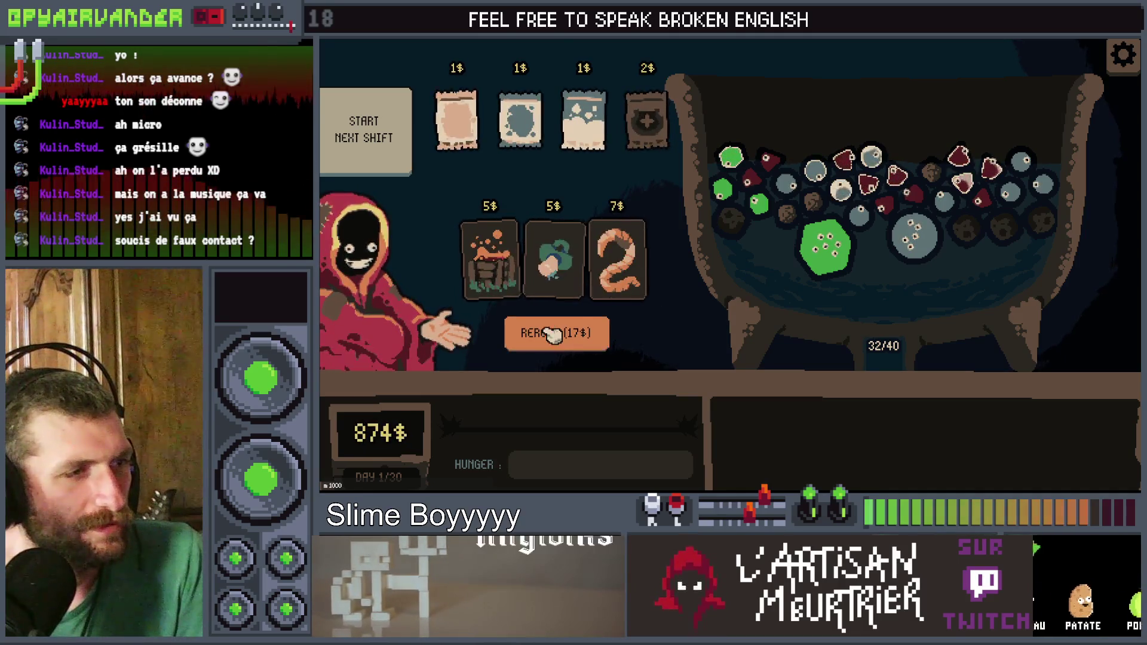
left_click(553, 335)
left_click(552, 335)
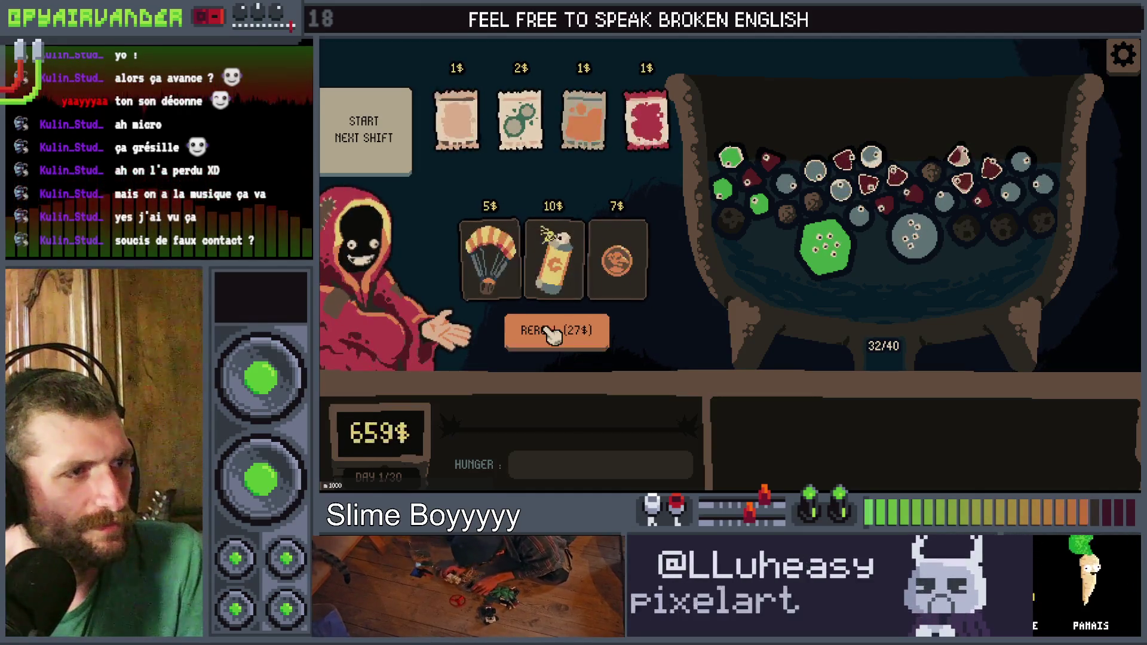
left_click(553, 335)
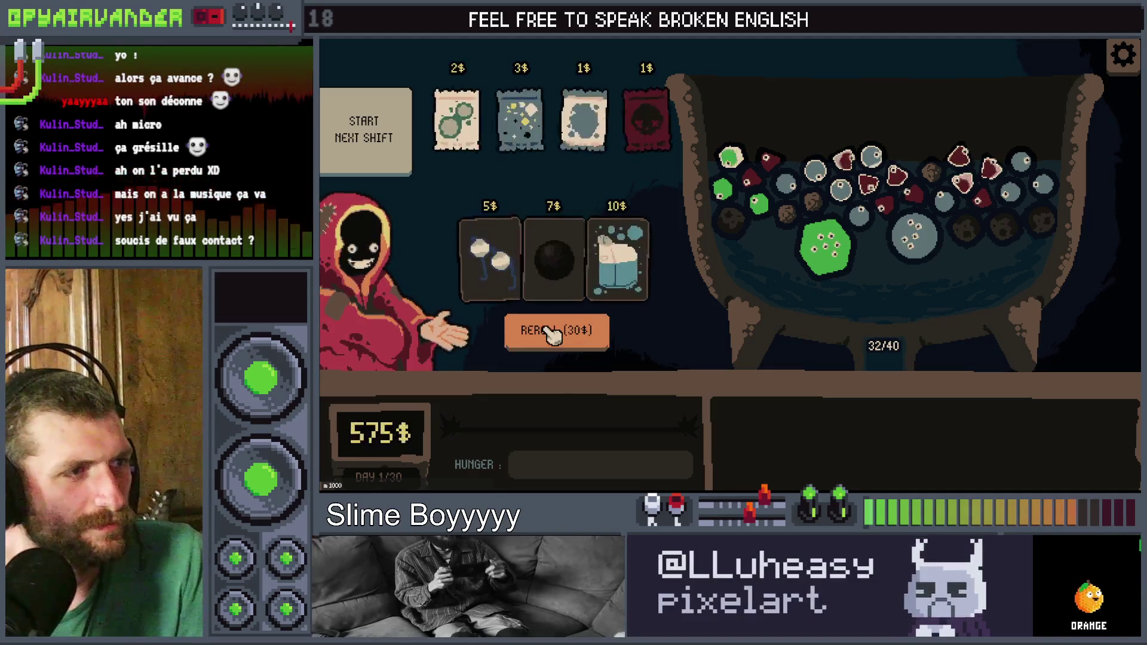
left_click(552, 335)
left_click(553, 334)
left_click(553, 334)
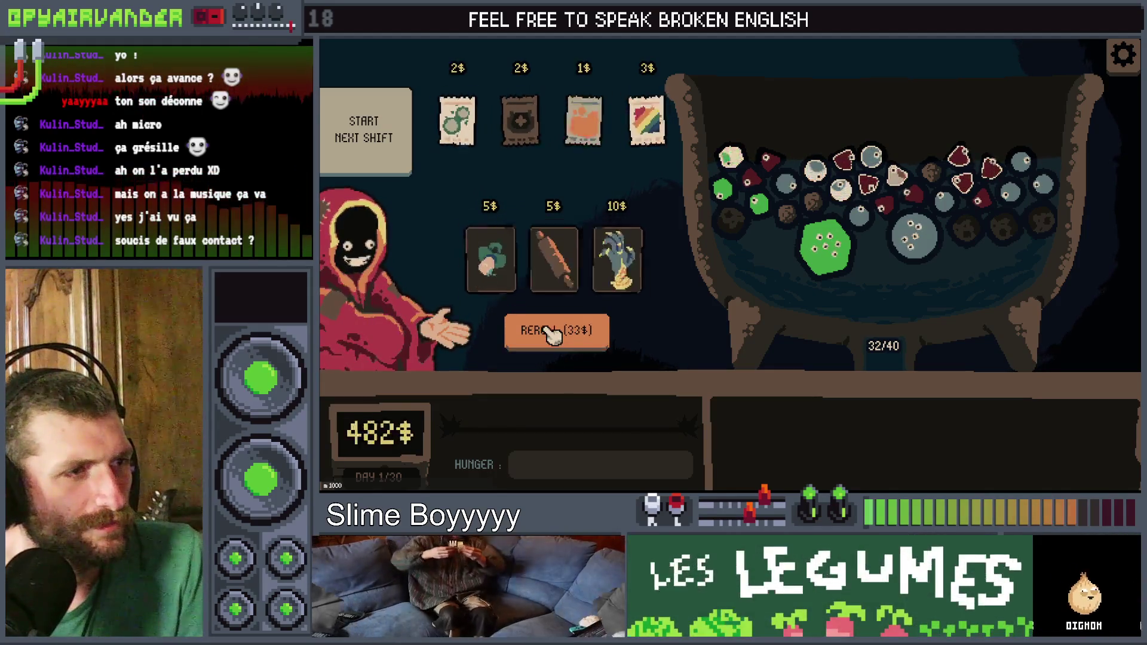
left_click(553, 334)
left_click(550, 336)
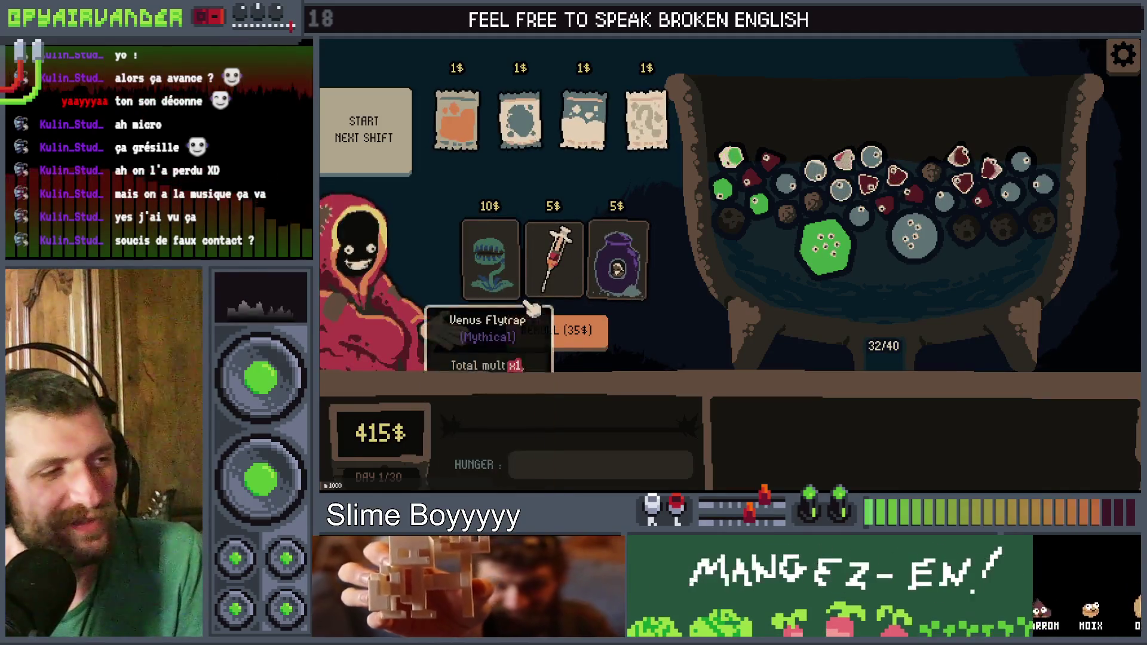
left_click(547, 338)
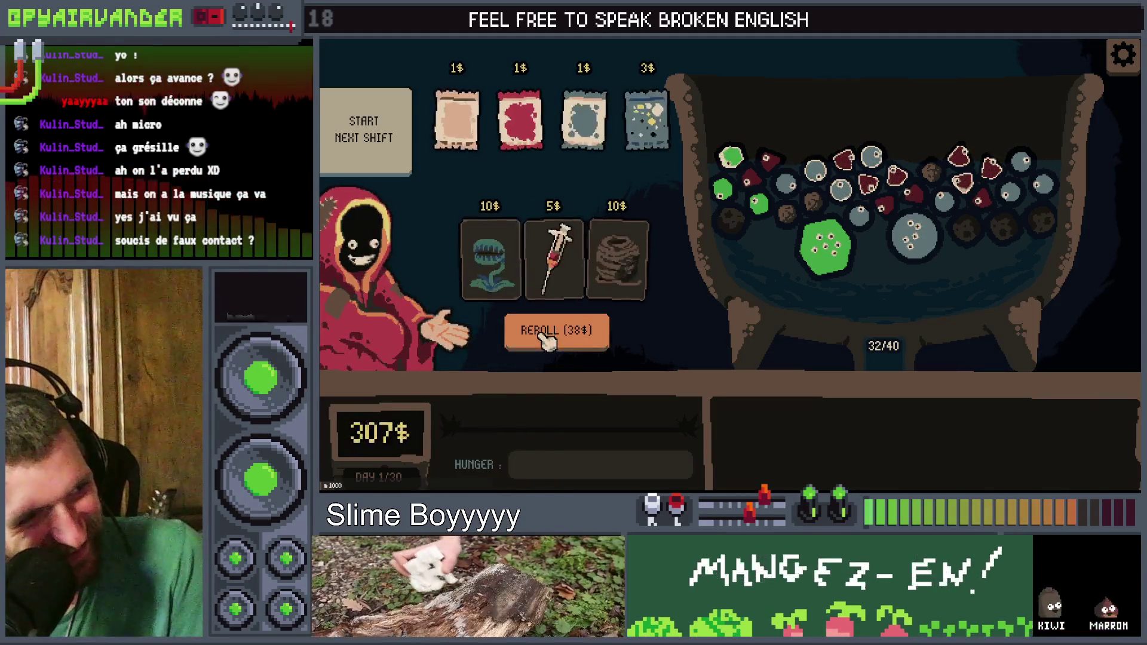
left_click(546, 337)
left_click(547, 338)
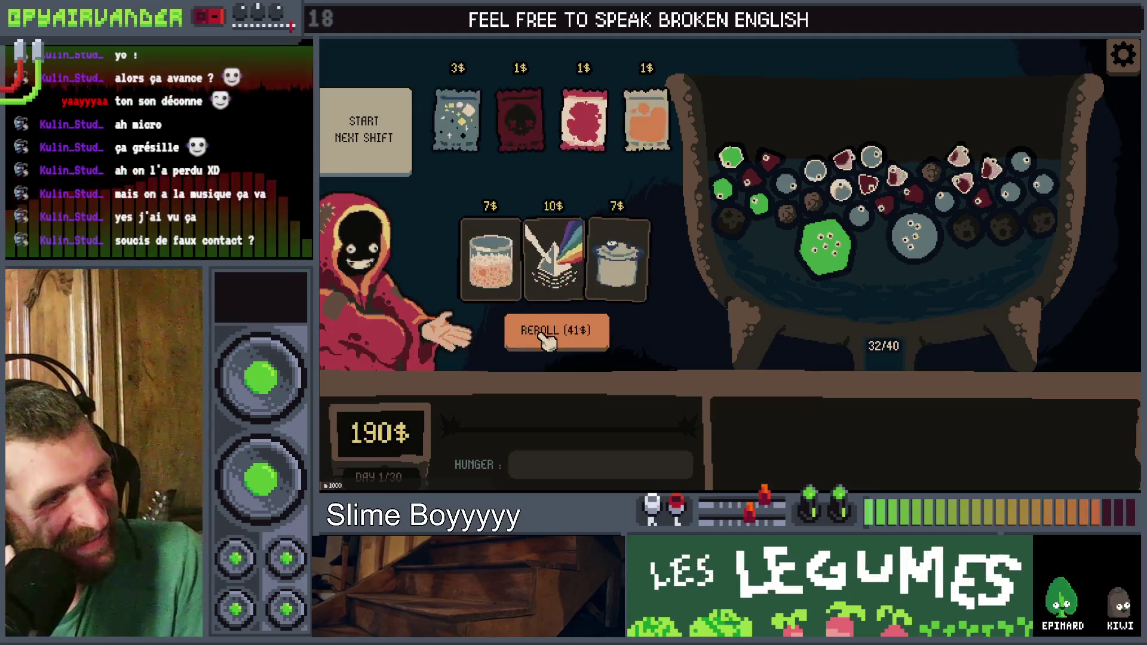
left_click(545, 338)
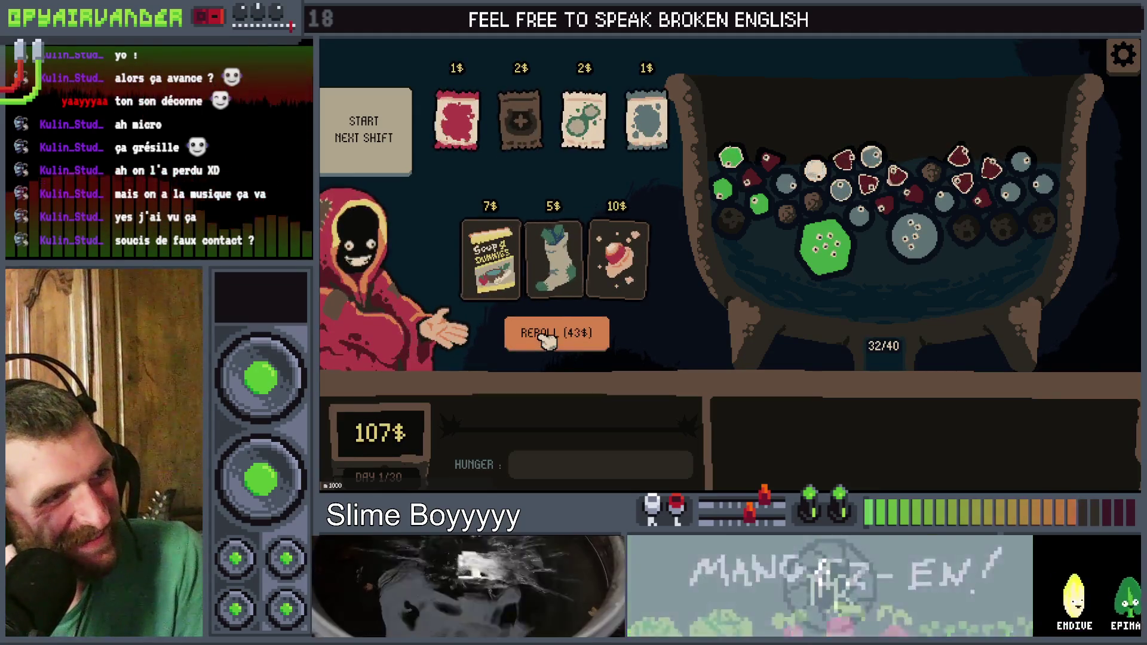
left_click(544, 338)
left_click(544, 337)
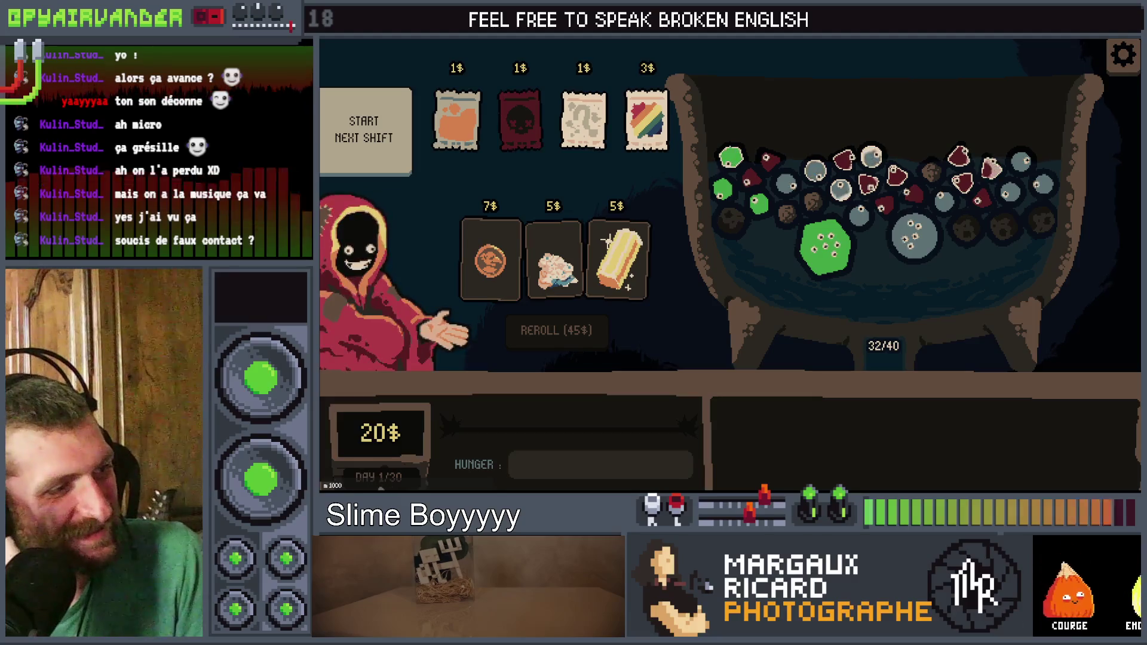
left_click(558, 332)
left_click(559, 332)
left_click(558, 332)
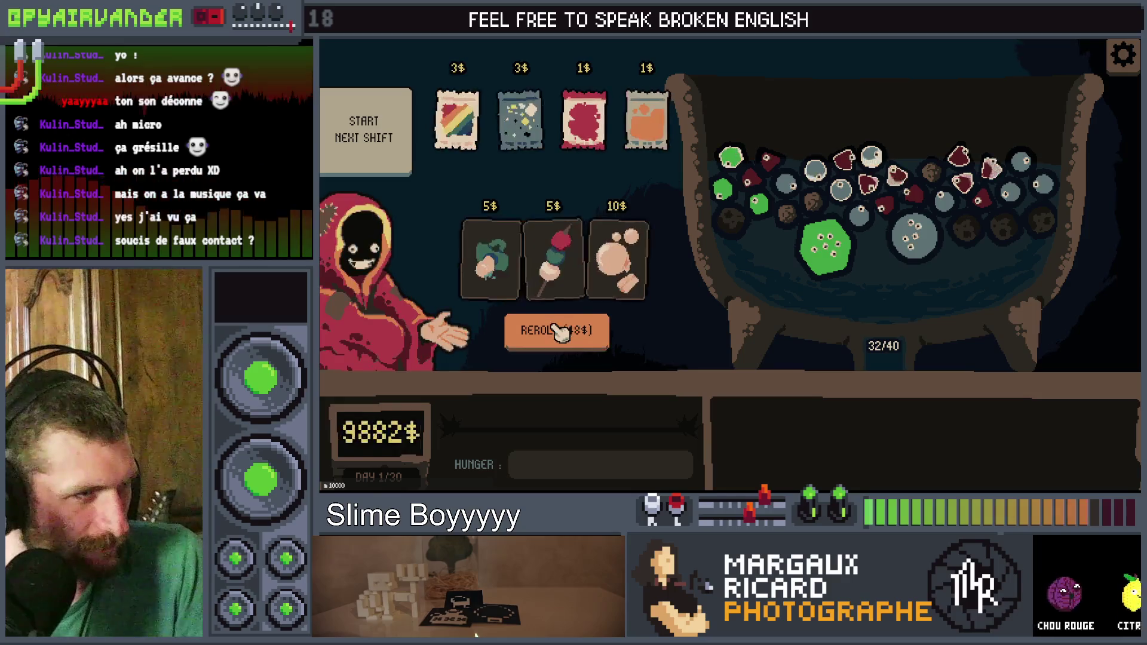
mouse_move(561, 267)
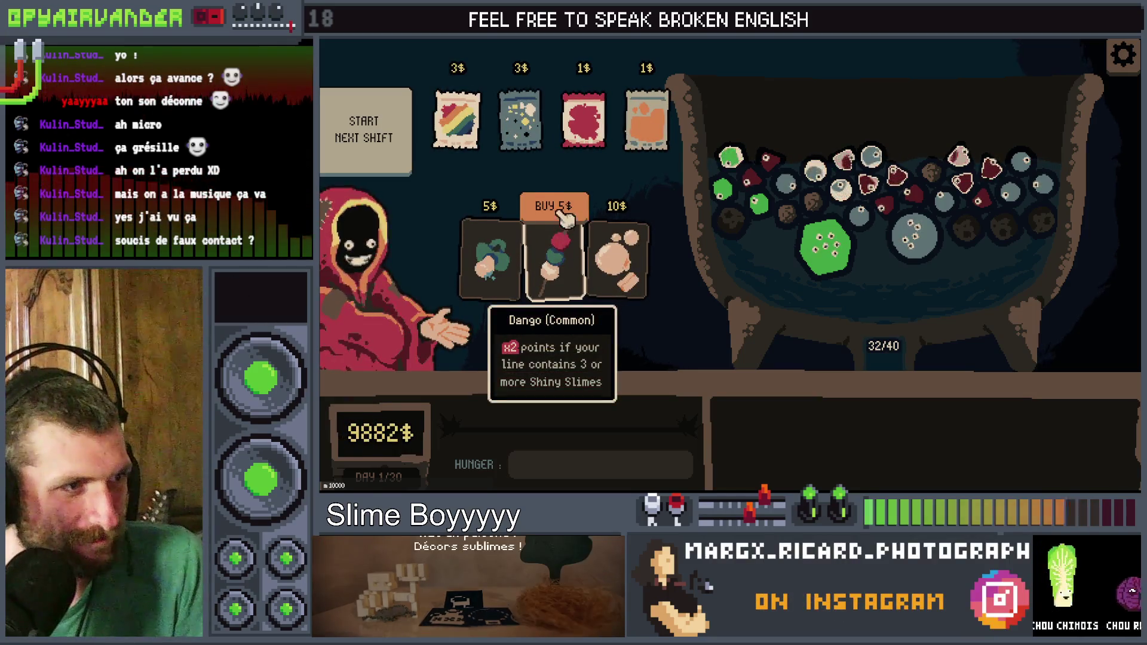
left_click(564, 218)
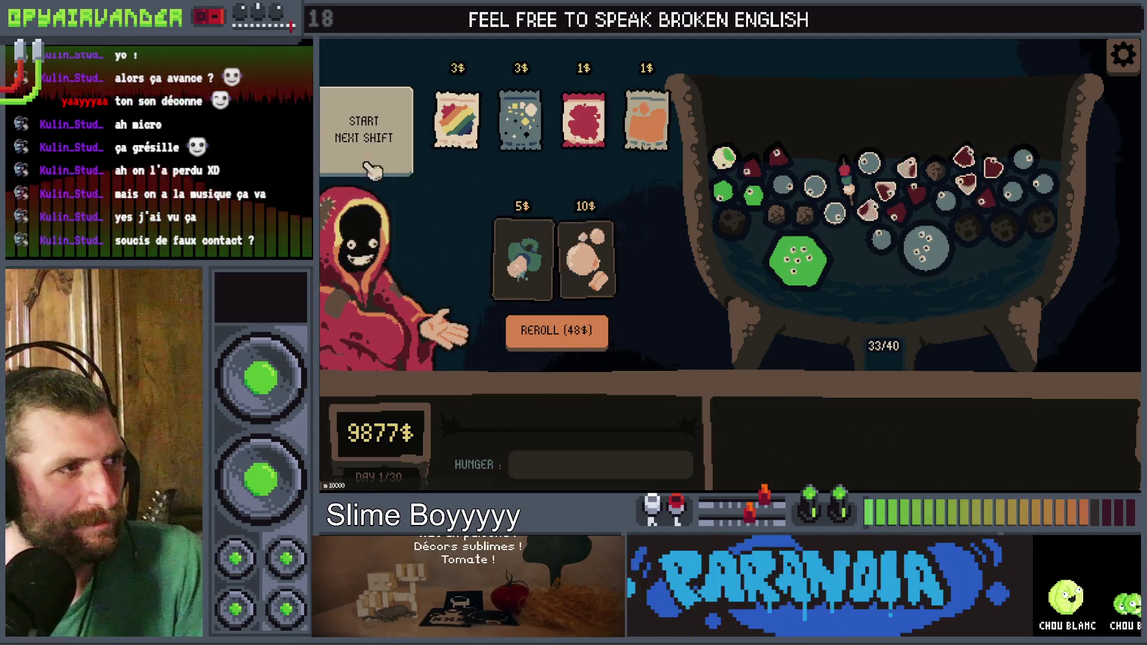
left_click(373, 145)
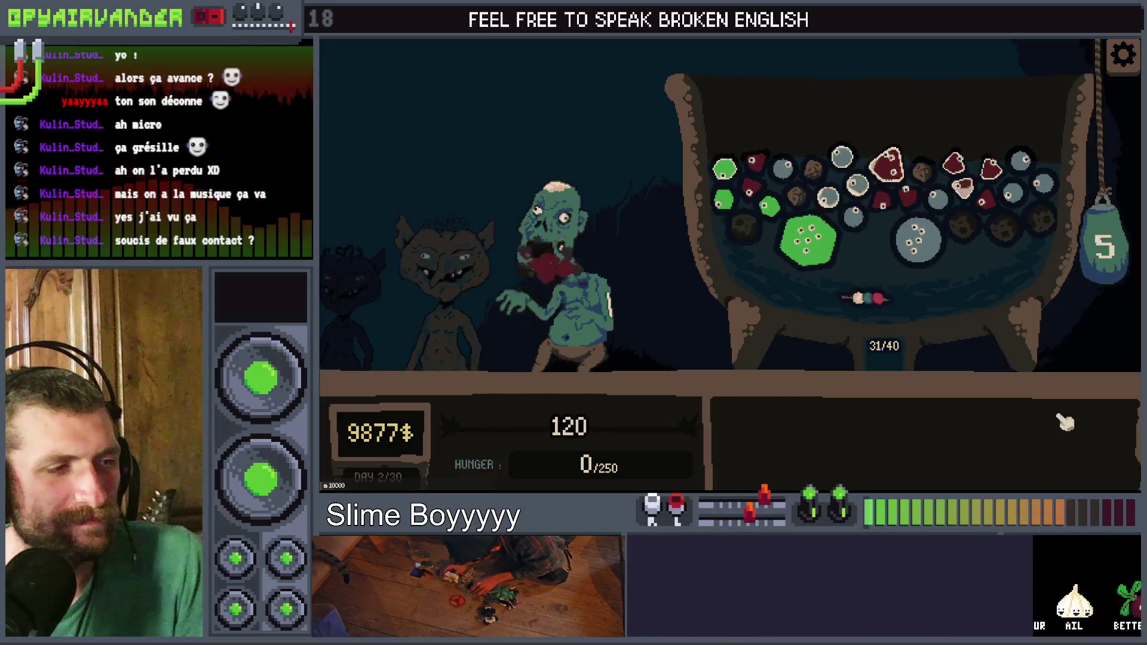
Step: Score a line of two shiny blood slimes, then stop the game with F8
left_click(955, 173)
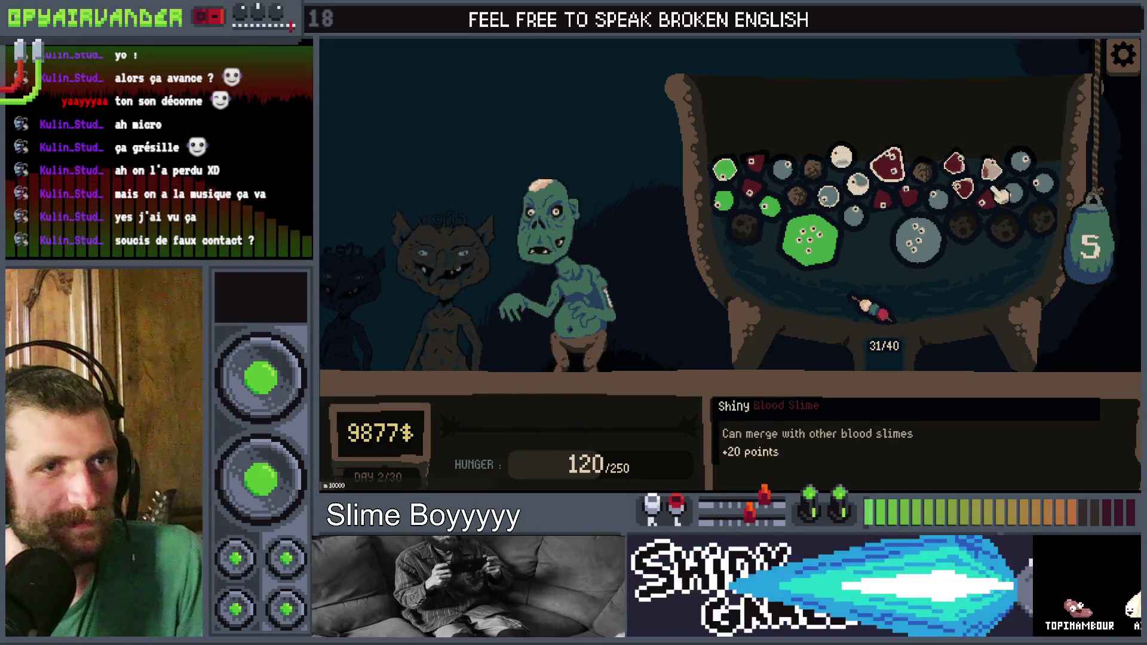
left_click(989, 197)
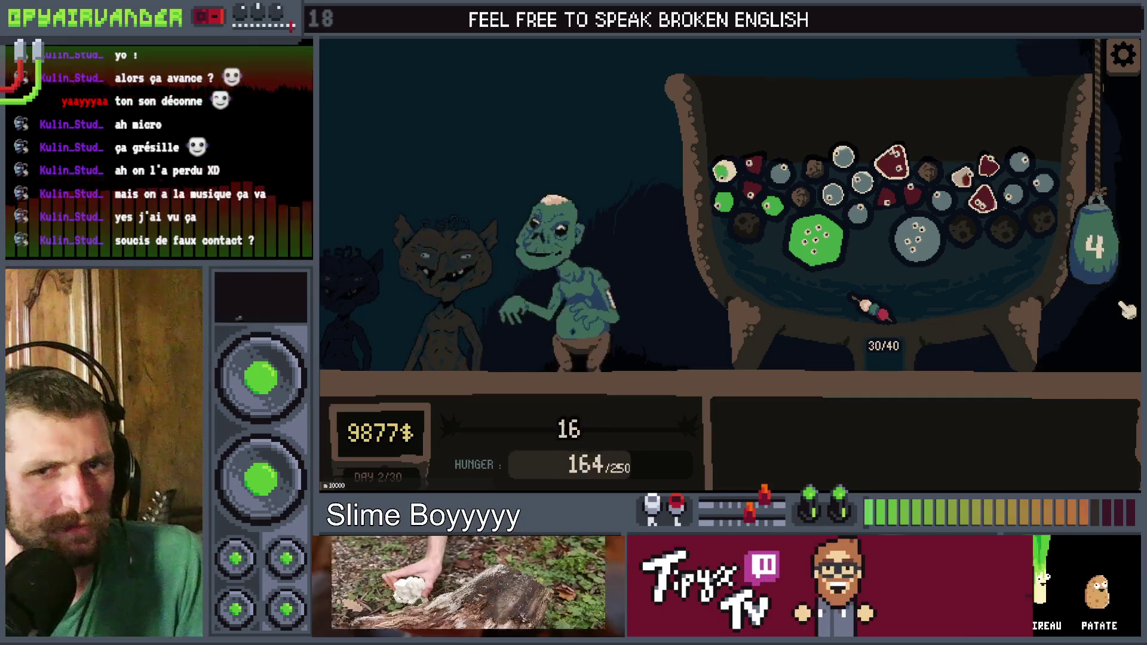
key("F8")
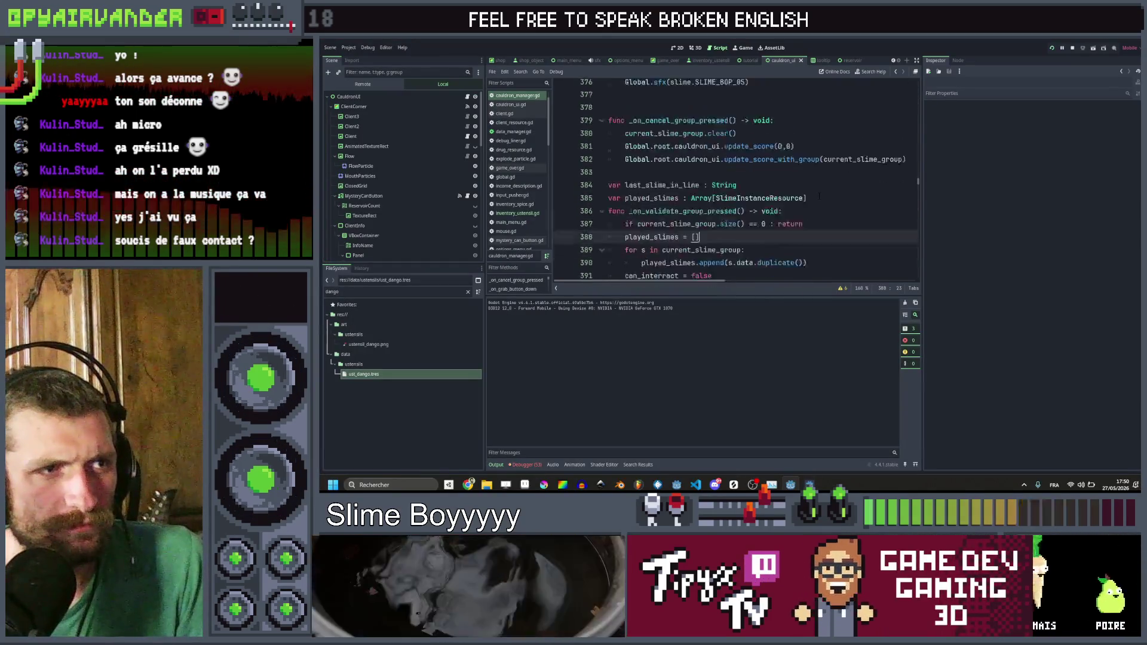
Step: Try duplicating line 395 and adding a dango line, then undo the change
scroll(848, 145, "down", 4)
left_click(848, 149)
key("ctrl+shift+d")
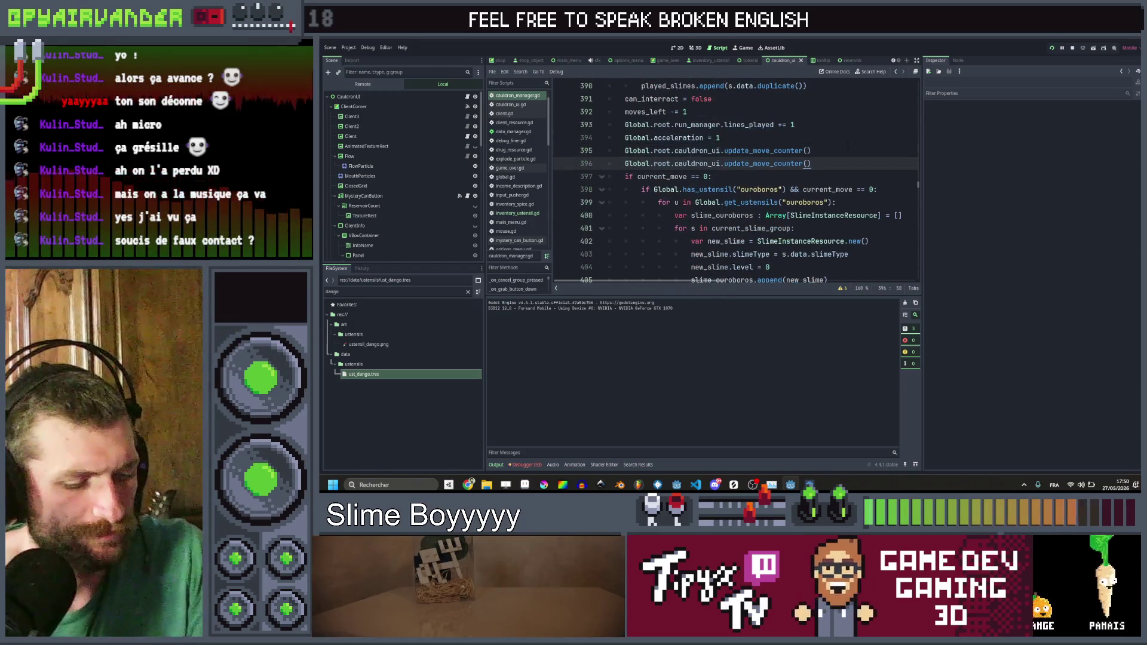
type("dango")
key("Return")
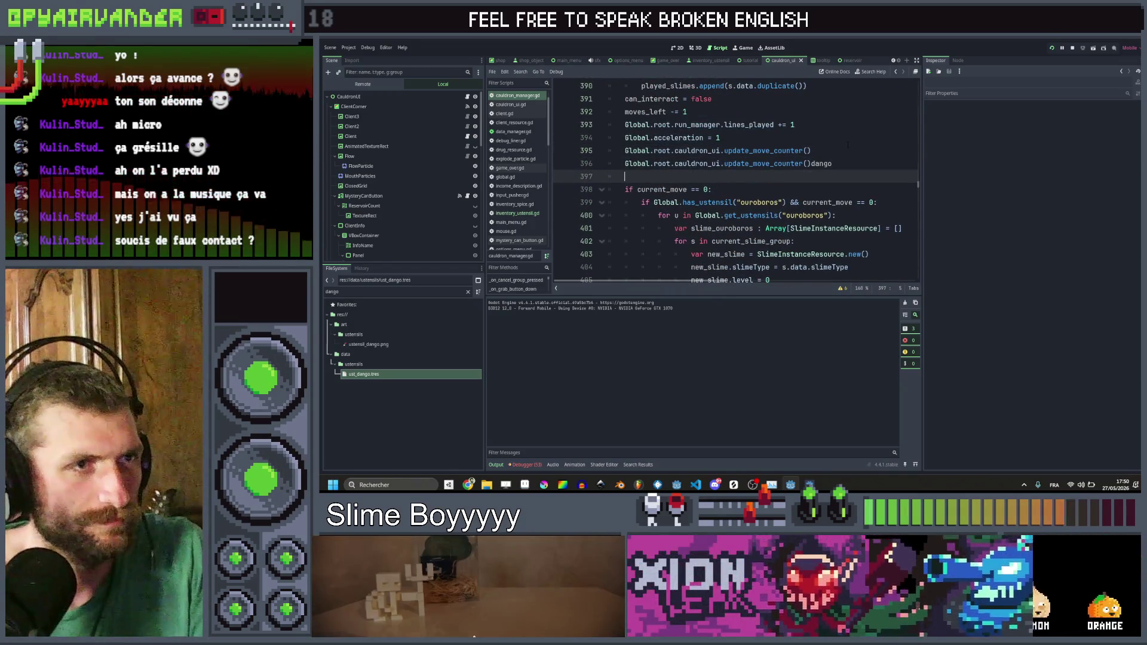
key("ctrl+z")
Step: Search the project for 'dango', delete the old dango trigger at line 208, and save inventory_ustensil.gd
key("ctrl+shift+f")
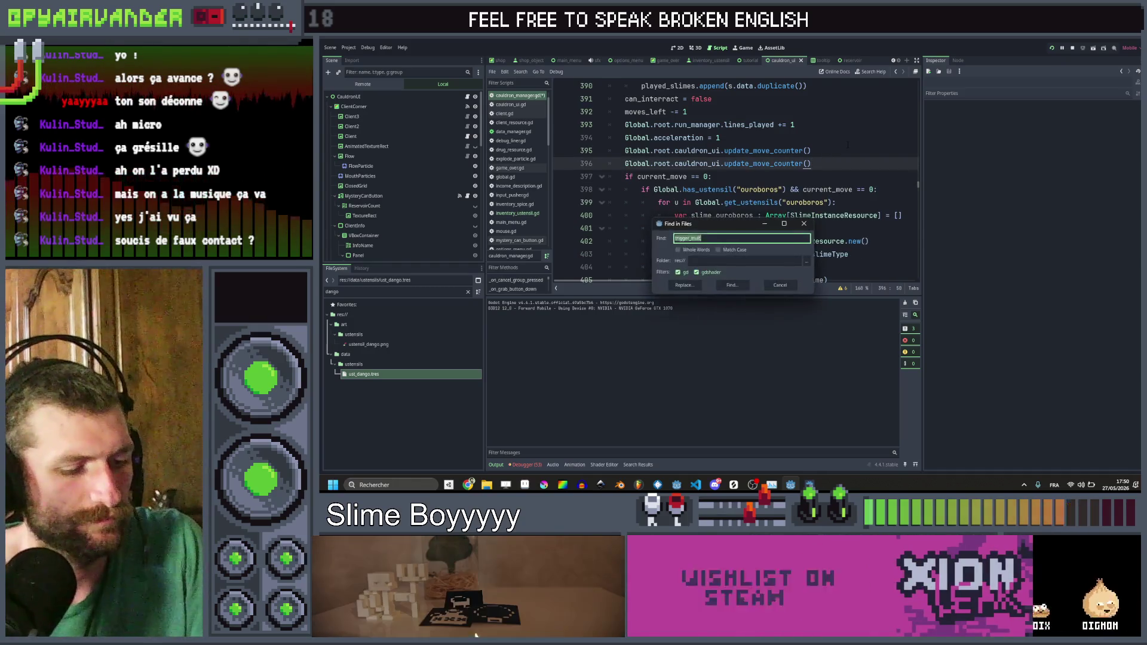
type("dango")
key("Return")
left_click(598, 326)
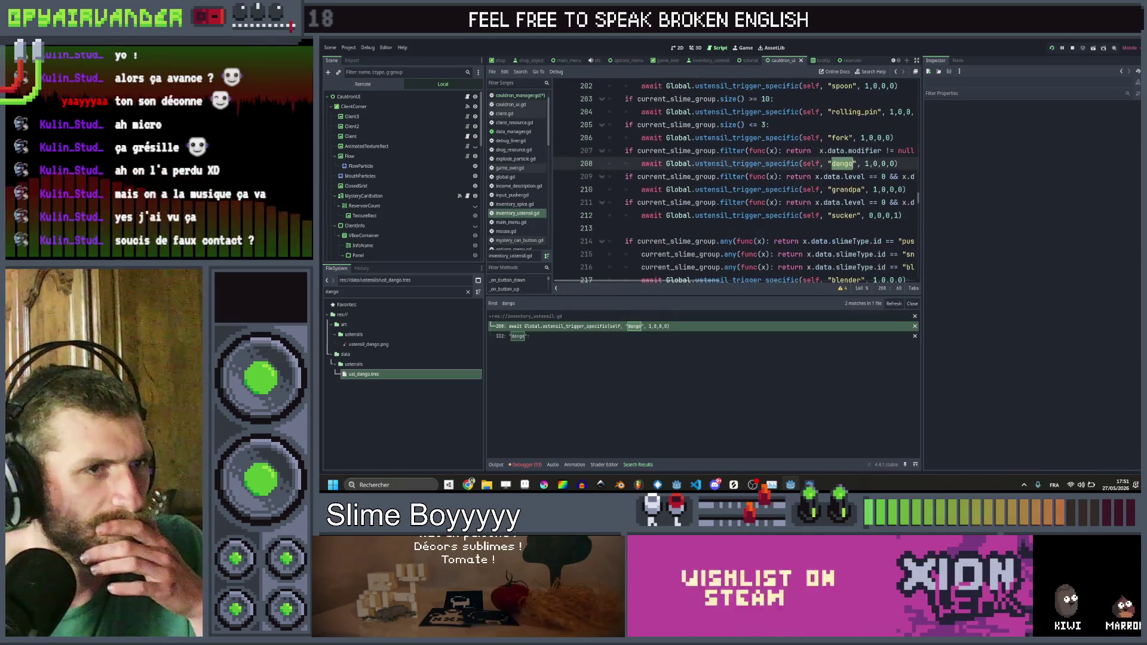
key("End")
key("shift+Home")
key("shift+Home")
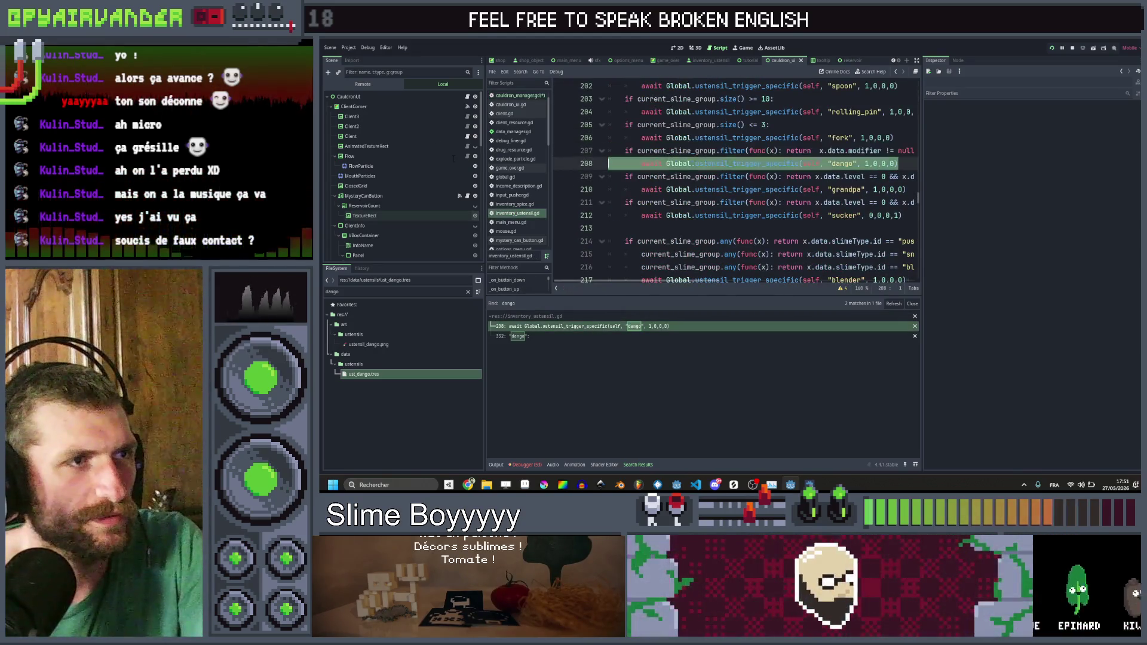
key("shift+Up")
key("BackSpace")
key("BackSpace")
key("ctrl+s")
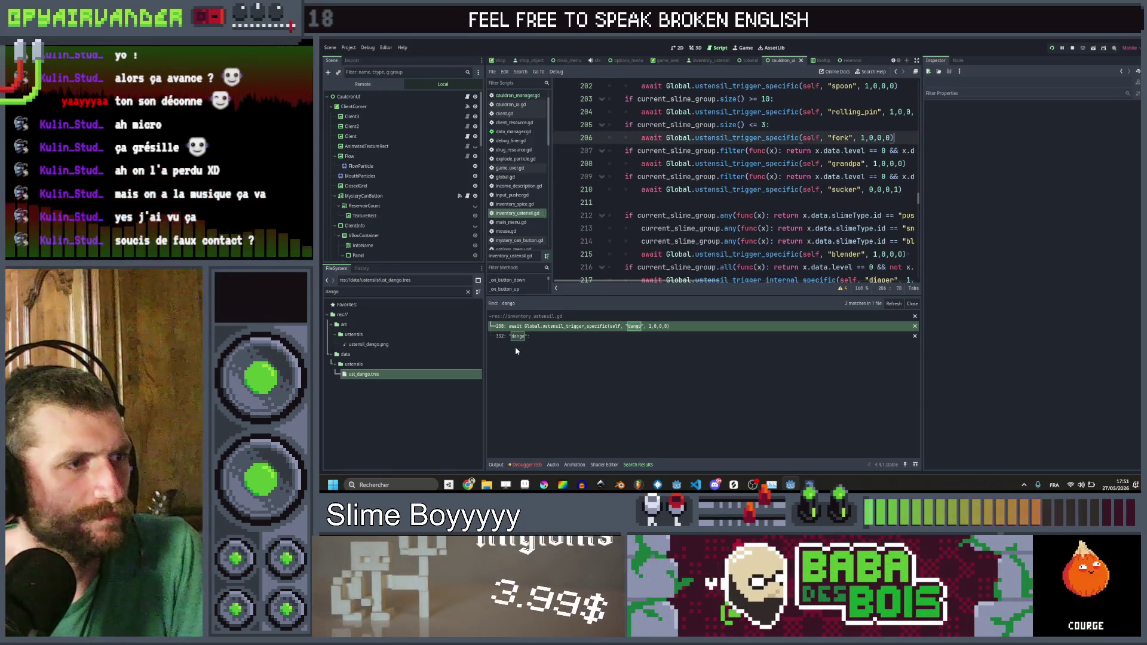
Step: Append .size() >= 3 to the shiny filter in the dango match at line 332 and save
left_click(514, 335)
scroll(763, 221, "right", 3)
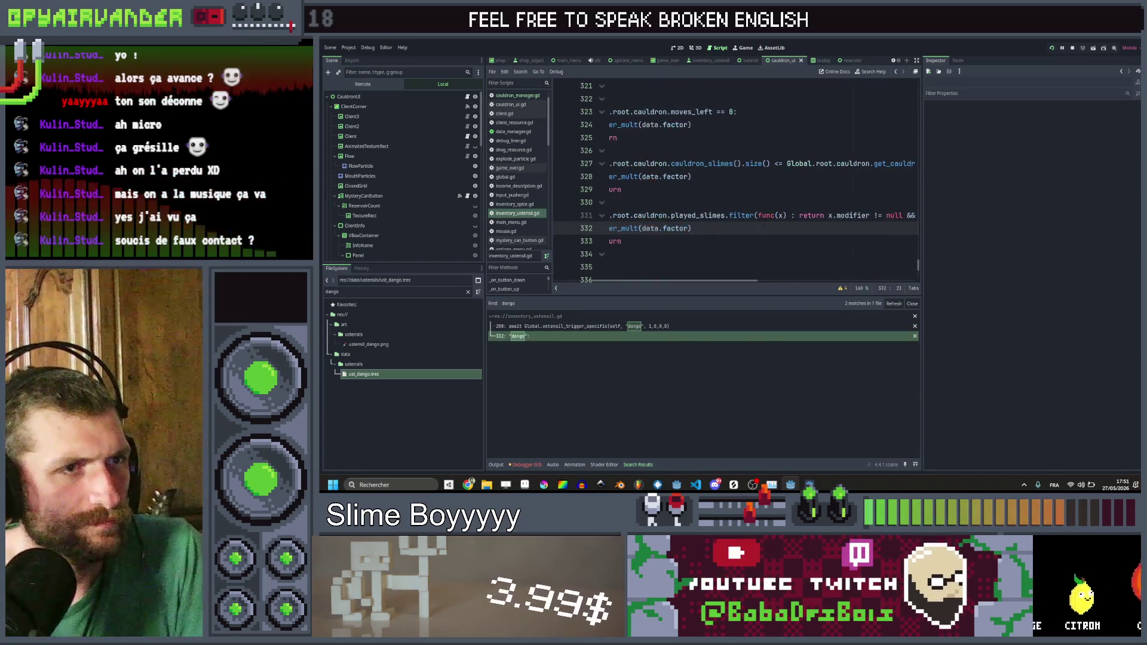
scroll(762, 221, "right", 10)
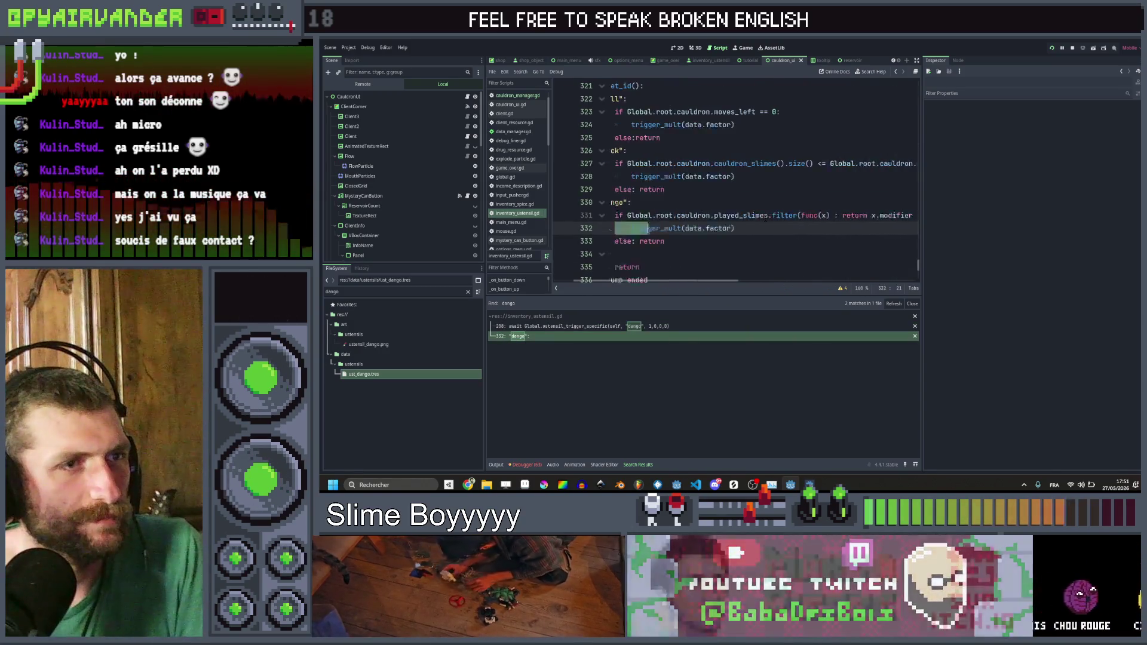
left_click(850, 215)
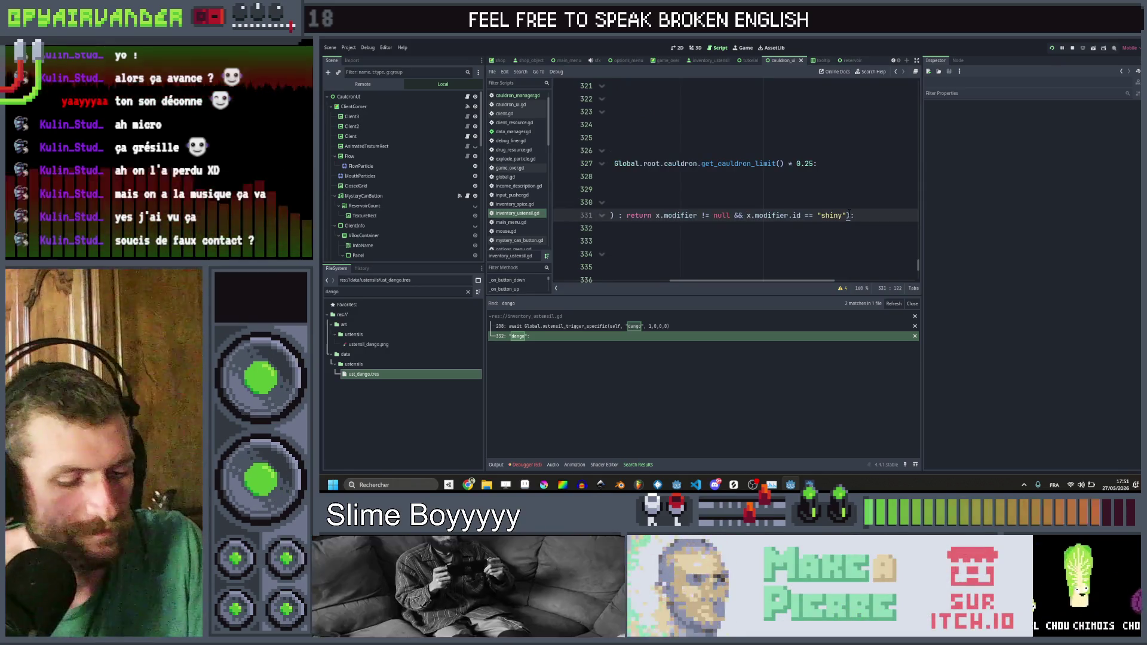
type(".size()")
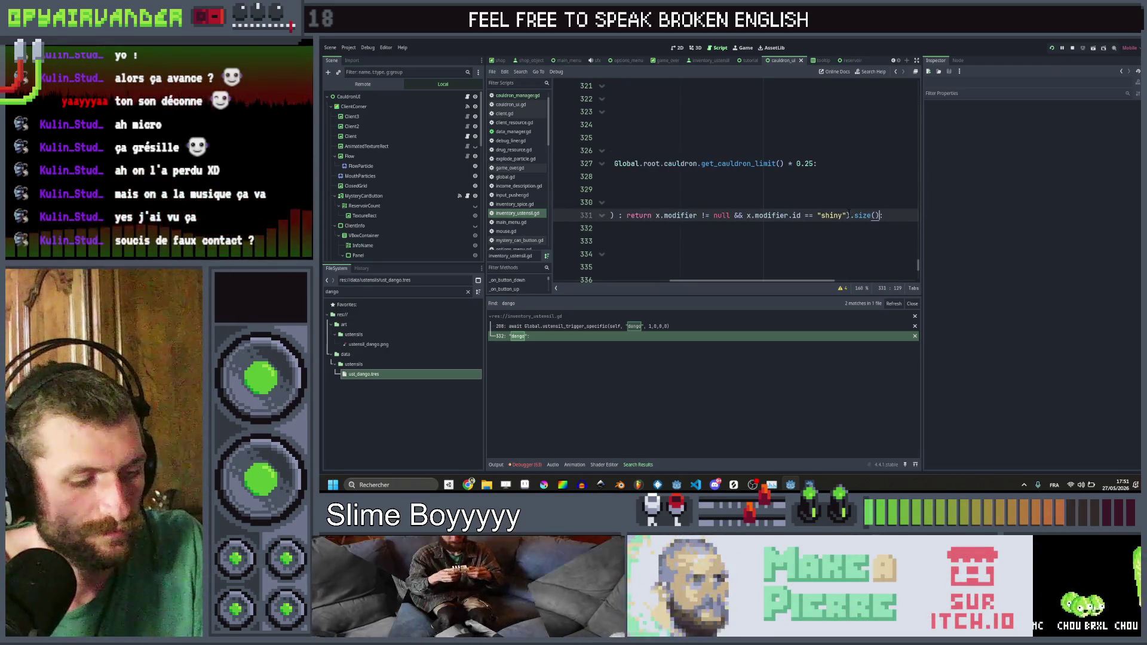
type(" >= 3")
key("ctrl+s")
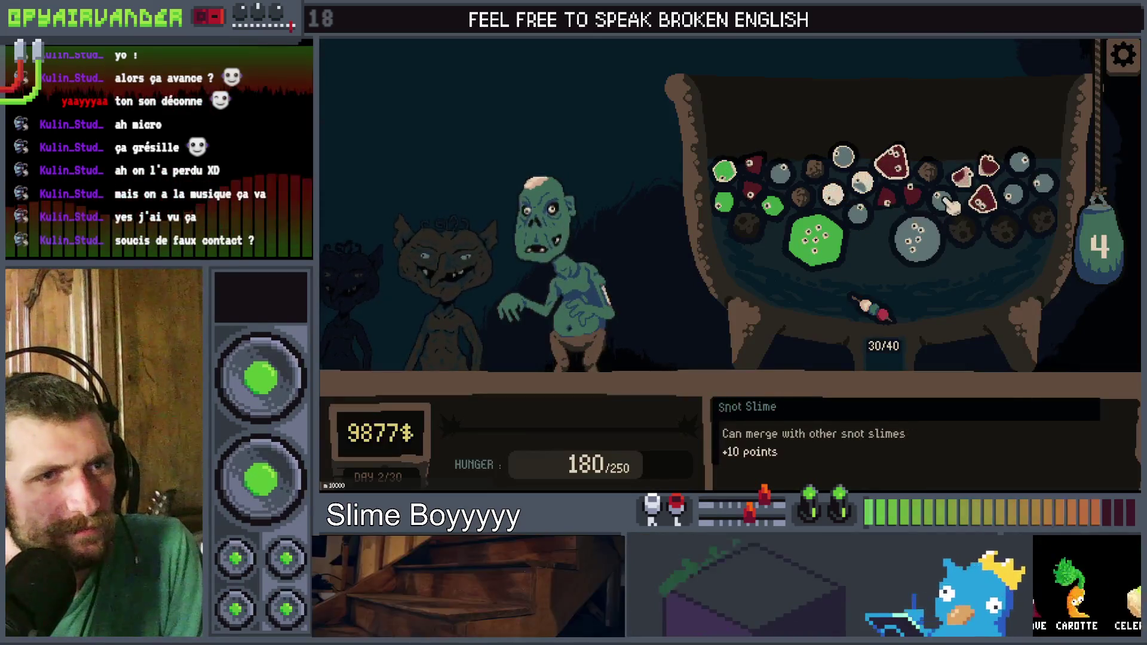
Step: Merge several groups of matching slimes, including a big slime for +60 points
left_click(935, 242)
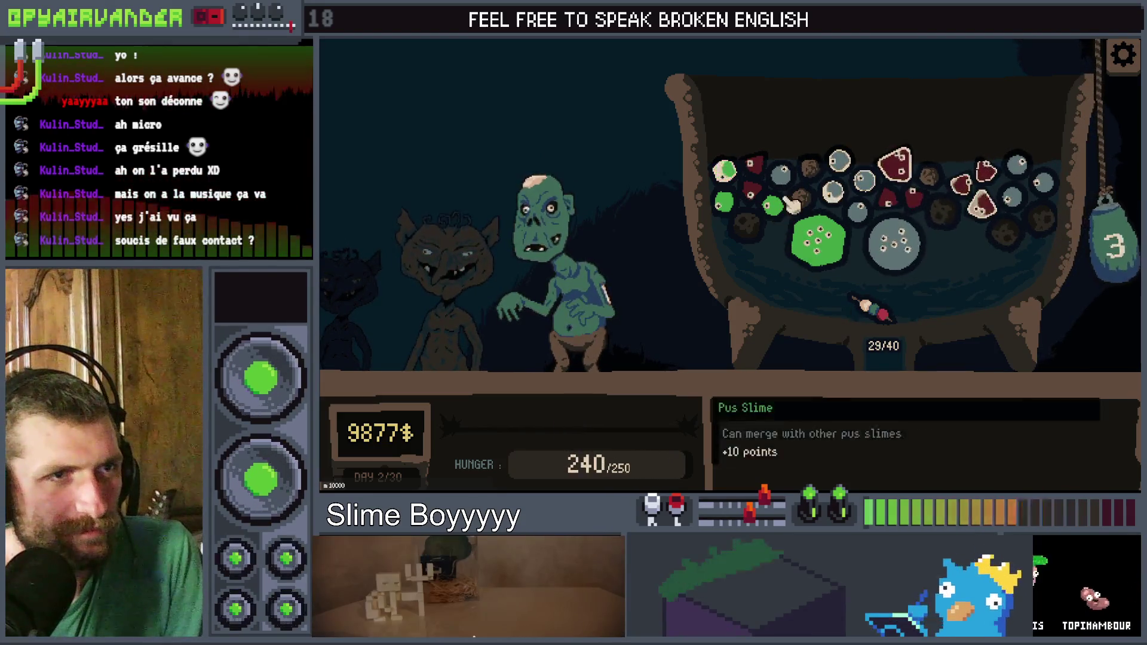
left_click(860, 179)
left_click(872, 215)
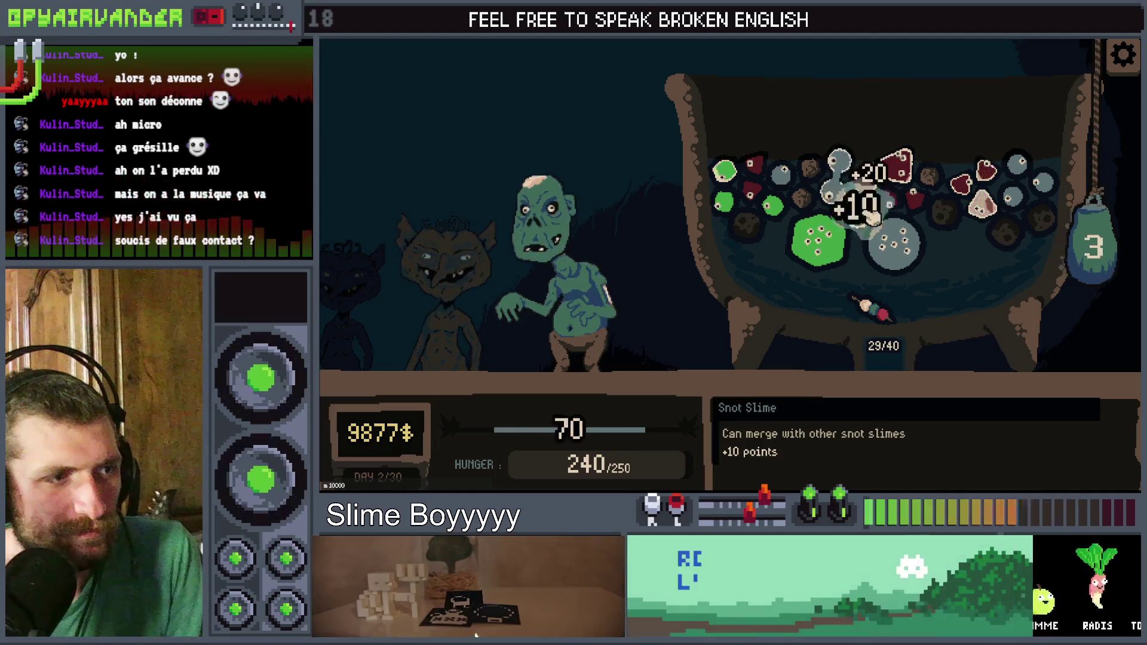
left_click(913, 245)
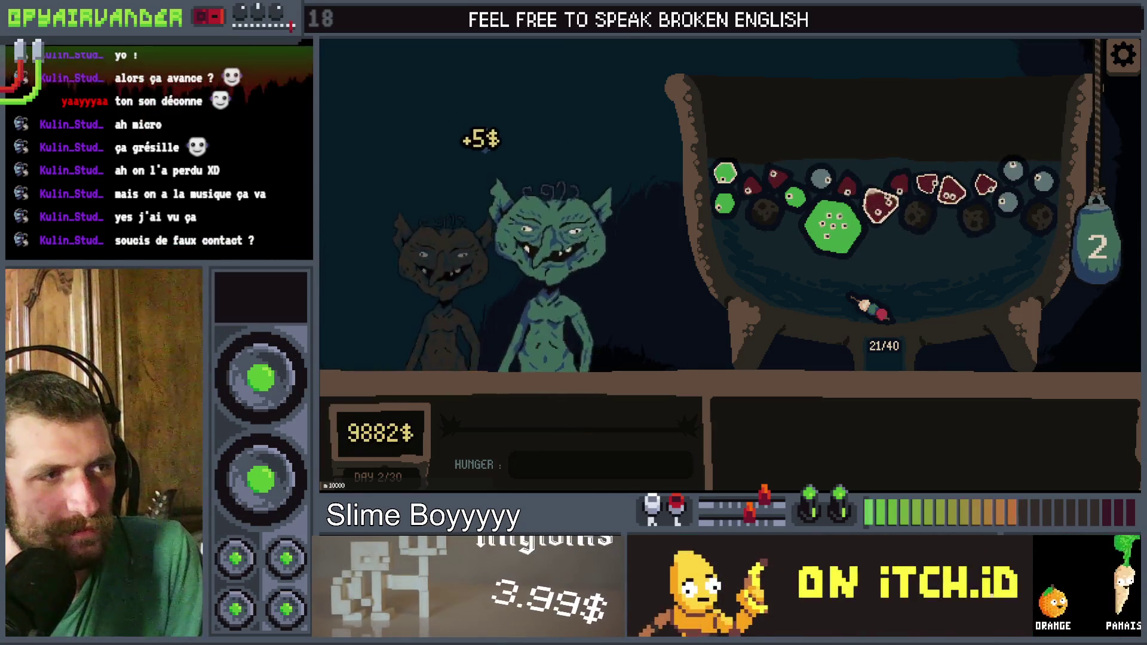
Step: Pour the slime bag into the cauldron, use a bag refill, and merge two blood slimes
mouse_move(669, 379)
left_mouse_down()
mouse_move(668, 323)
mouse_move(796, 207)
left_mouse_up()
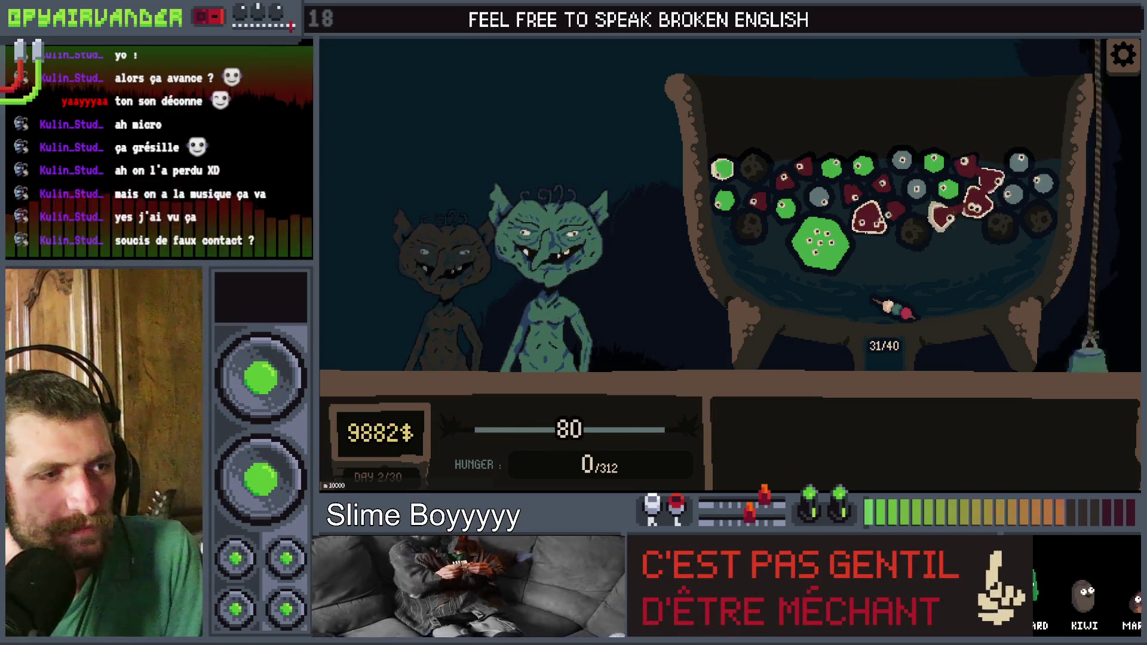
left_click(1089, 350)
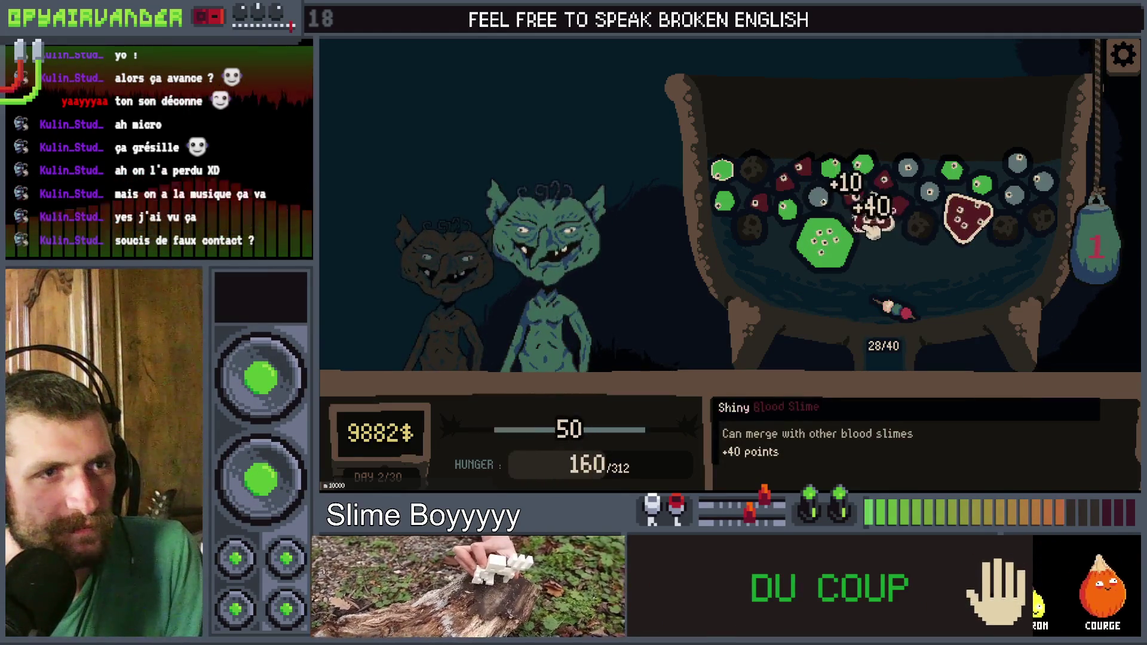
left_click(899, 205)
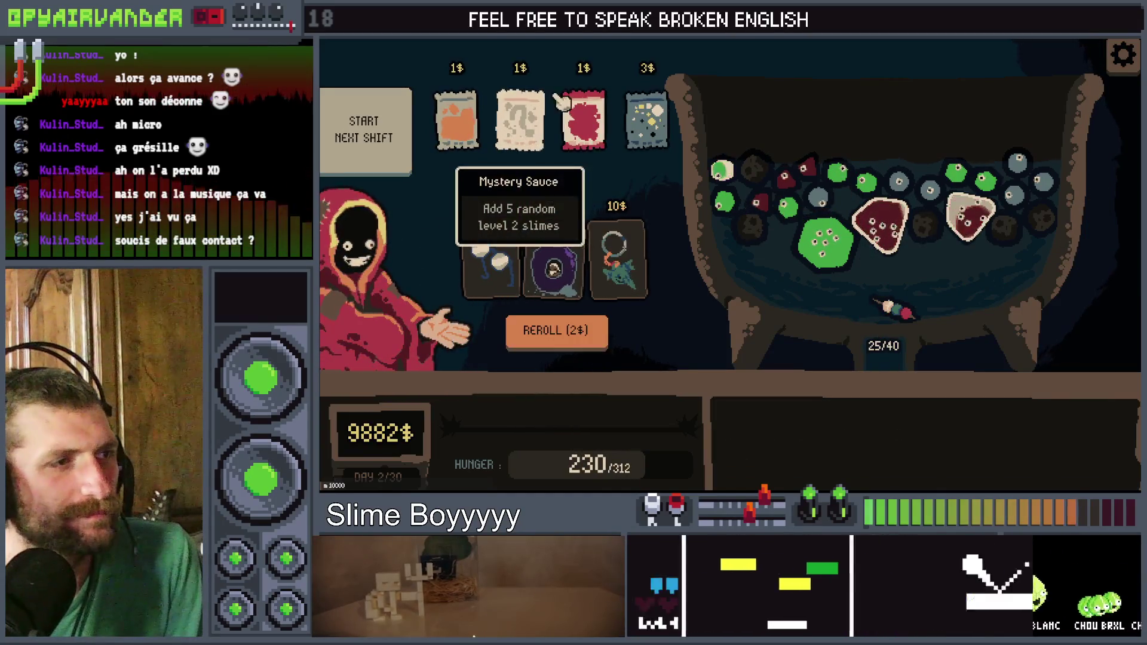
Step: Buy the Glitter pack, Mystery Sauce pack, Glasses and Grandpa items
mouse_move(621, 268)
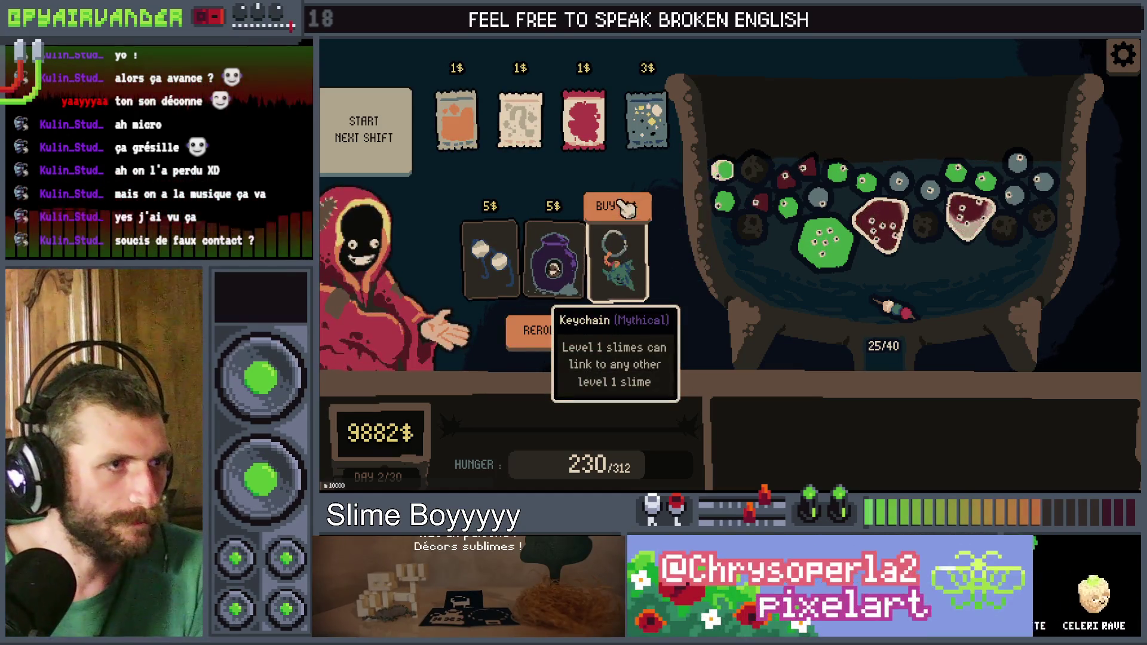
left_click(641, 69)
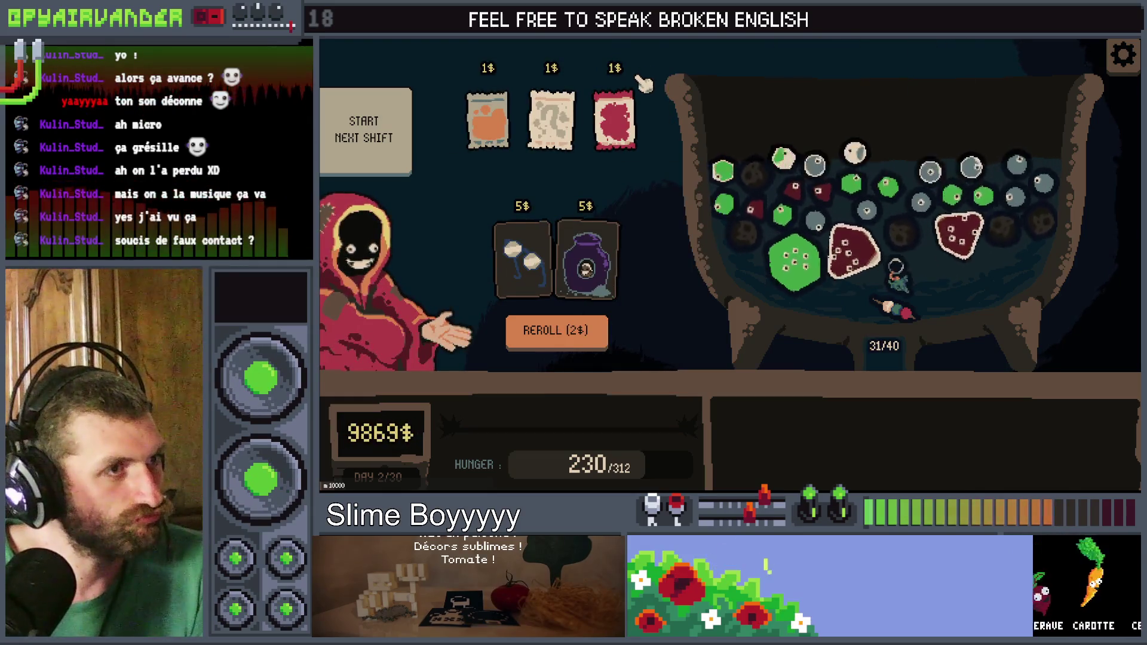
left_click(551, 68)
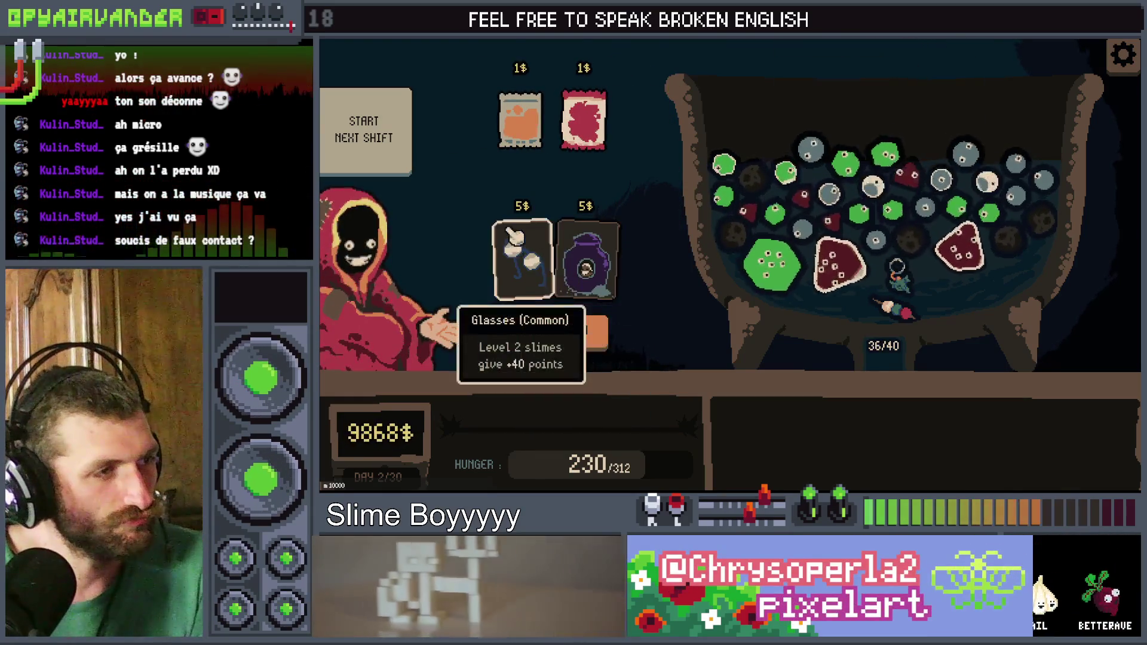
left_click(524, 216)
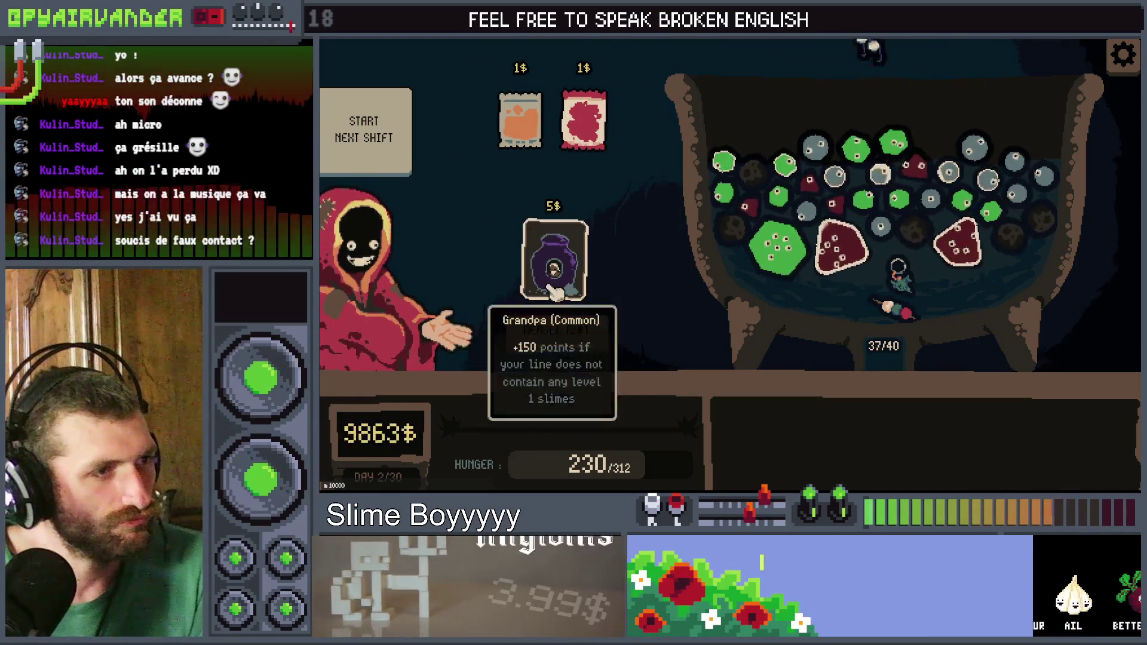
left_click(553, 206)
Step: Reroll to buy Shovel, Poster, Alarm Clock, Glue Stick, Glasses and Blender, then start the next shift
left_click(544, 334)
mouse_move(550, 257)
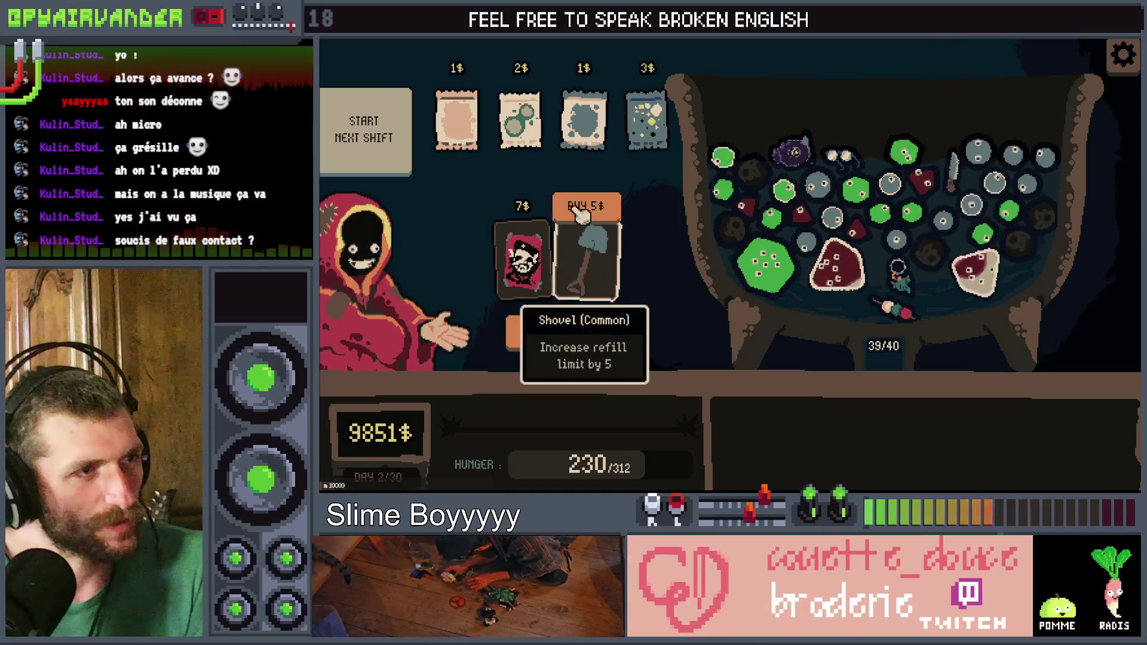
left_click(597, 244)
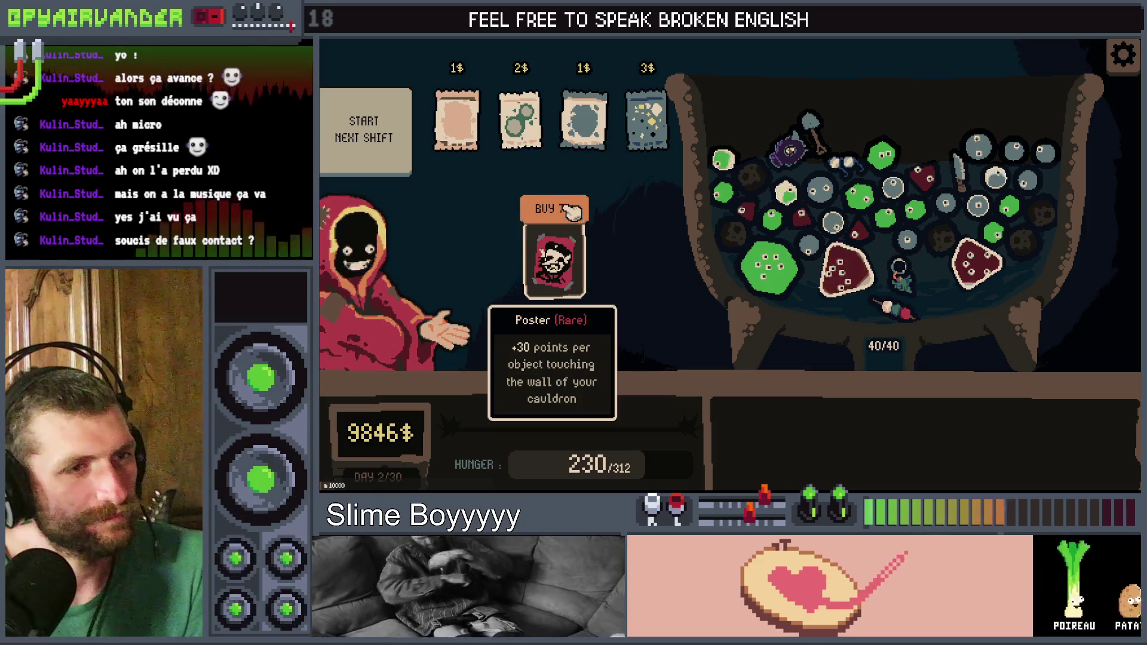
left_click(573, 239)
left_click(571, 340)
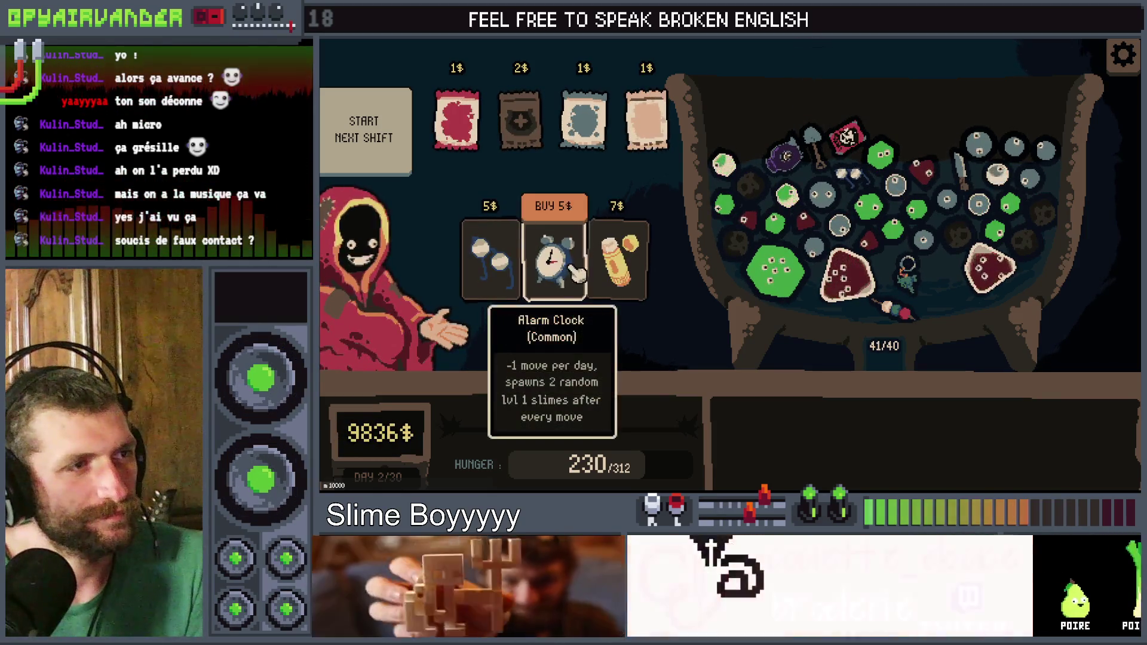
left_click(553, 257)
left_click(587, 251)
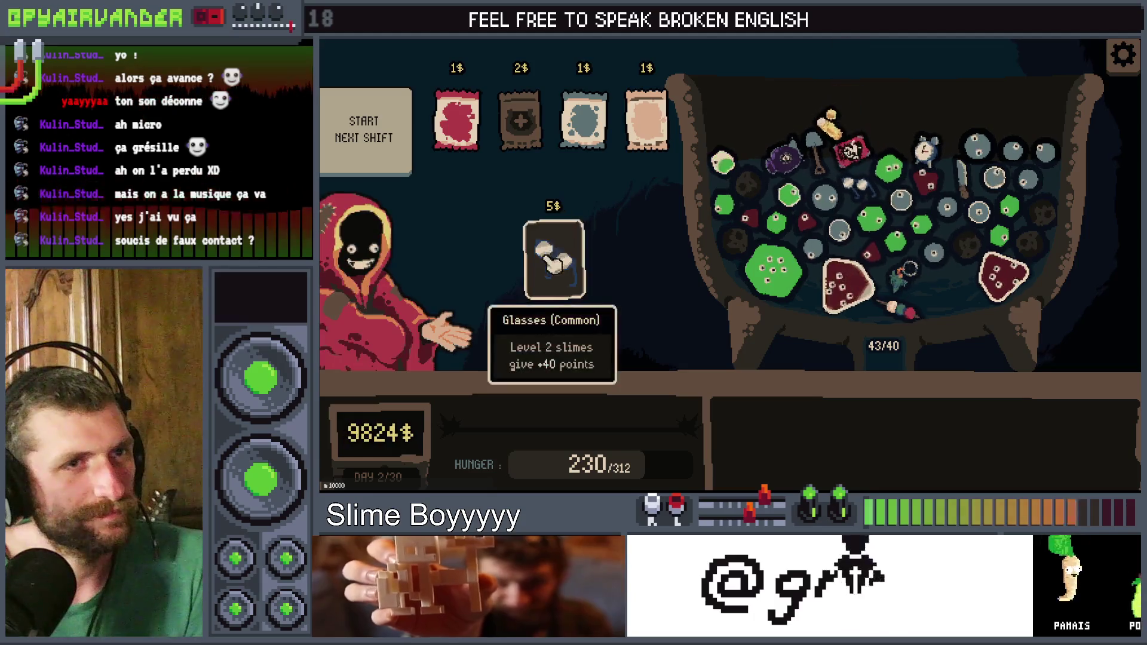
left_click(573, 268)
left_click(568, 335)
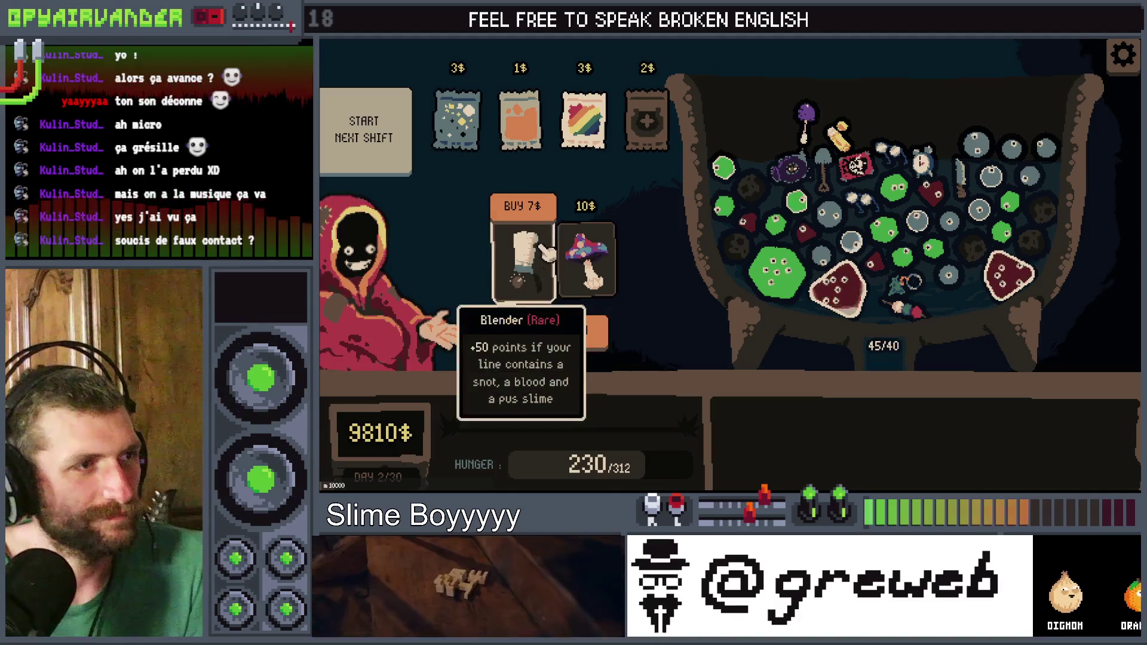
left_click(523, 253)
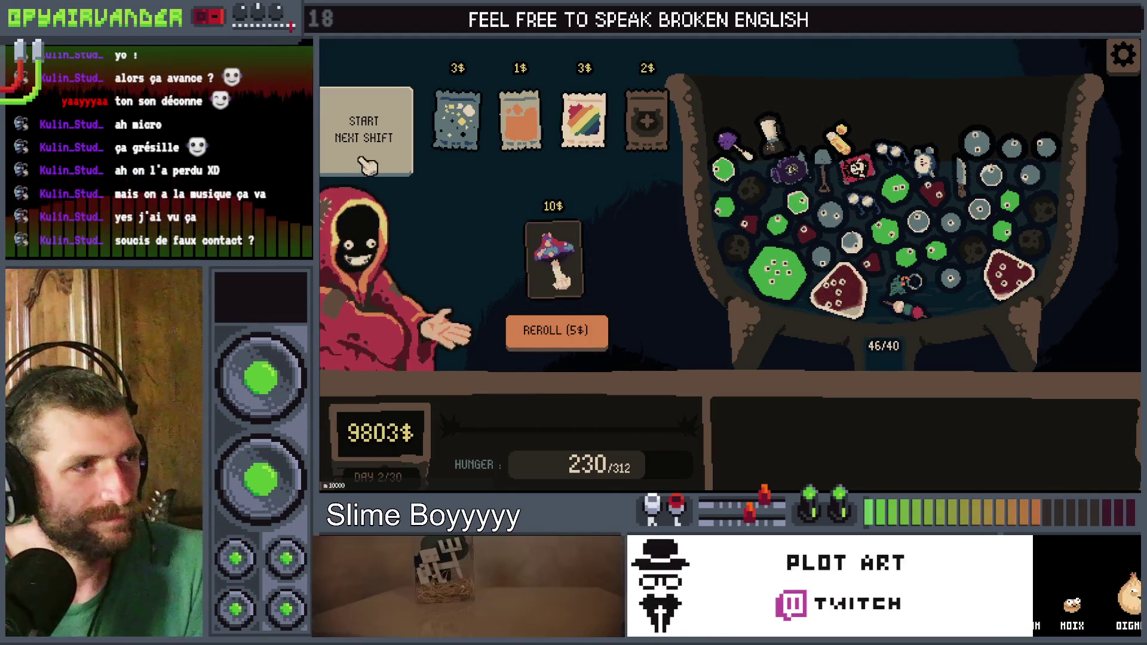
left_click(366, 166)
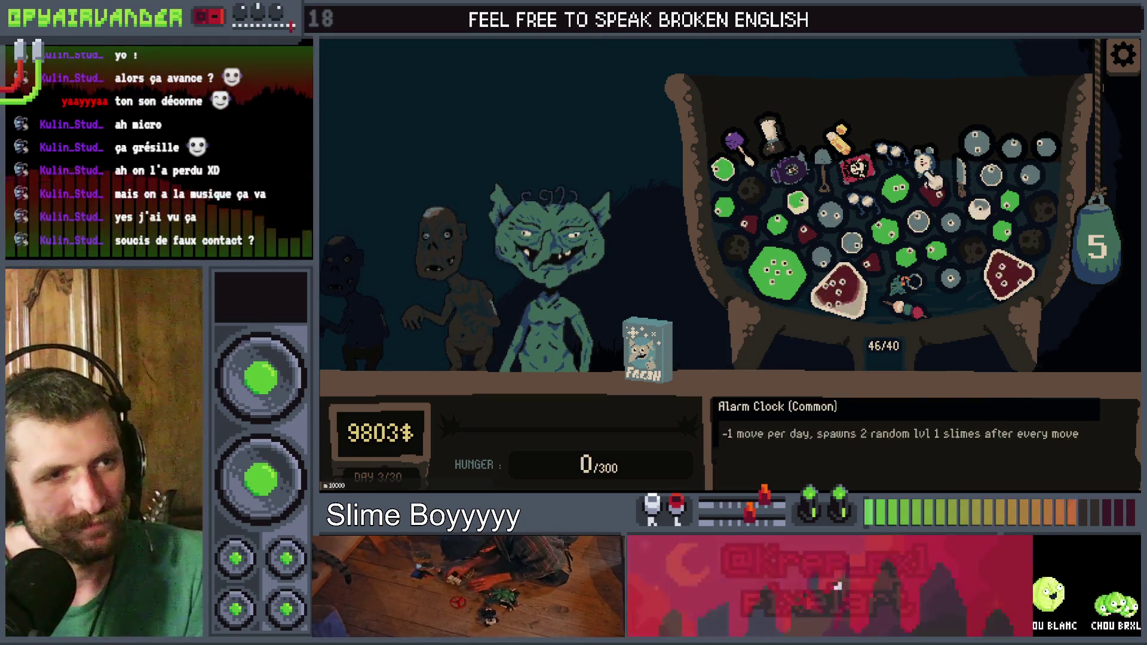
Step: Merge the three snot slimes and another group for +100 toward the explosion score
left_click(1028, 150)
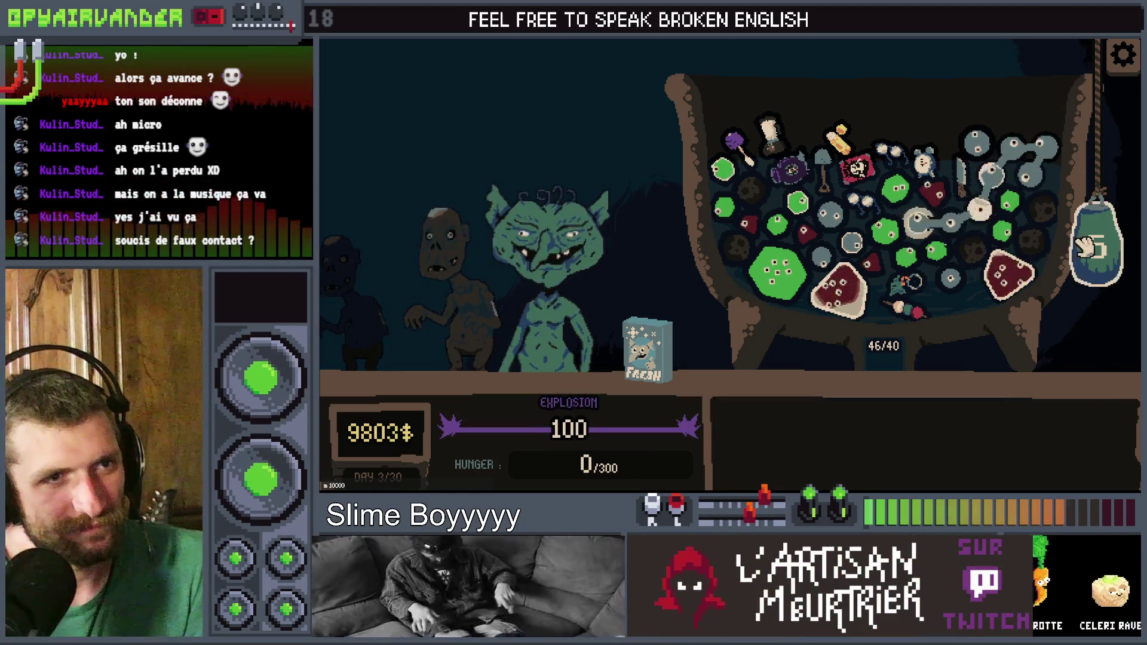
left_click(923, 162)
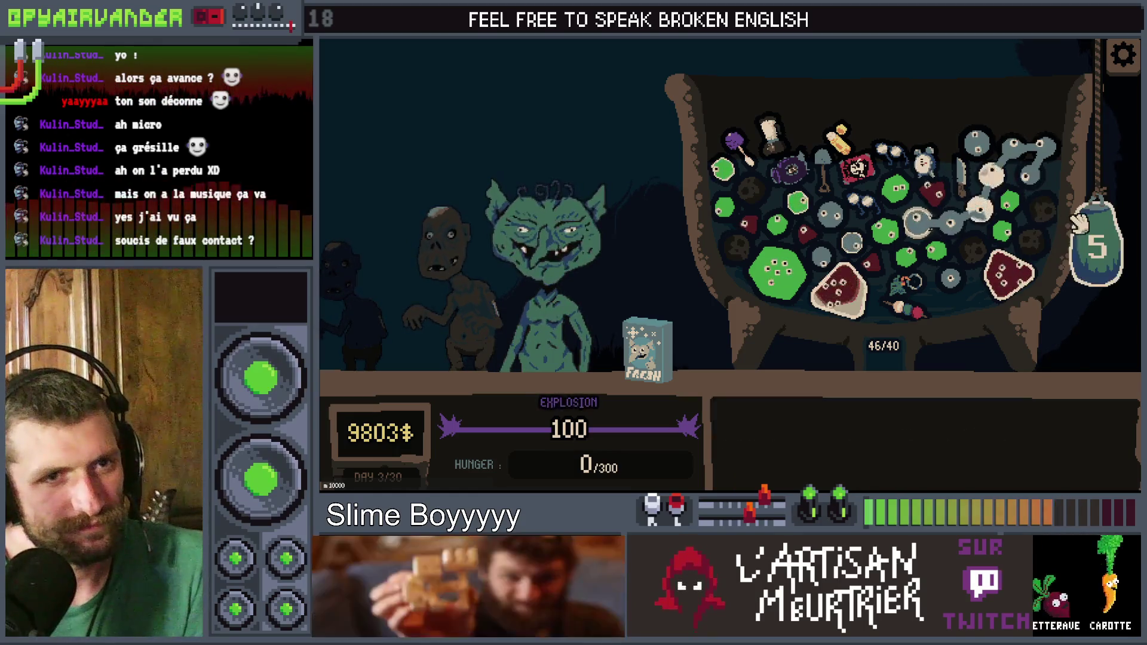
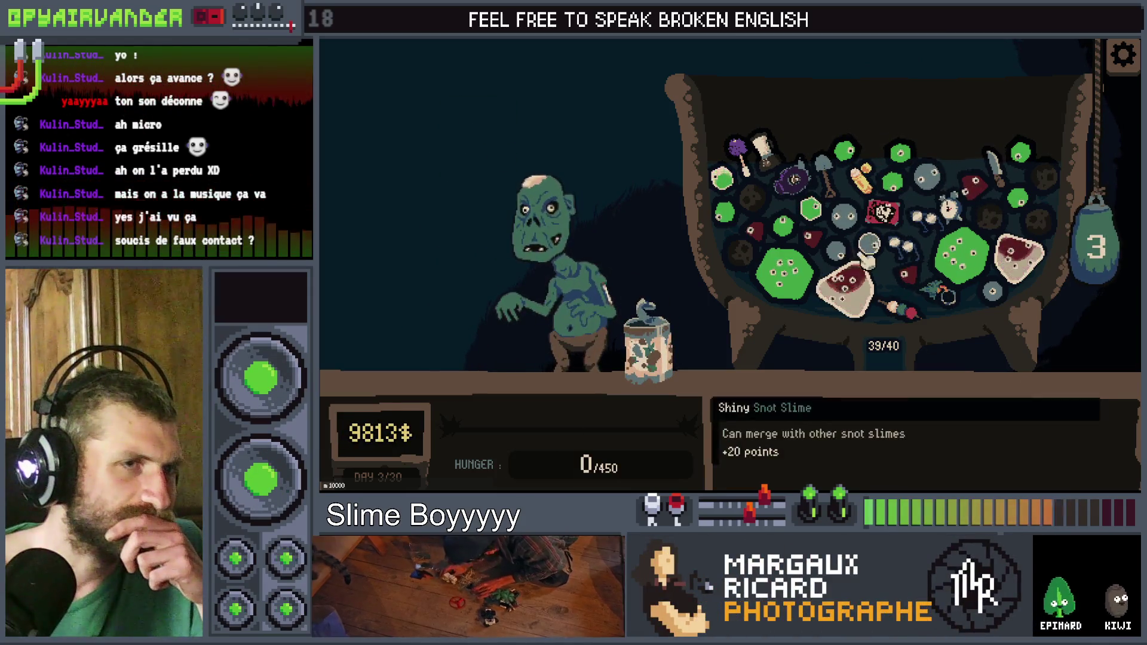
Step: Play one more cauldron move to finish at 205 points, then return to the script's dango case
mouse_move(857, 239)
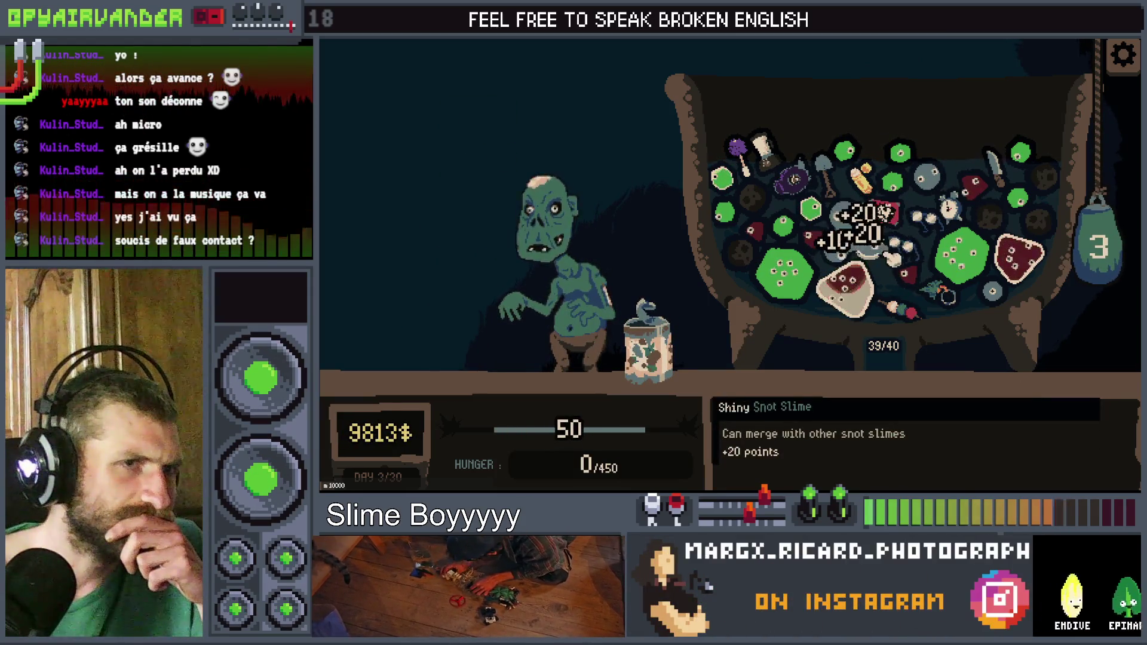
left_click(1111, 276)
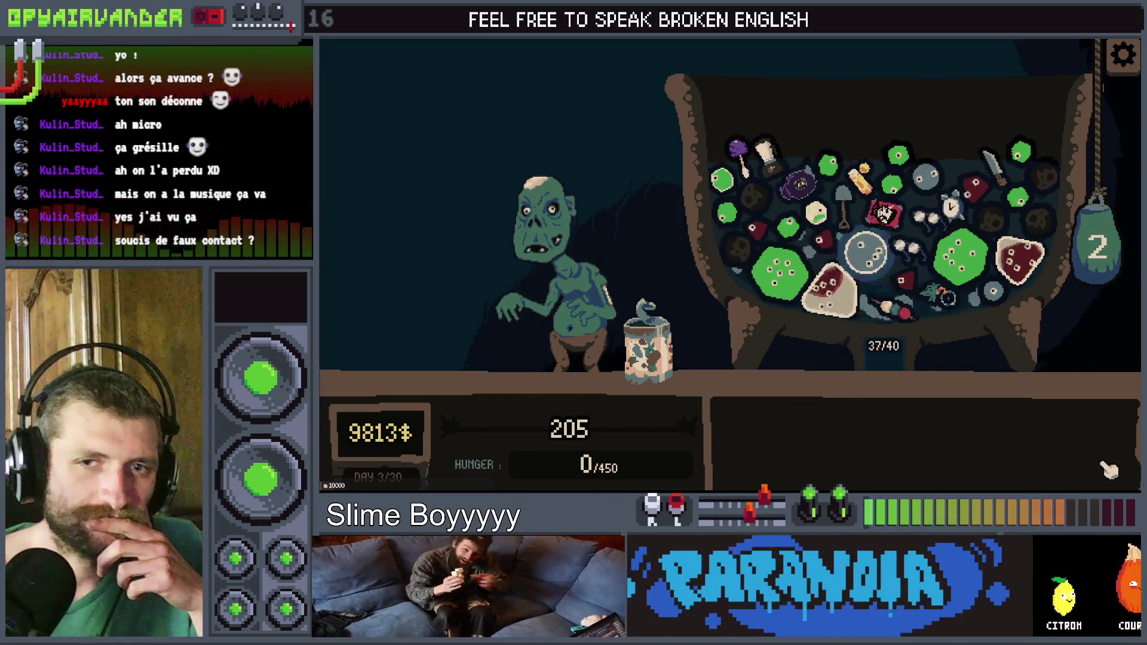
key("alt+F4")
left_click(846, 245)
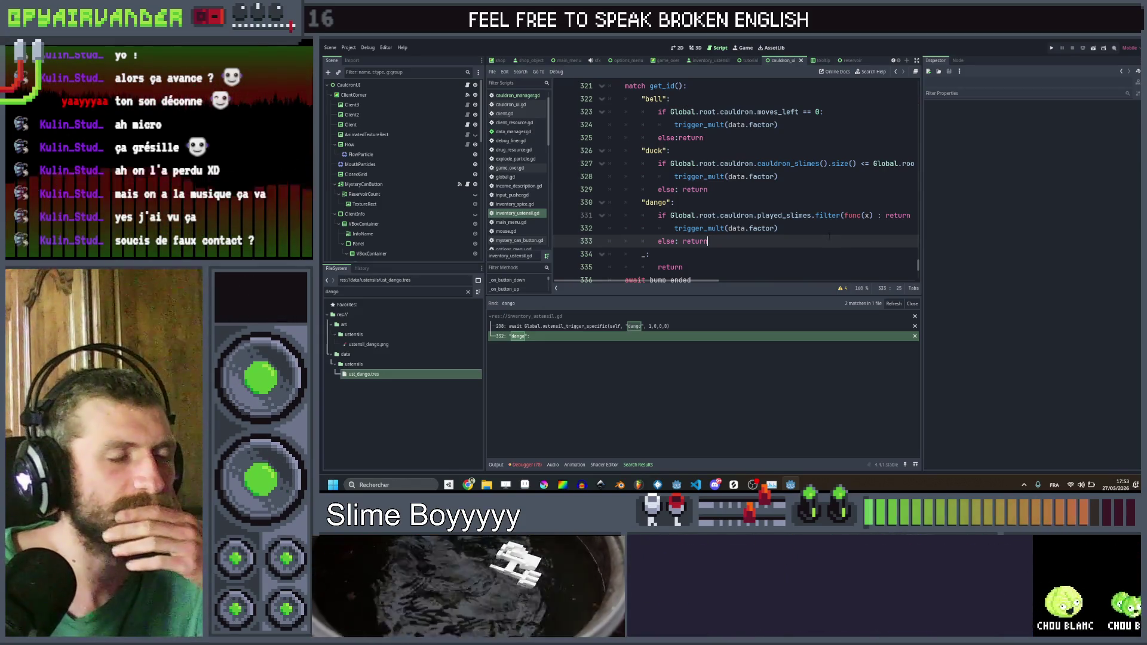
Step: Put the caret on the dango case line in cauldron_ui.gd and run the project
left_click(817, 215)
key("Up")
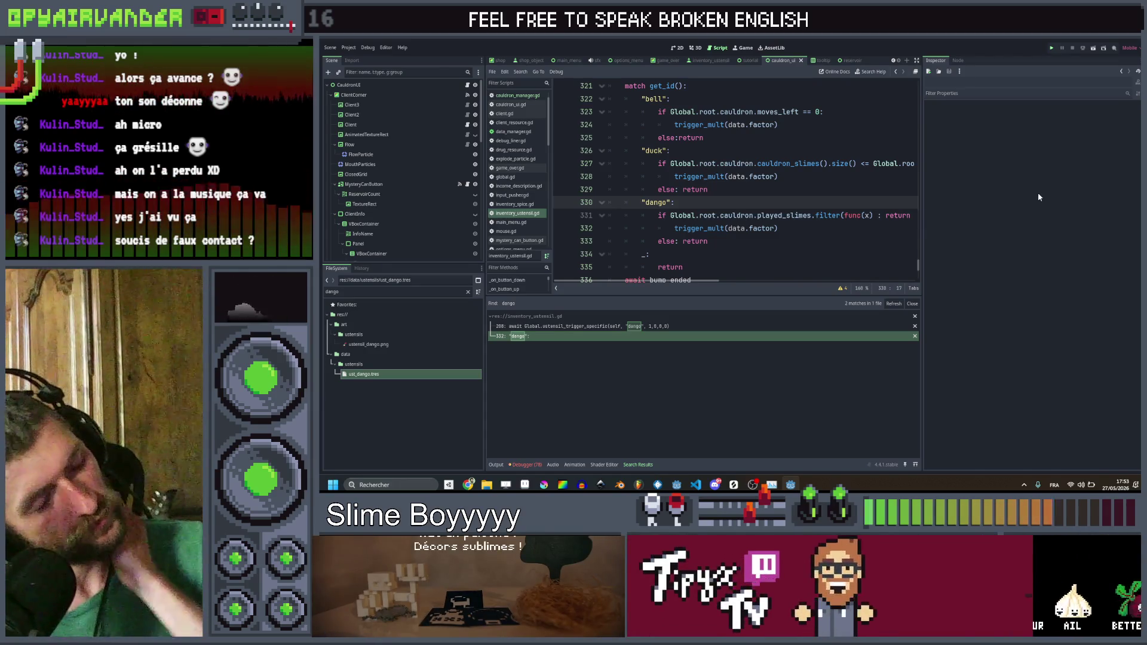
key("F5")
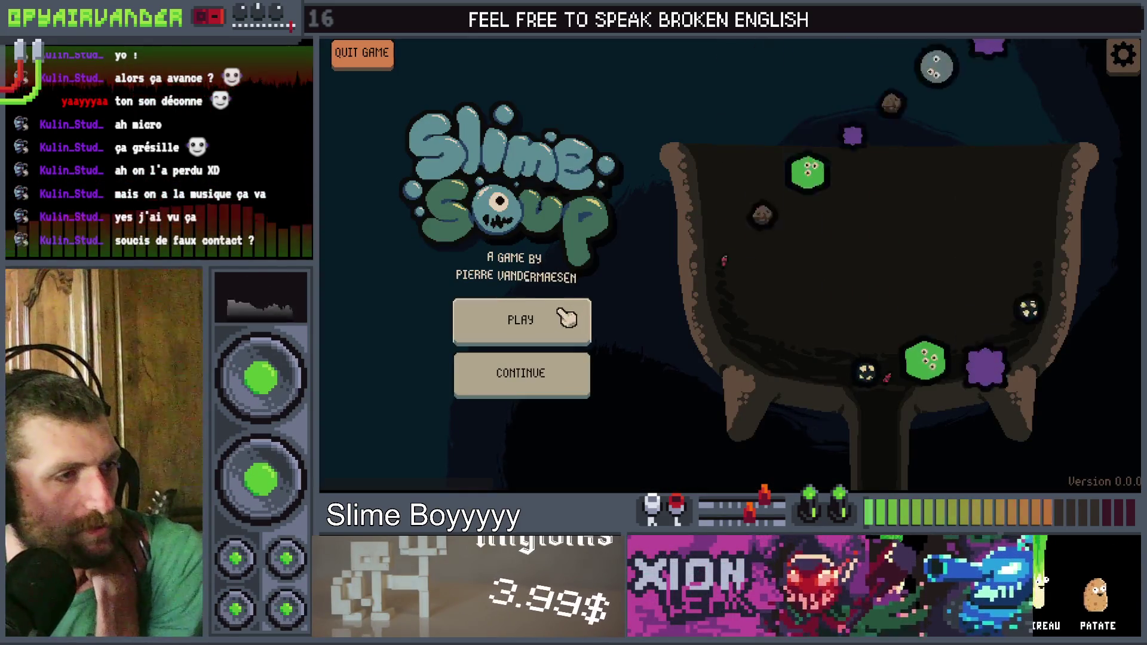
Step: Start a new run, merge slimes and use the Fresh Slimes refill, scoring 140 points, then leave the game
left_click(565, 318)
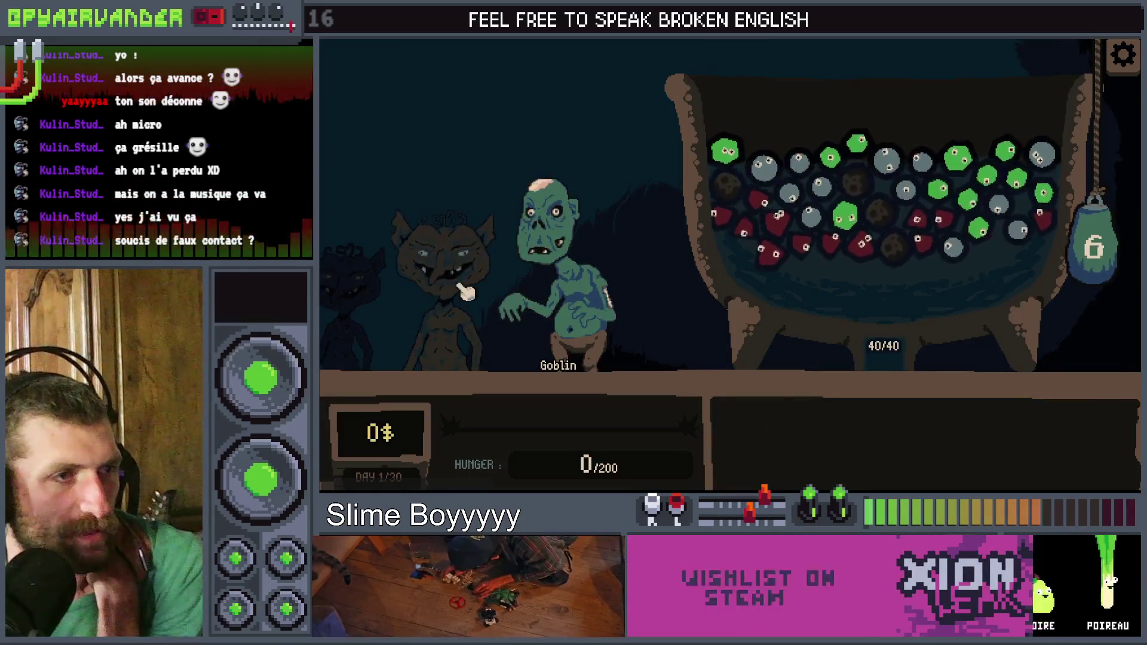
left_click(770, 230)
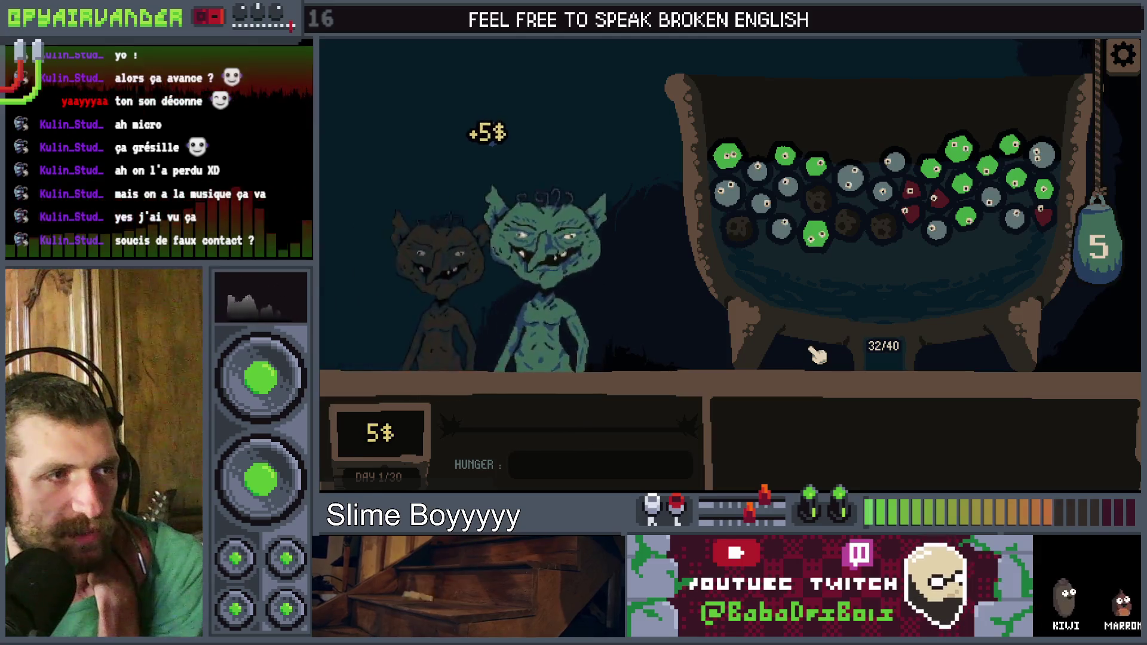
mouse_move(632, 328)
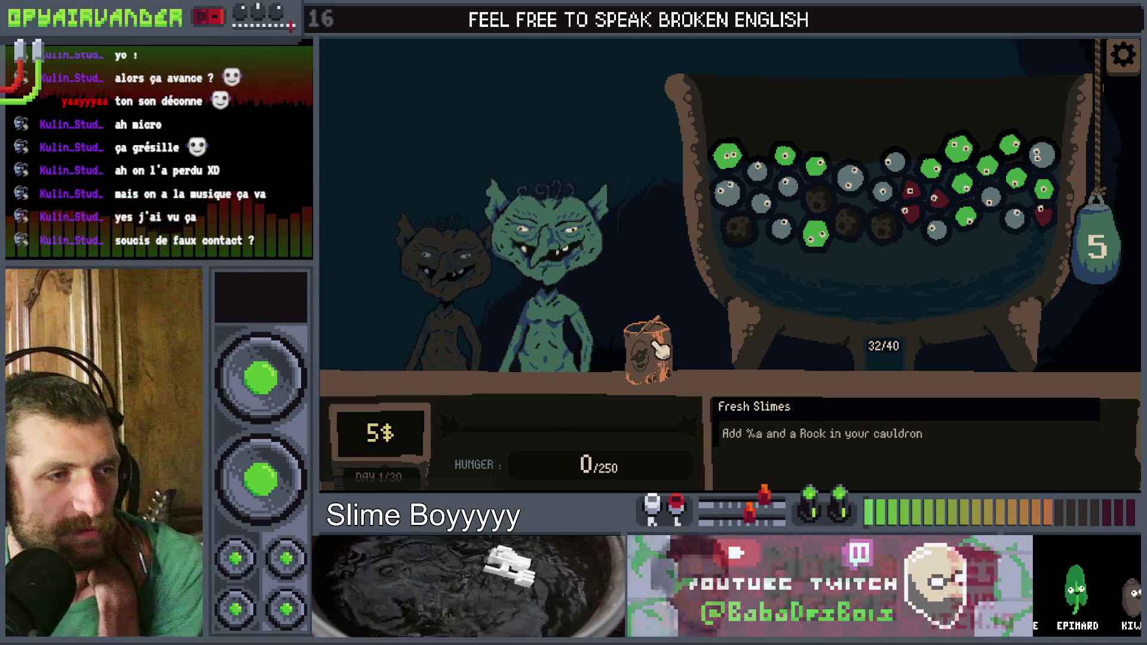
mouse_move(820, 188)
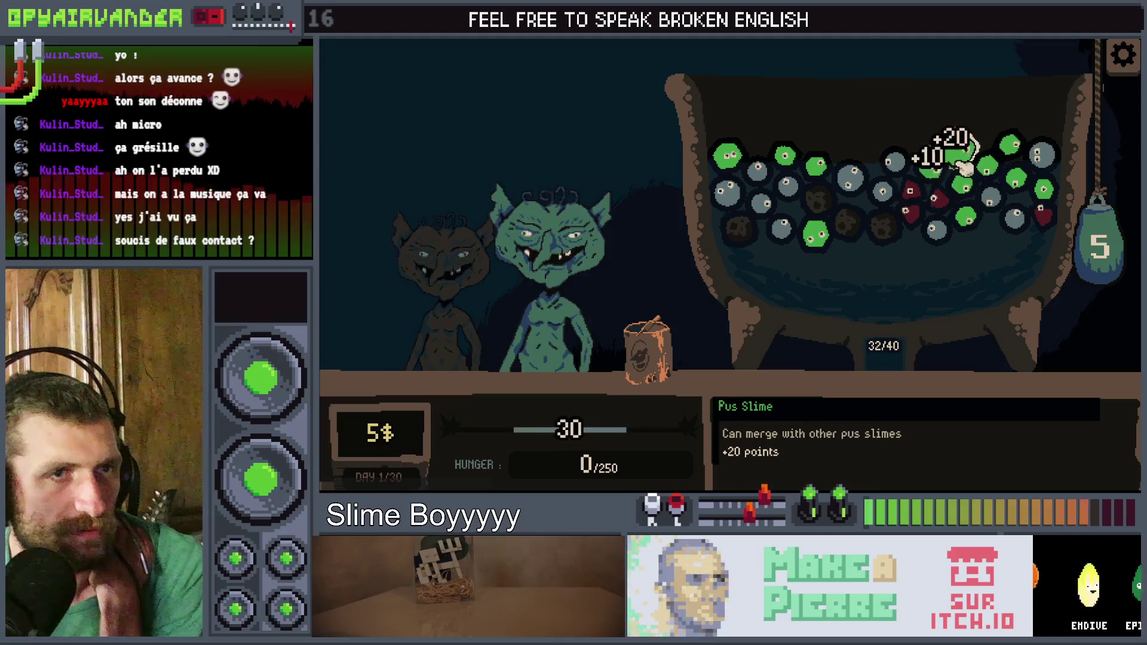
mouse_move(1111, 250)
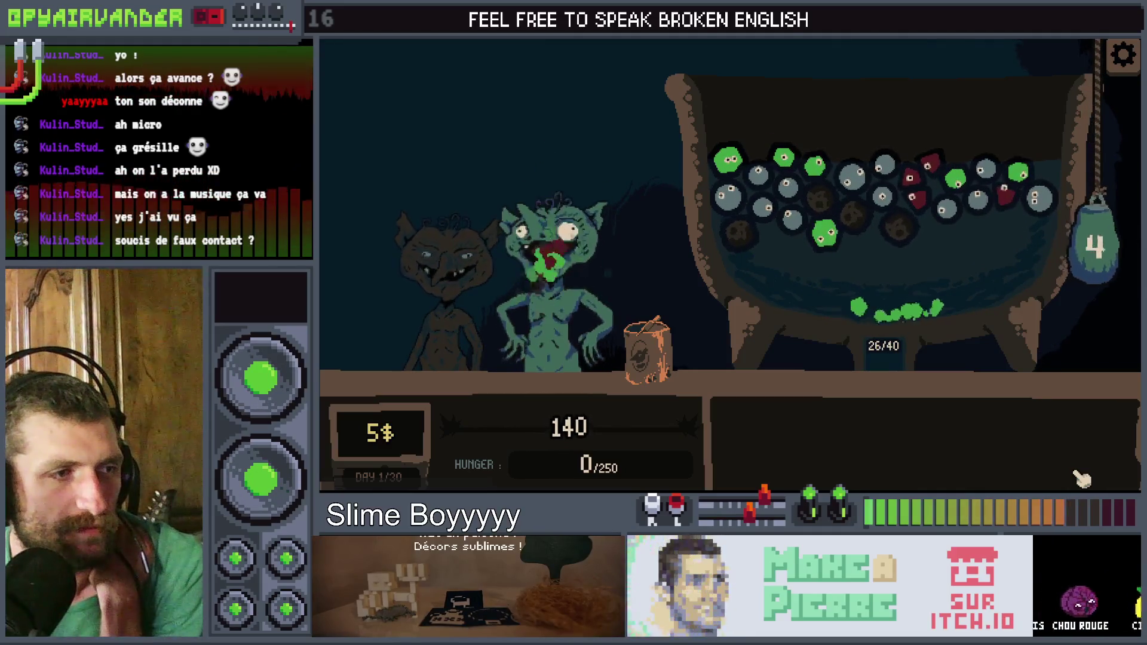
left_click(660, 371)
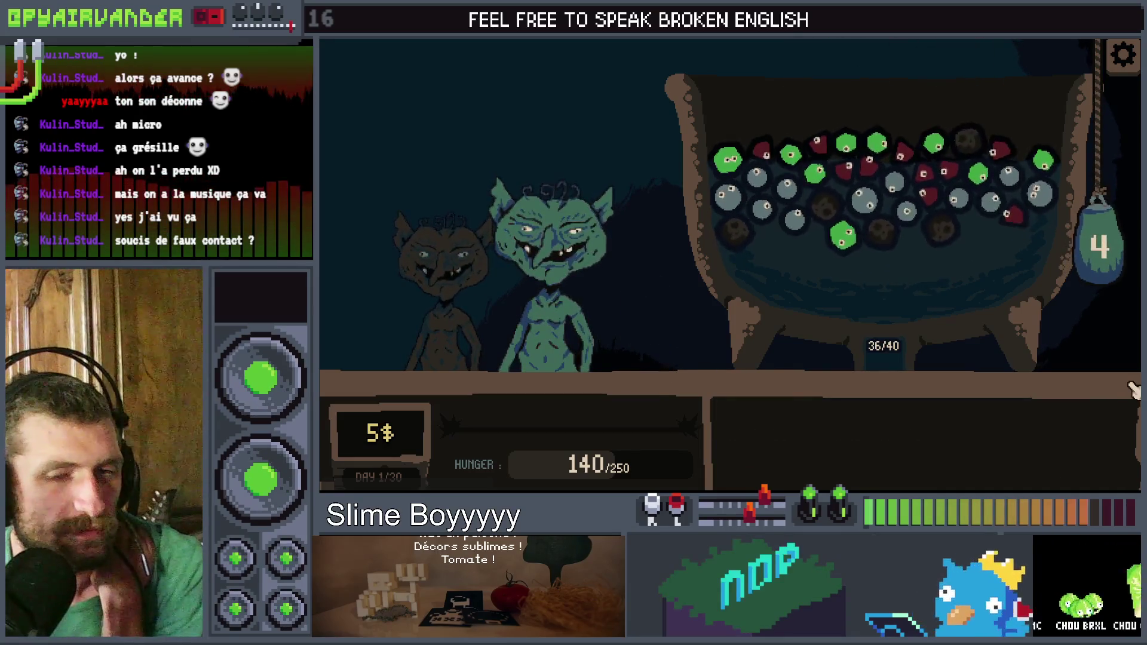
key("alt+Tab")
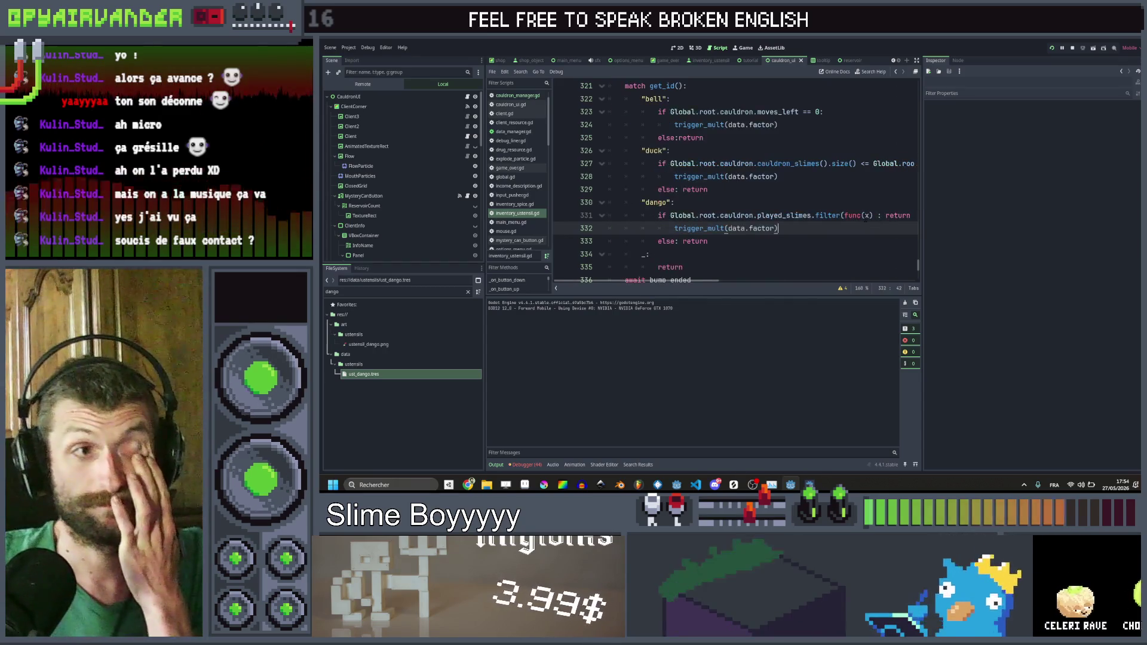
Step: Look over the dango trigger code in cauldron_ui.gd, then open can_resource.gd
scroll(839, 206, "down", 3)
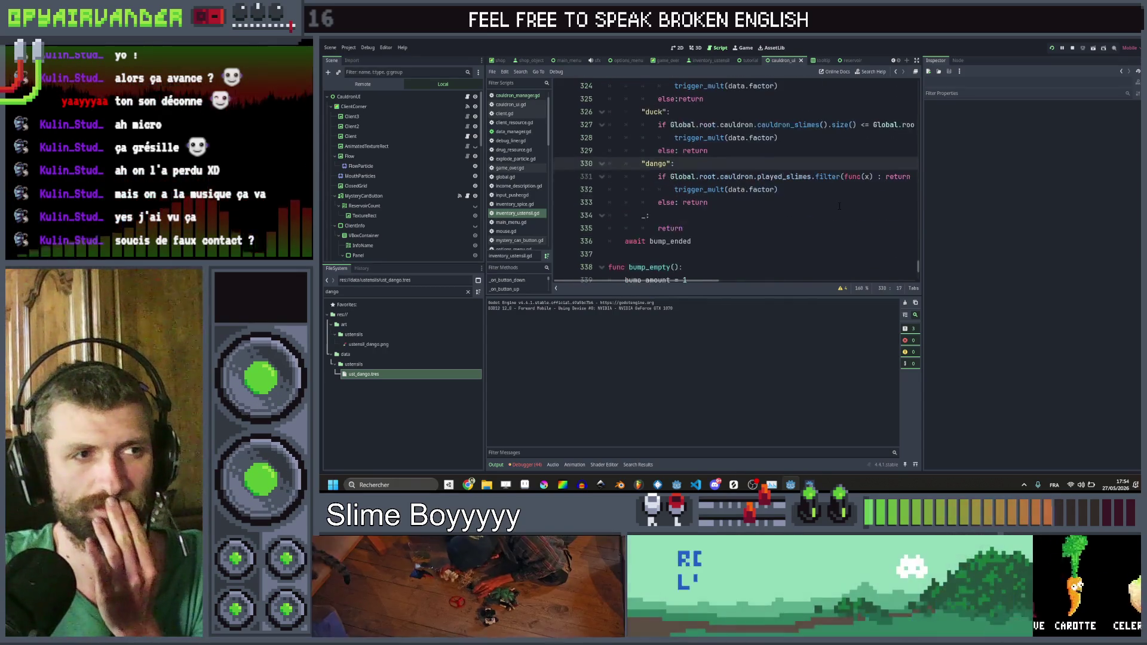
scroll(839, 206, "up", 3)
left_click(839, 203)
scroll(839, 206, "up", 6)
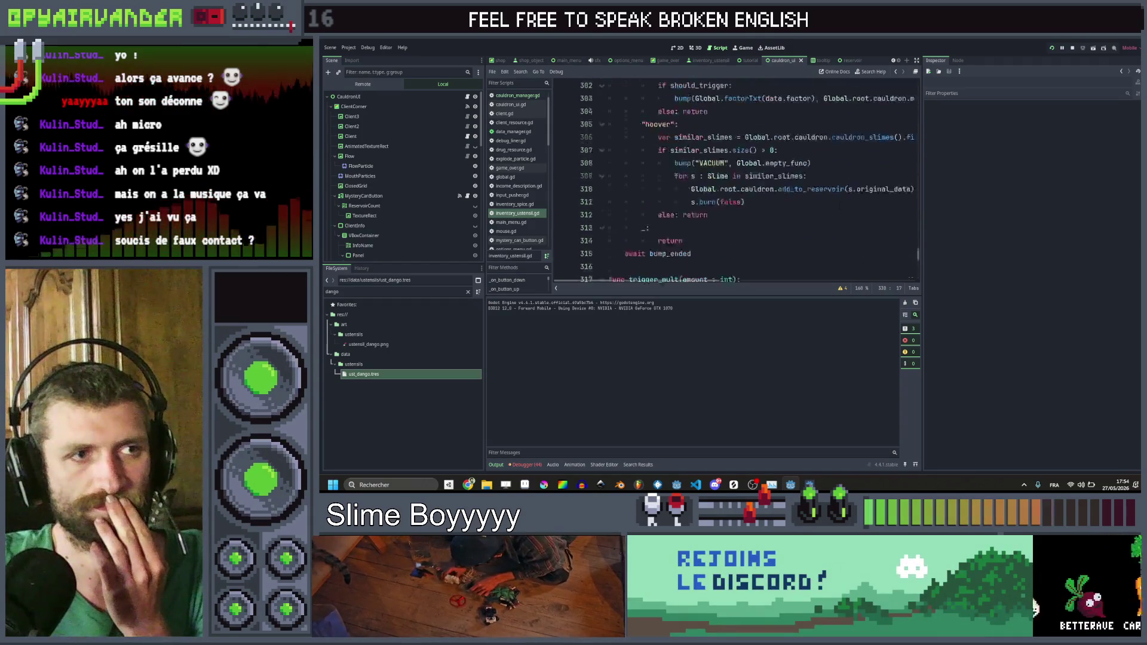
scroll(839, 206, "up", 7)
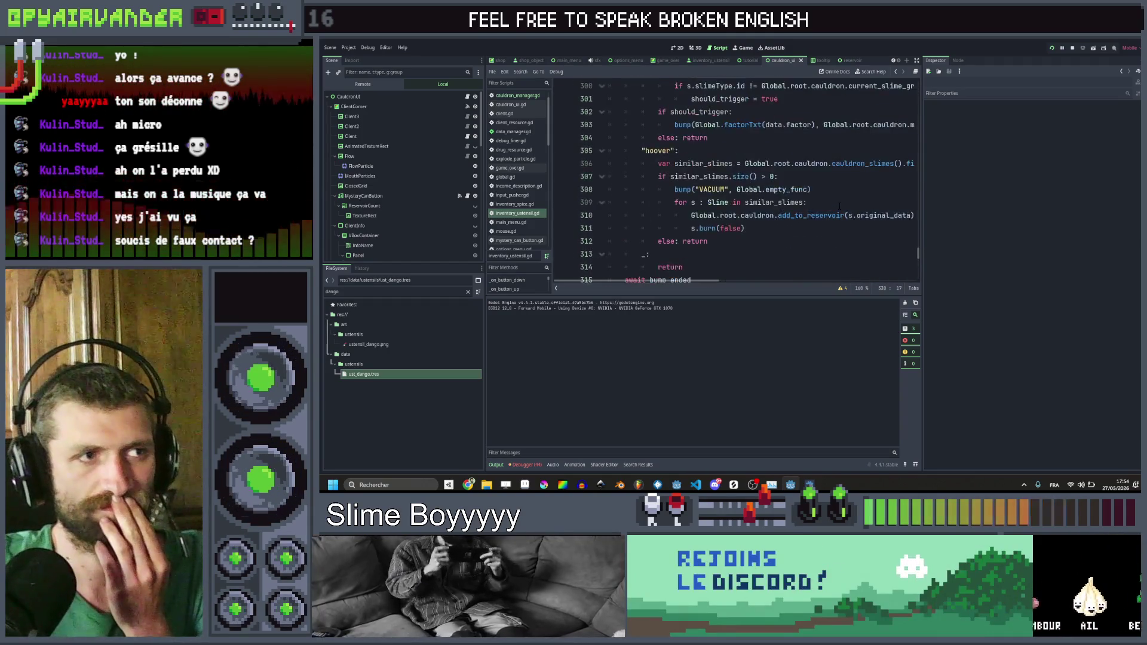
scroll(839, 206, "down", 6)
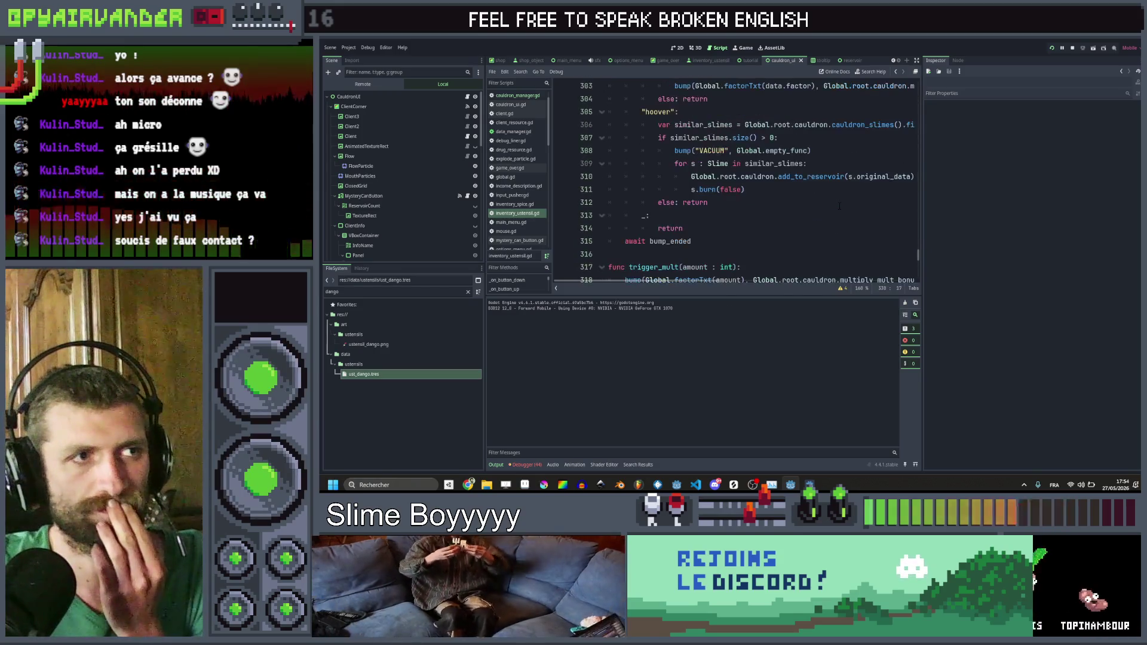
scroll(839, 205, "down", 1)
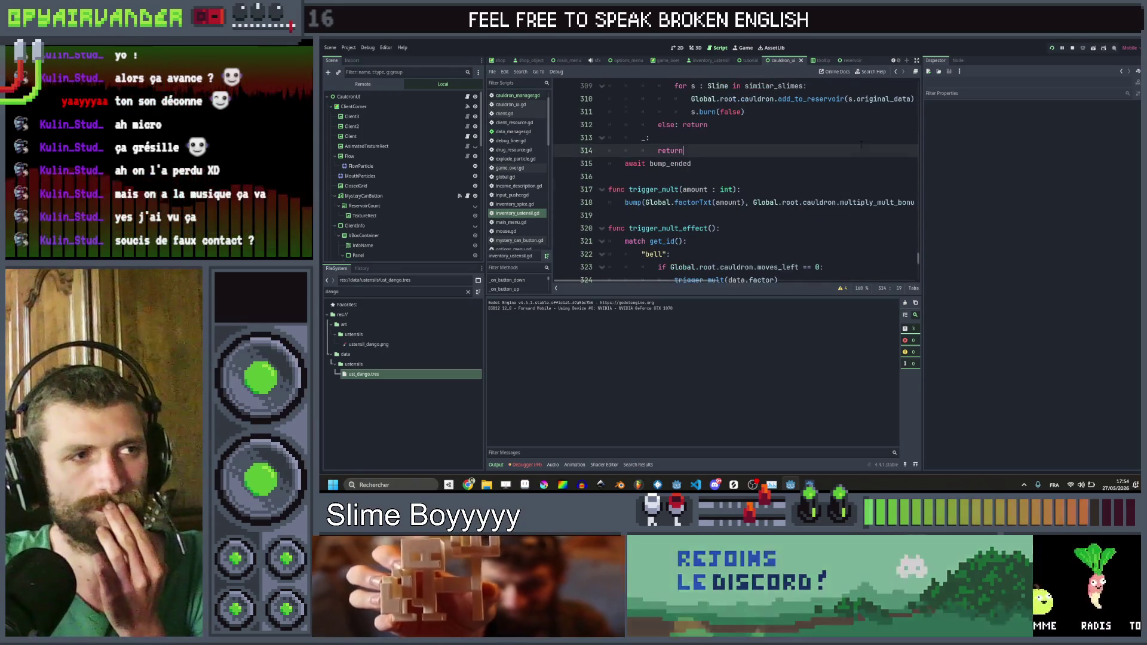
scroll(861, 144, "up", 15)
scroll(861, 144, "down", 6)
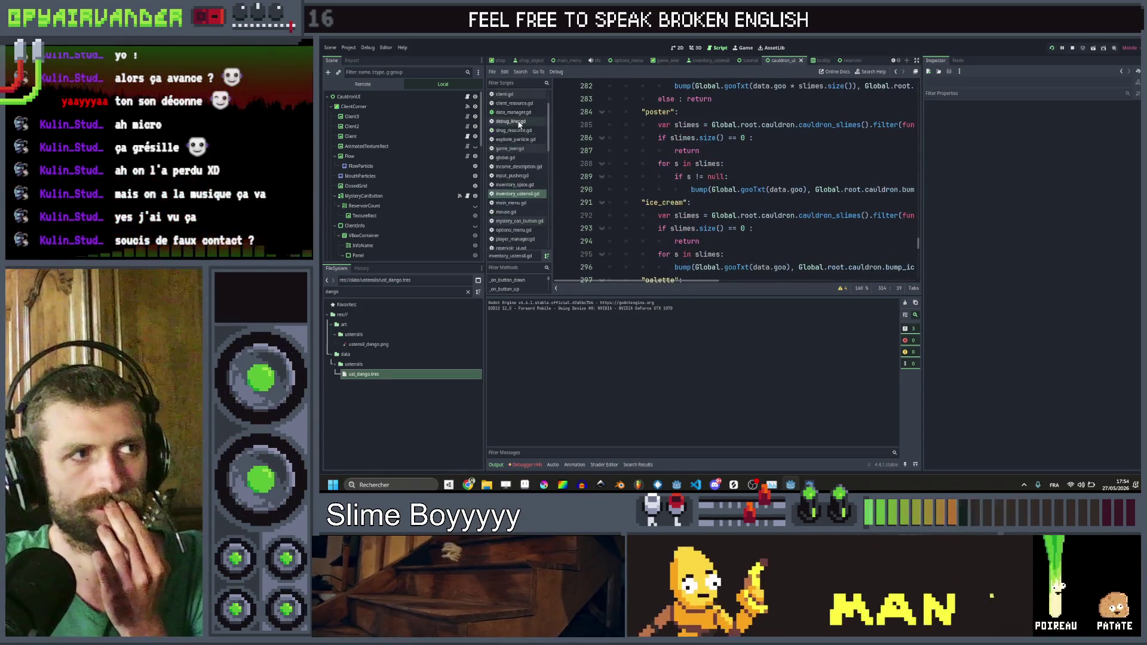
scroll(519, 137, "up", 1)
left_click(512, 104)
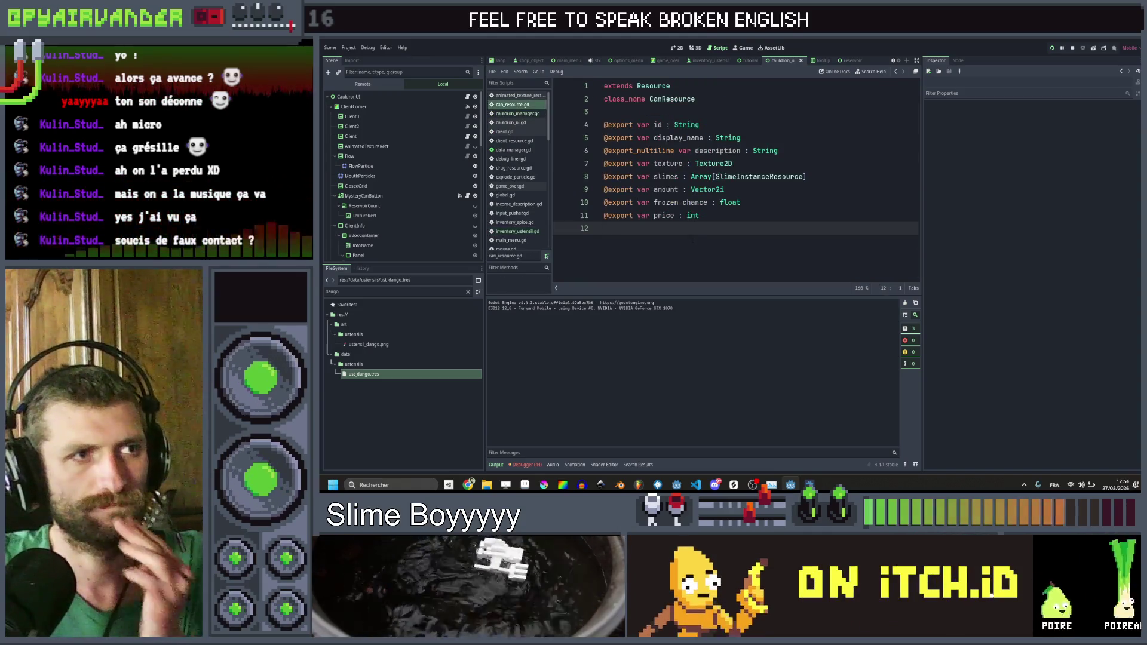
Step: Turn CanResource's description declaration into a property with a get: block
left_click(792, 151)
key("Return")
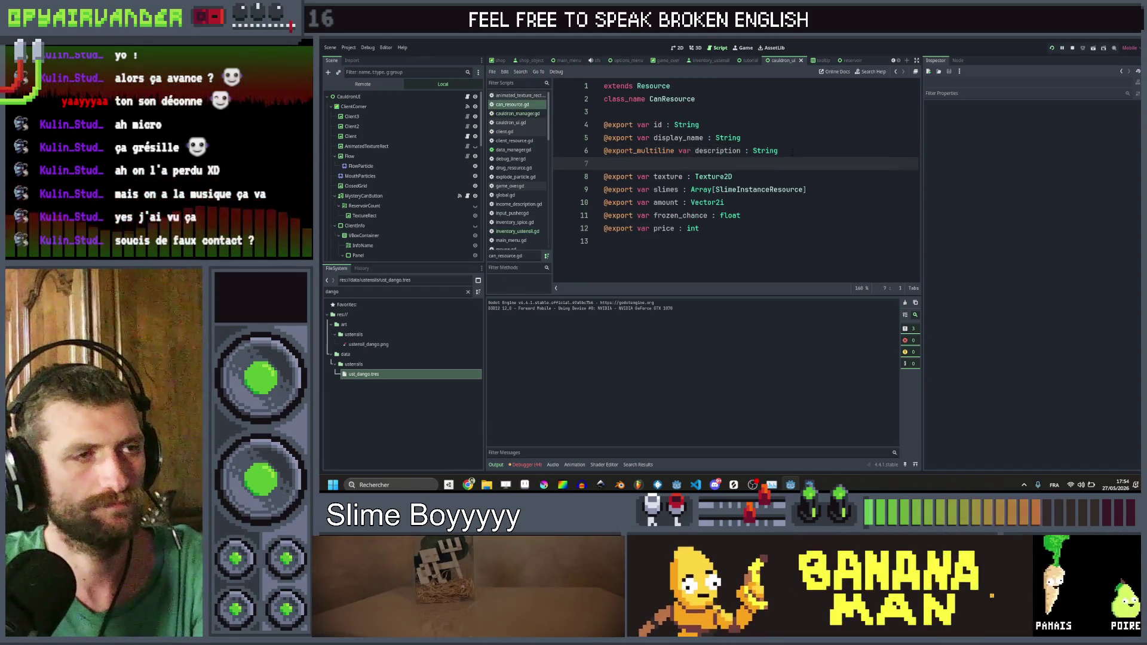
key("BackSpace")
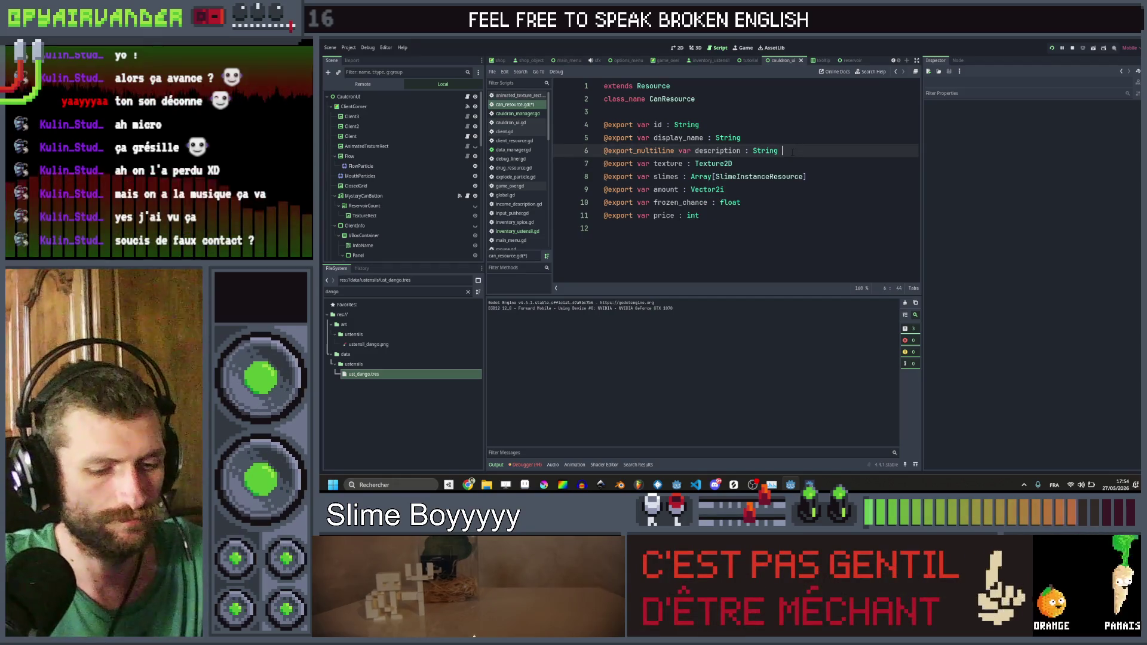
type(":")
key("Return")
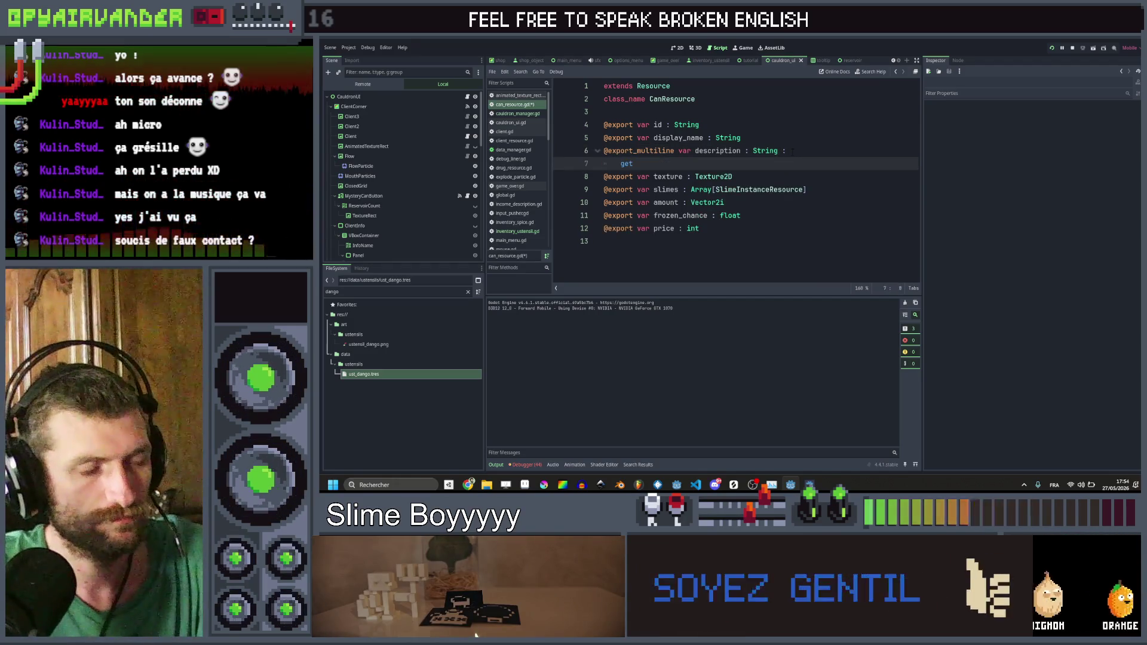
type(":")
key("Return")
Step: Make the getter return description.replace("%a", …), leaving the second argument unfinished
type("return ")
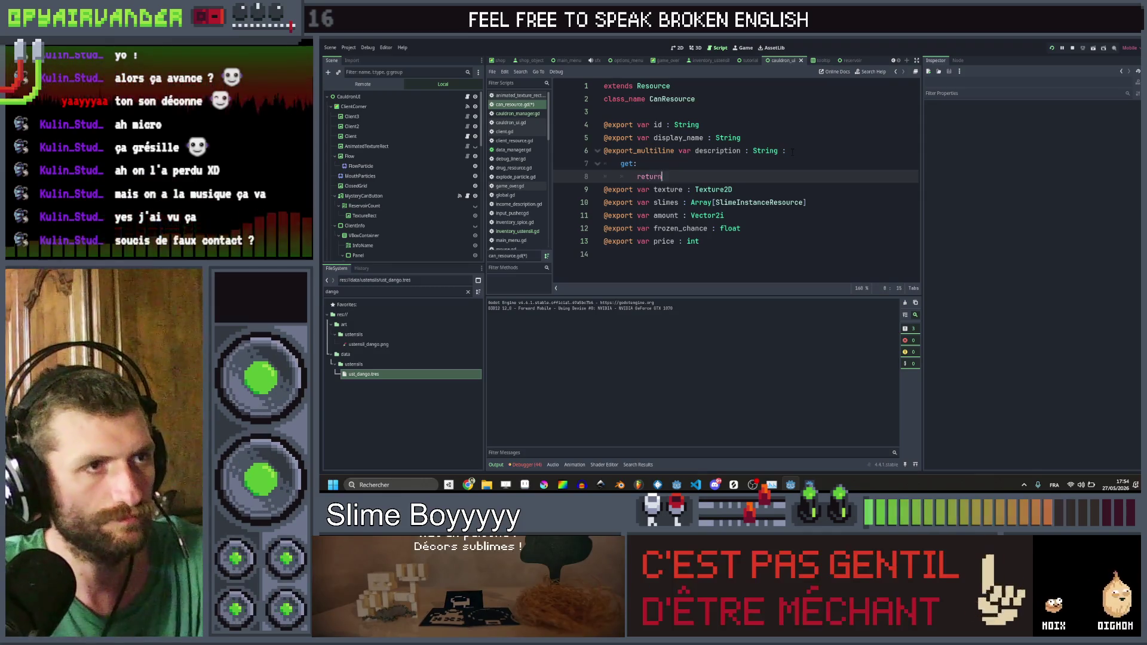
type("des")
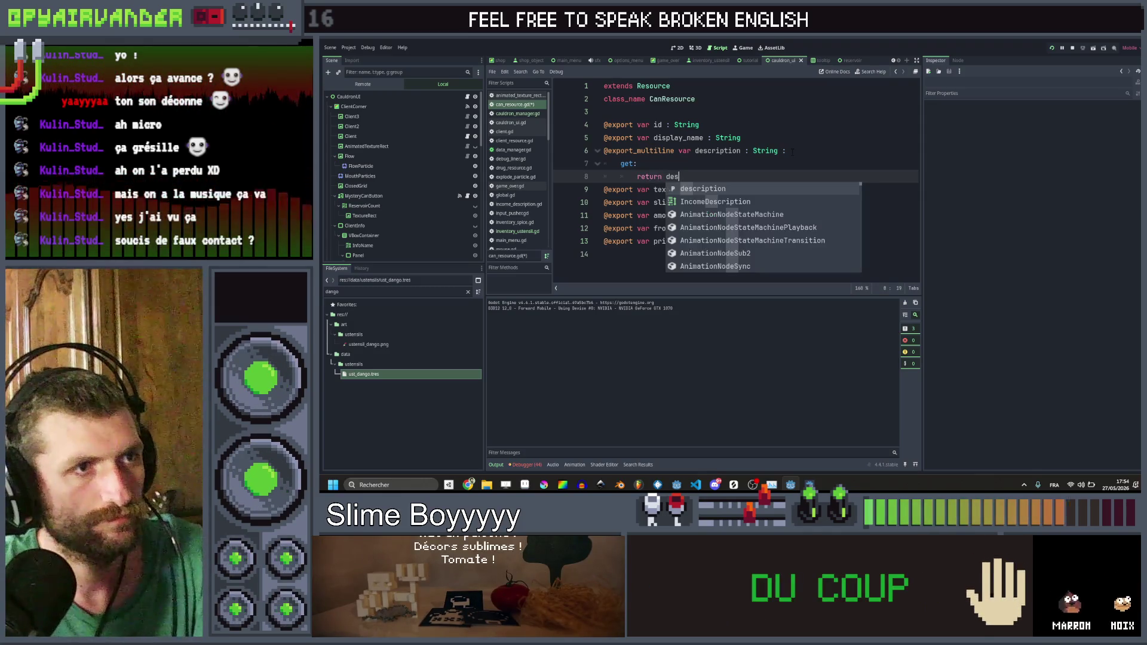
type("cription.repl")
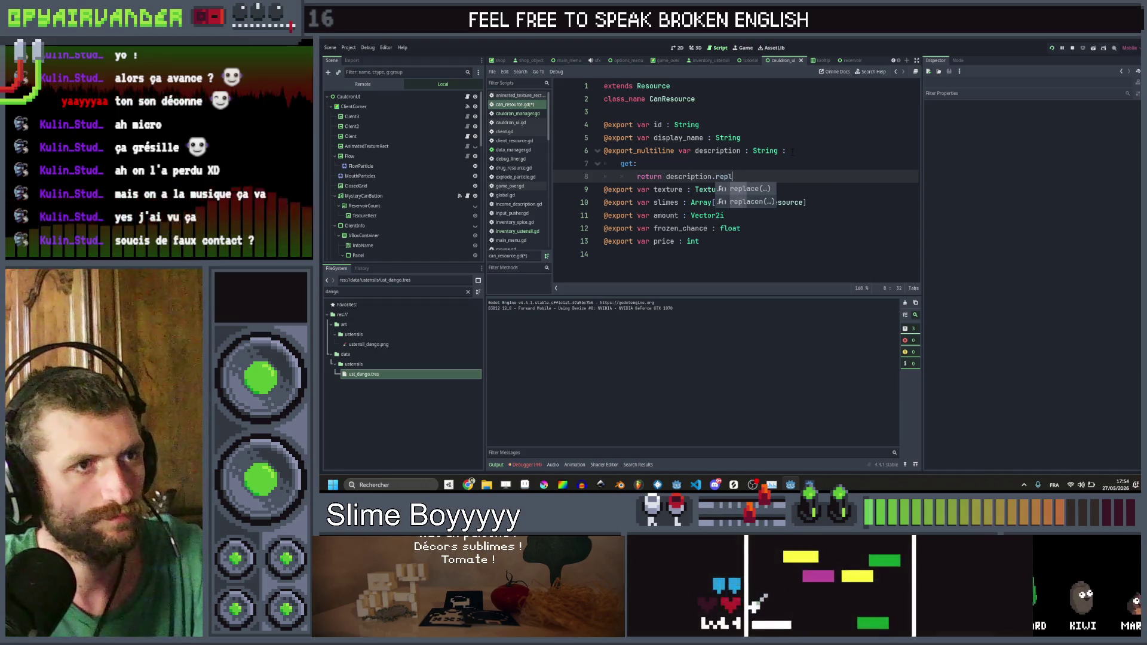
key("Return")
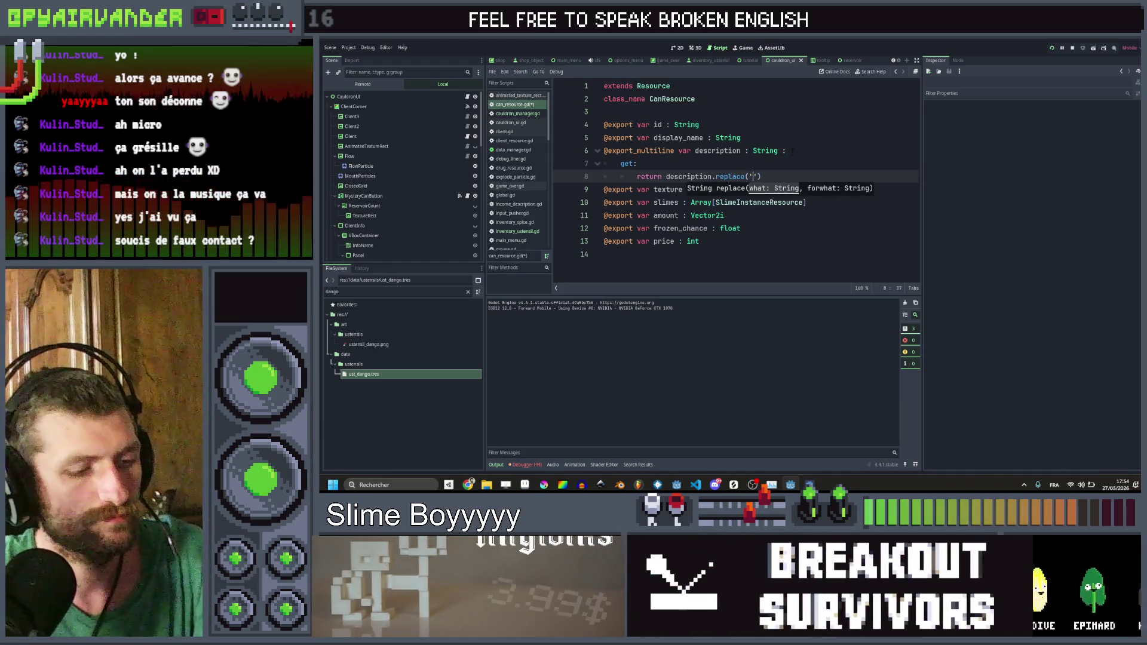
type("\"%a\",")
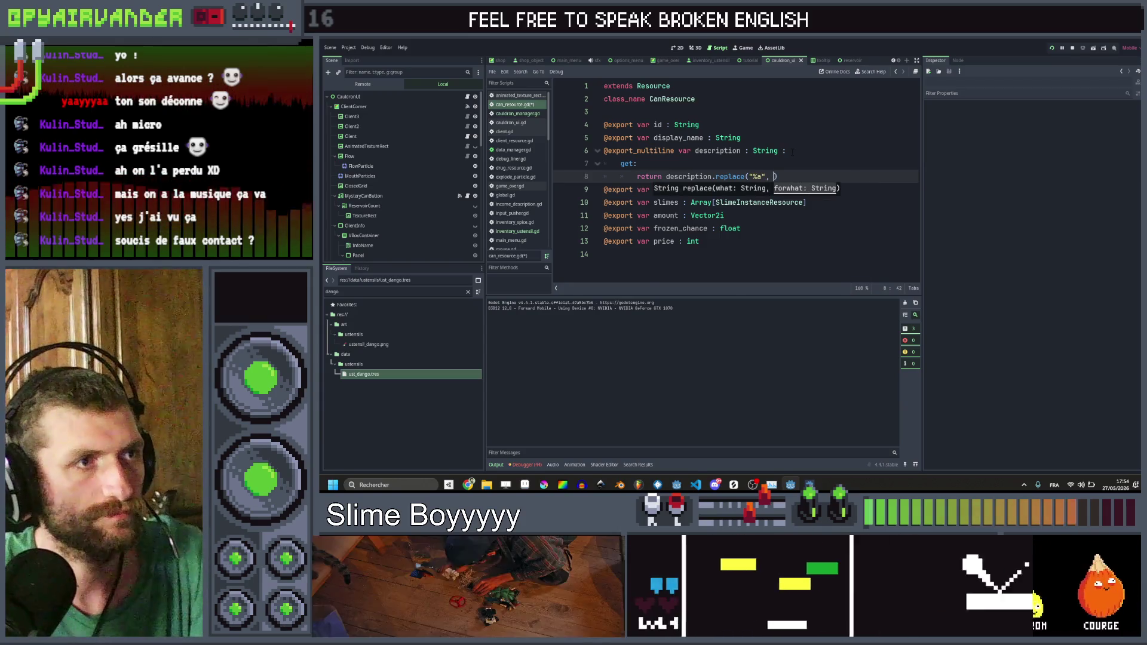
left_click(733, 190)
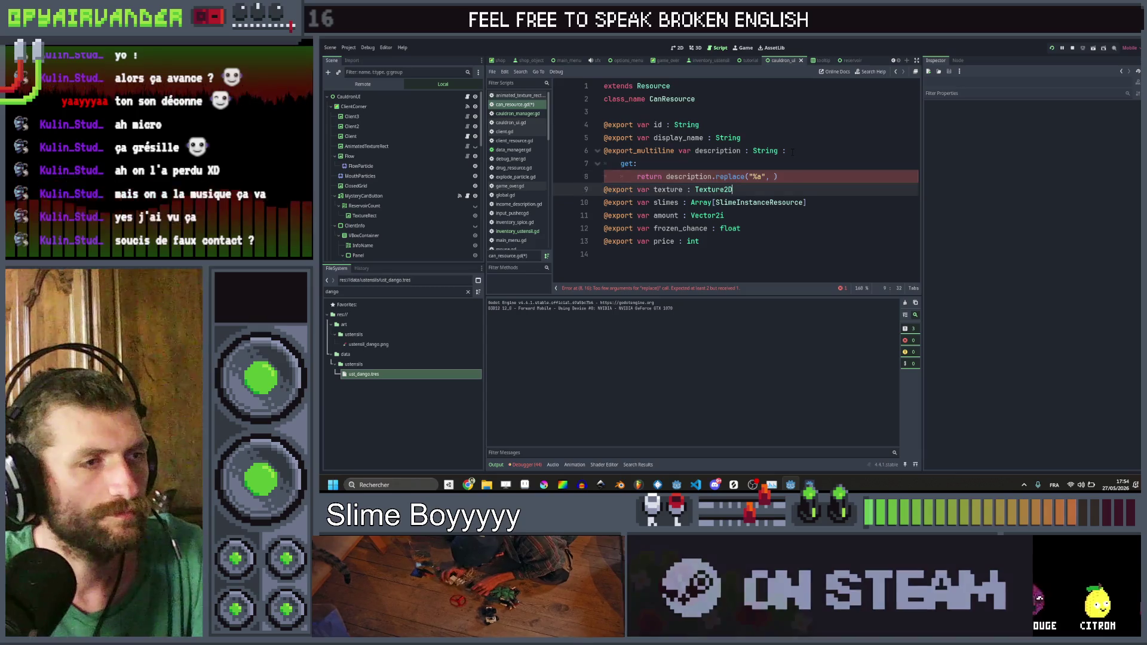
left_click(774, 176)
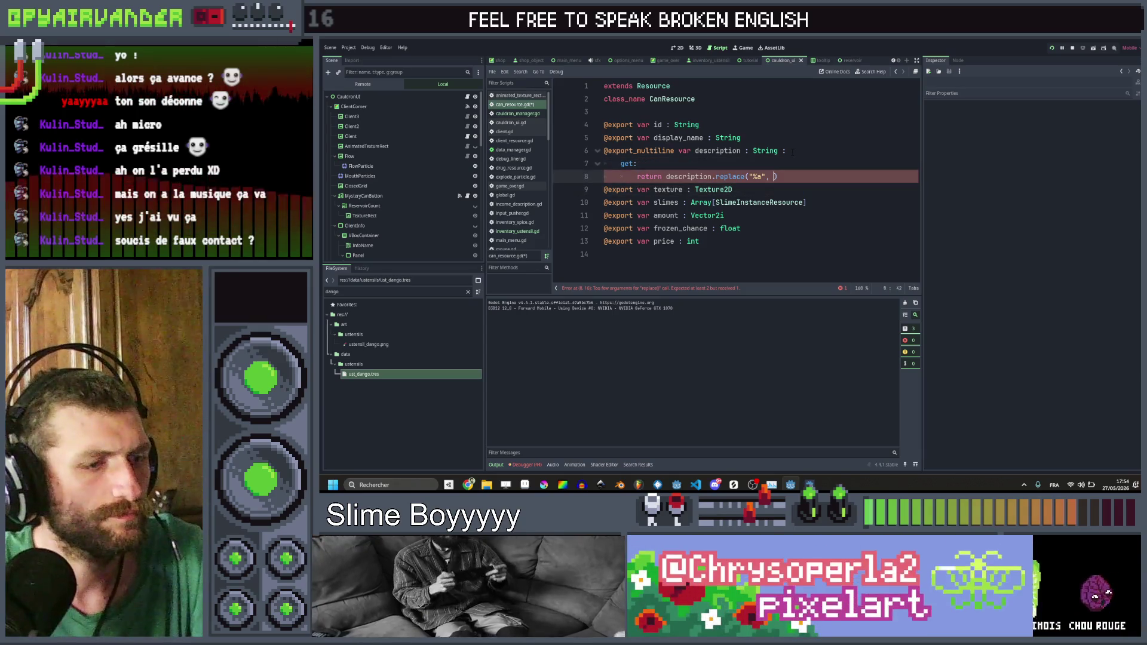
type("Caul")
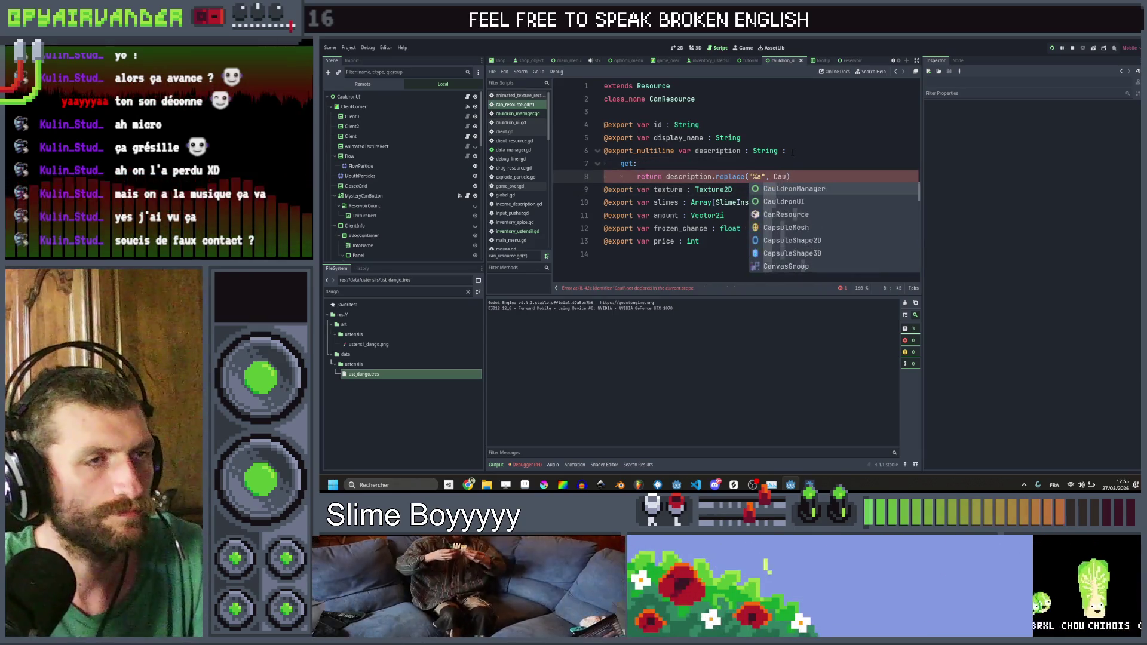
key("BackSpace")
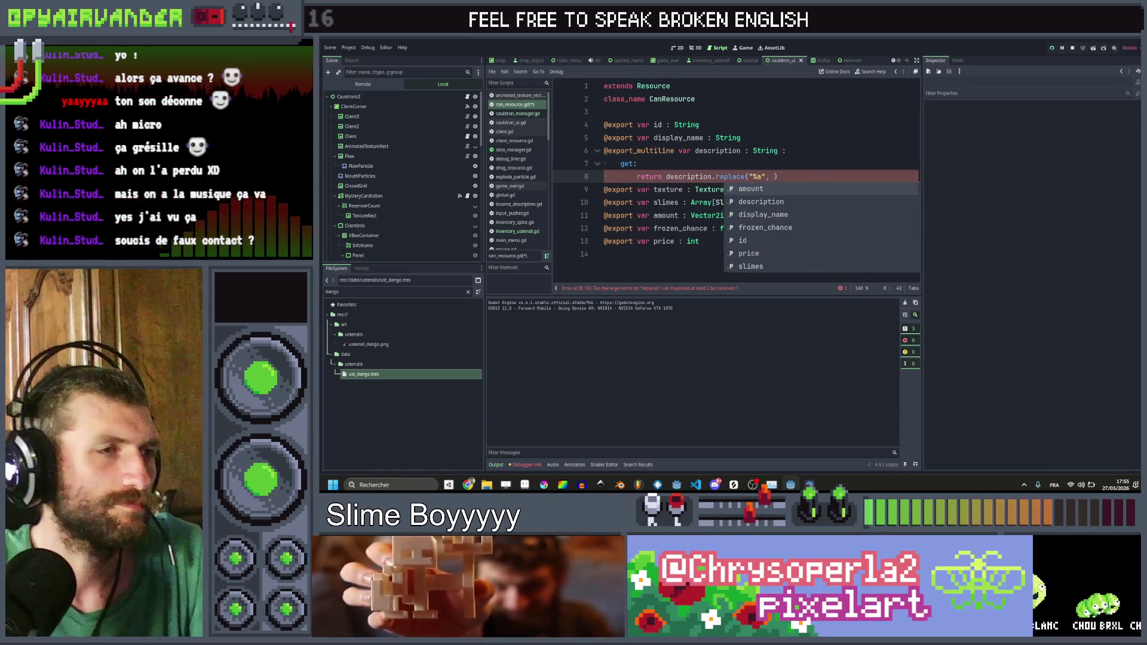
left_click(804, 168)
key("ctrl+shift+f")
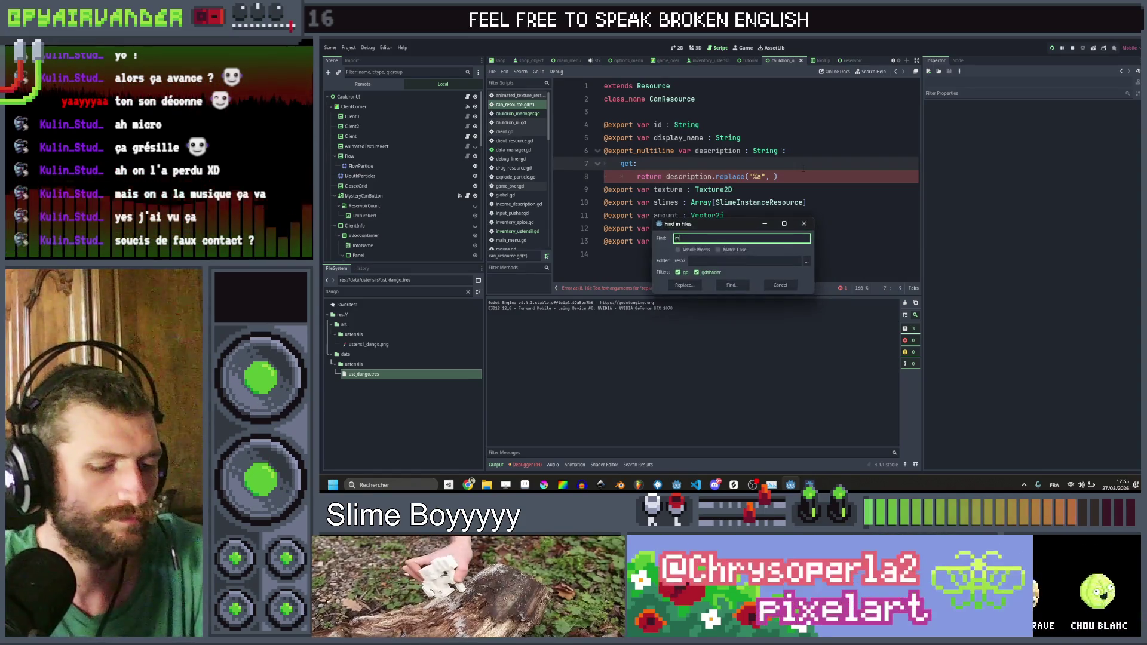
Step: Search the project for 'mystery' and select the amount line in cauldron_ui.gd's mystery can handler
type("ery")
key("Return")
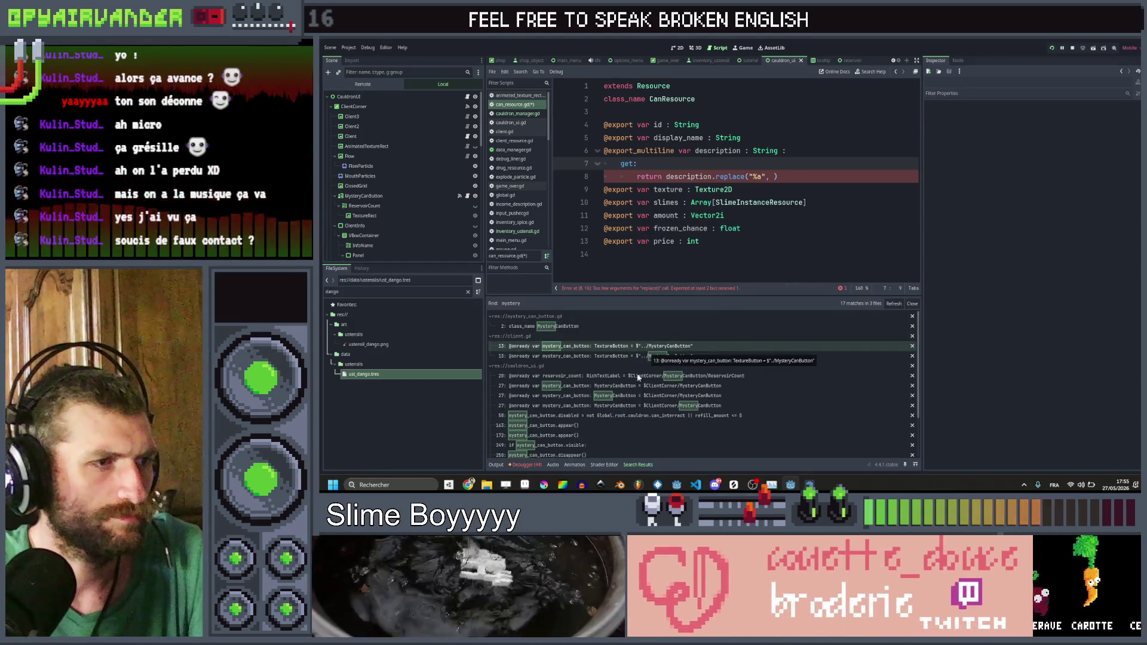
left_click(638, 346)
scroll(615, 406, "down", 3)
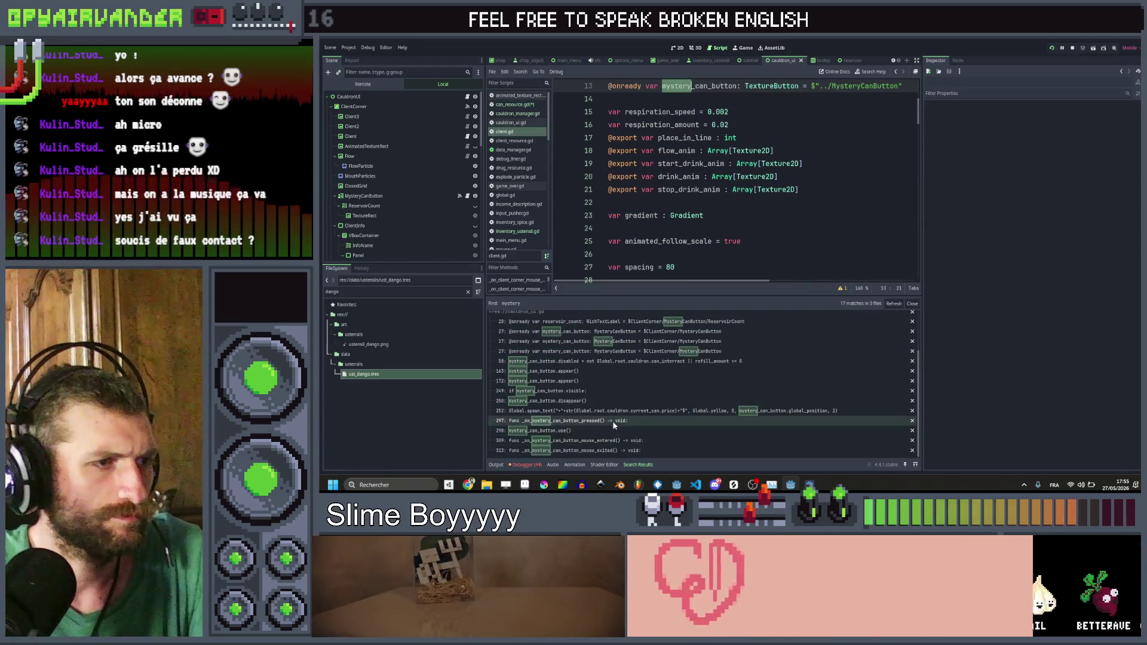
left_click(614, 421)
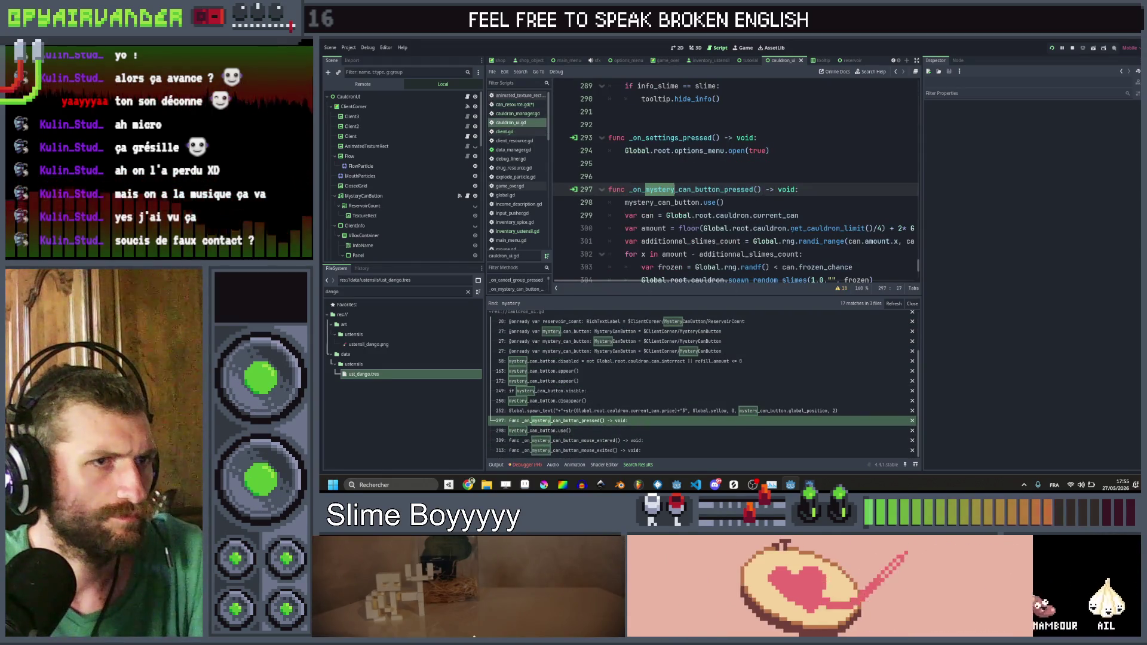
triple_click(609, 229)
left_click_drag(609, 228, 625, 229)
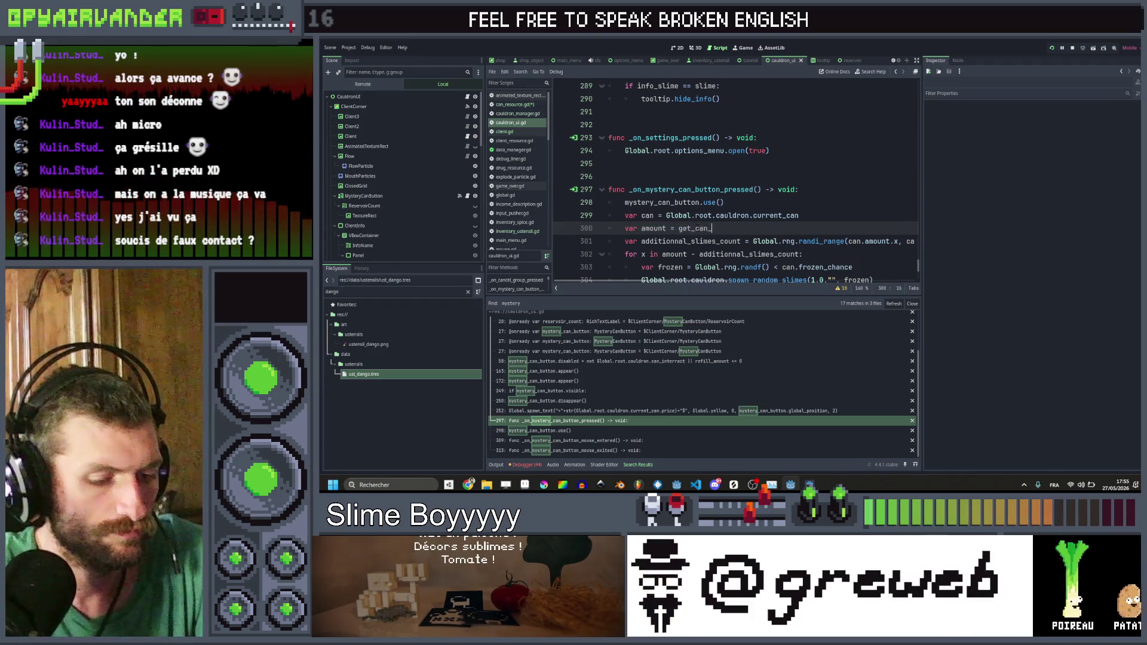
Step: Make the mystery can handler call get_can_amount() and add a blank line above the handler
type("amount()")
left_click(724, 202)
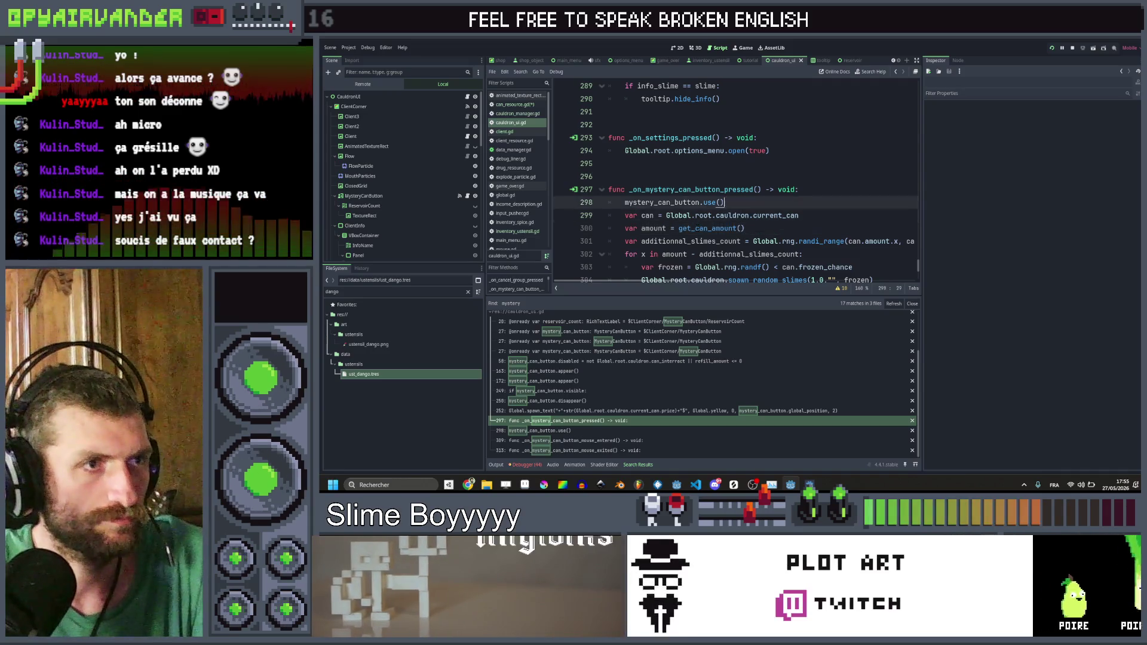
left_click(610, 176)
key("Return")
key("Up")
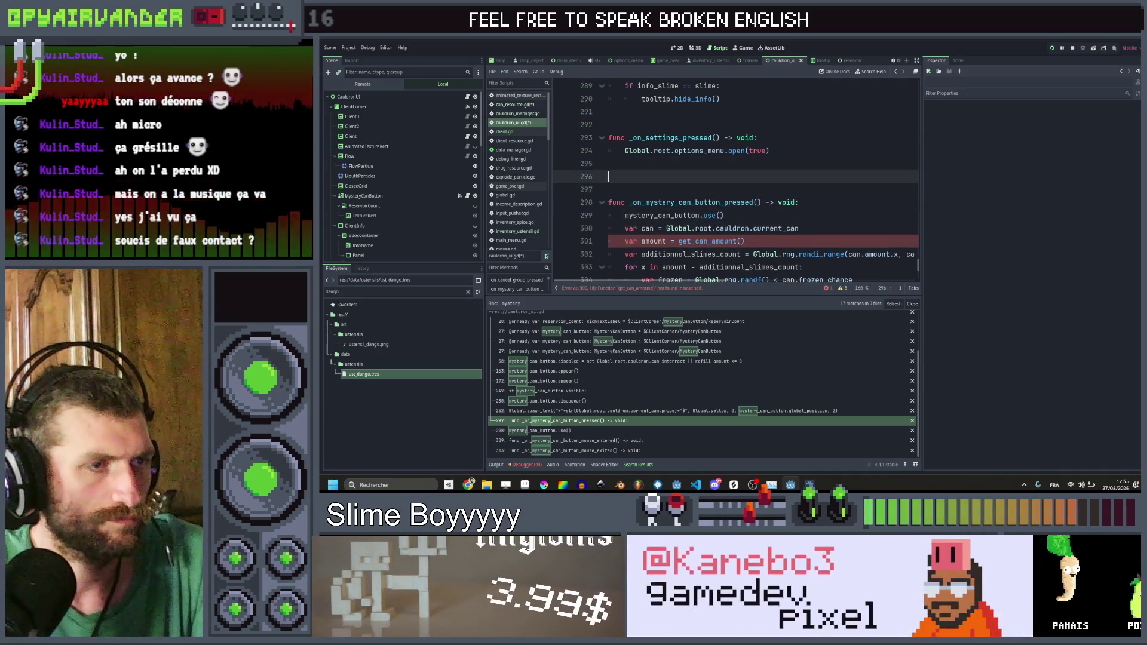
Step: Define get_can_amount() -> int returning the pasted floor-based amount formula, then run the game
type("func ")
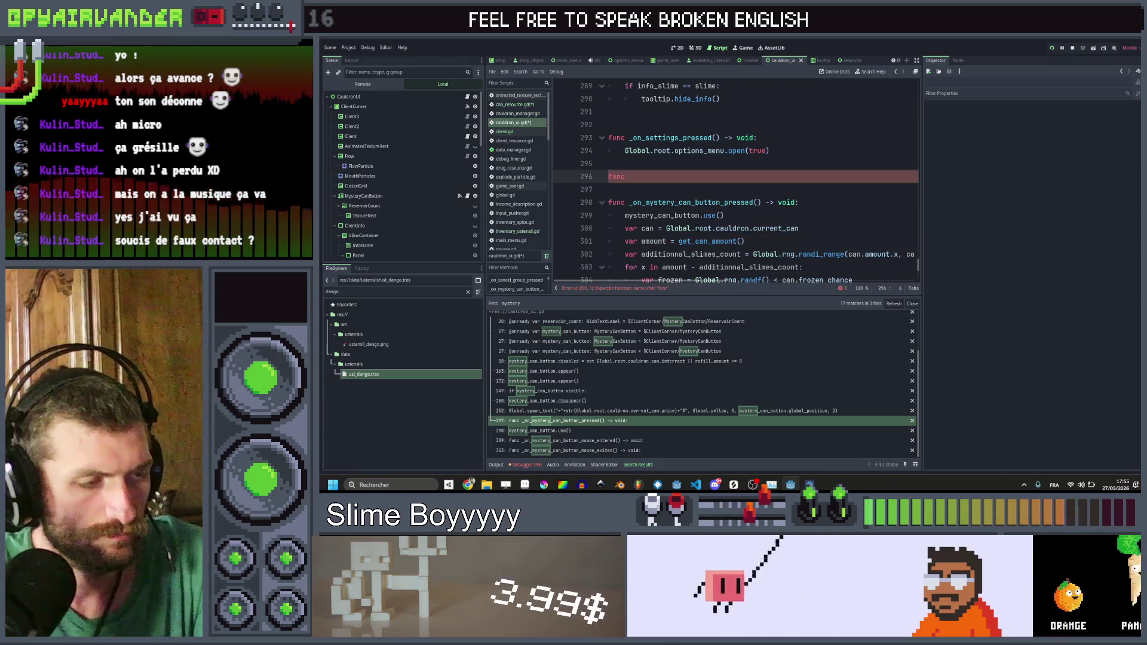
type("get_can")
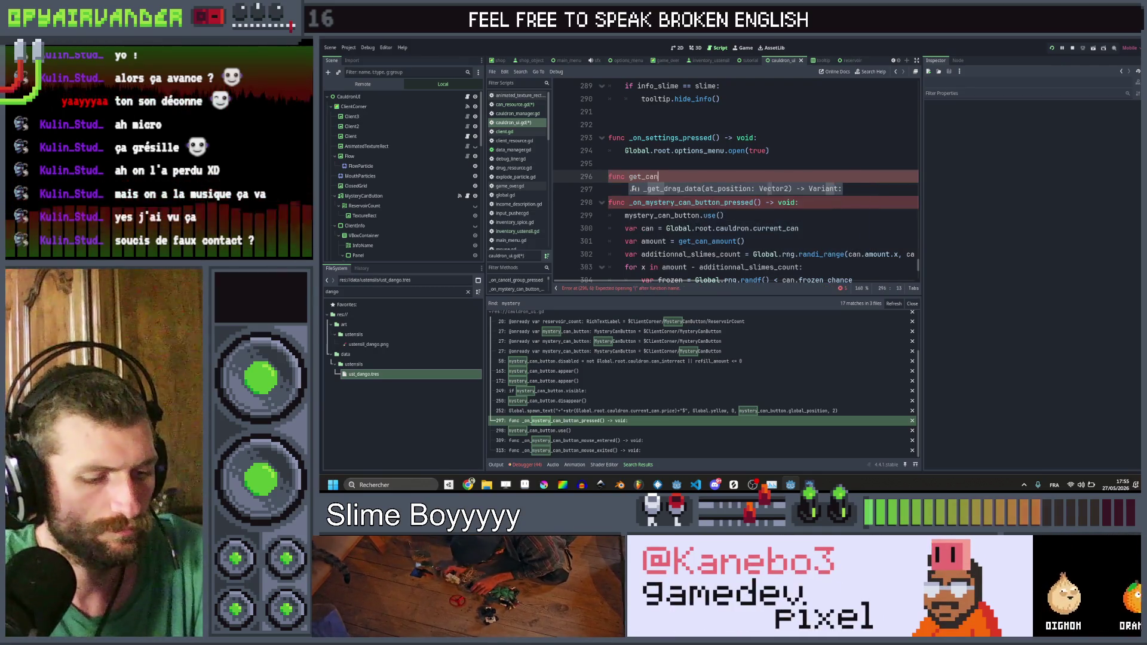
type("_amount() -> int")
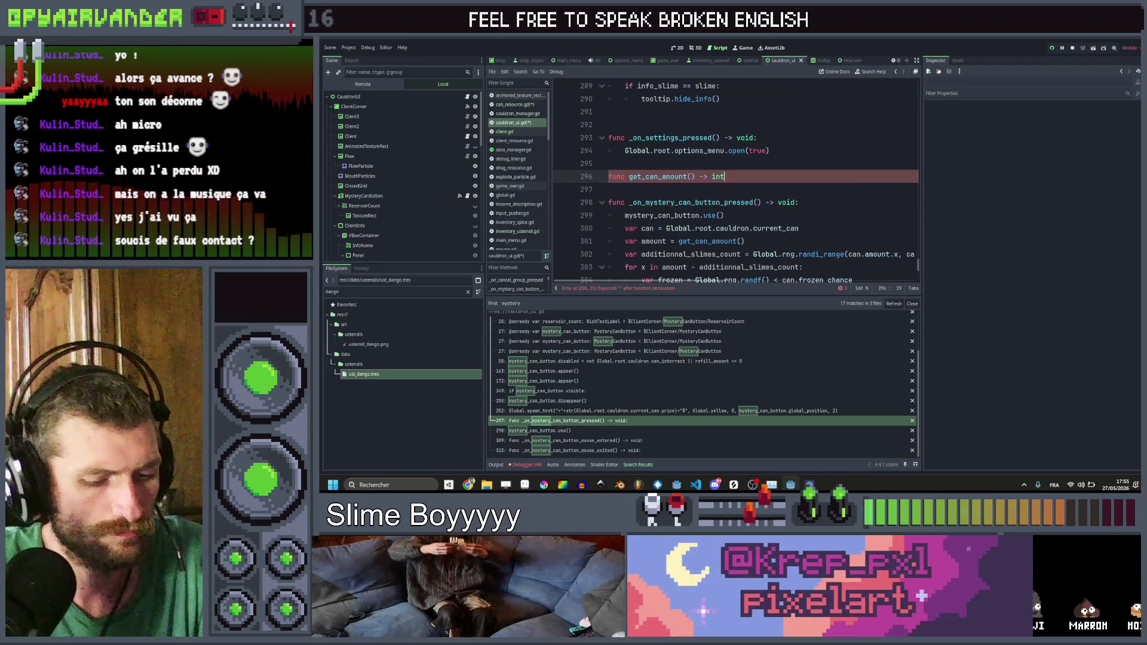
type(":")
key("Return")
type("floor(Global.root.cauldron.get_cauldron_limit()/4) + 2* Global.get_ustensil_lvl(\"fertilizer\")")
scroll(757, 171, "left", 3)
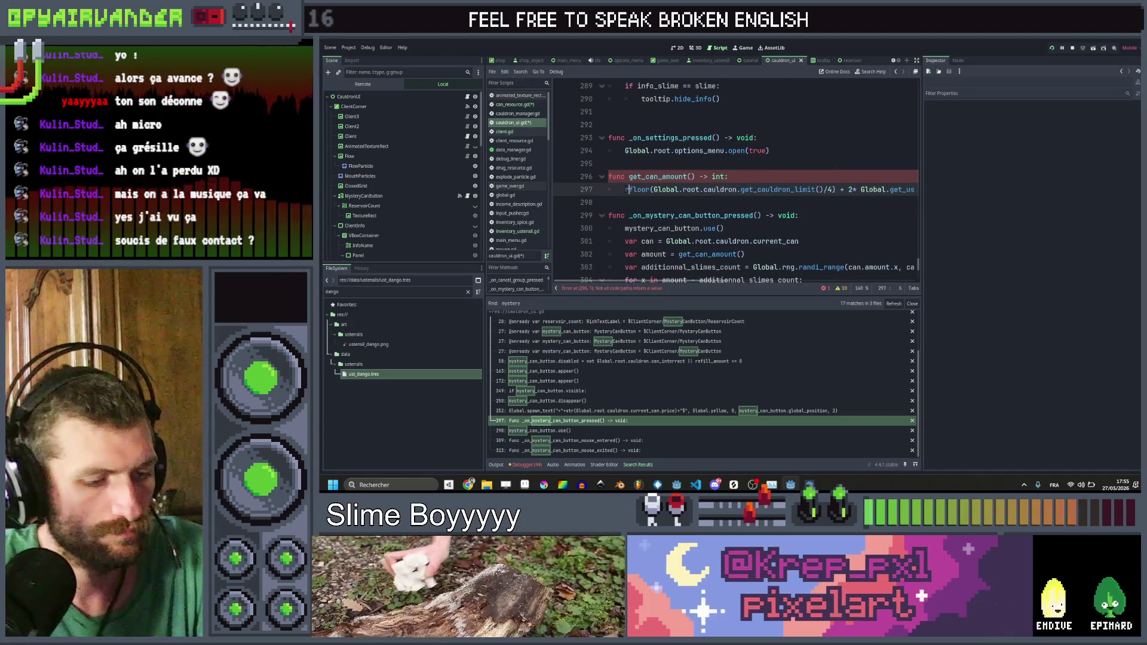
key("Home")
type("return")
key("F5")
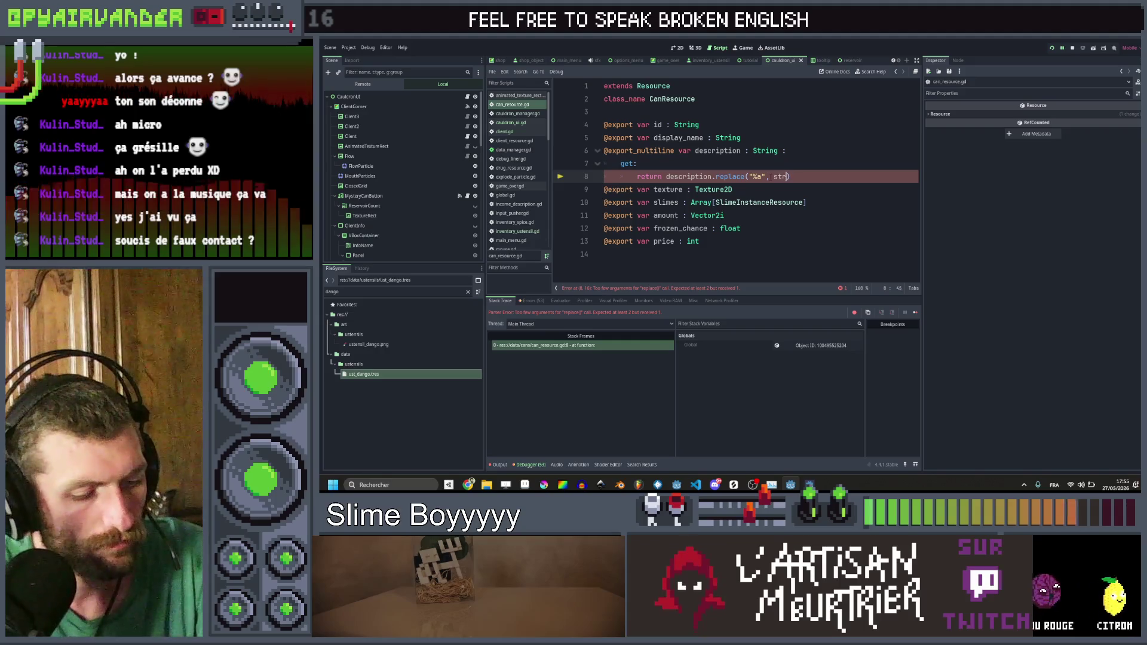
Step: Pass str(Global.root.cauldron_ui.get_can_amount()) as the %a replacement in the getter and relaunch the game
type("t")
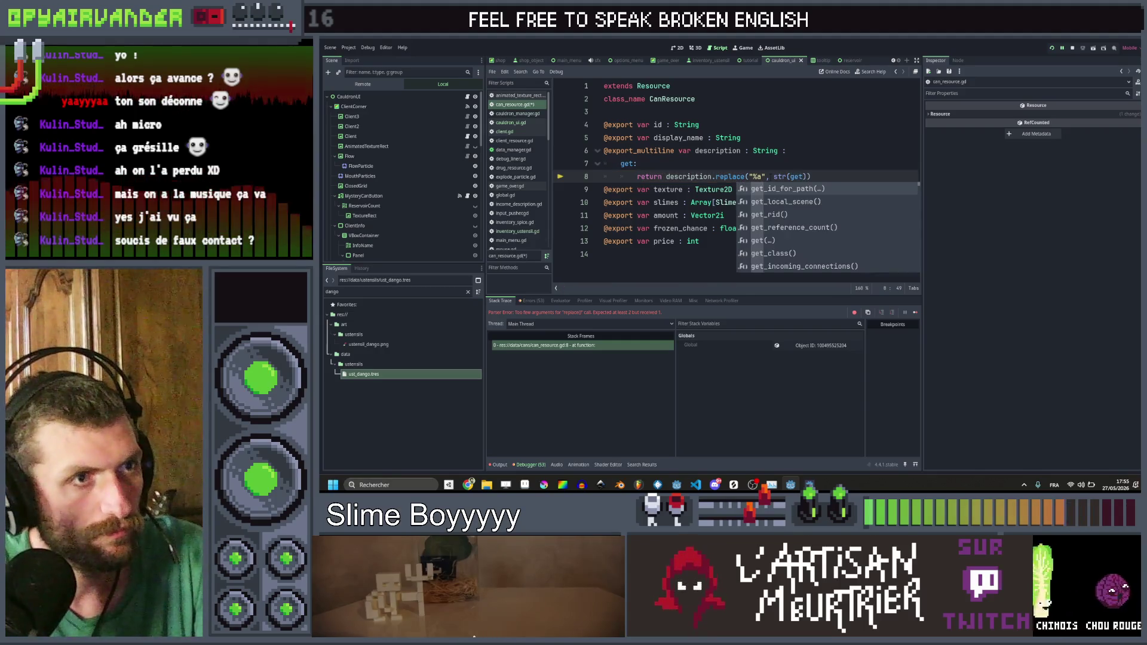
key("BackSpace")
key("BackSpace")
type("bal")
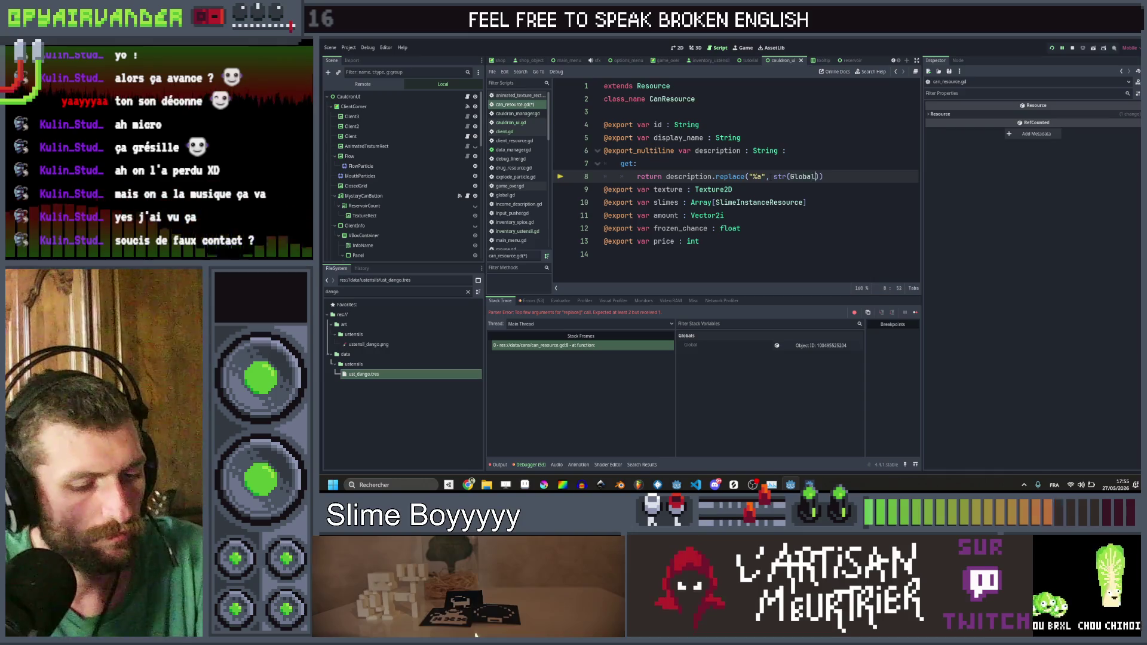
type(".root.caul")
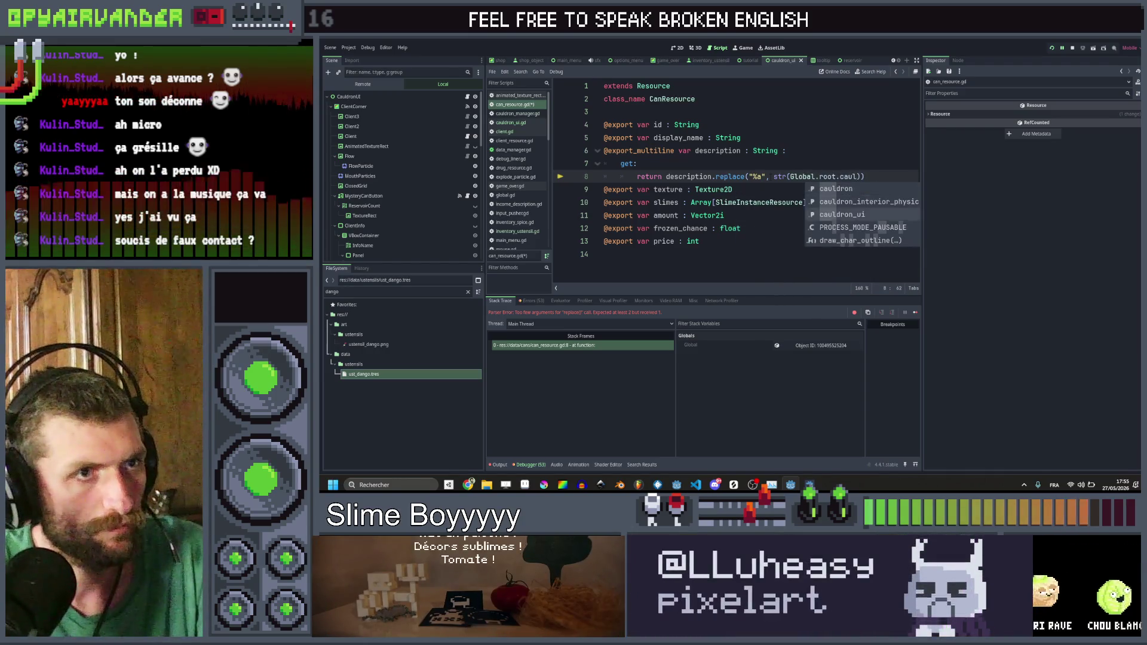
key("Return")
type(".ge")
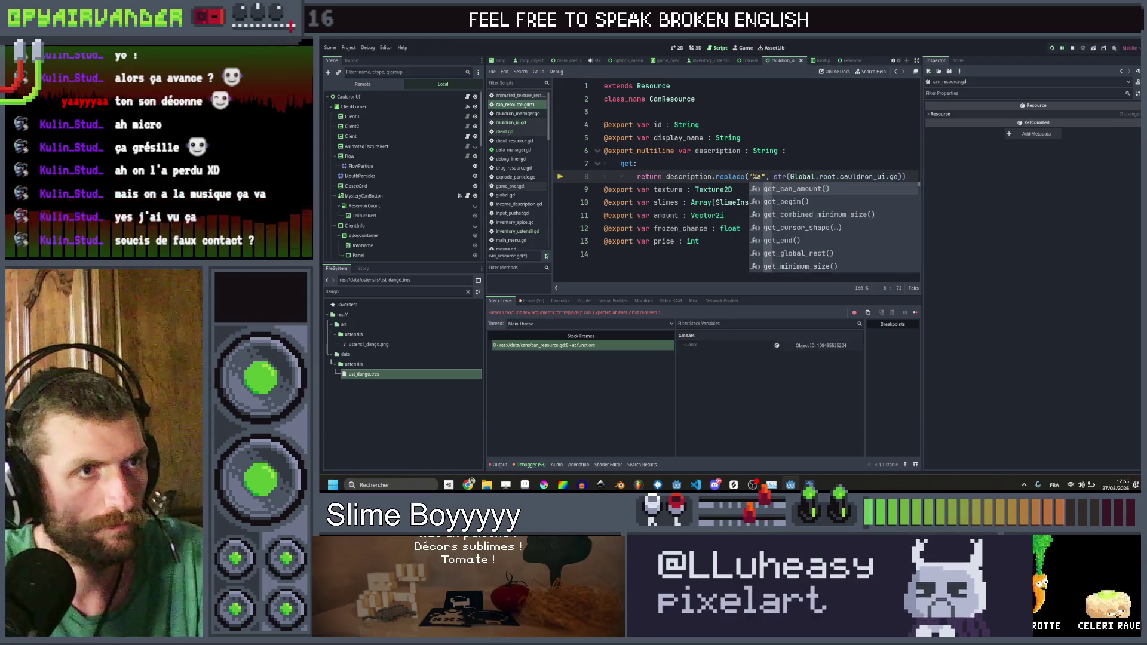
key("Return")
type(")")
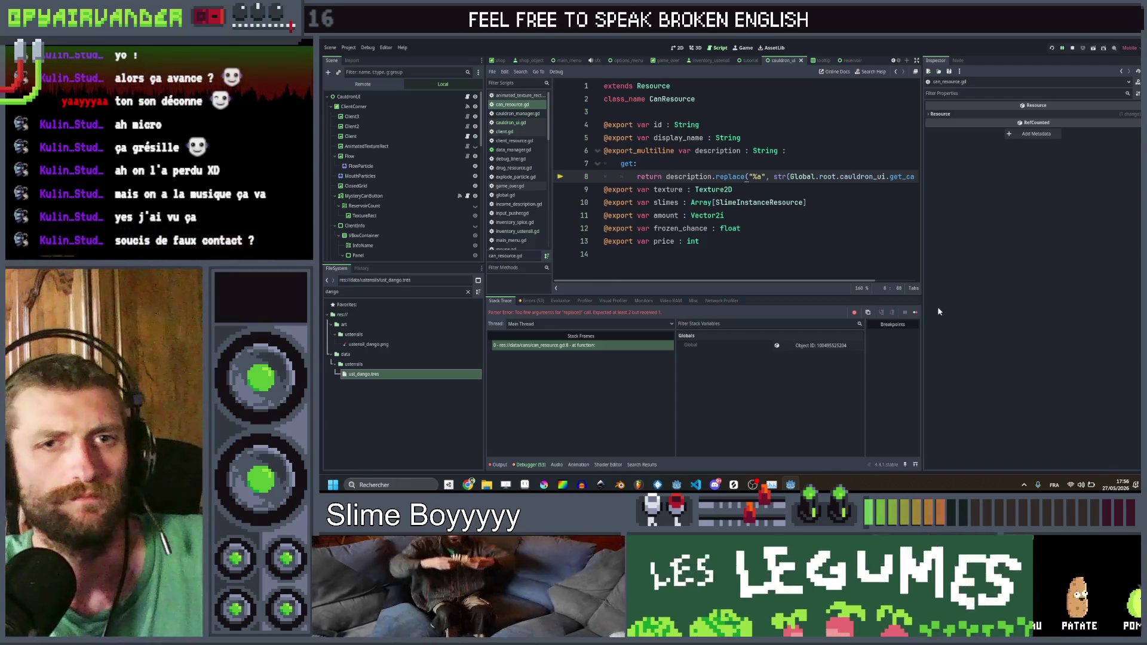
key("F5")
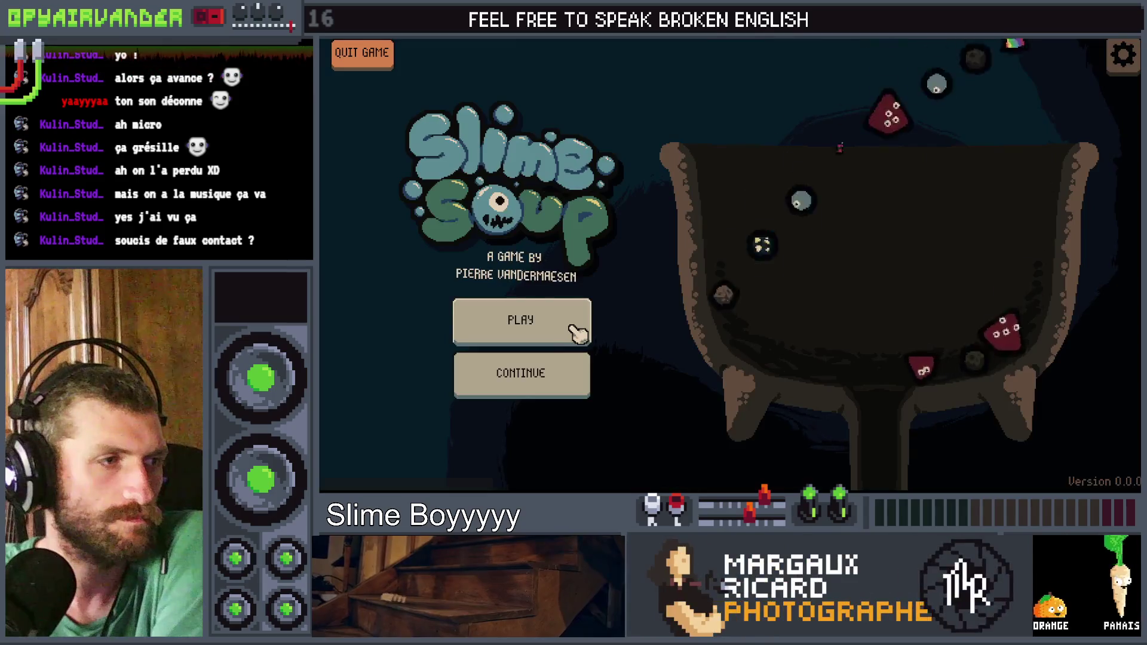
Step: Start a game, merge snot slimes and use the Filthy Can'o'Slime to reach 180/300 hunger, then stop it
left_click(576, 327)
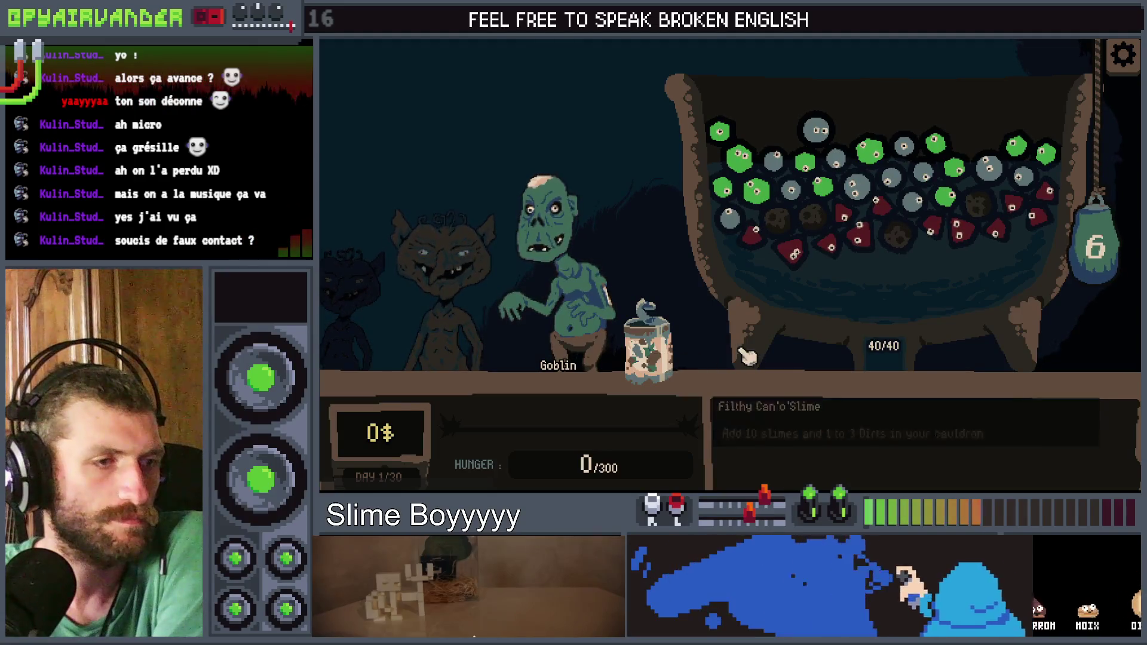
left_click(924, 172)
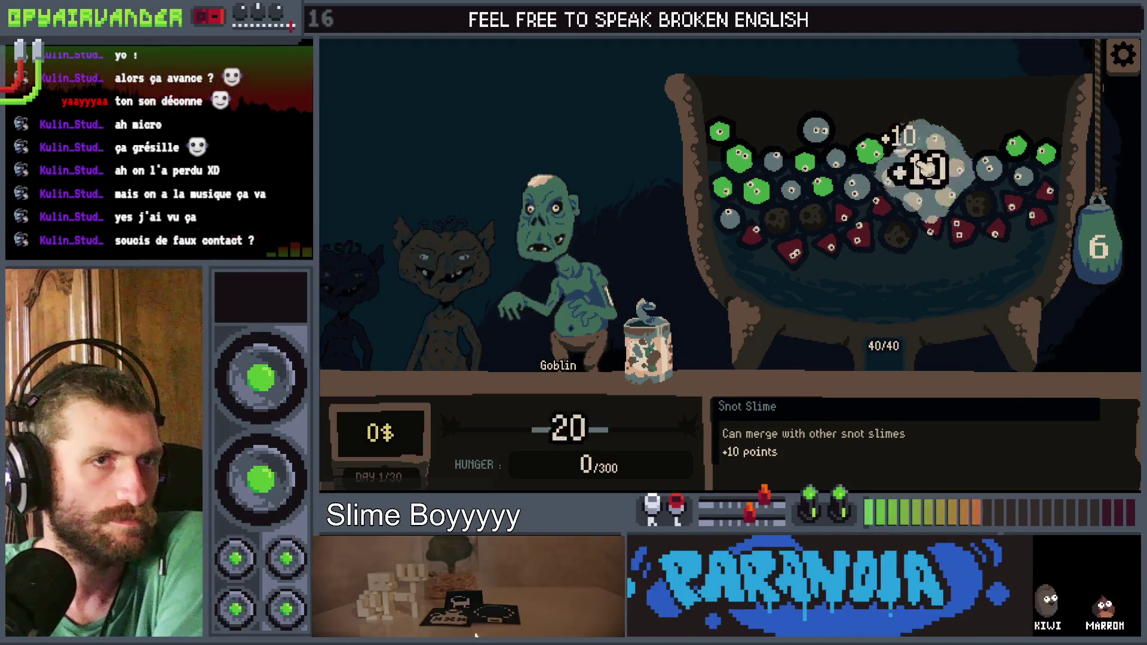
left_click(843, 160)
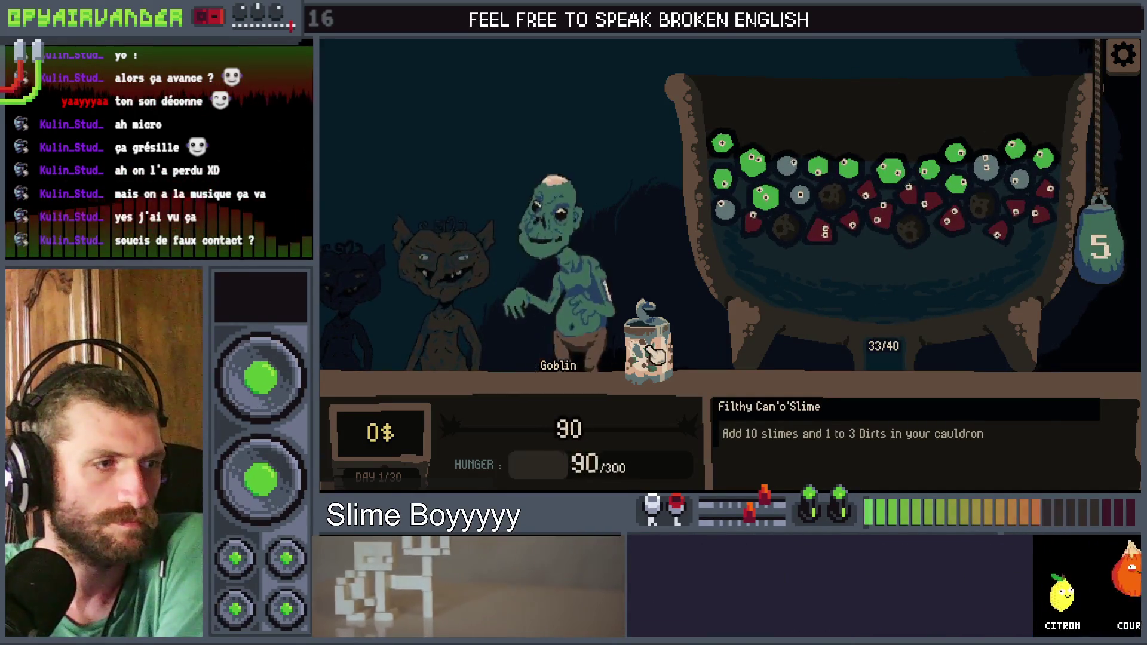
left_click(654, 353)
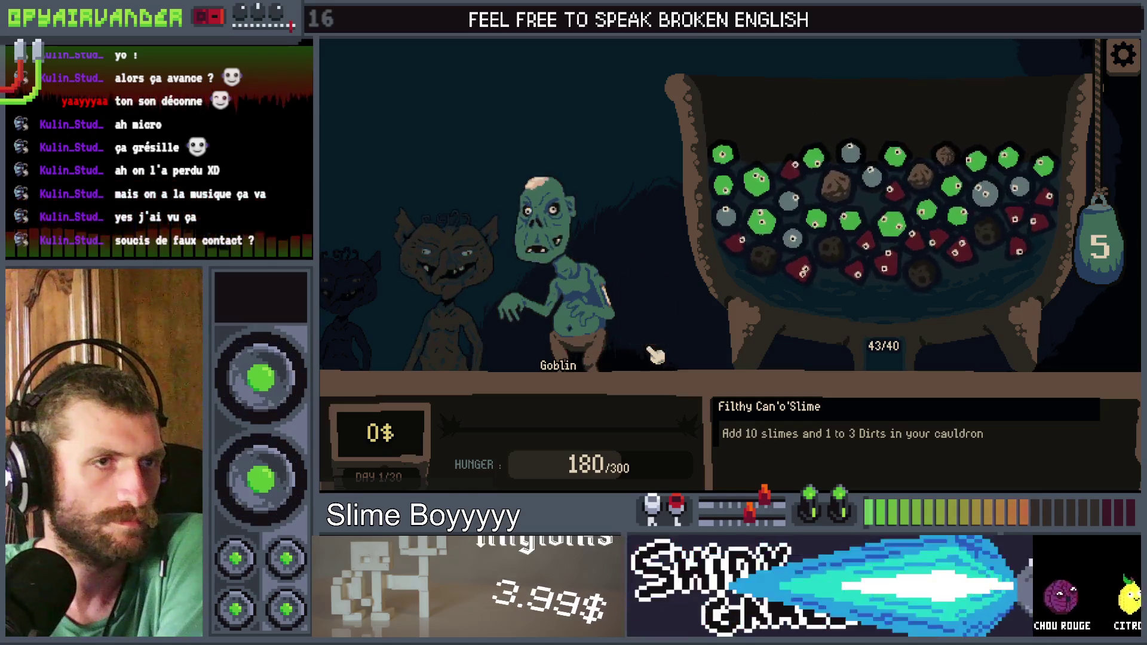
mouse_move(974, 210)
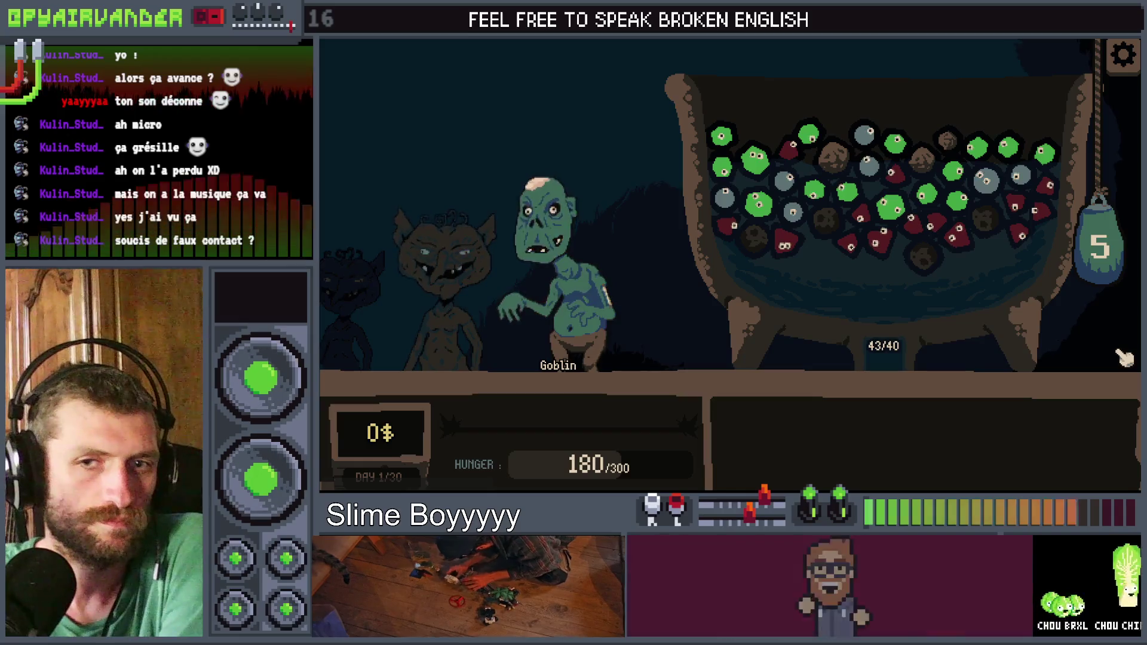
key("F8")
left_click(812, 227)
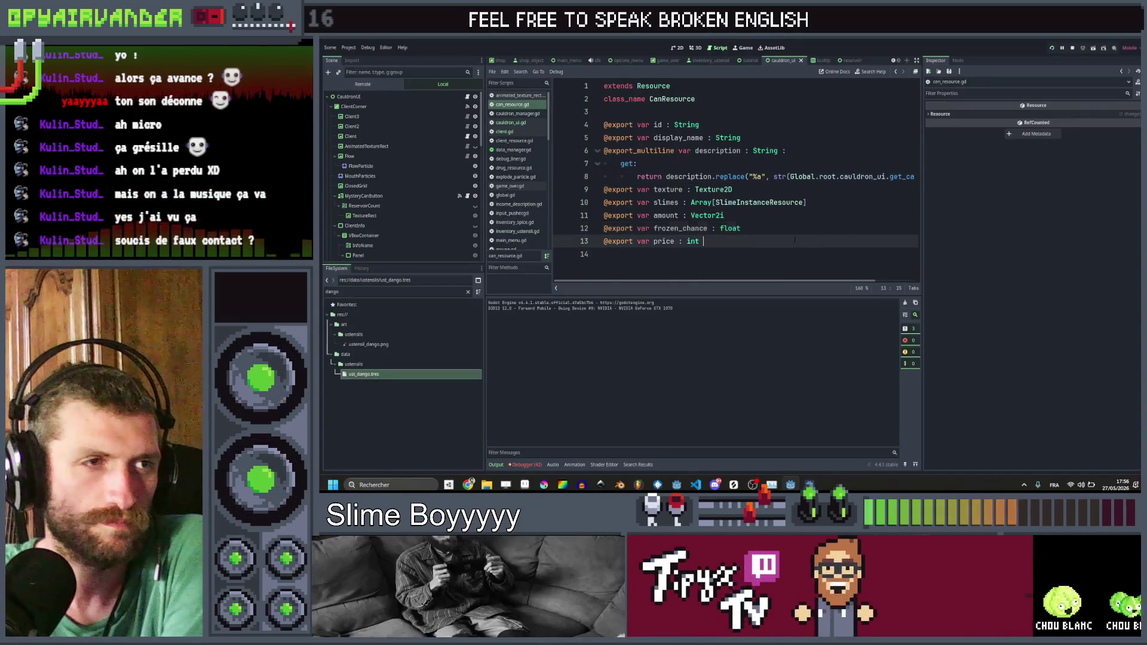
Step: Search the project for 'mystery_' and open the mystery can disabled check in cauldron_ui.gd
left_click(812, 218)
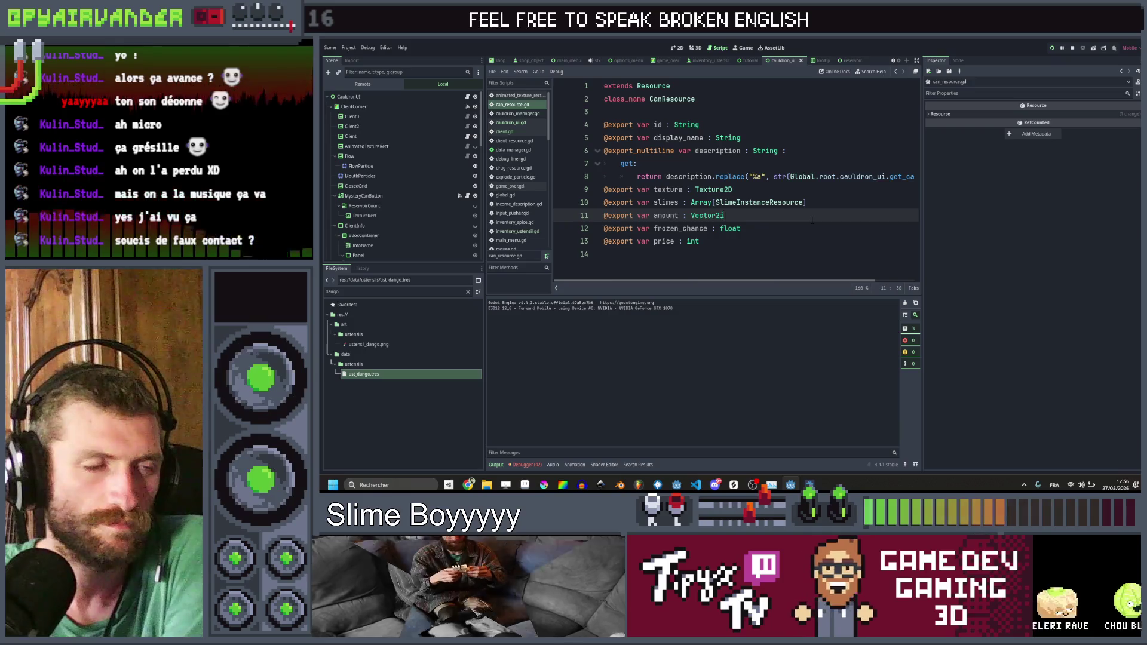
left_click(836, 190)
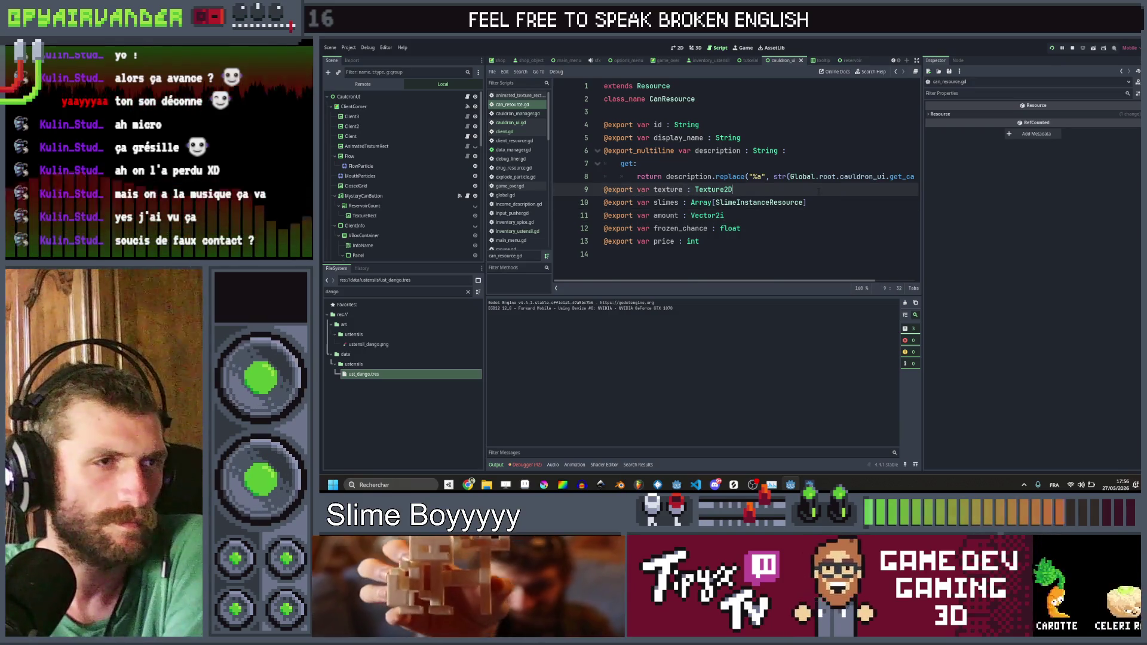
left_click(813, 163)
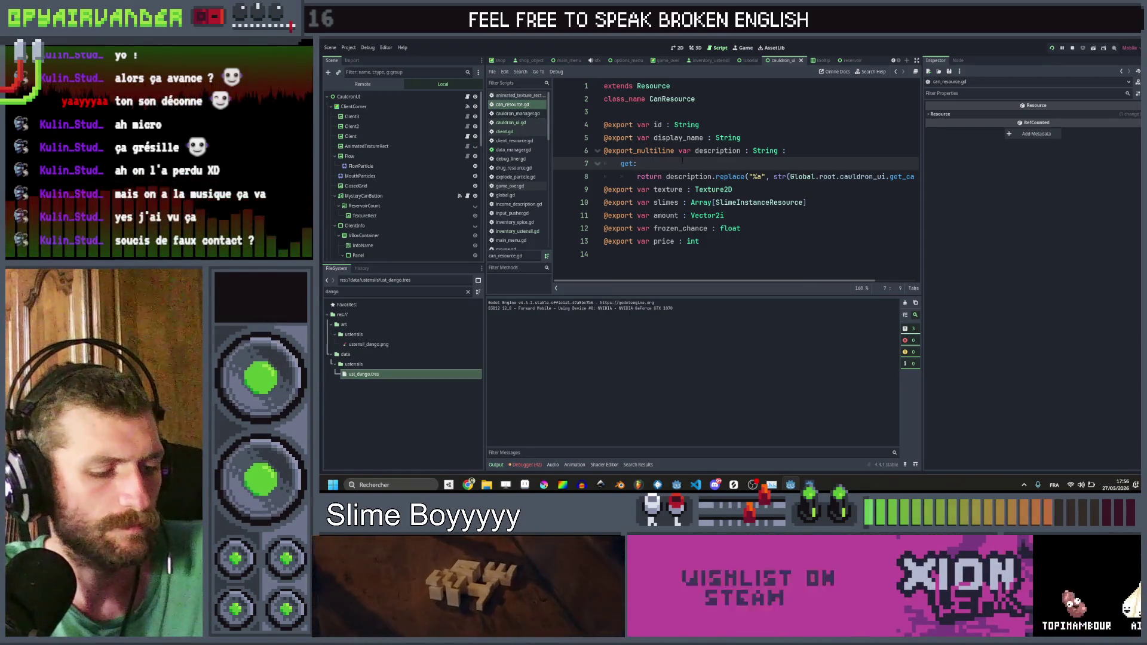
key("ctrl+shift+f")
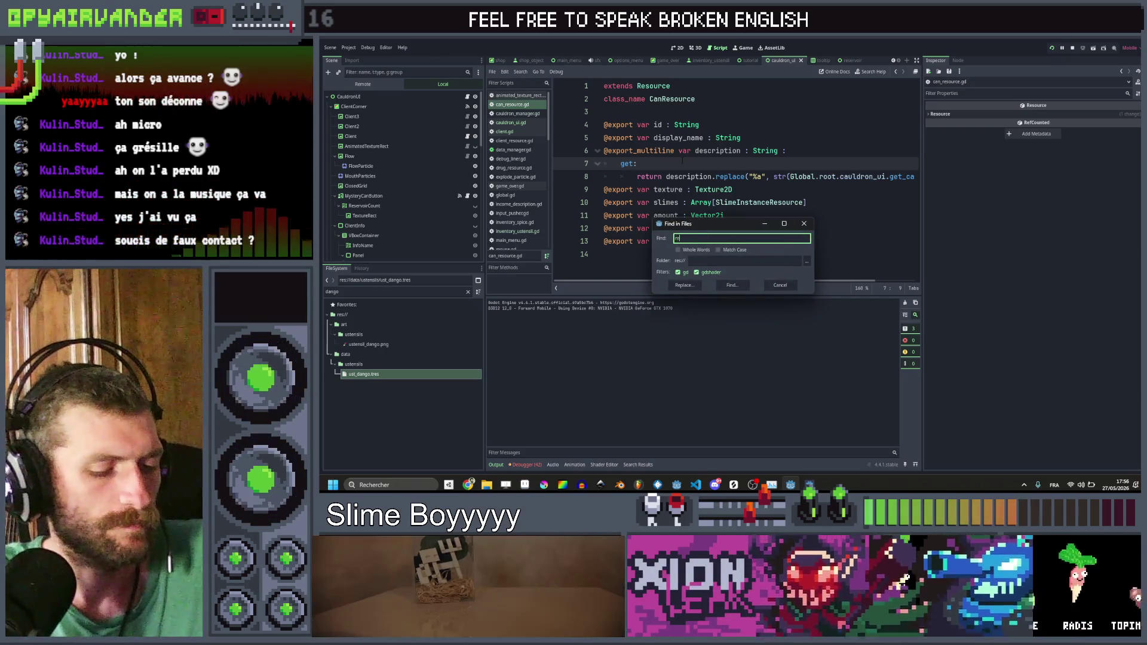
type("fill")
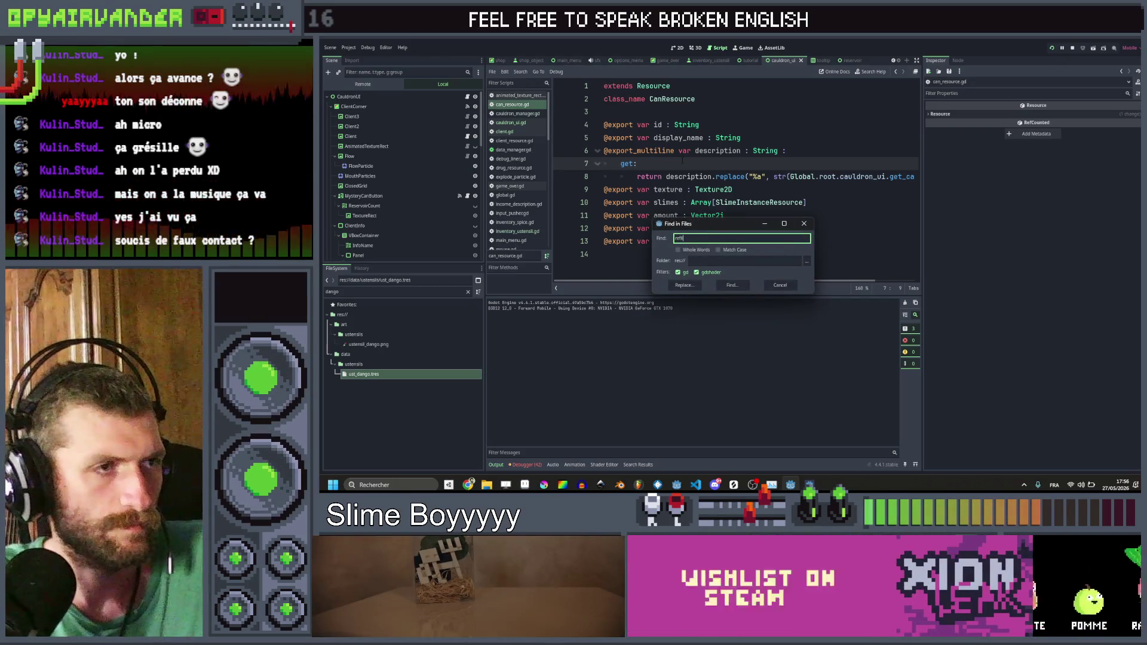
type("mystery_")
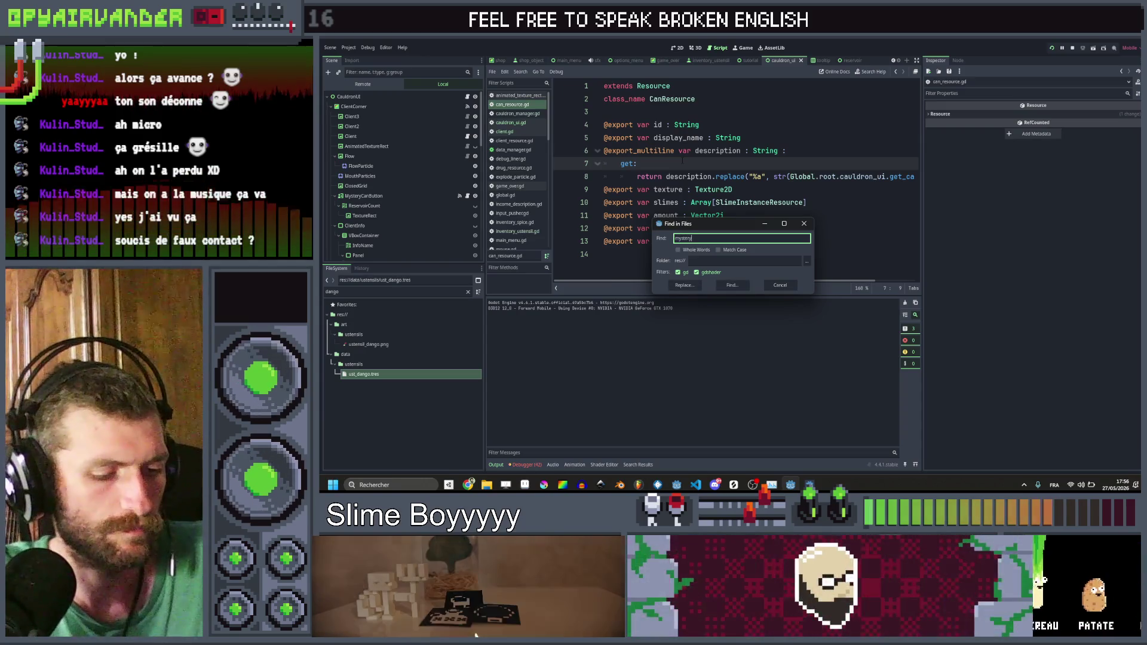
key("Return")
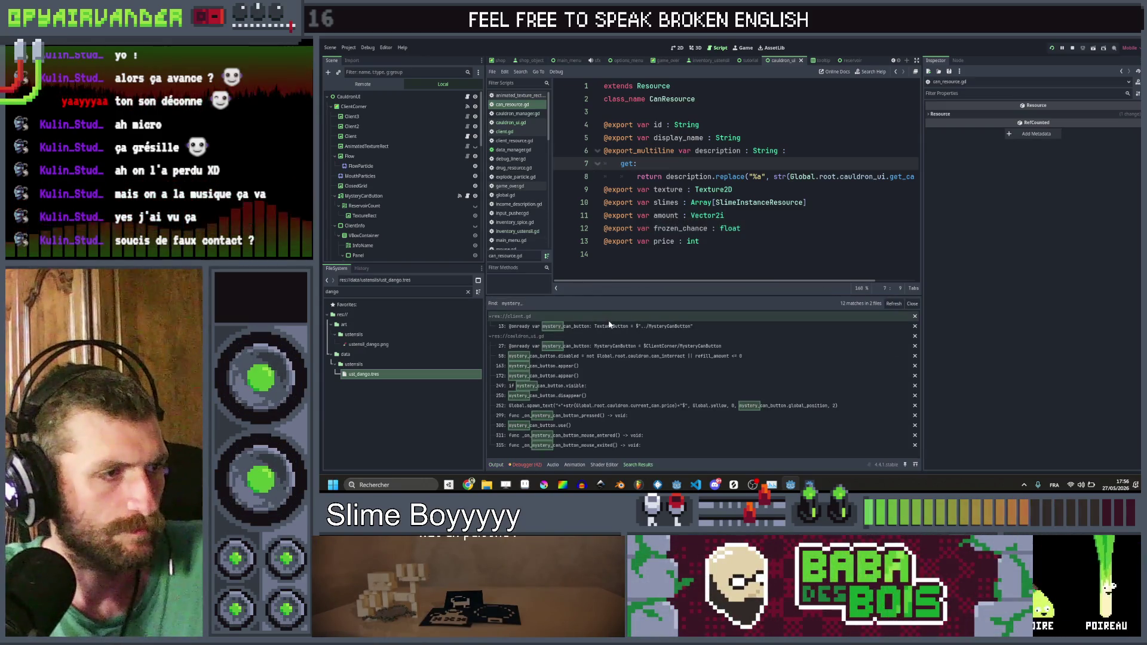
left_click(601, 356)
Step: Remove the '|| refill_amount <= 0' condition from line 58 and save the script
scroll(855, 164, "right", 5)
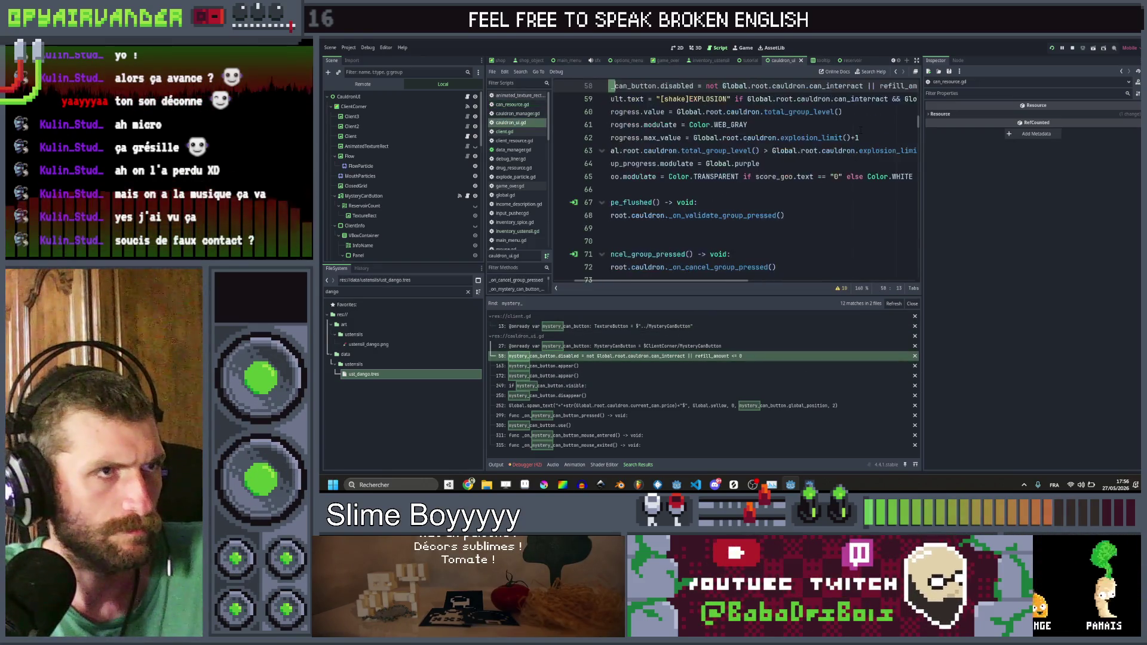
scroll(831, 129, "up", 1)
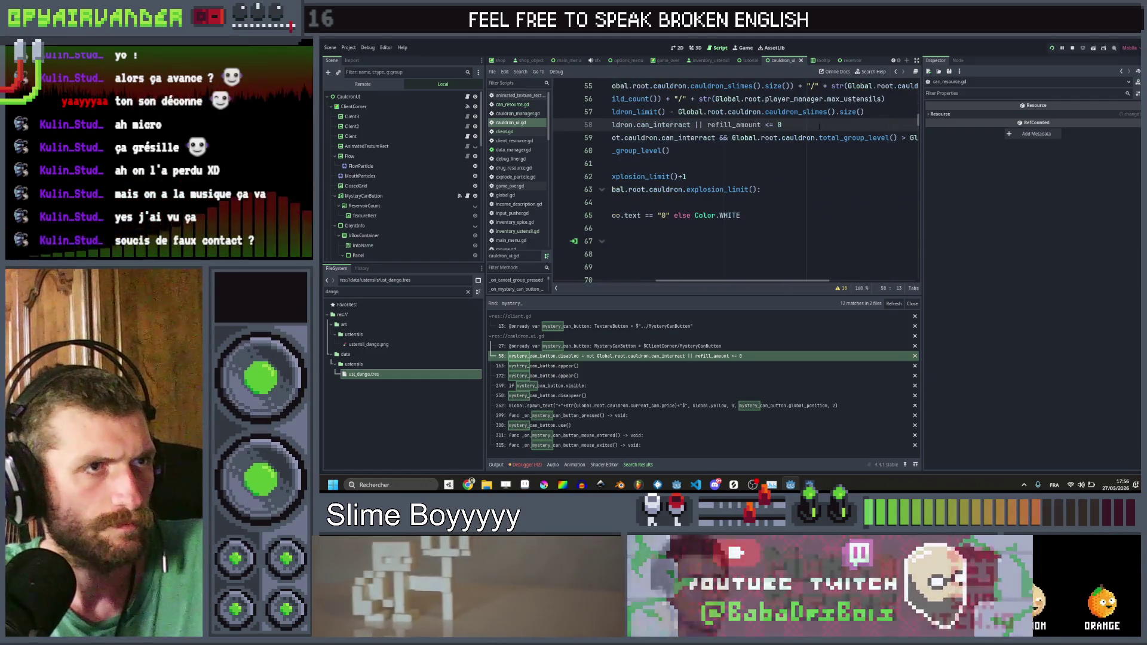
left_click_drag(782, 124, 692, 124)
key("BackSpace")
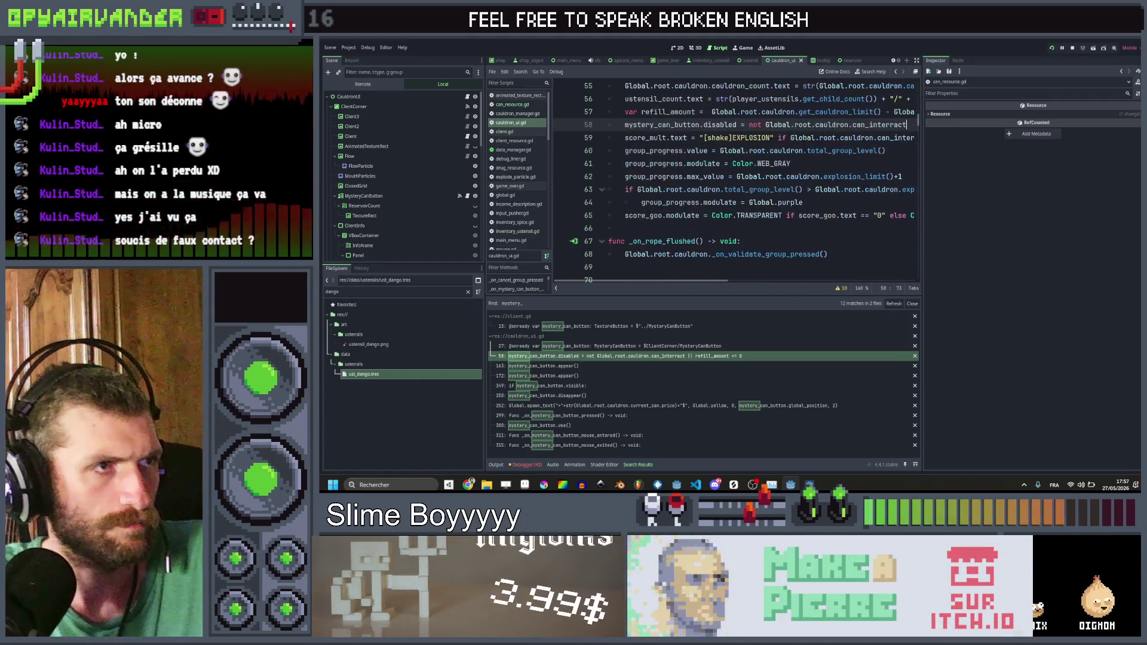
scroll(803, 145, "left", 5)
scroll(803, 146, "up", 3)
scroll(801, 173, "down", 1)
key("ctrl+s")
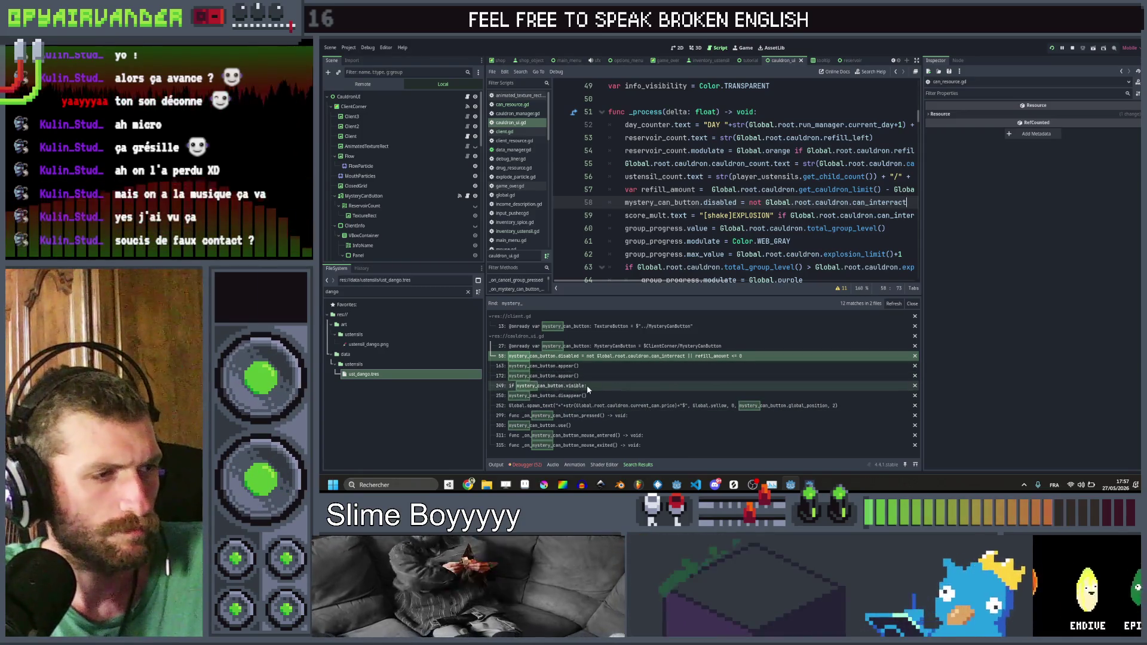
Step: Open the _on_mystery_can_button_pressed handler from the line 299 search result and save the script
left_click(573, 415)
key("End")
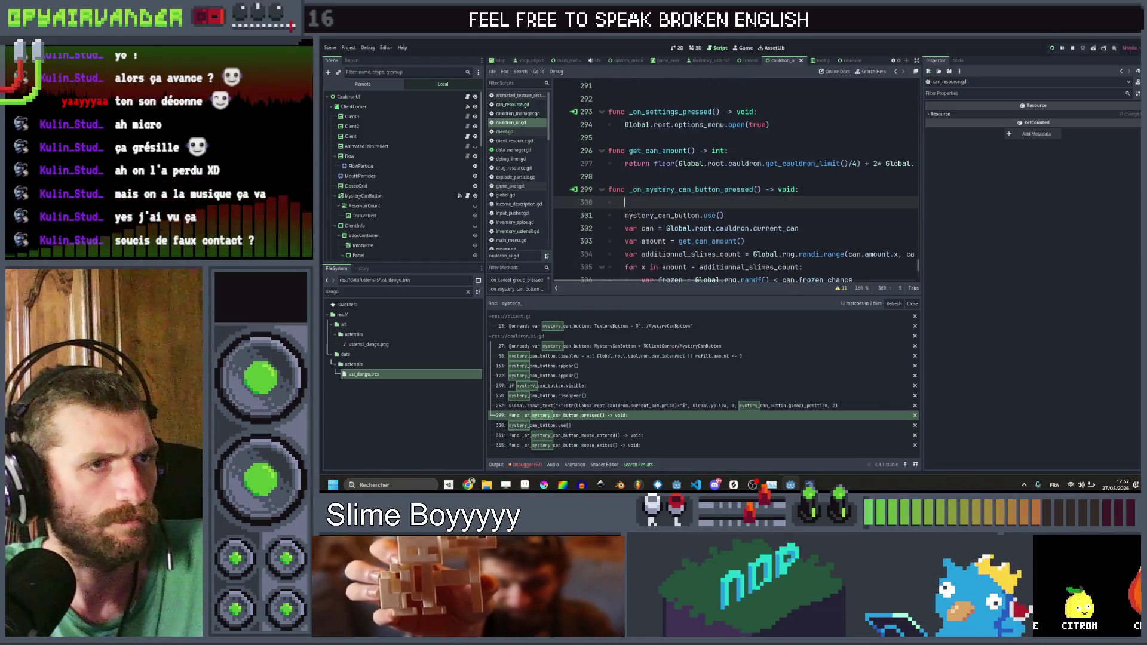
key("Return")
key("BackSpace")
key("BackSpace")
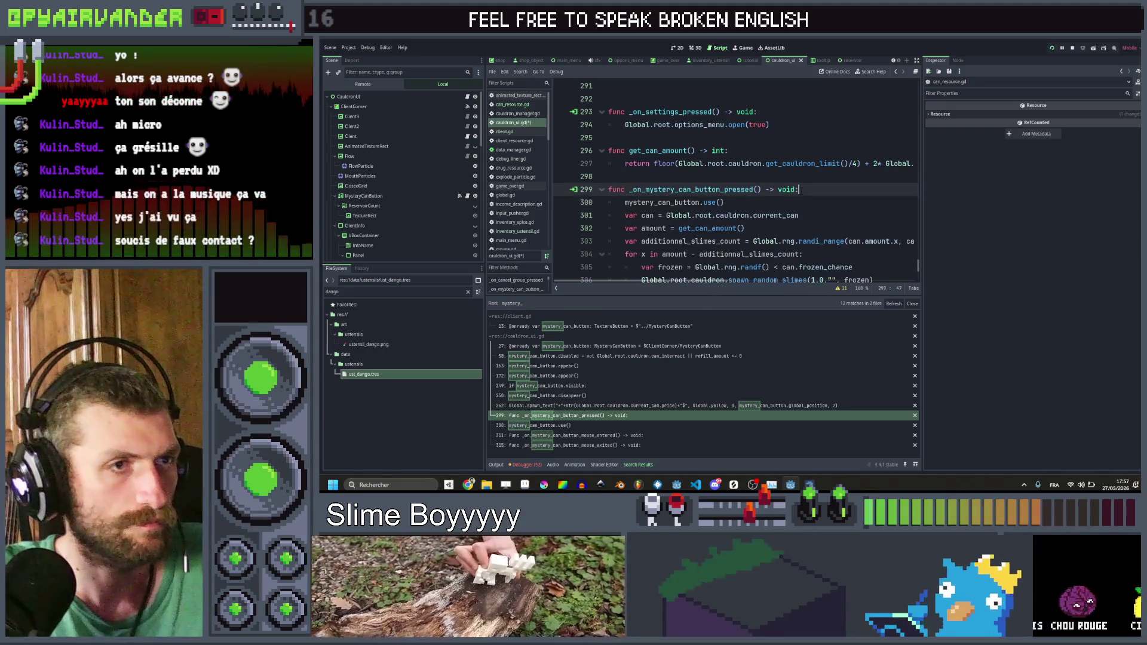
key("ctrl+s")
Step: Inspect the get_can_amount definition, then return to line 302 with the handler left unchanged
left_click(777, 227)
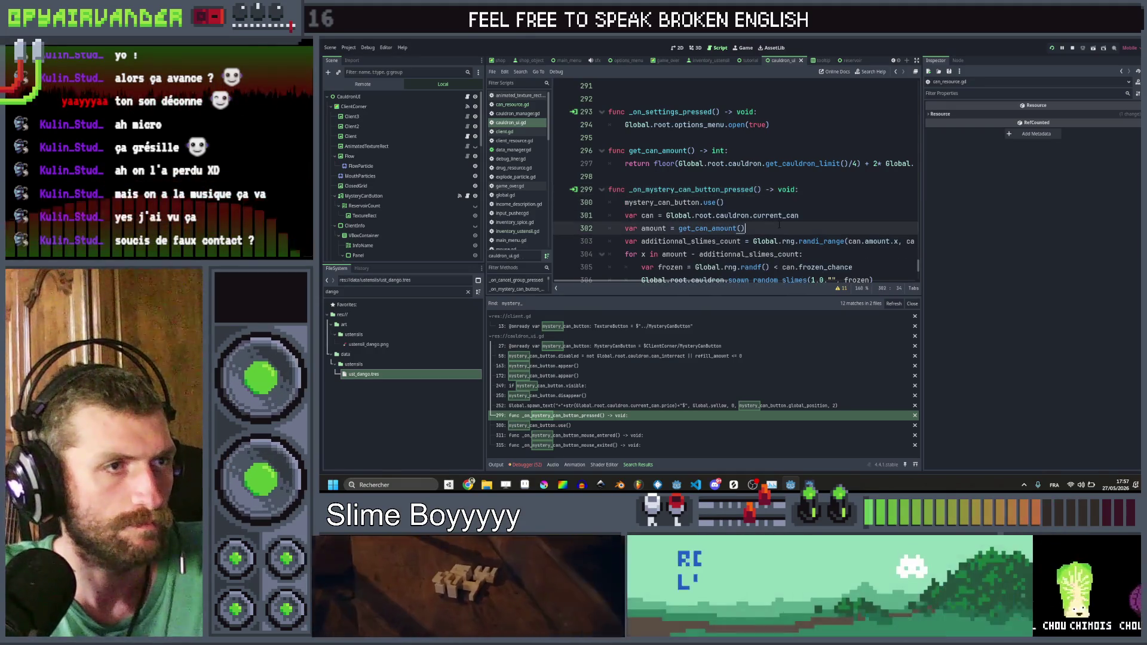
scroll(777, 224, "down", 1)
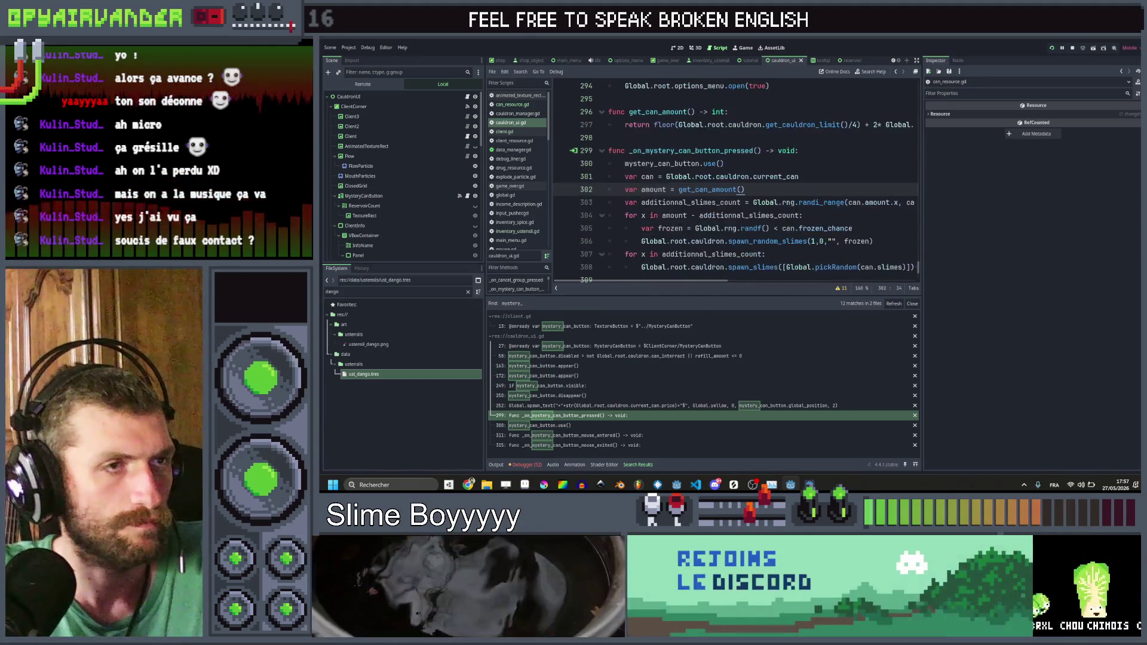
left_click(714, 192, "ctrl")
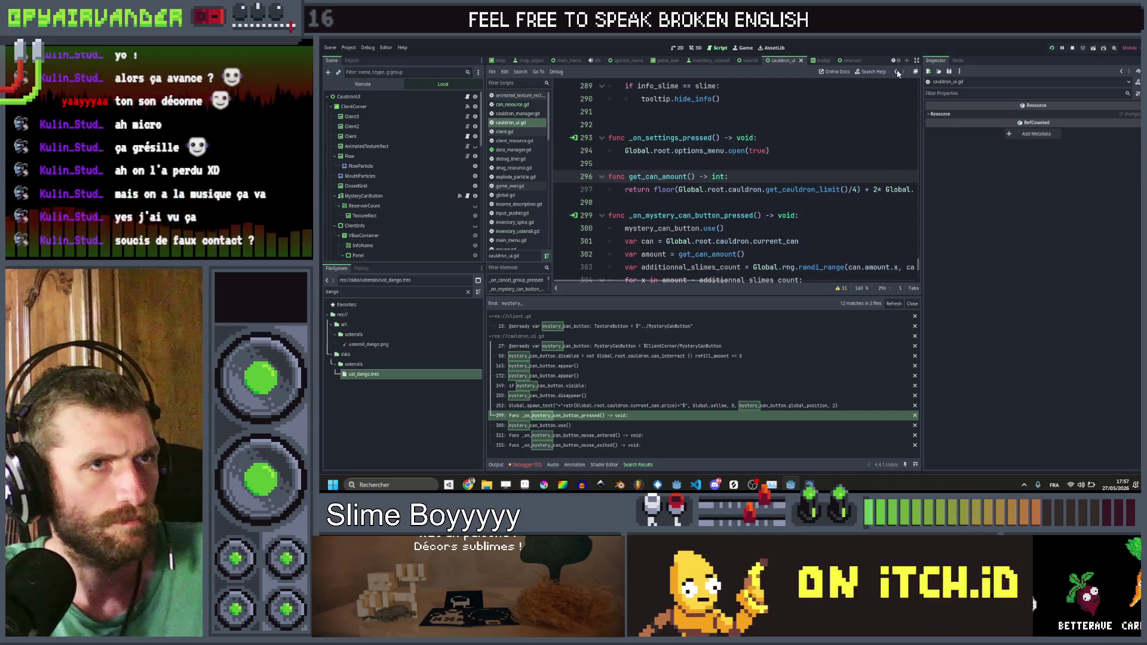
scroll(813, 226, "up", 1)
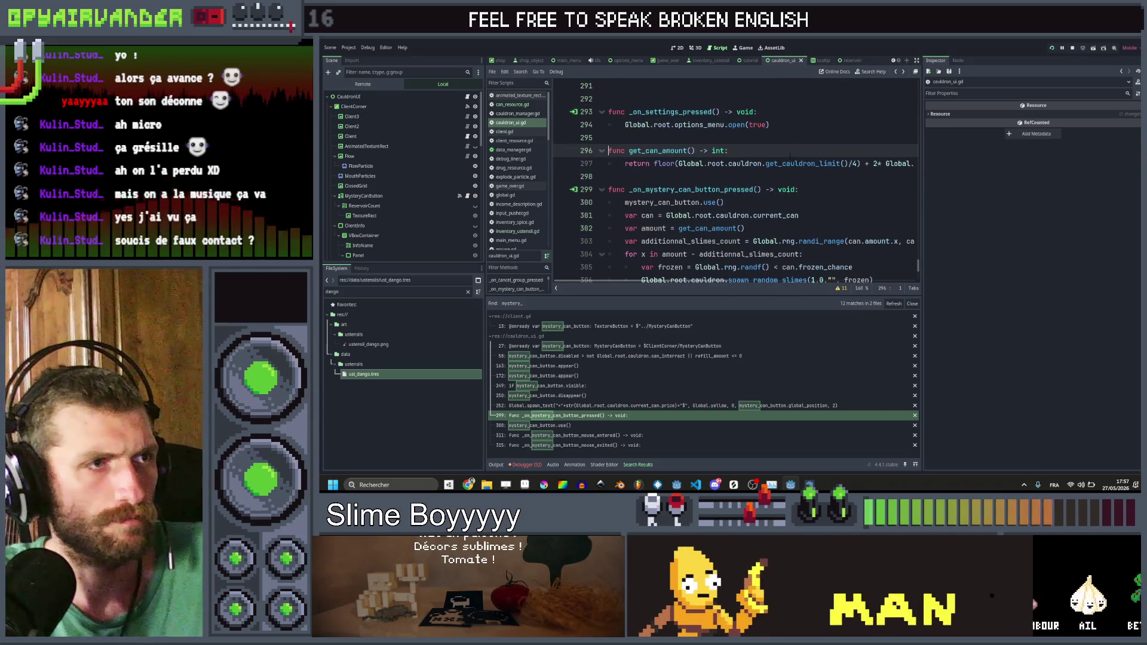
left_click(814, 229)
key("Return")
scroll(819, 209, "down", 1)
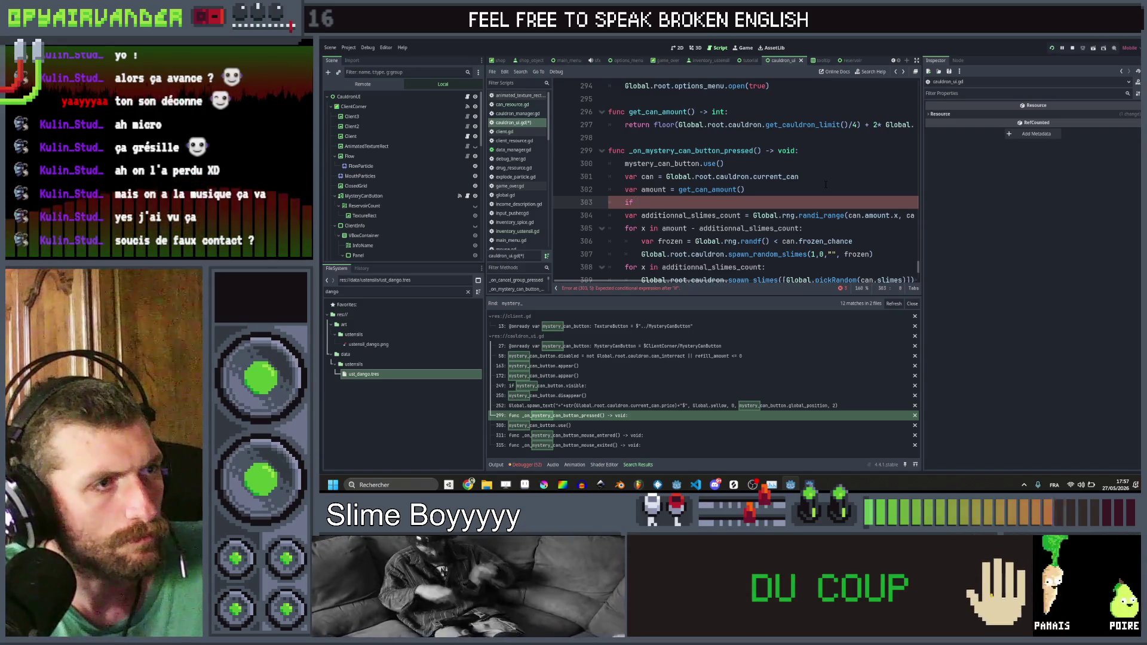
key("BackSpace")
key("BackSpace")
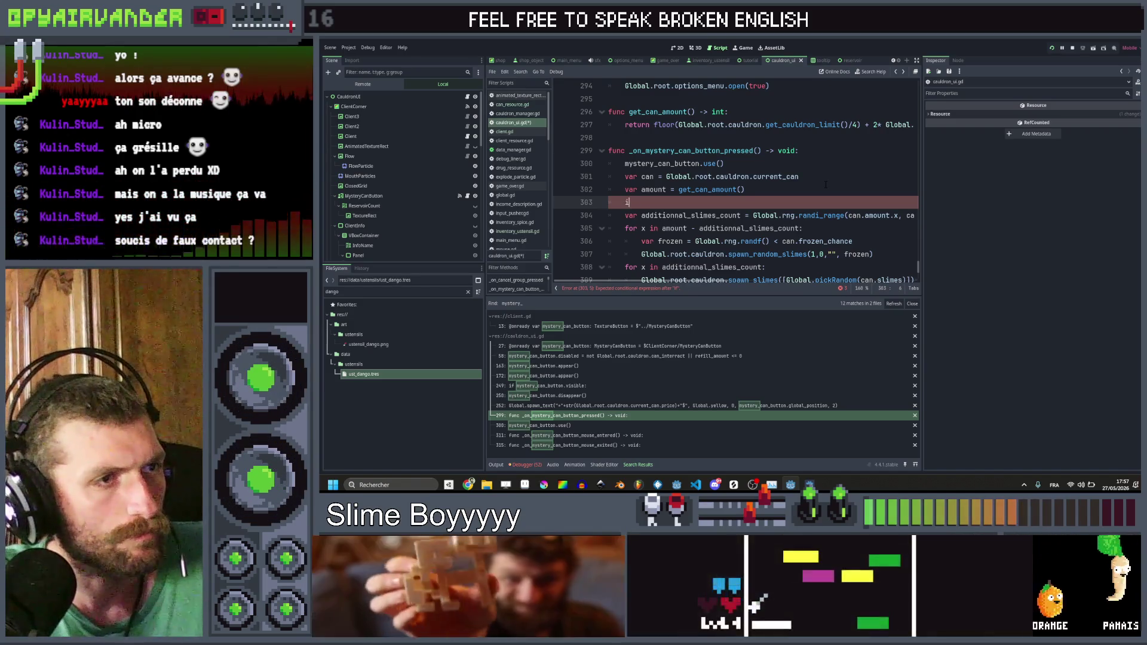
key("BackSpace")
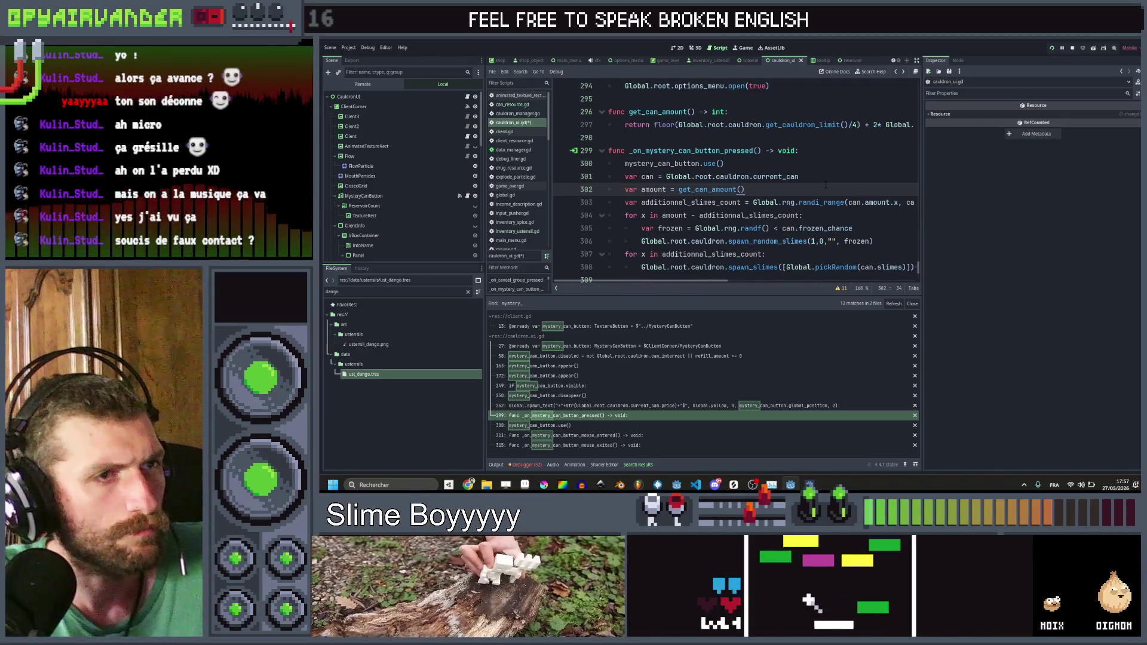
scroll(825, 184, "down", 2)
scroll(826, 184, "up", 2)
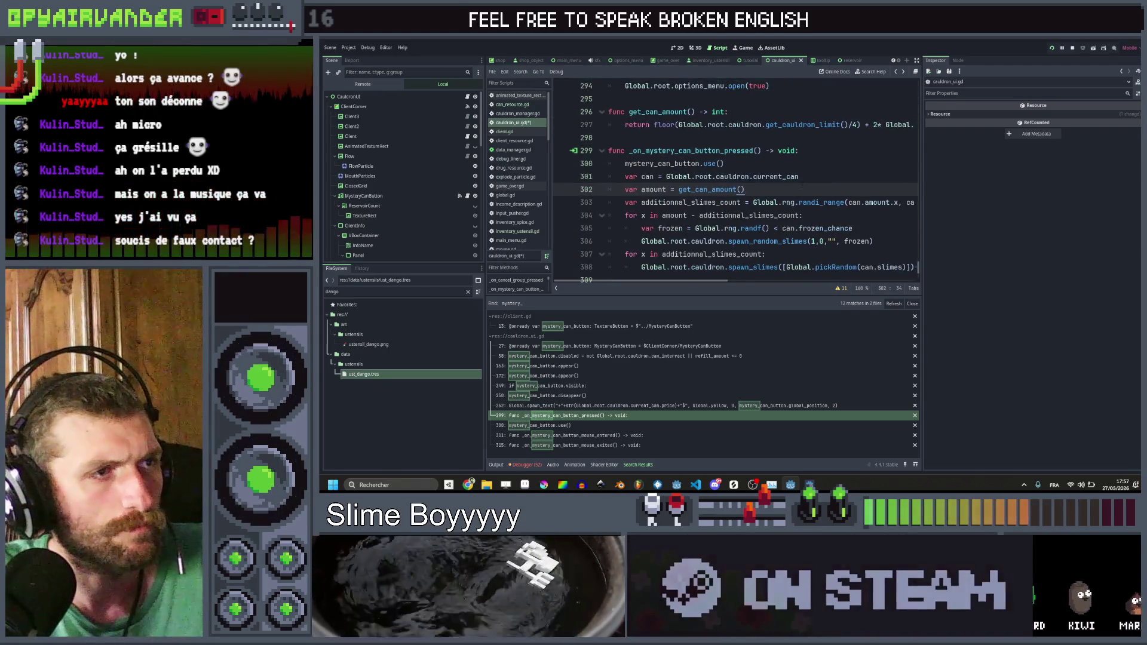
Step: Add a blank line in the handler and move the can and amount lines above it
left_click(807, 151)
key("Return")
type("if")
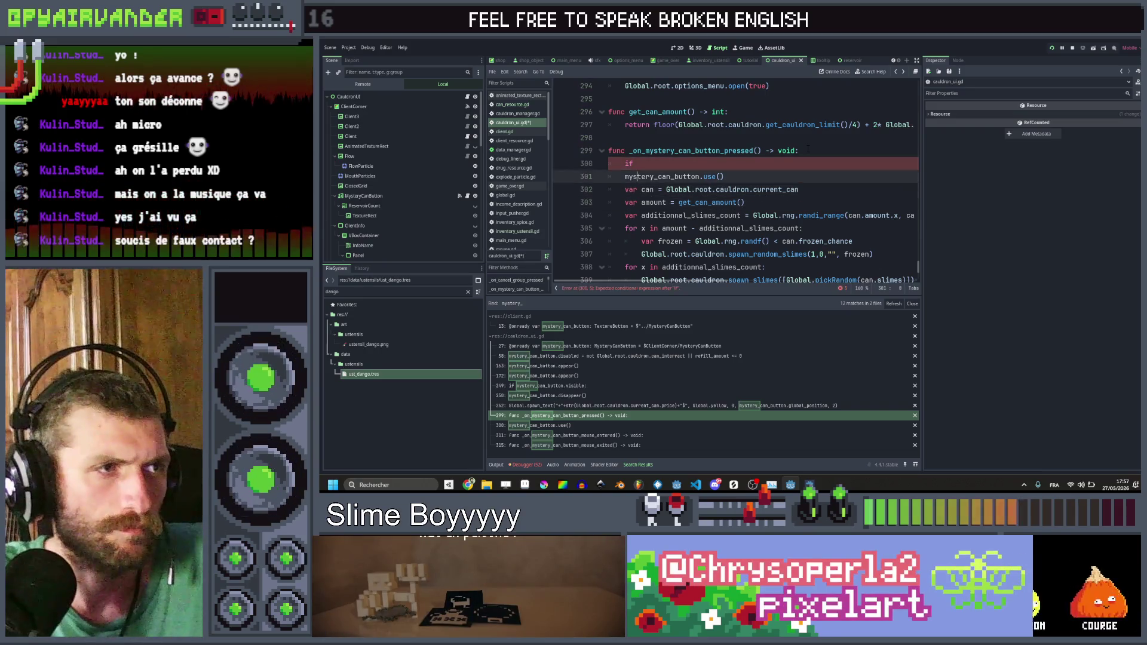
key("Down")
key("Down")
key("Down")
key("alt+Up")
key("alt+Up")
key("alt+Up")
key("Down")
key("Down")
key("Down")
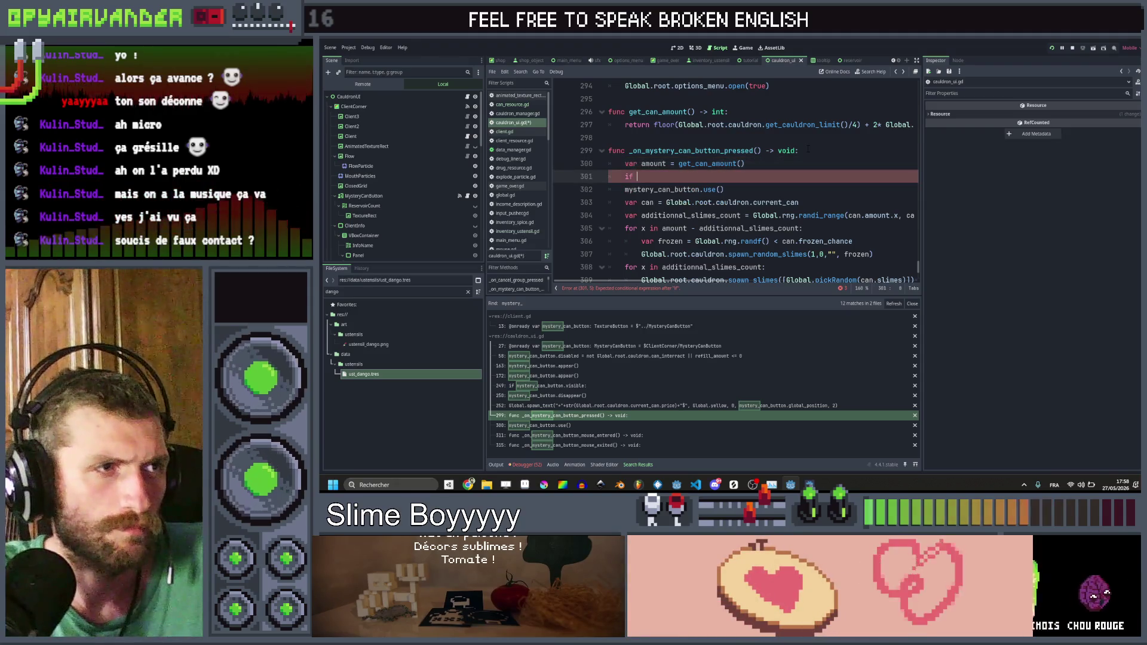
key("alt+Up")
key("alt+Up")
key("alt+Up")
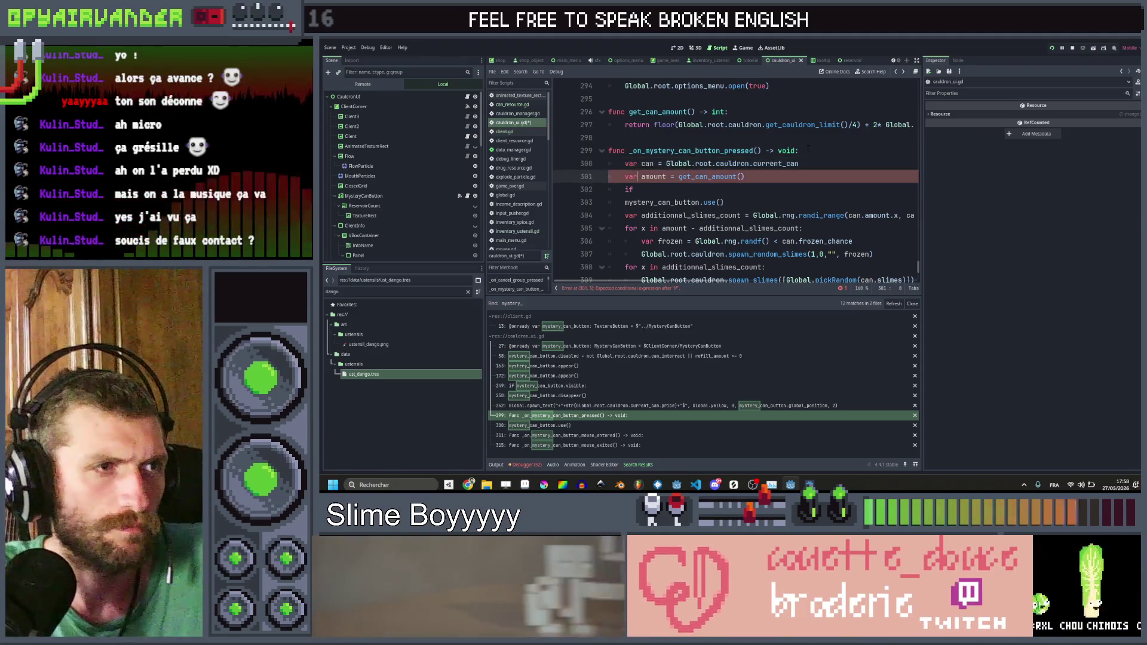
key("Down")
key("Down")
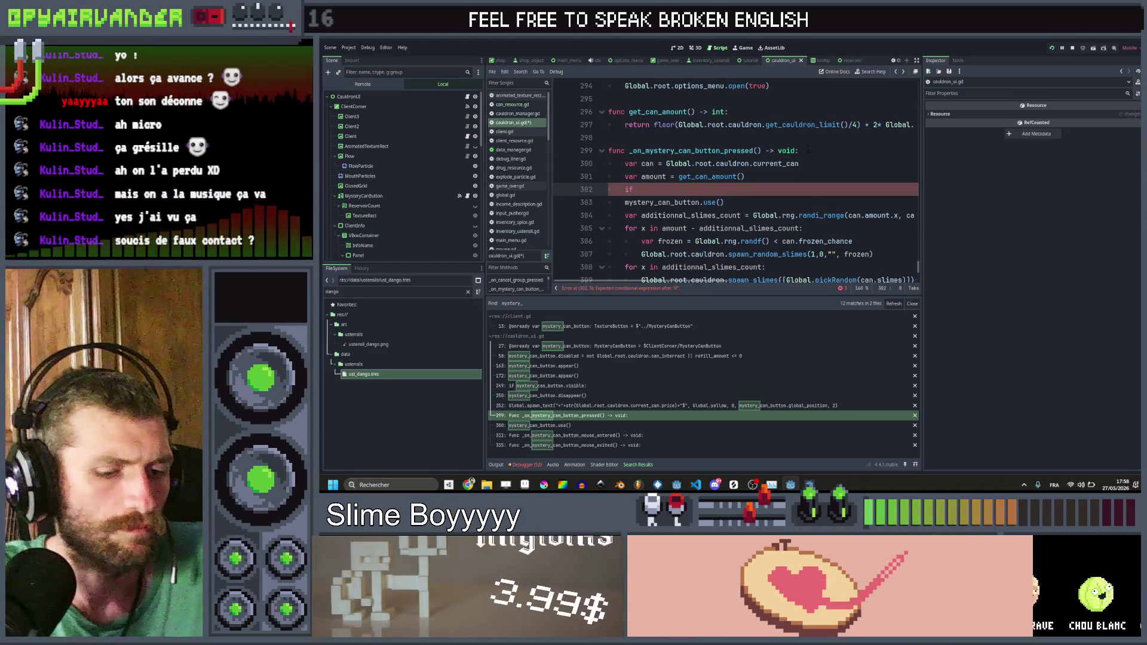
Step: Write 'if amount + Global.root.cauldron.cauldron_slimes() > Global.root.cauldron.get_cauldron_limit():'
type("amount")
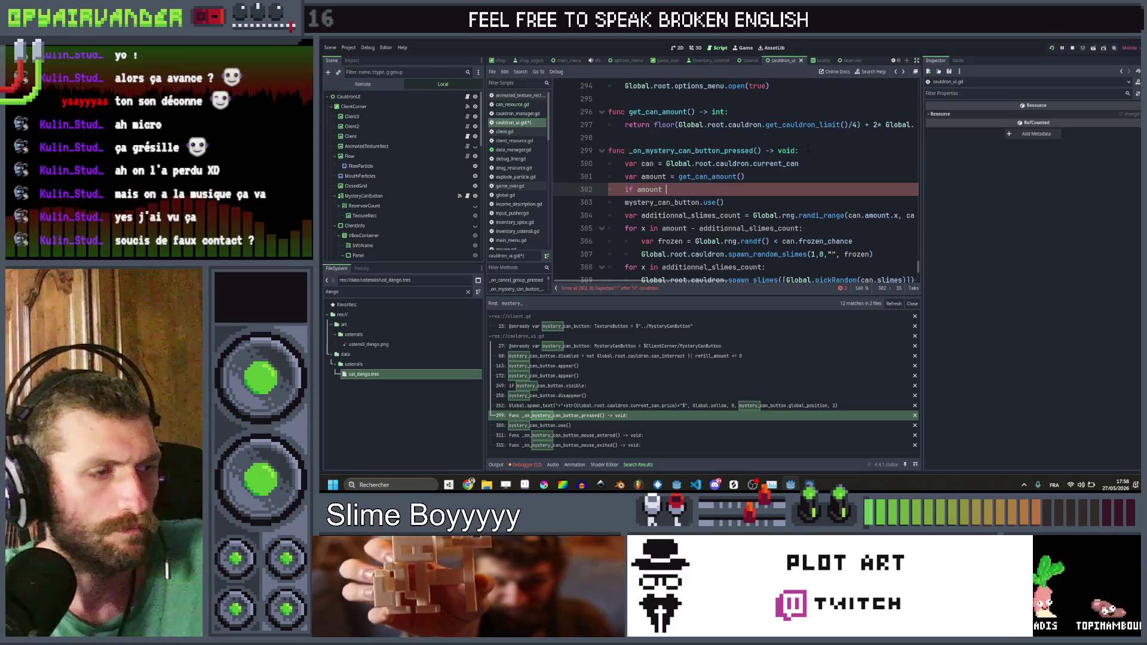
type("> ")
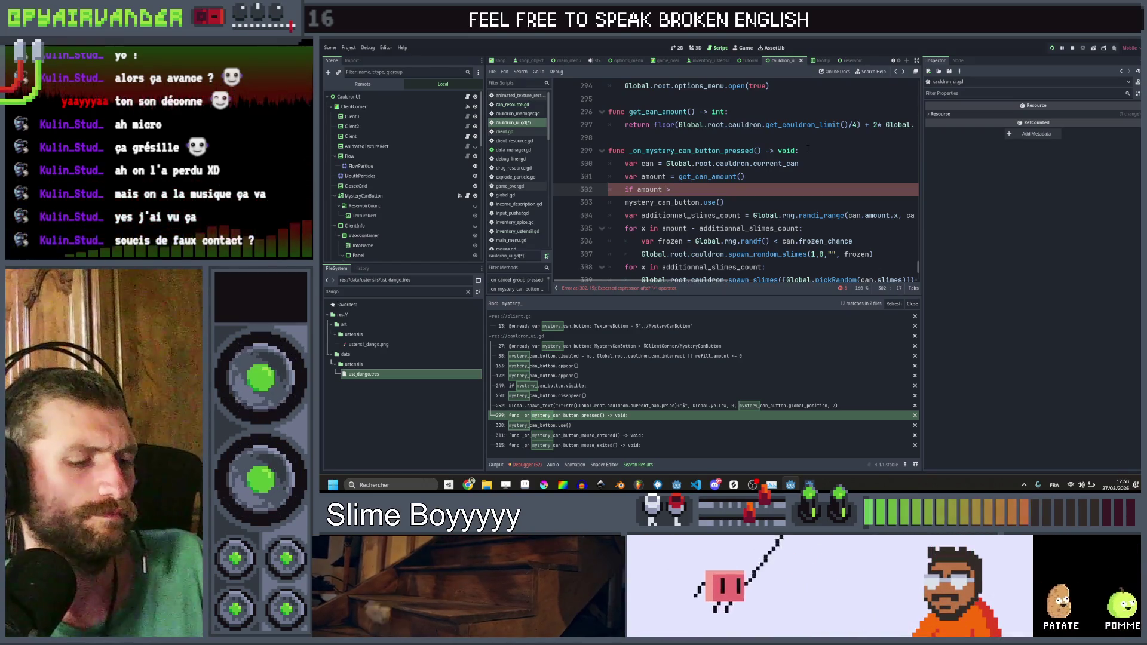
type(" ca")
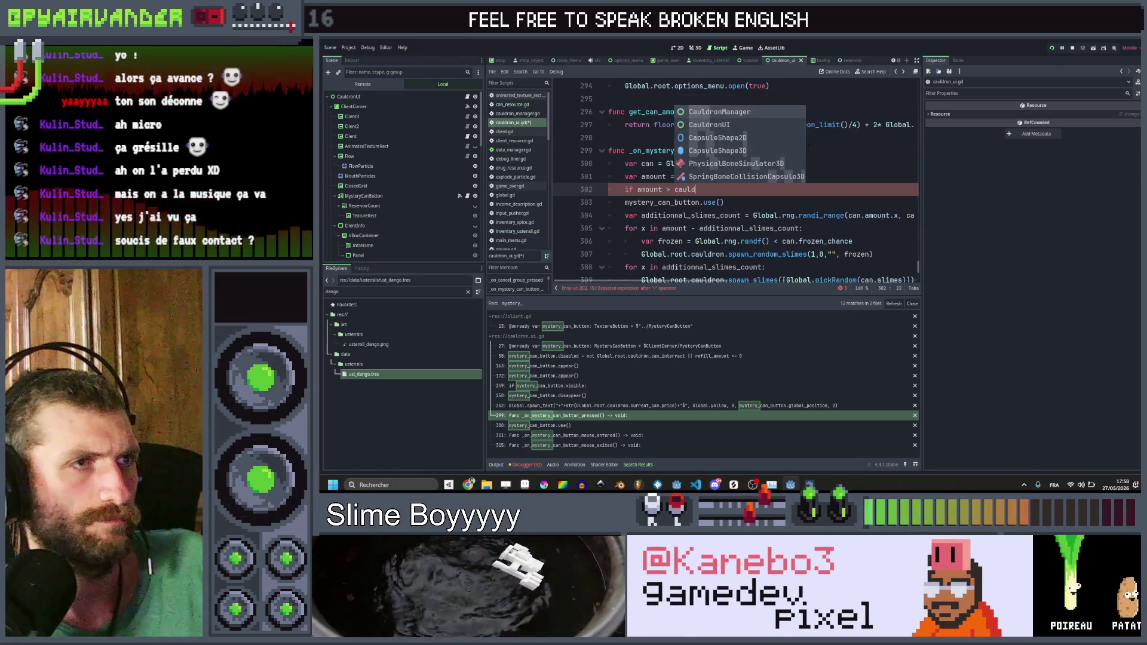
key("BackSpace")
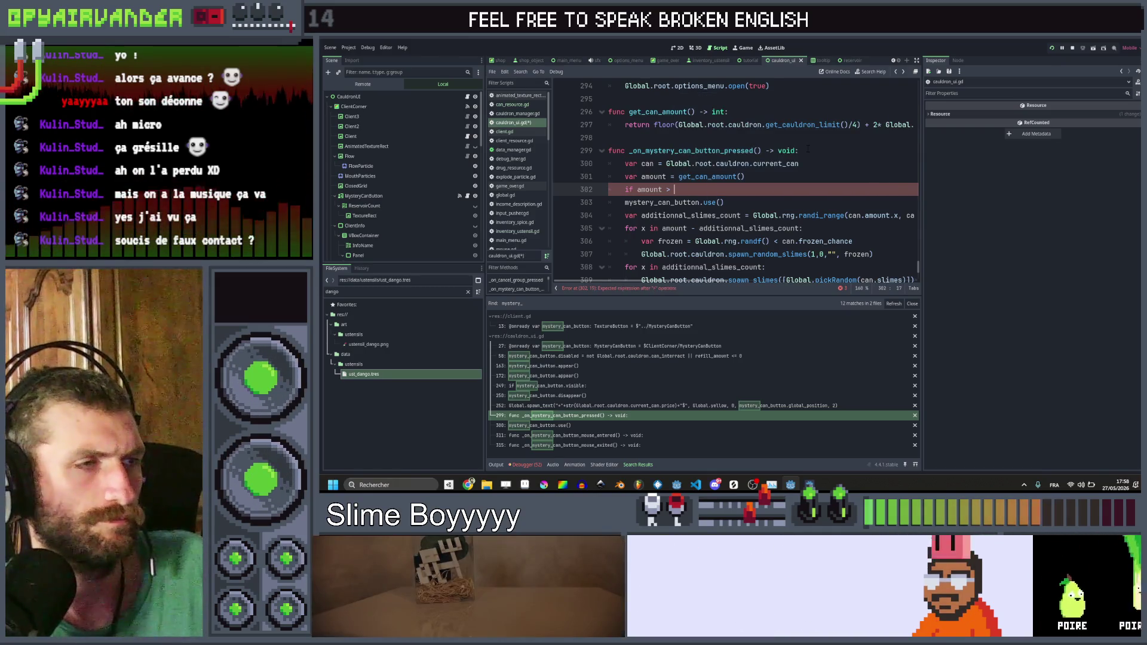
type("Global")
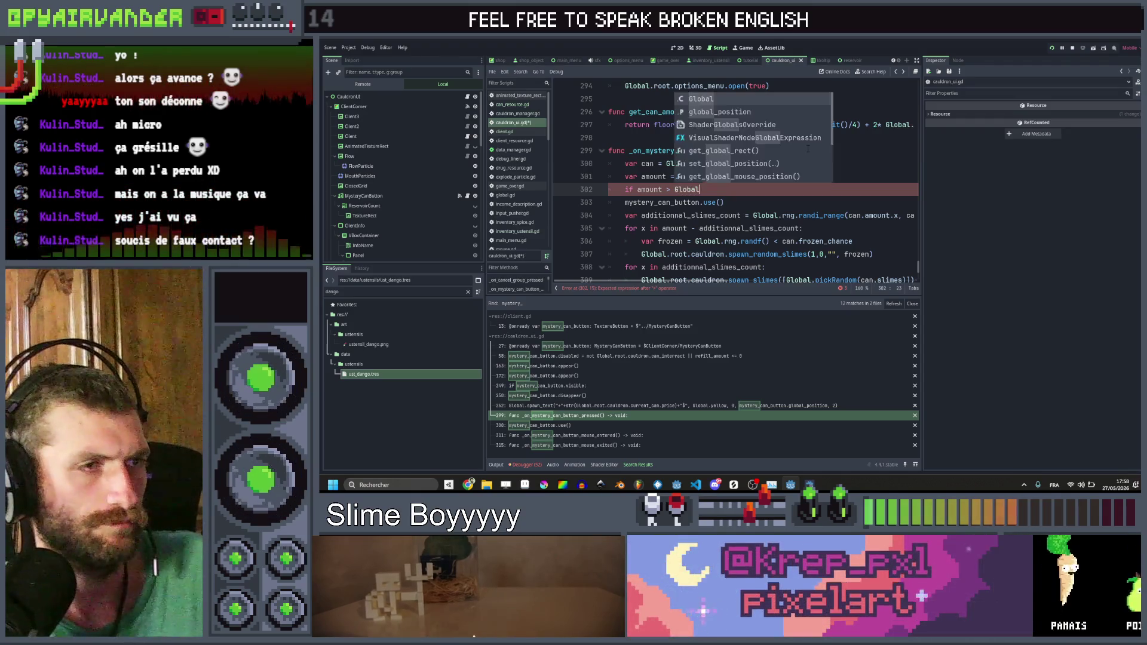
key("BackSpace")
key("BackSpace")
key("BackSpace")
key("BackSpace")
key("BackSpace")
key("BackSpace")
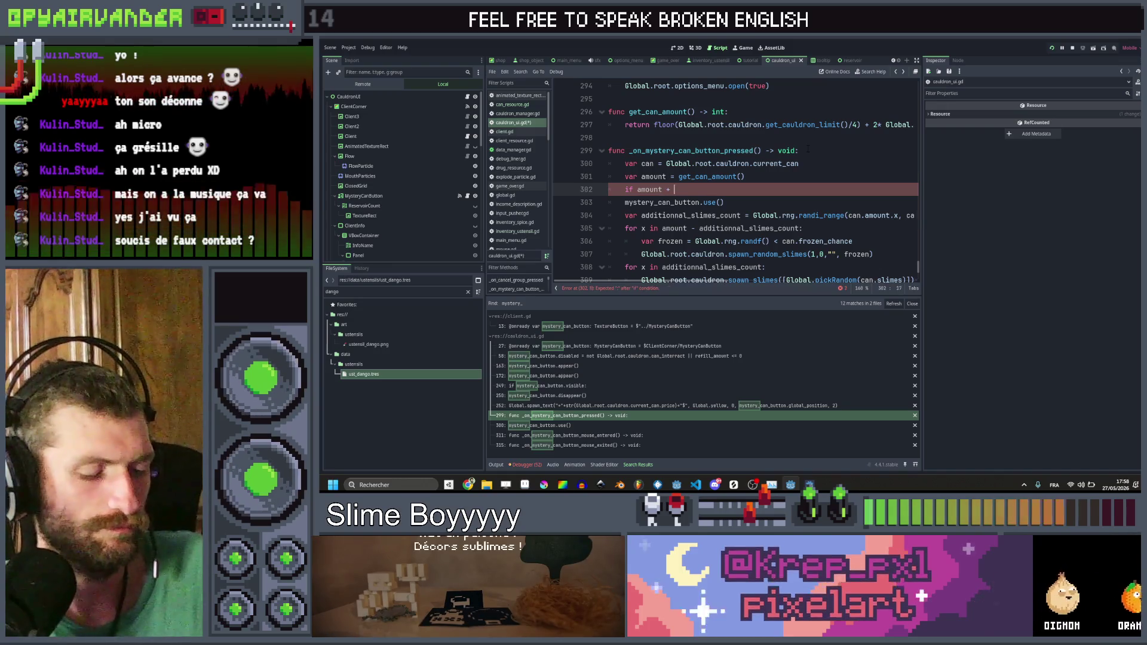
type("Global.r")
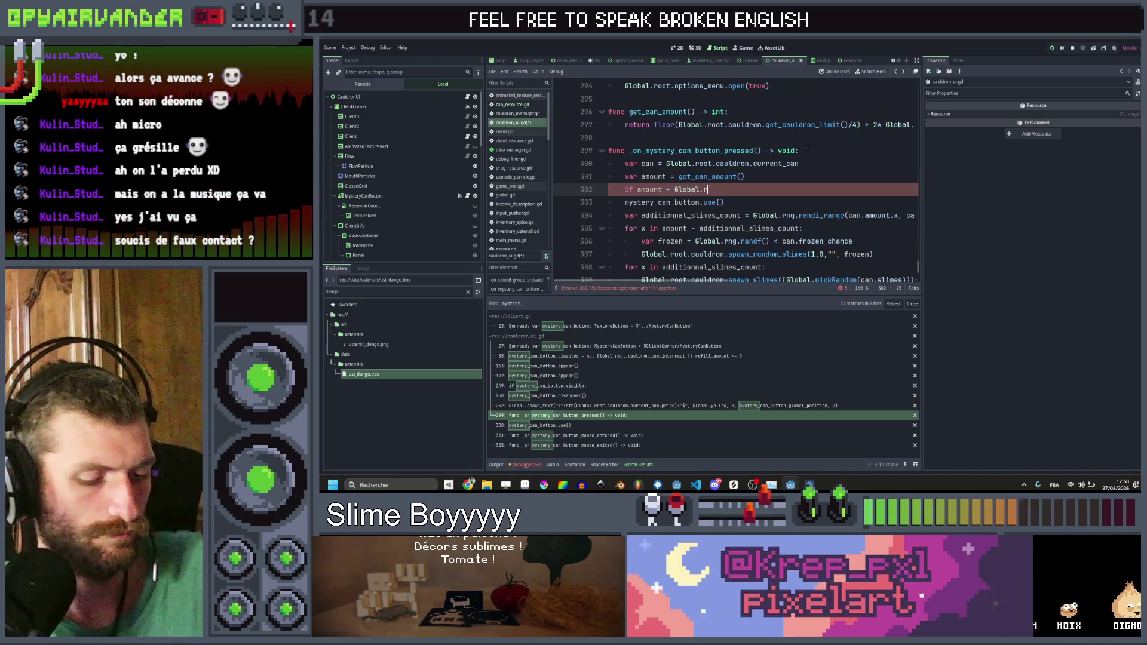
type("oot.")
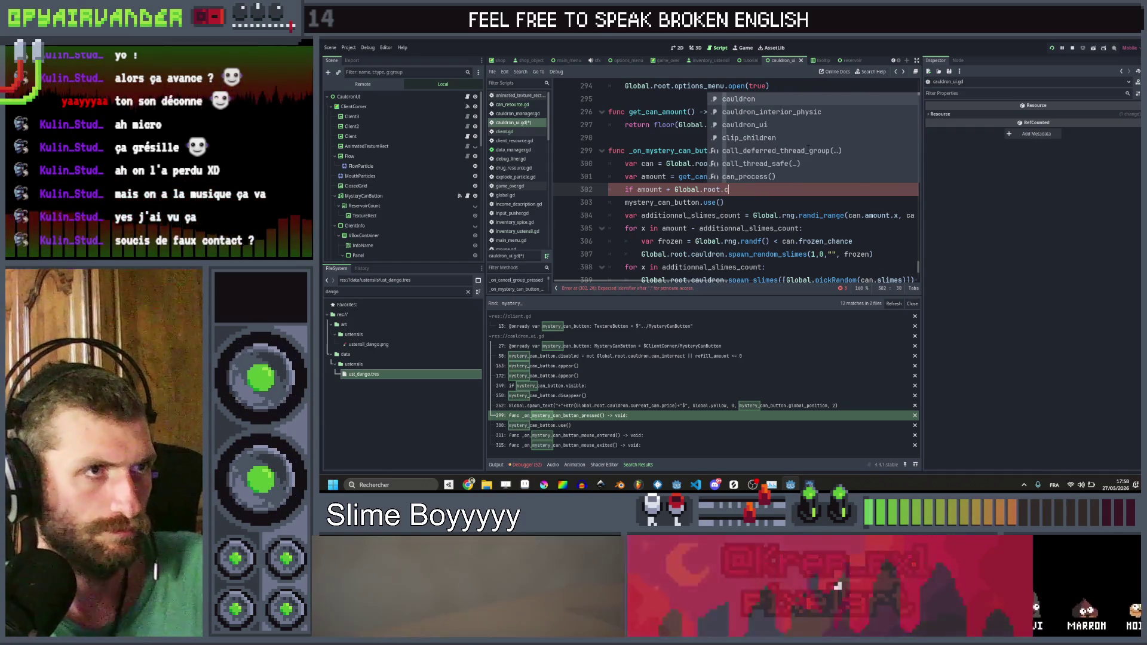
type("ca")
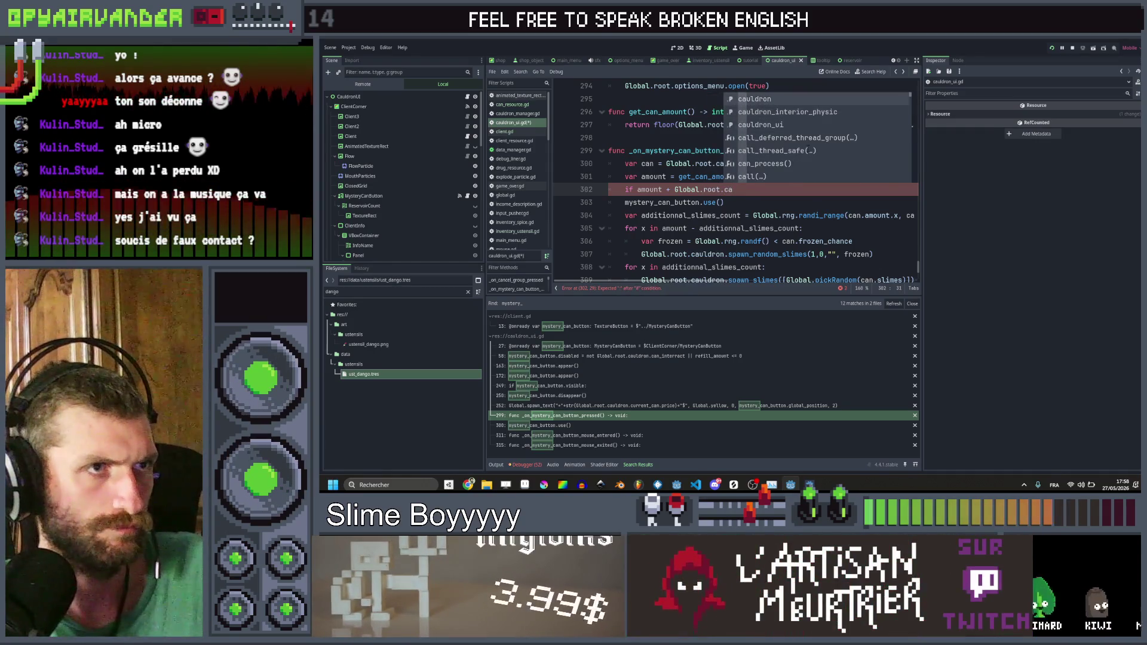
key("Return")
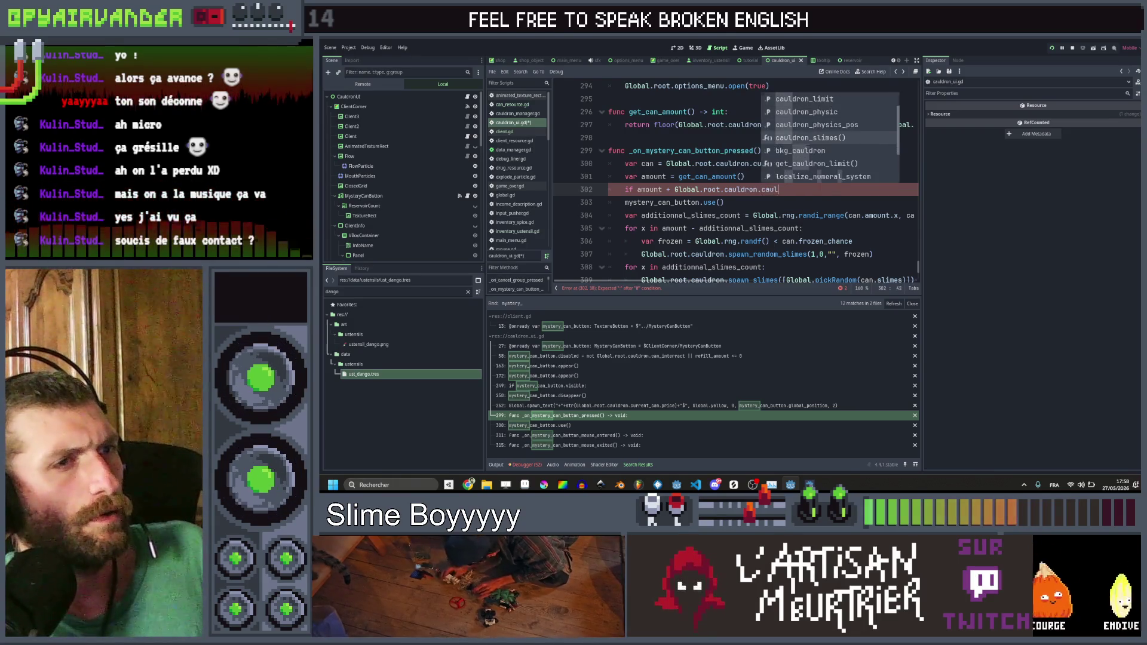
key("Return")
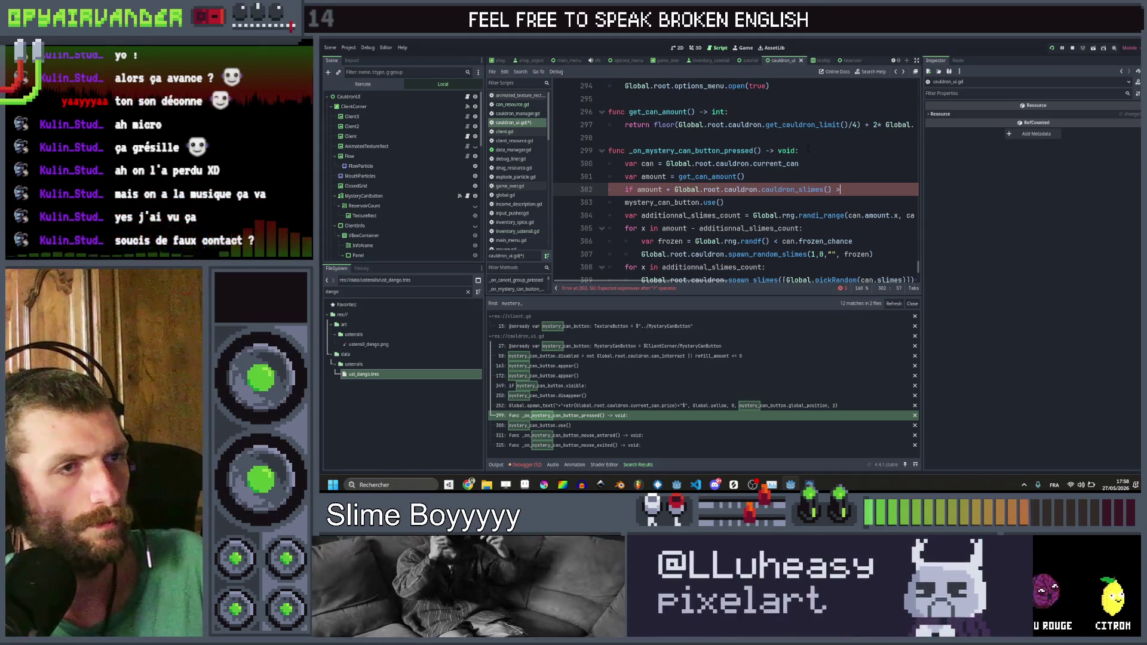
type("G")
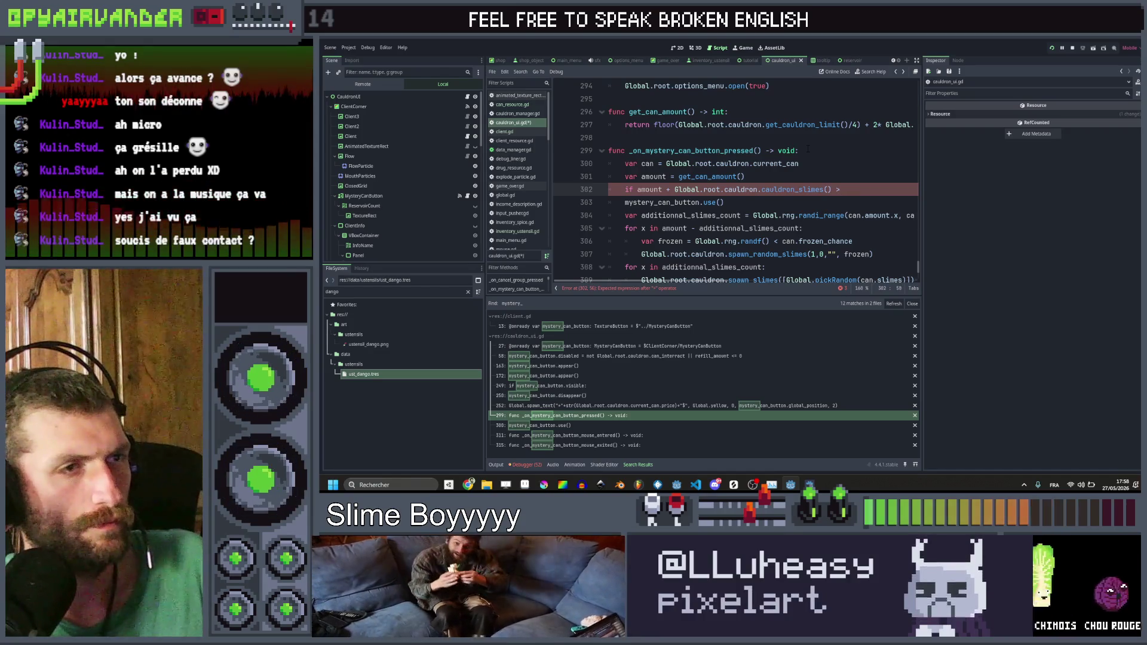
type("lobal.")
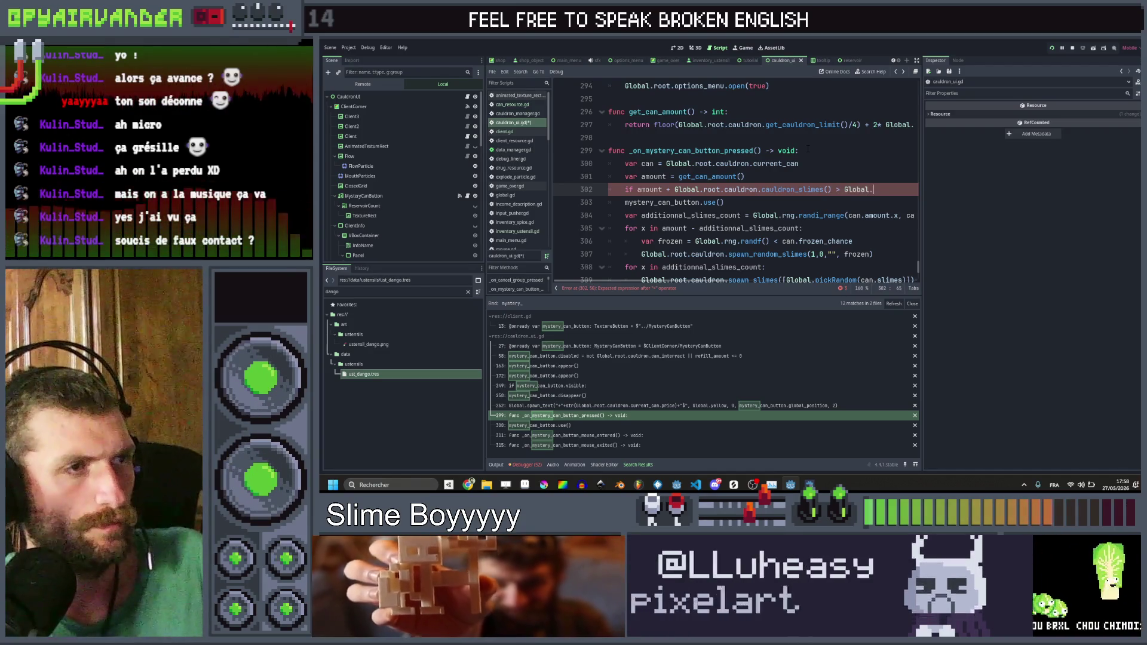
type("root.caul")
key("Return")
type(".cauldron.caul")
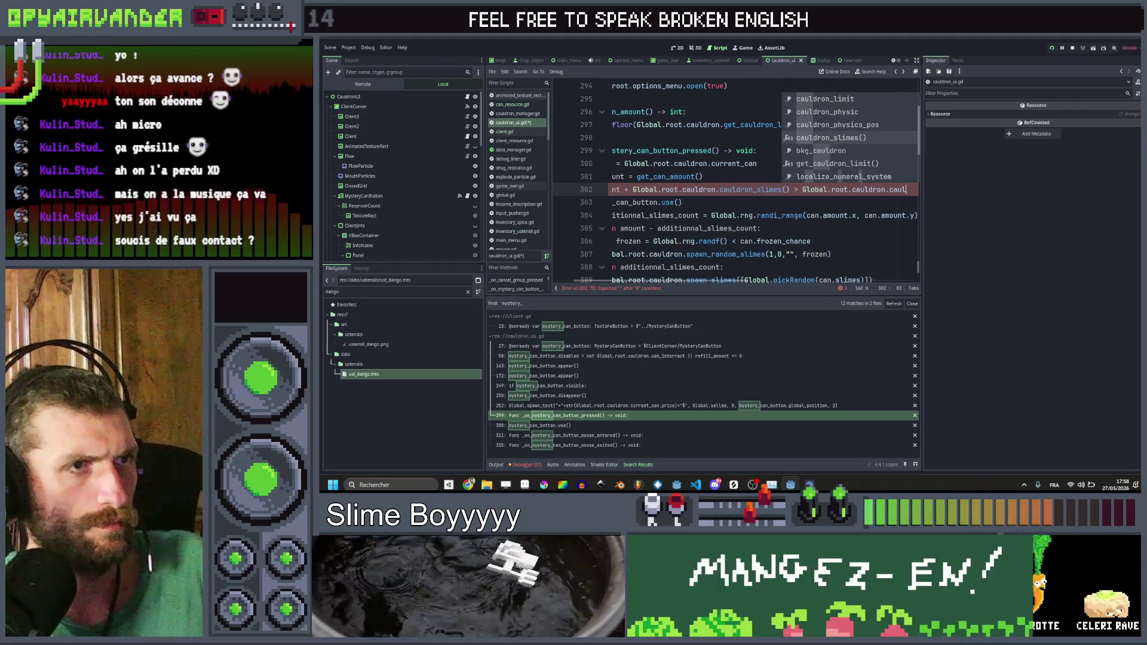
type("_lim")
key("Return")
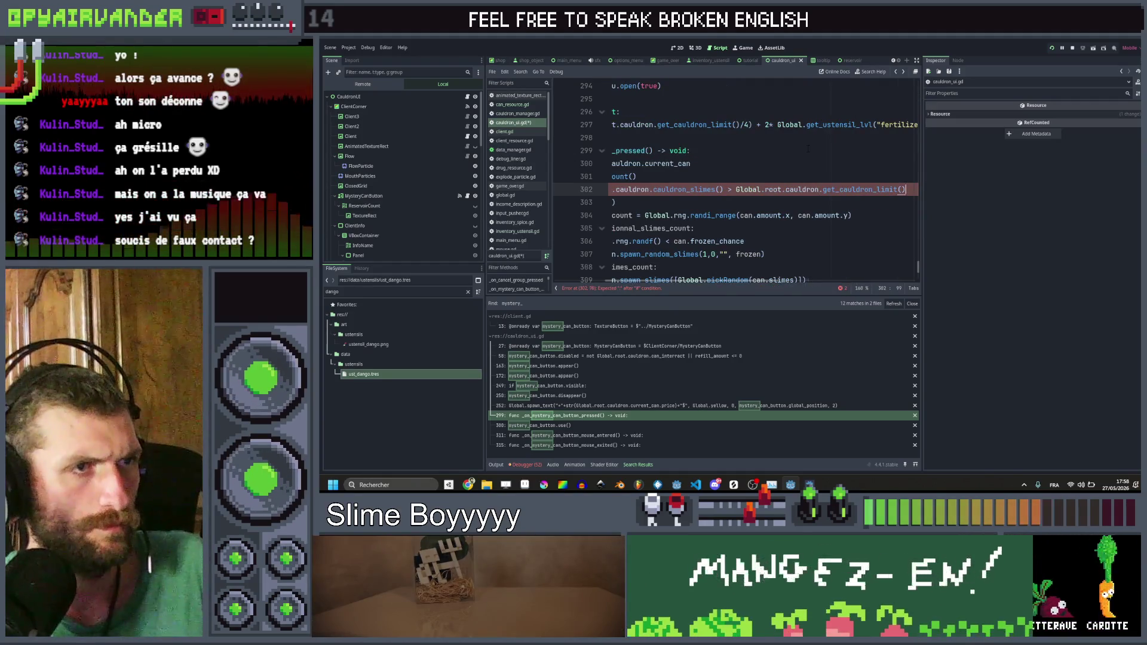
key("Return")
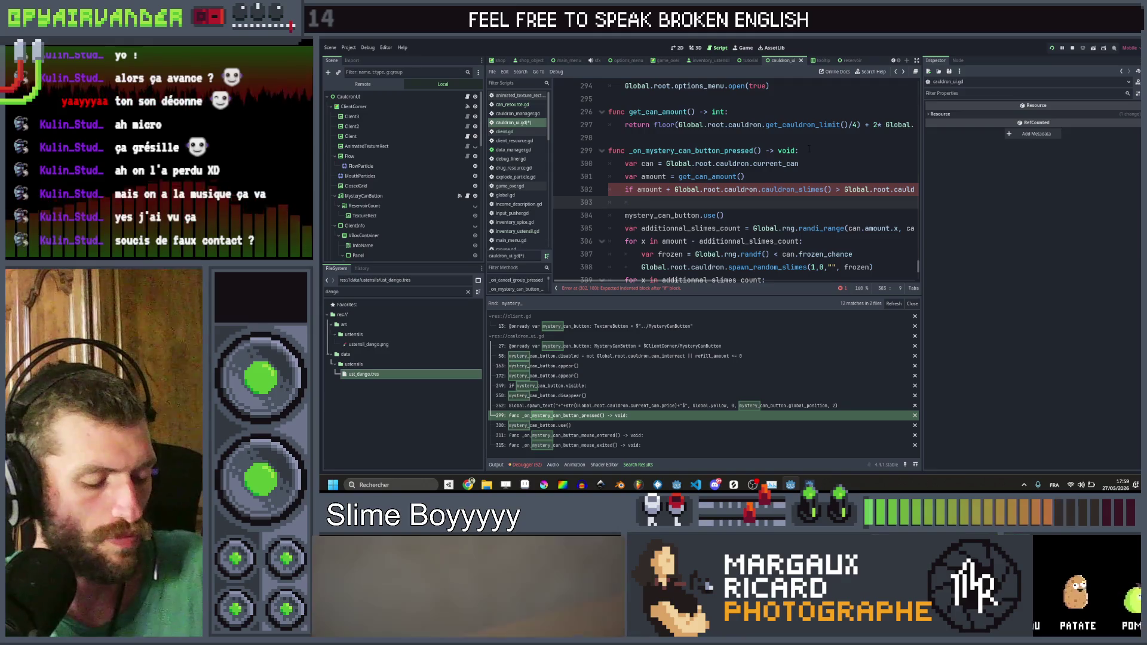
Step: Start line 303 with Global.spawn_text("CAULDRON FULL", Color.RED, ...)
type("Global.spa")
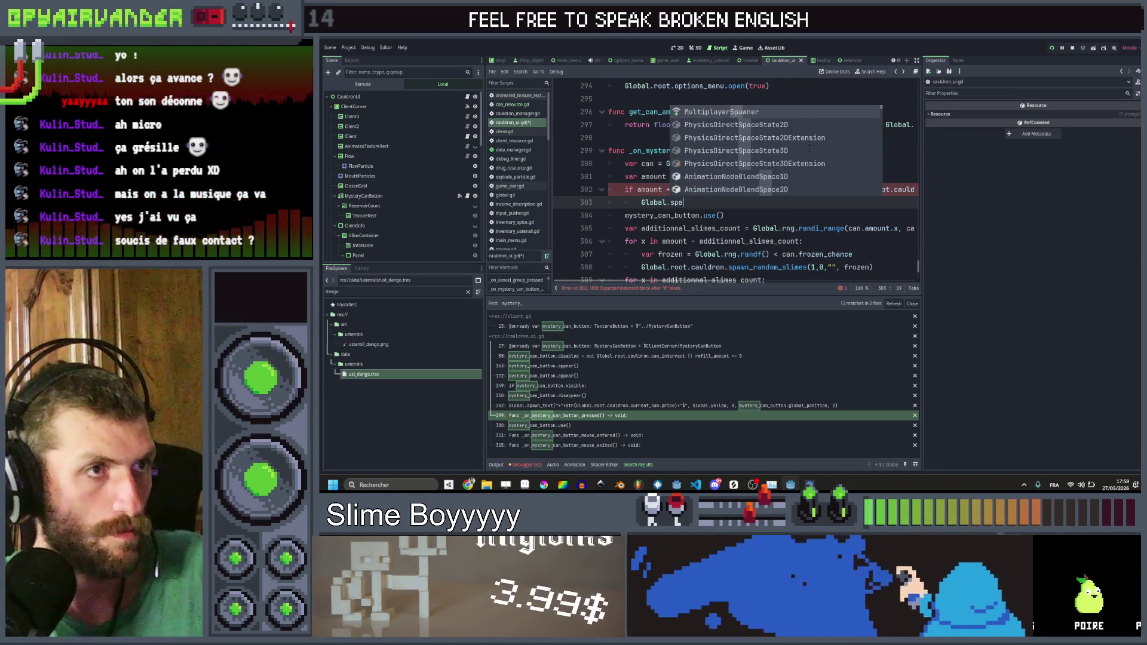
type("wn_text(")
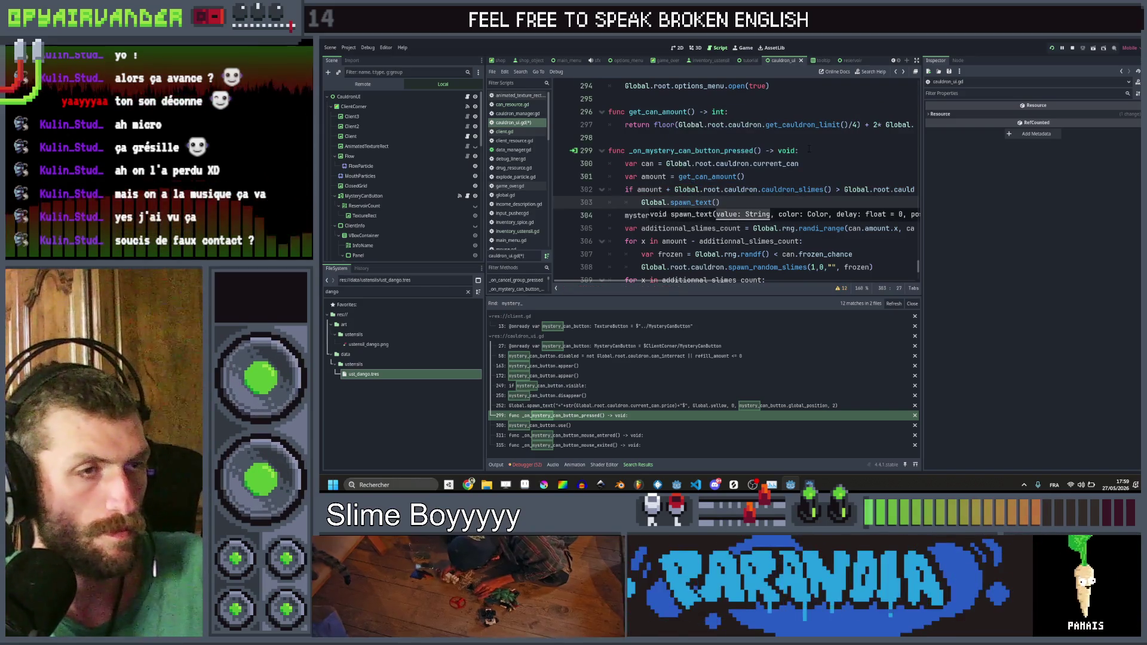
type("\"F")
type("ULL")
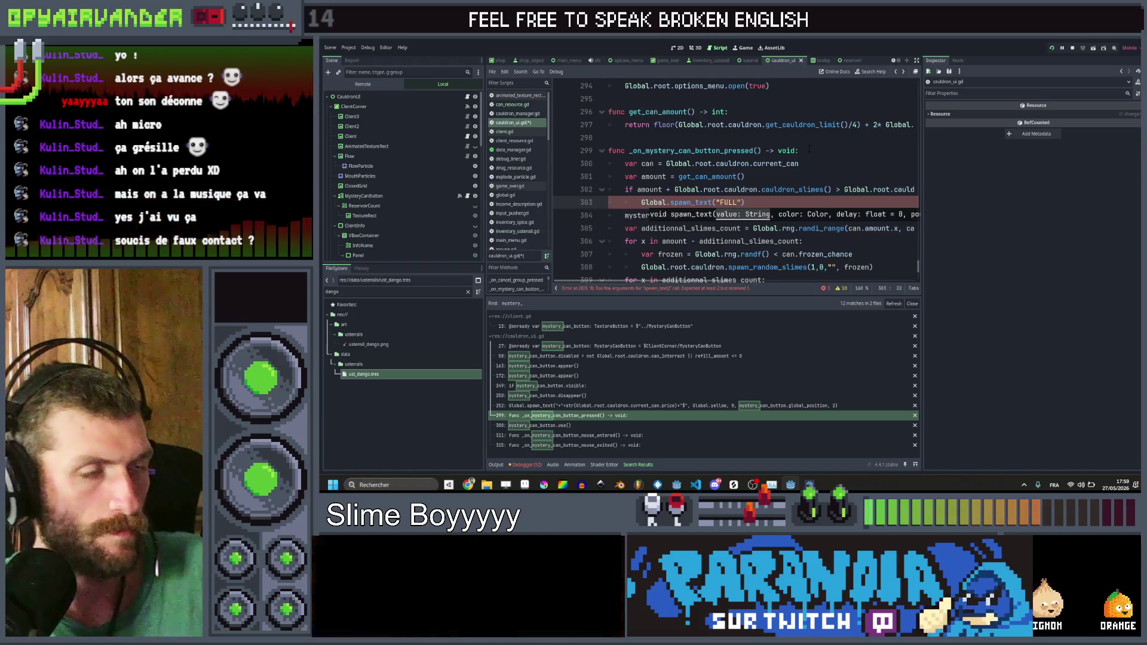
left_click(718, 202)
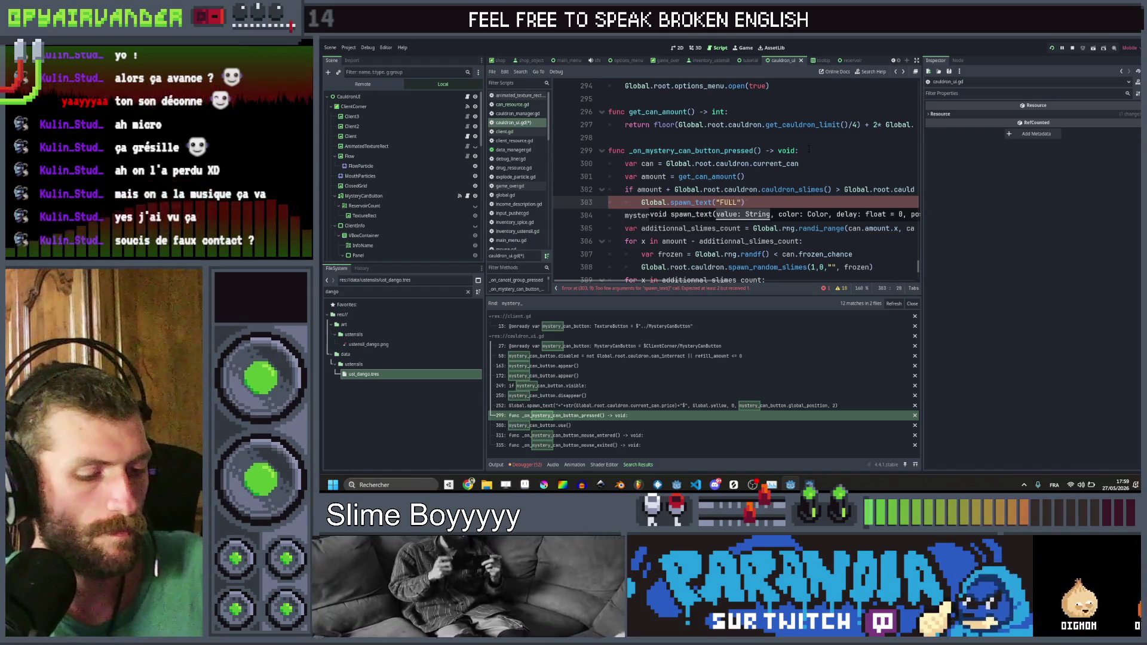
type("CAULDRON")
key("Right")
key("Right")
key("Right")
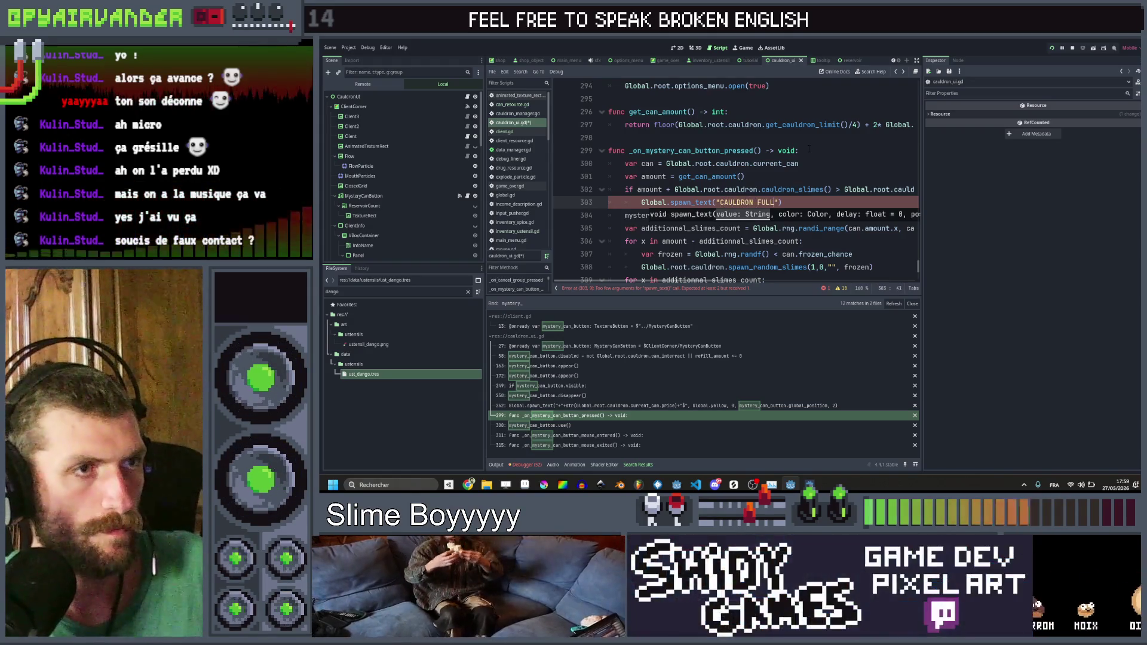
type(", Col")
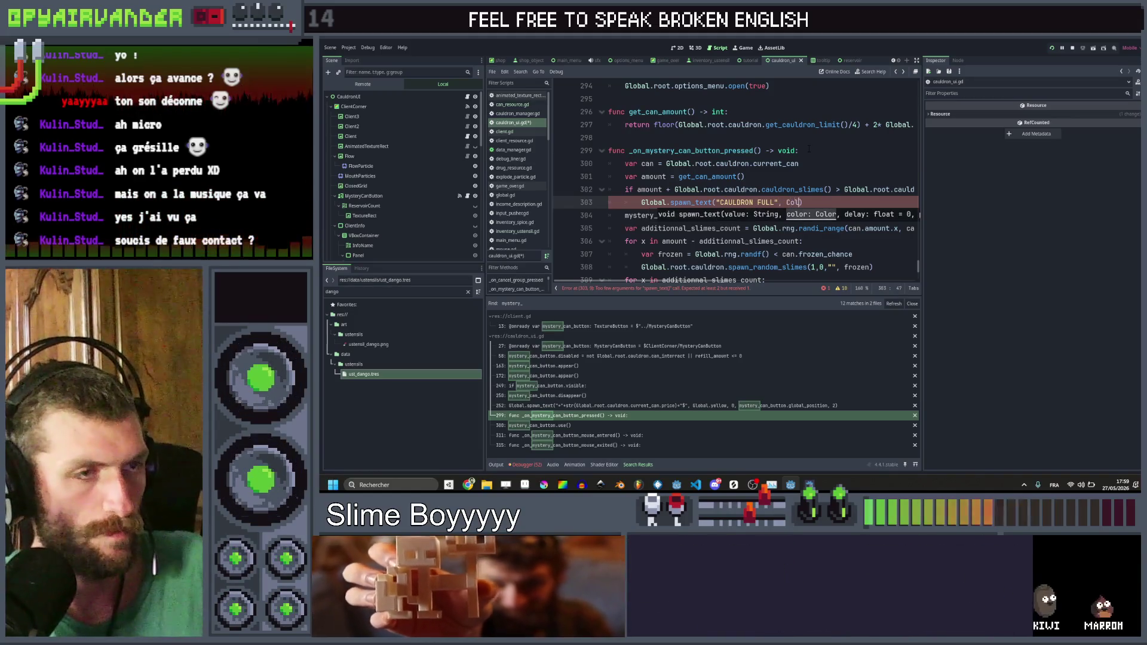
type("or.red")
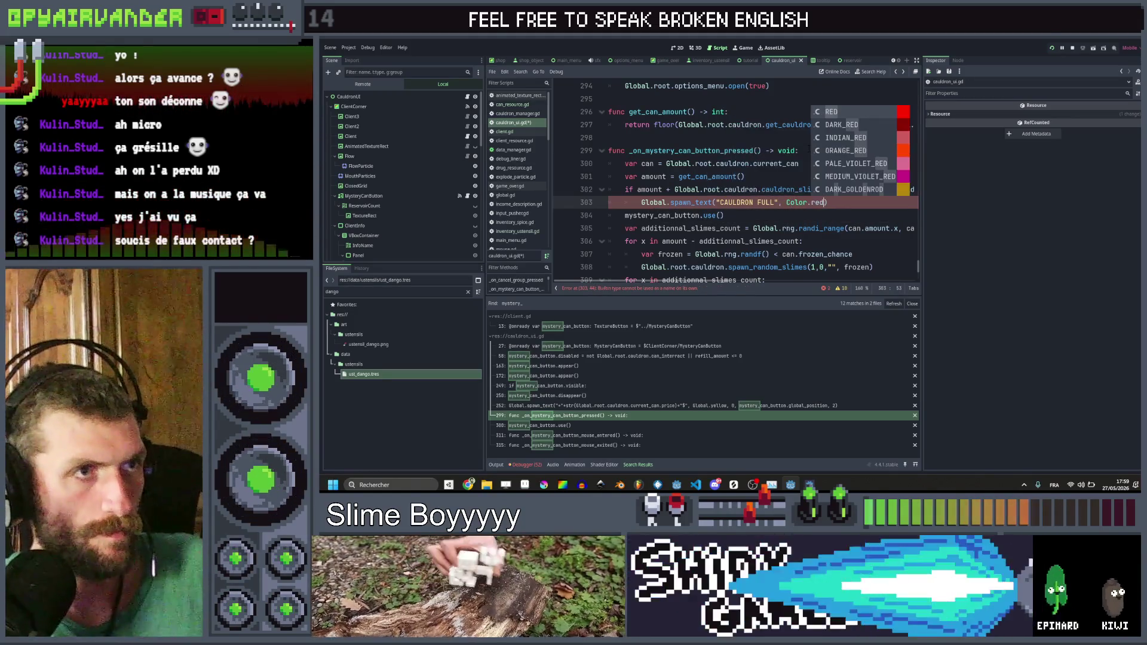
key("Return")
type(",")
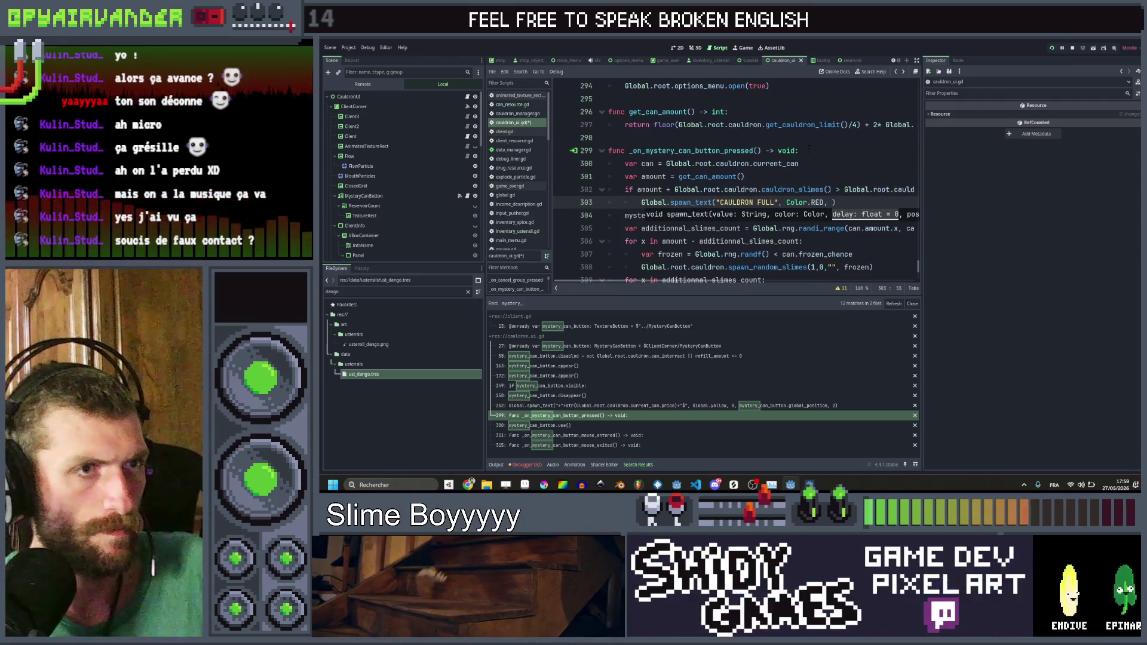
Step: Complete the spawn_text arguments with 0 and Global.root.cauldron.cauldron_count.global_position
scroll(809, 149, "right", 3)
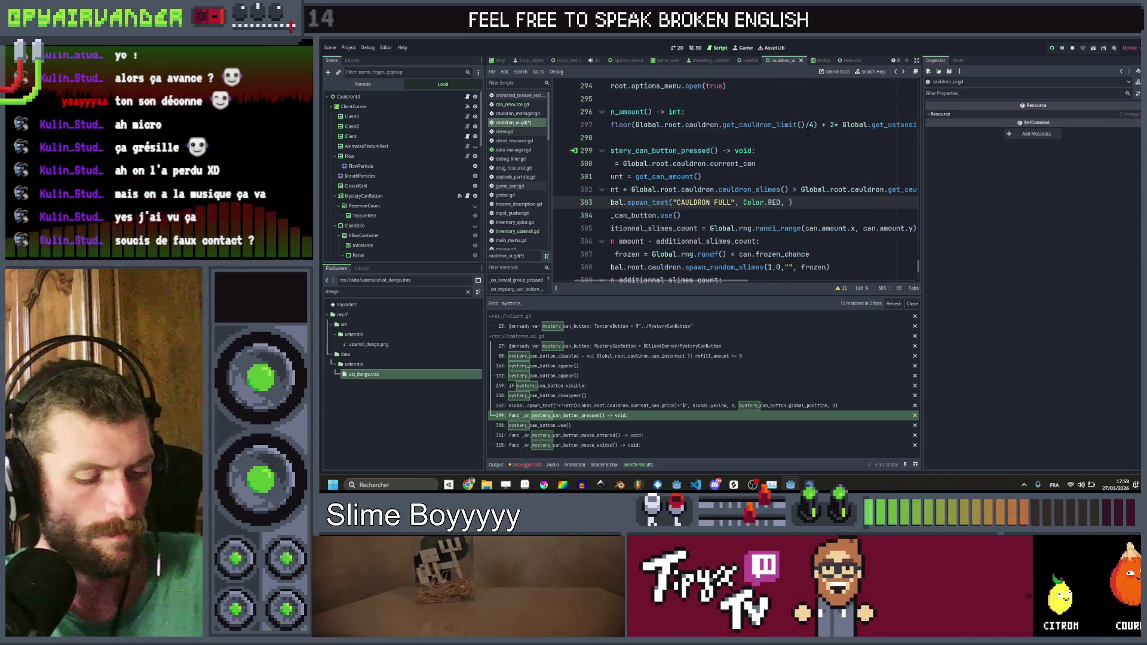
type("cauldr")
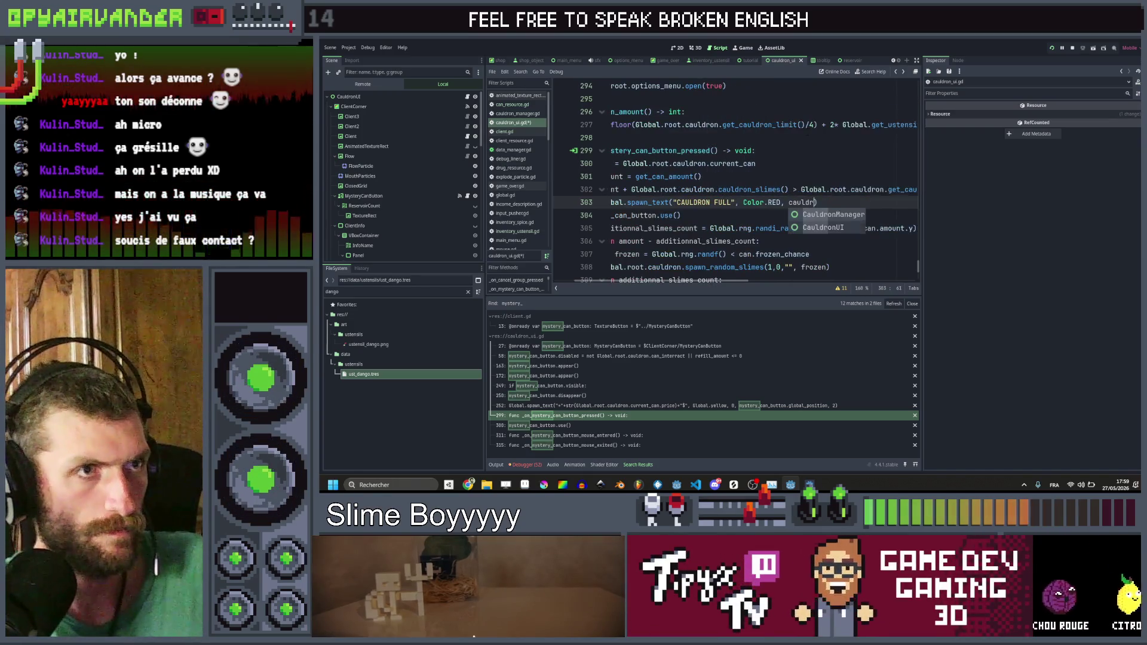
key("BackSpace")
key("BackSpace")
key("BackSpace")
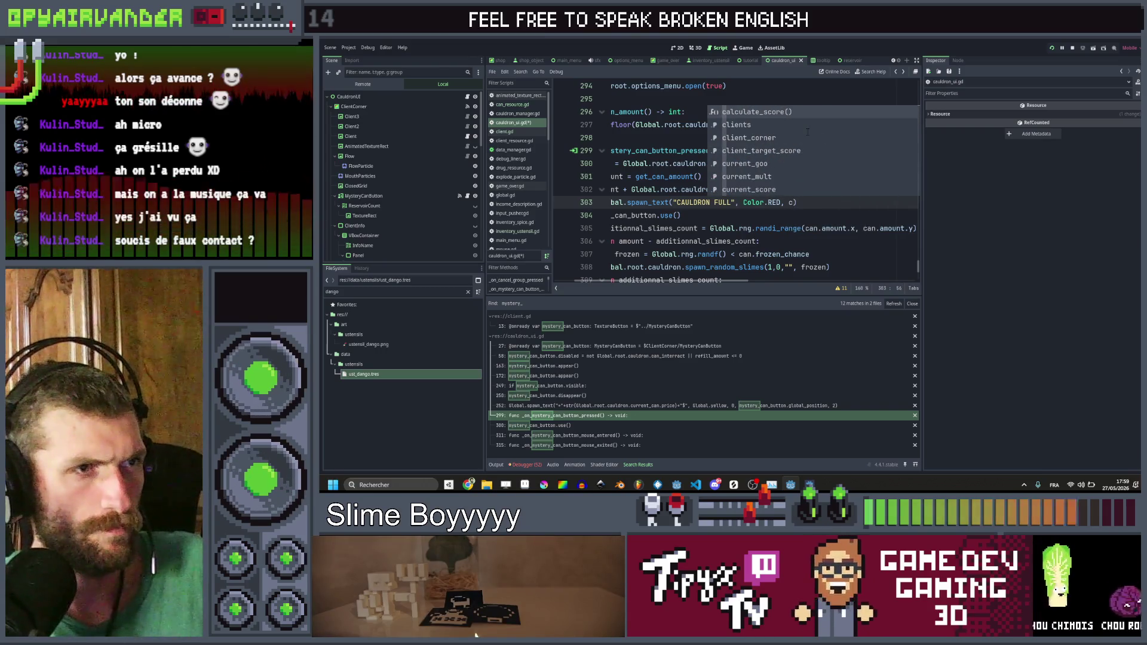
key("BackSpace")
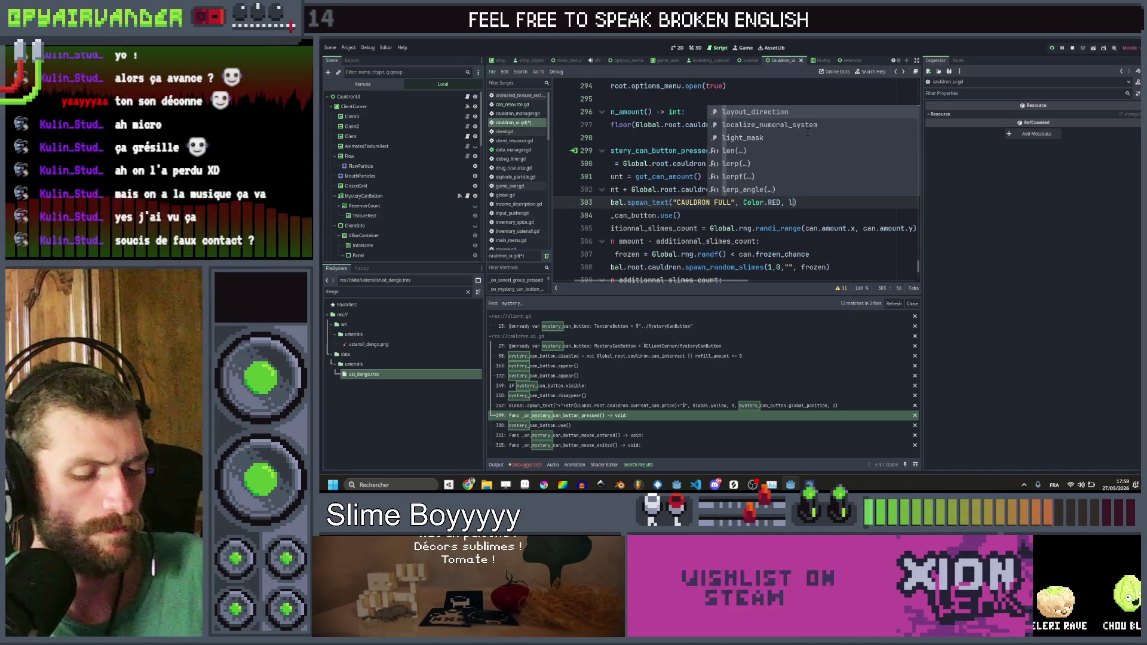
key("BackSpace")
type("Global")
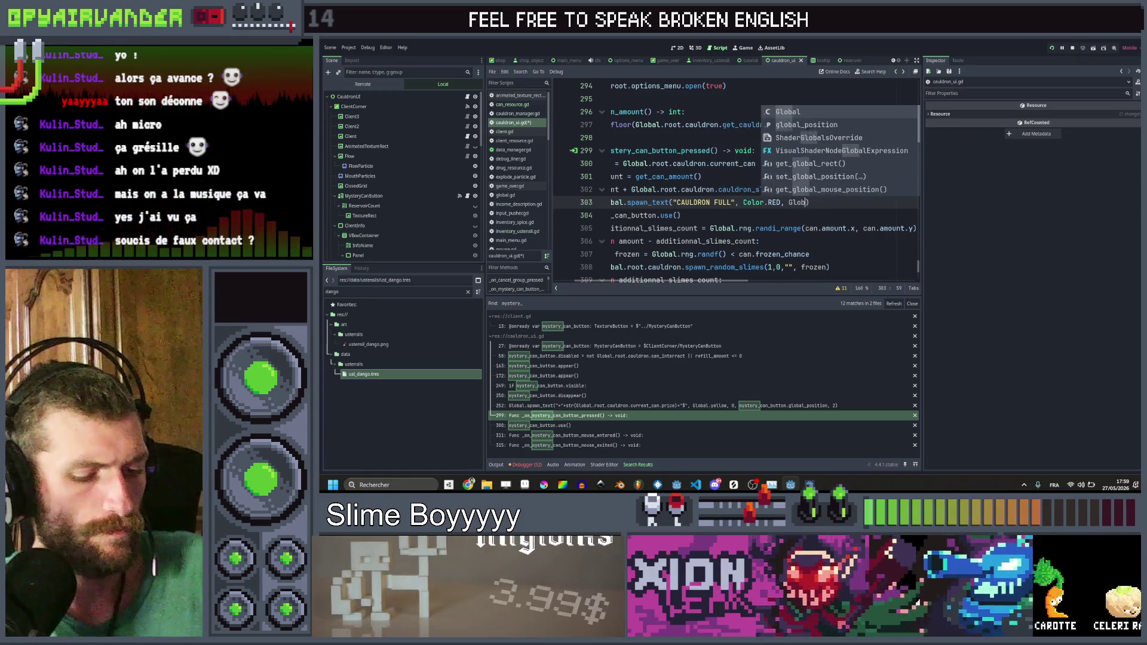
type(".roo")
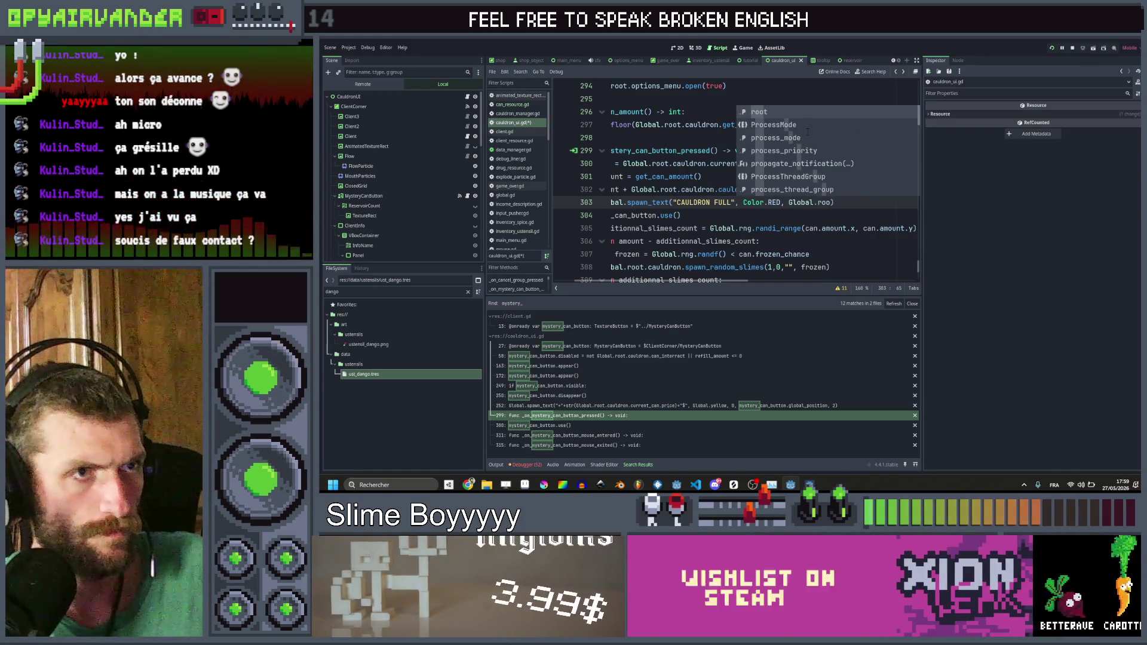
type("t.caul")
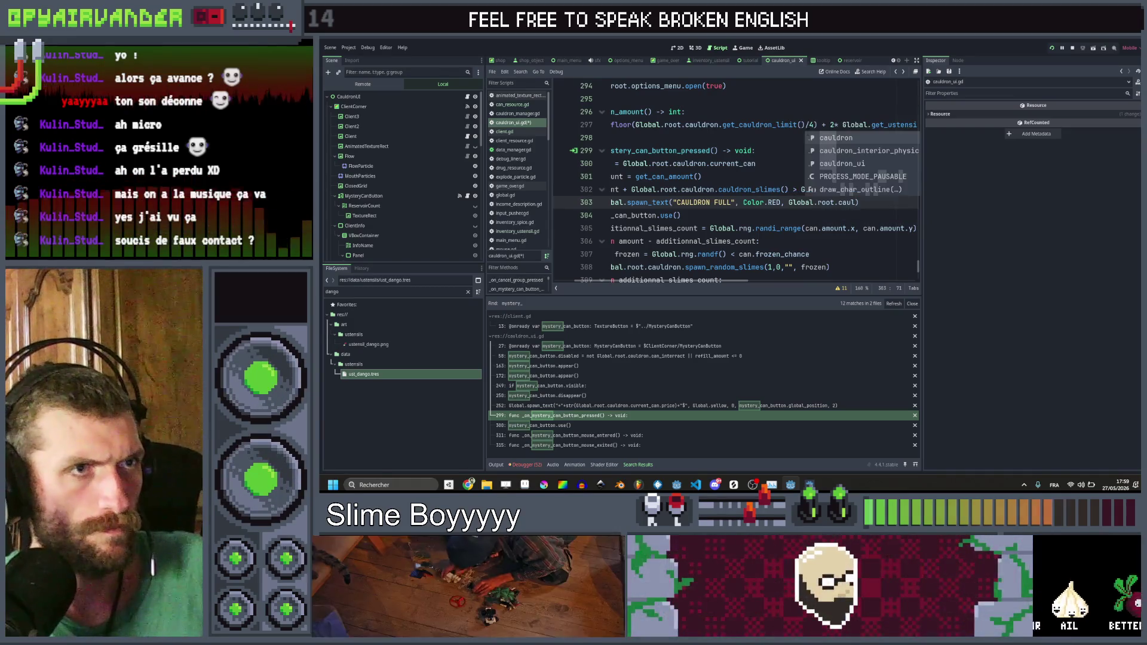
key("Return")
type("caul")
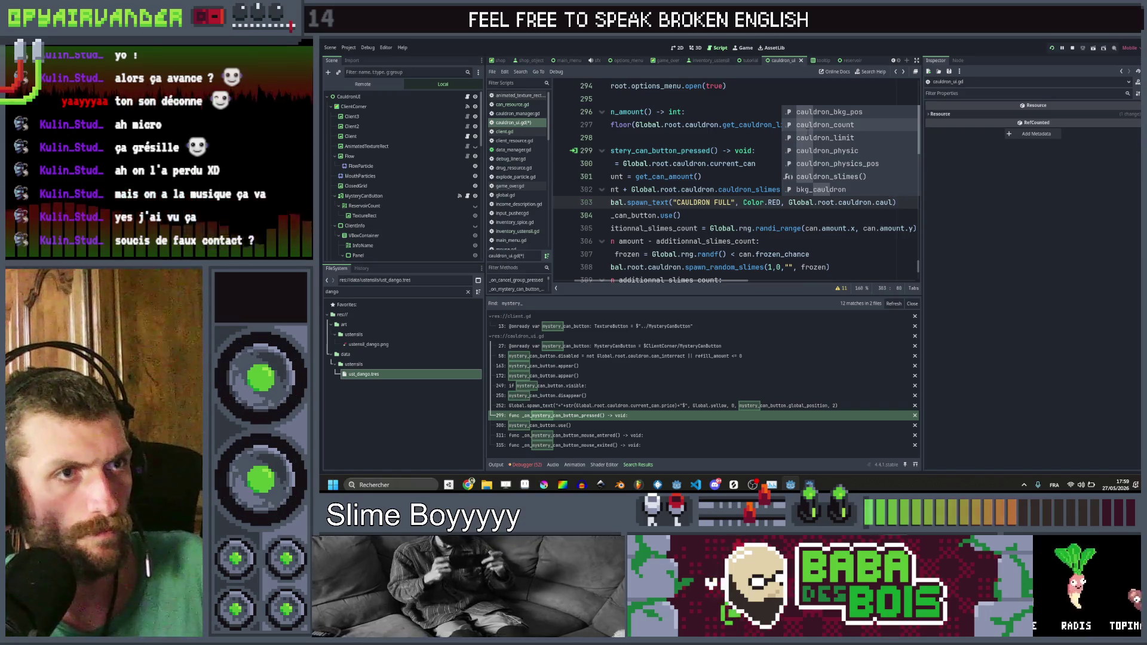
key("Return")
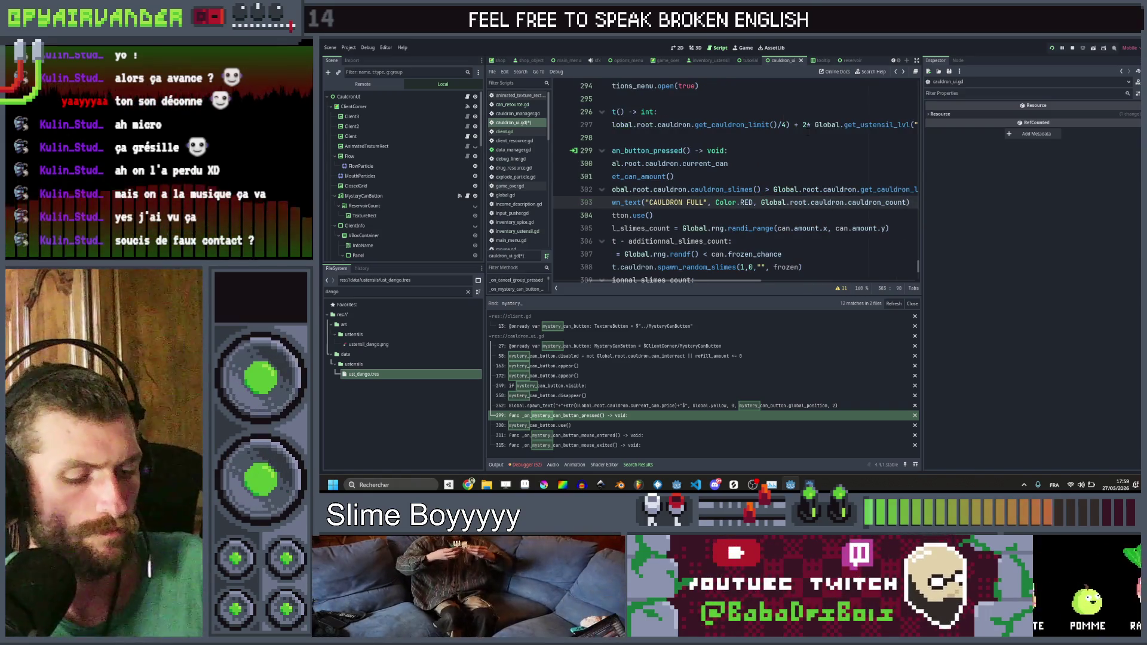
type(".po")
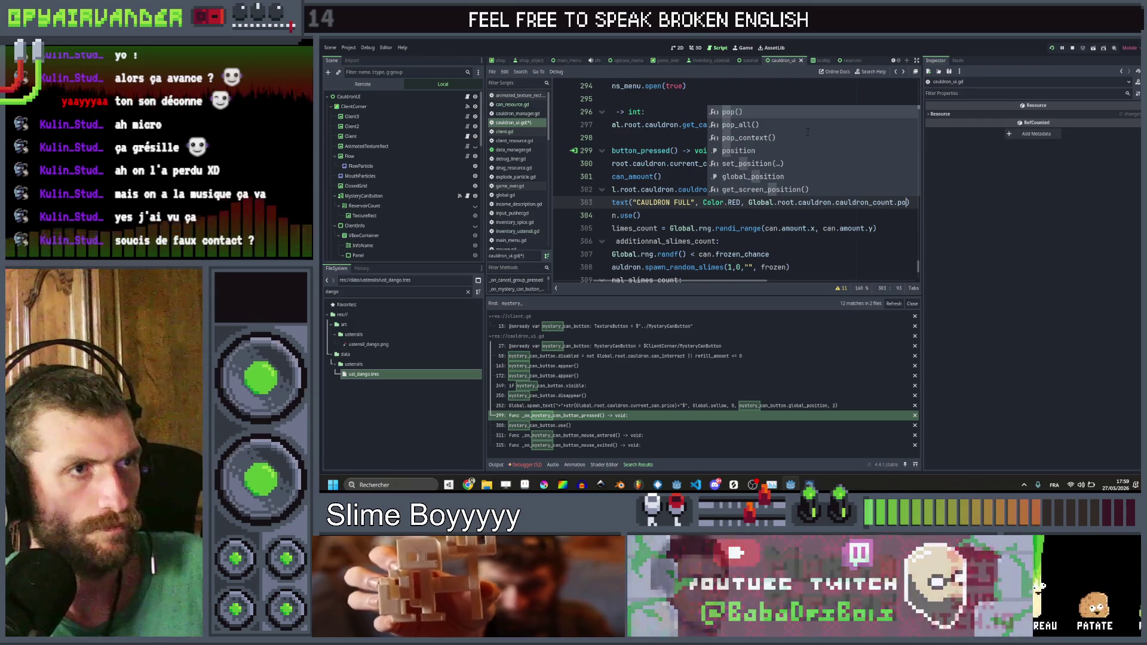
key("Down")
key("Down")
key("Down")
key("Down")
key("Down")
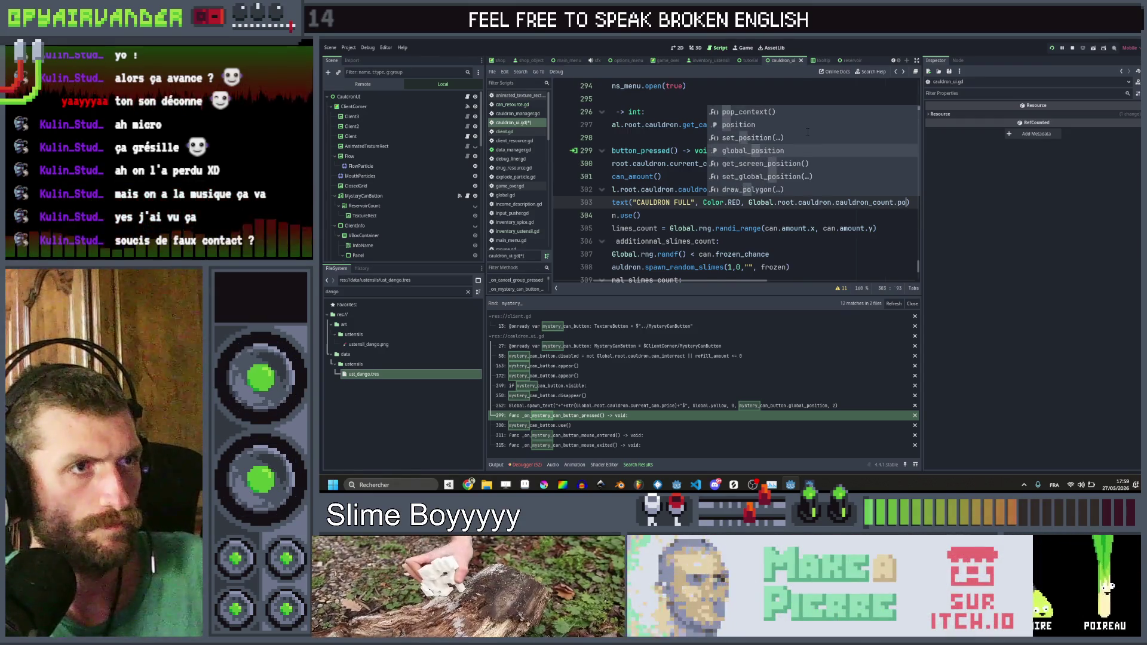
key("Return")
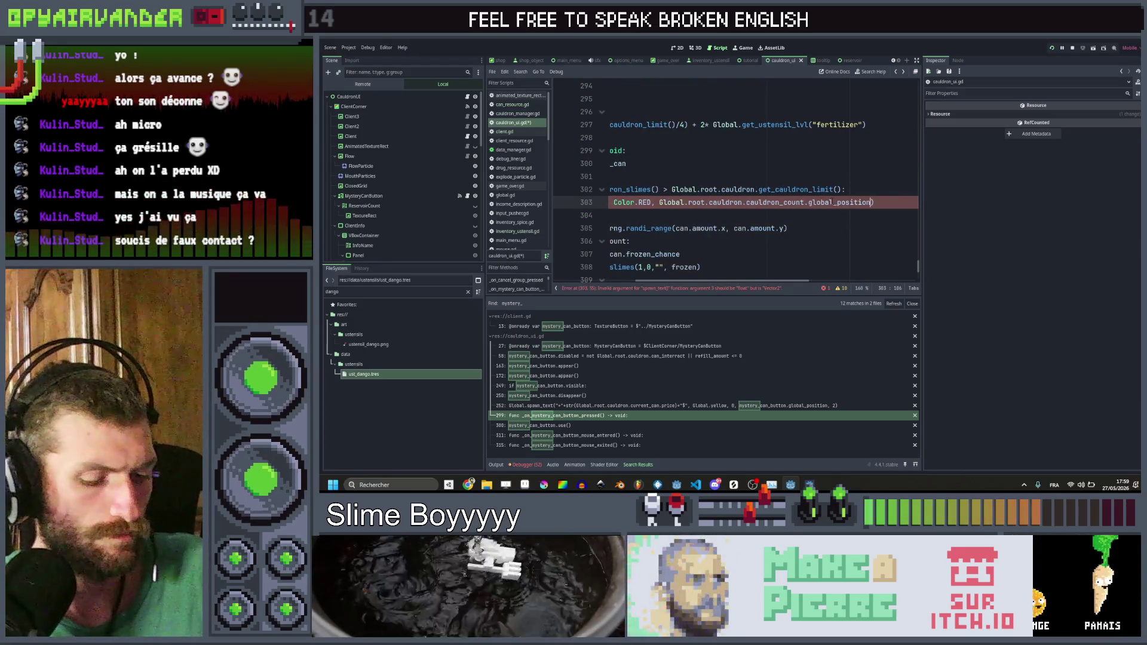
type(",")
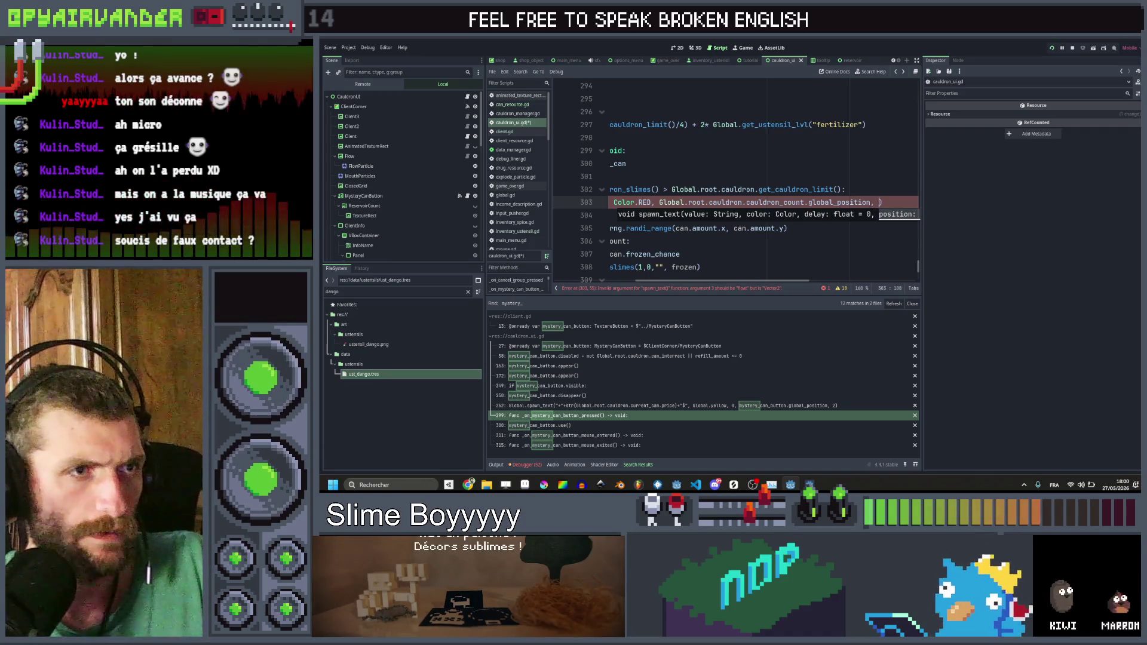
key("BackSpace")
key("BackSpace")
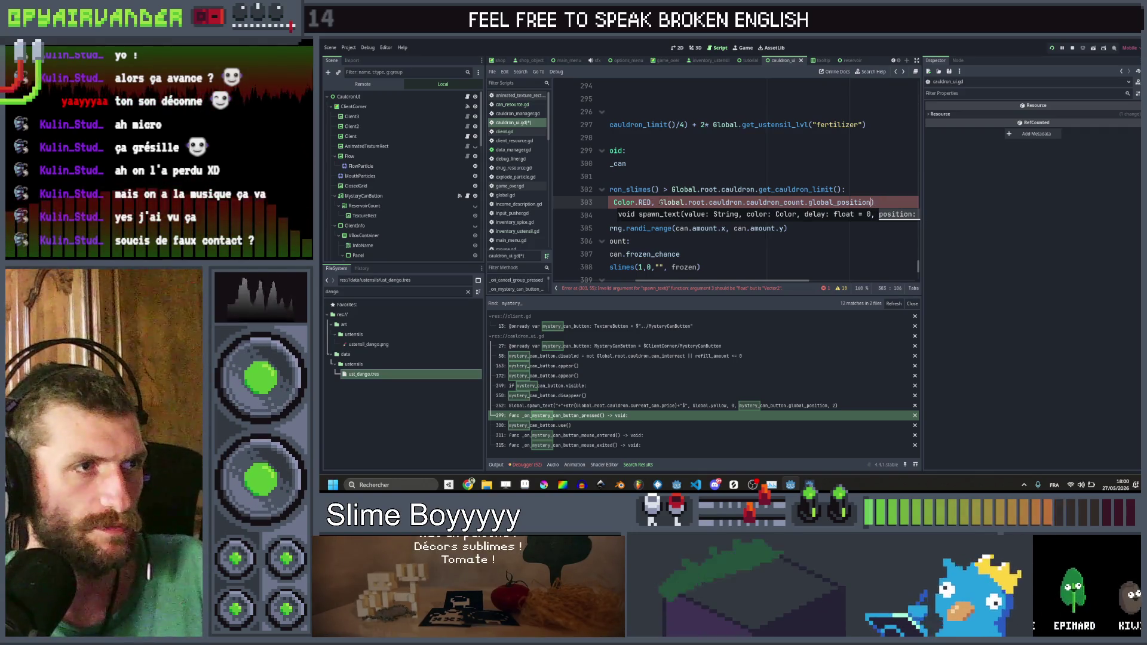
left_click(660, 202)
type("0,")
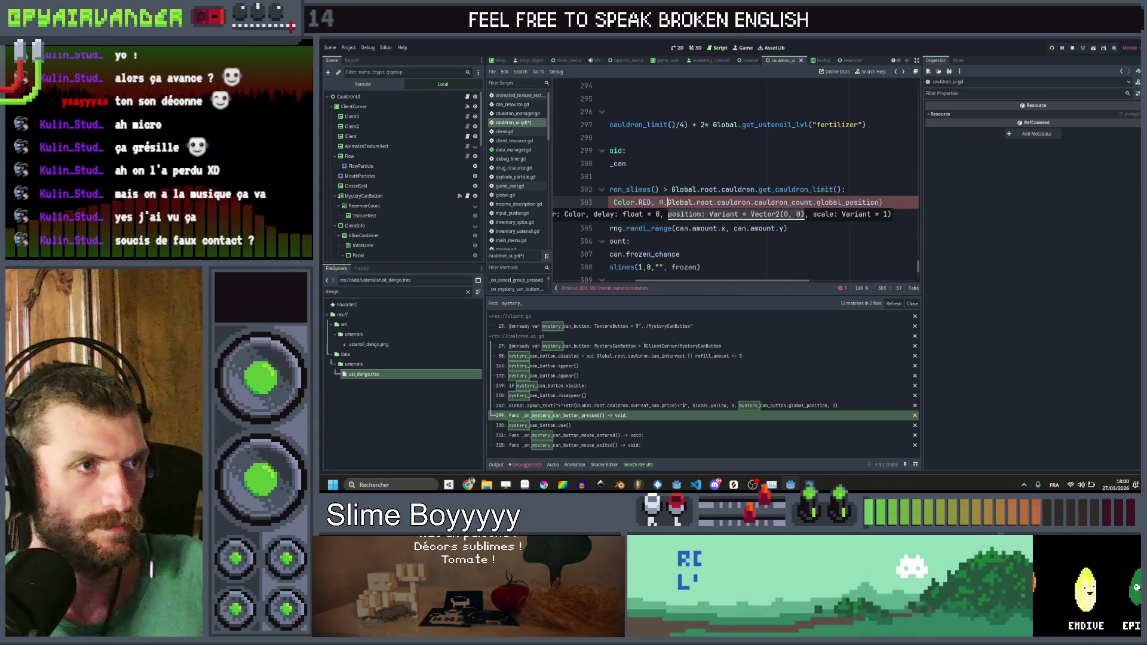
left_click(789, 177)
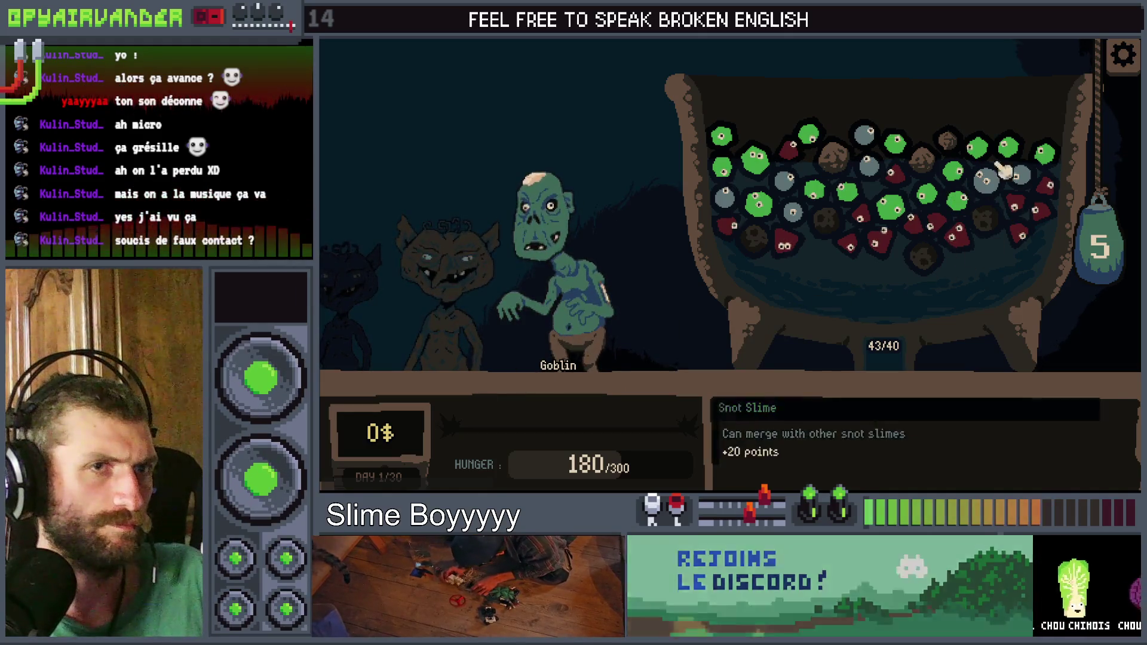
Step: Restart Slime Soup with the new check, merge slimes to fill the cauldron, and use the Fresh can
mouse_move(1095, 248)
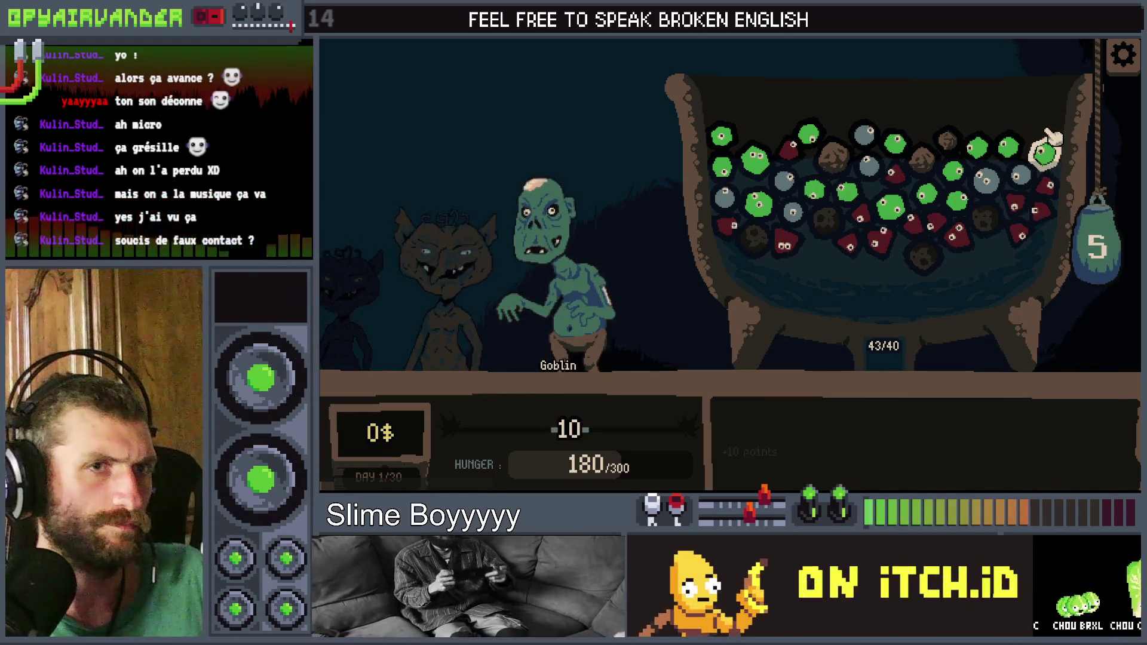
left_click(980, 149)
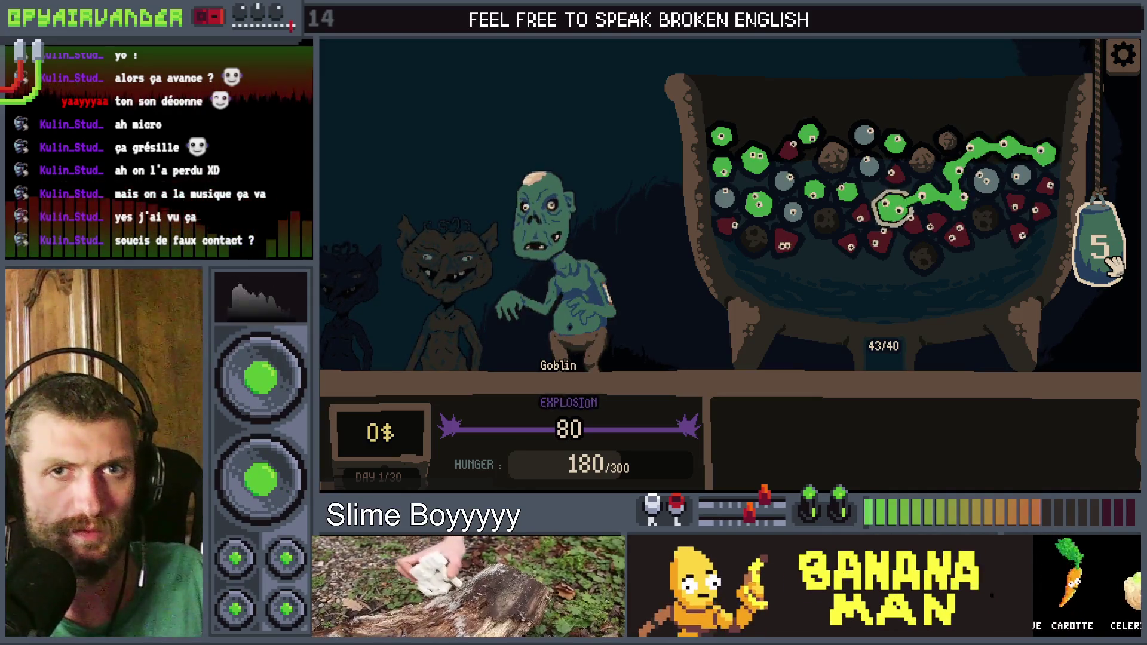
key("F8")
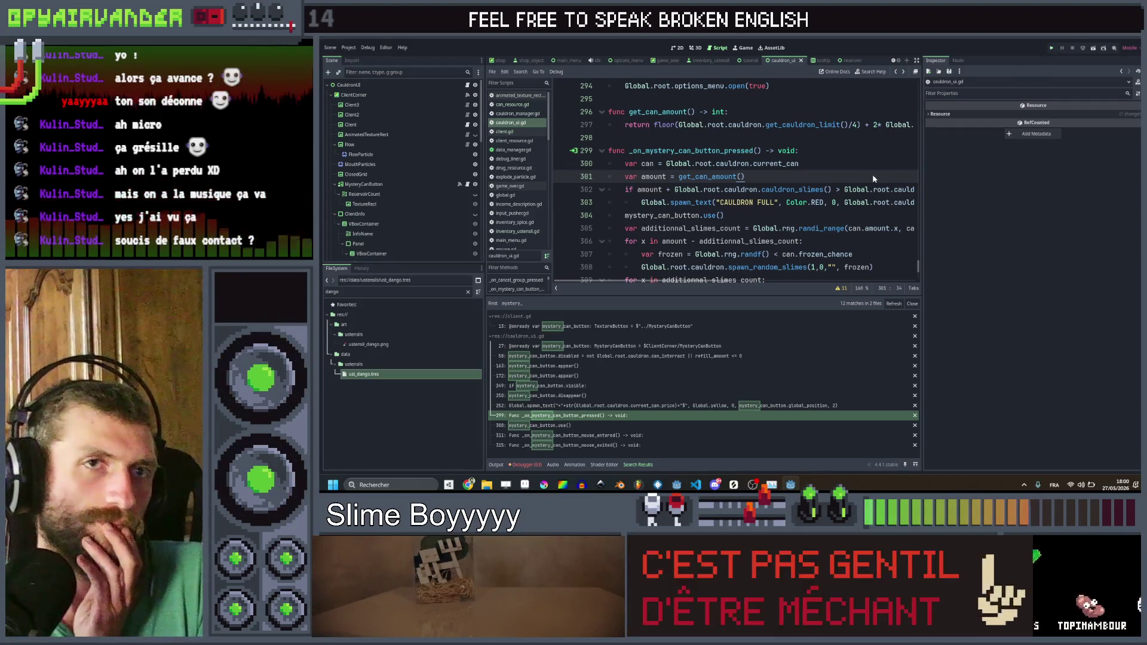
key("ctrl+s")
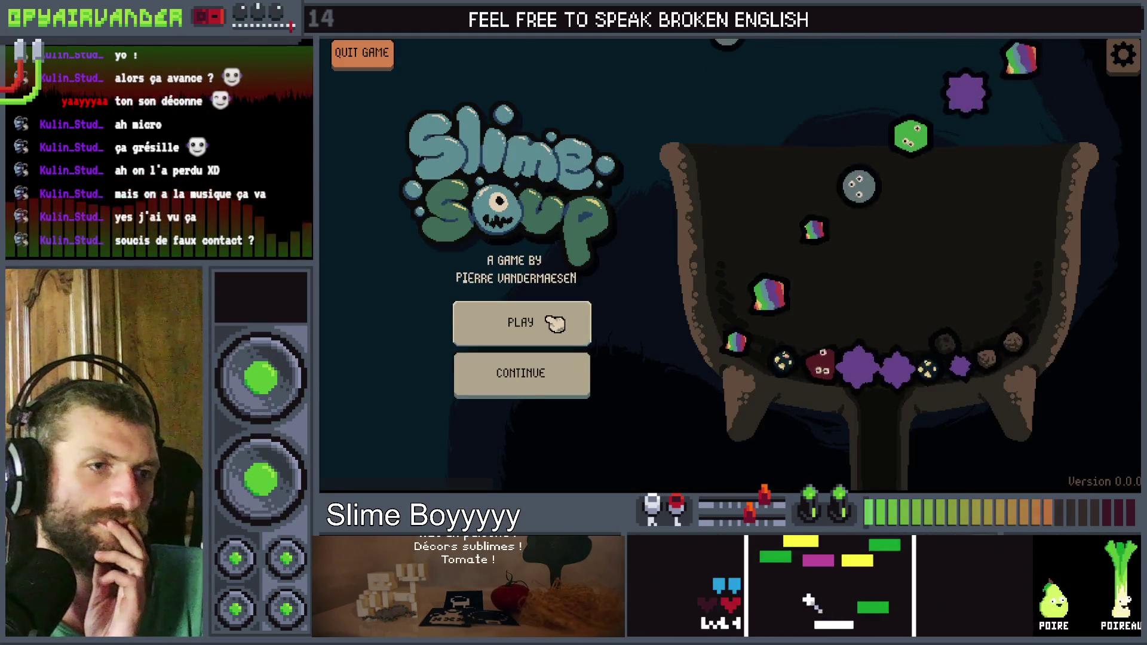
left_click(548, 320)
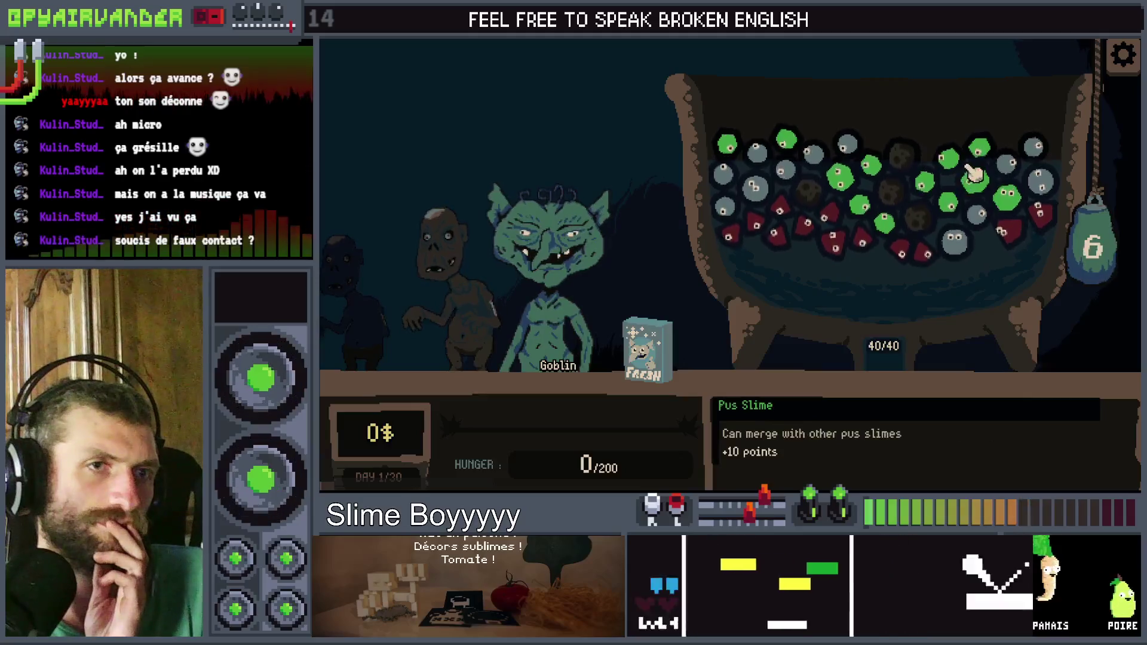
left_click(944, 170)
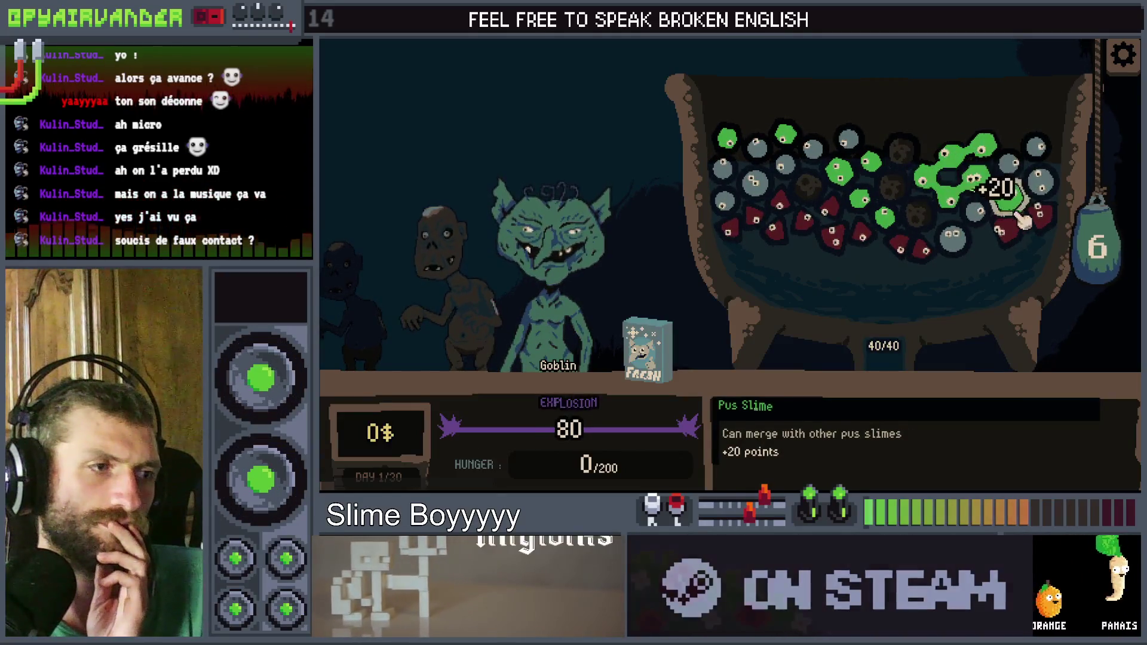
left_click(656, 353)
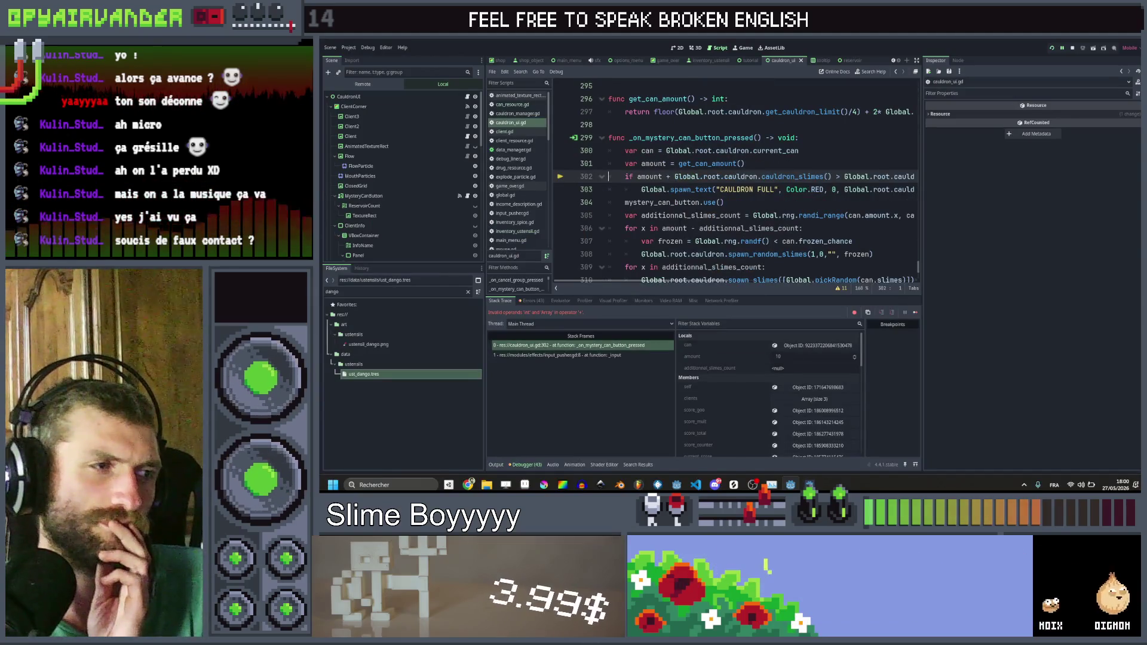
Step: Append .size() to cauldron_slimes() in the line 302 limit check, save, and rerun the game
scroll(681, 230, "right", 3)
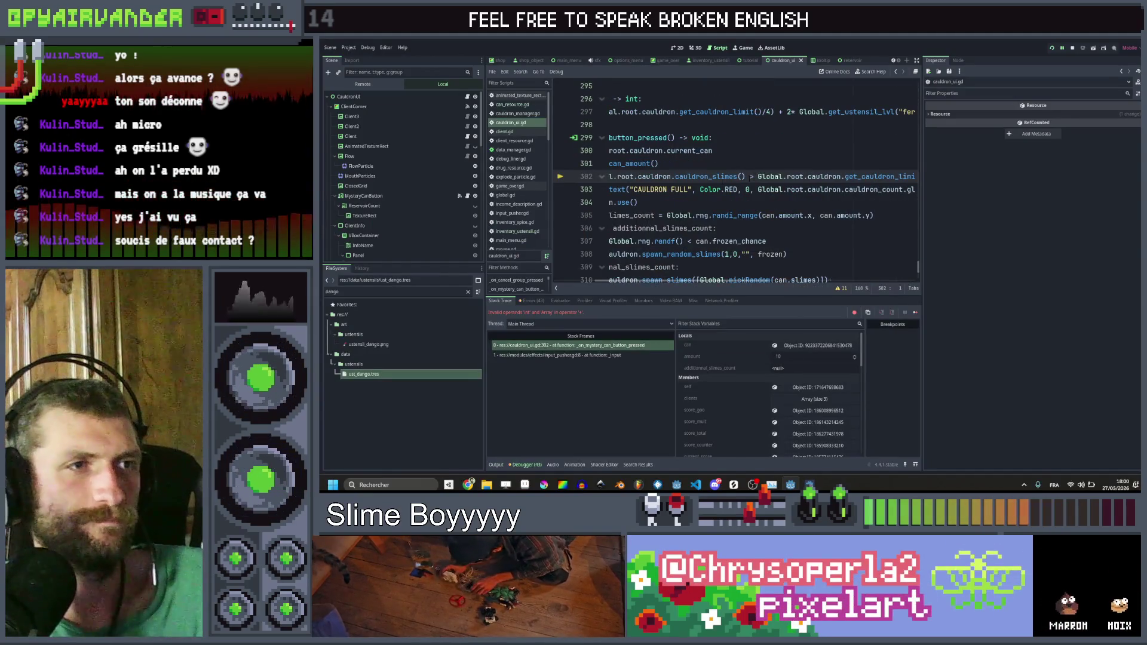
left_click(745, 176)
type(".size(")
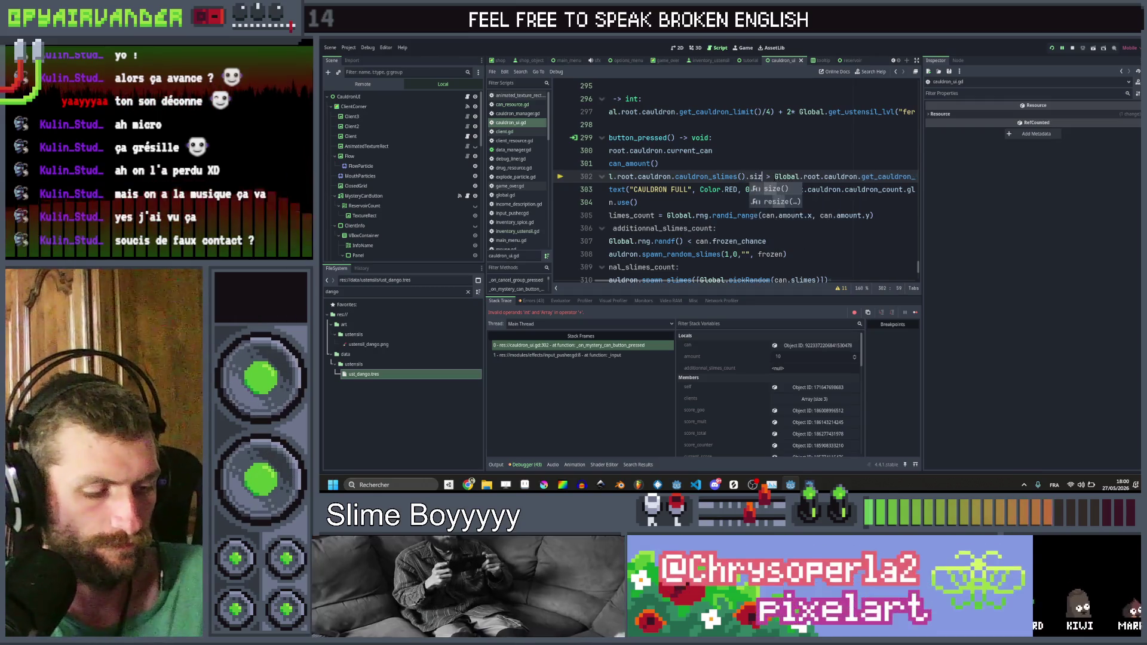
key("ctrl+s")
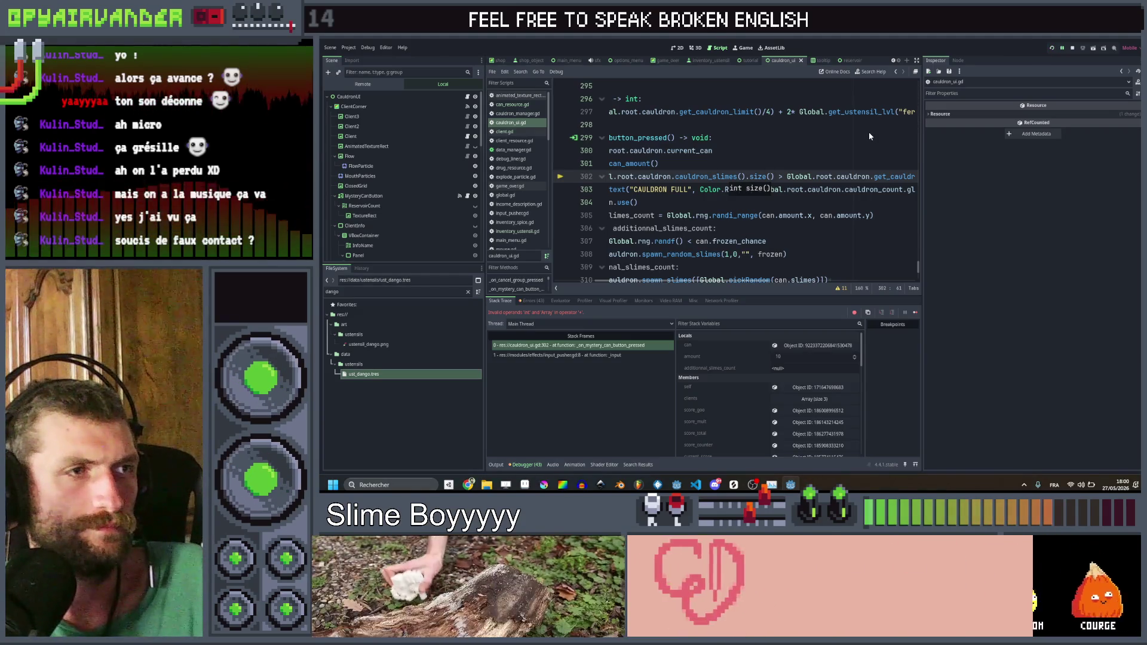
key("F5")
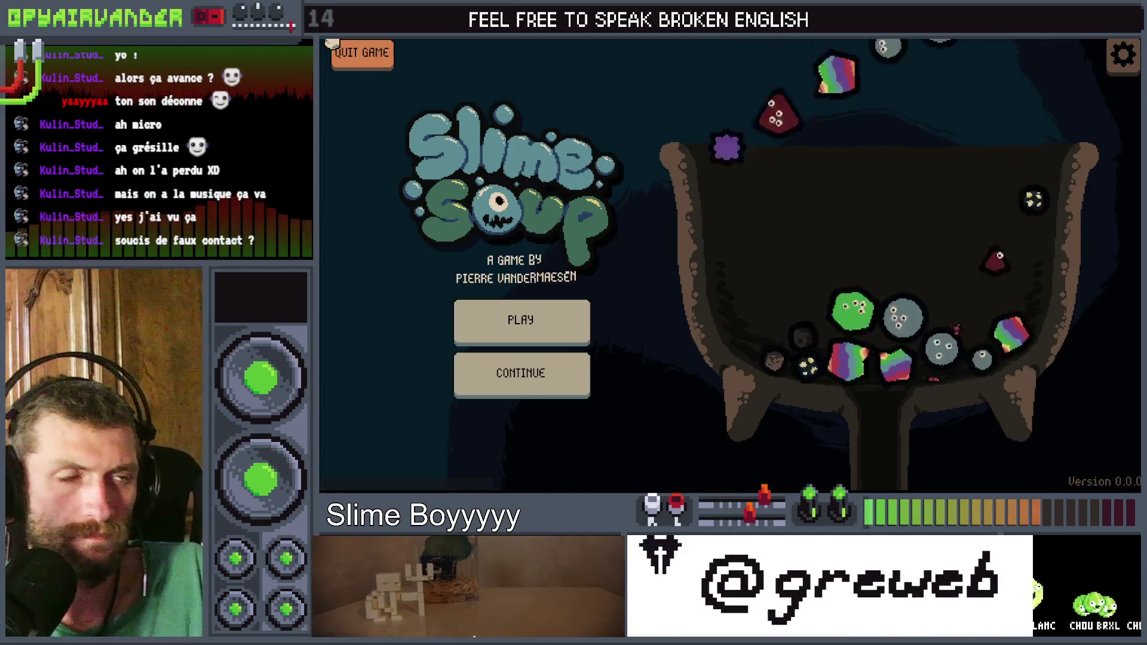
Step: Close the game and add an indented mystery_can_button.use() and return under the CAULDRON FULL line
left_click(333, 45)
key("Return")
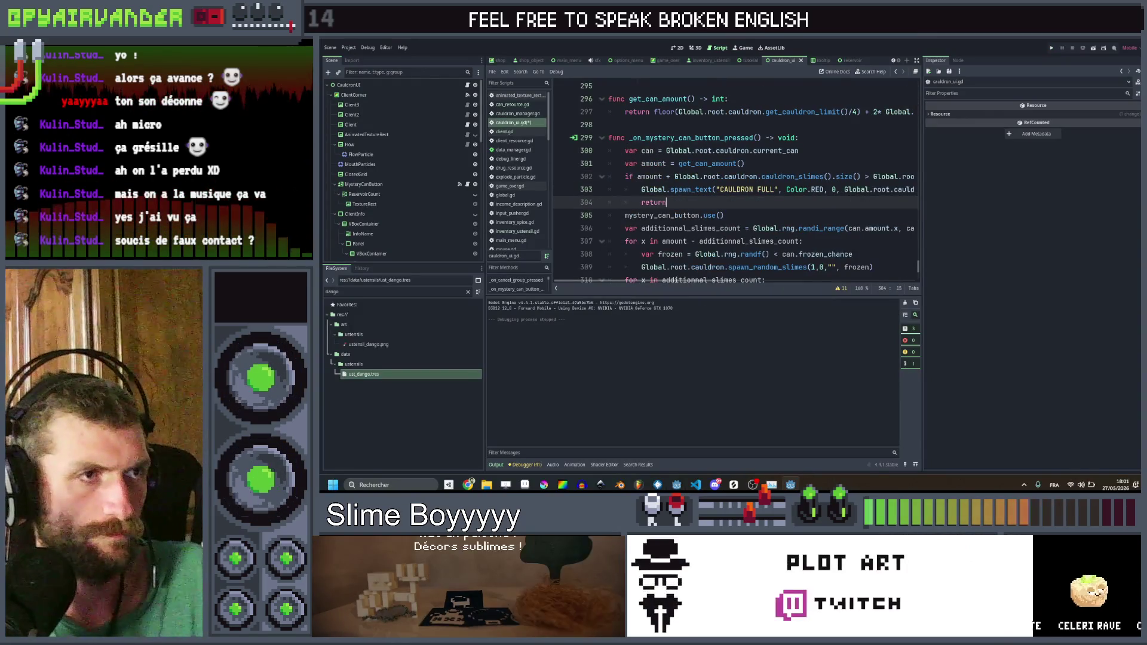
type("turn")
key("ctrl+s")
left_click(747, 217)
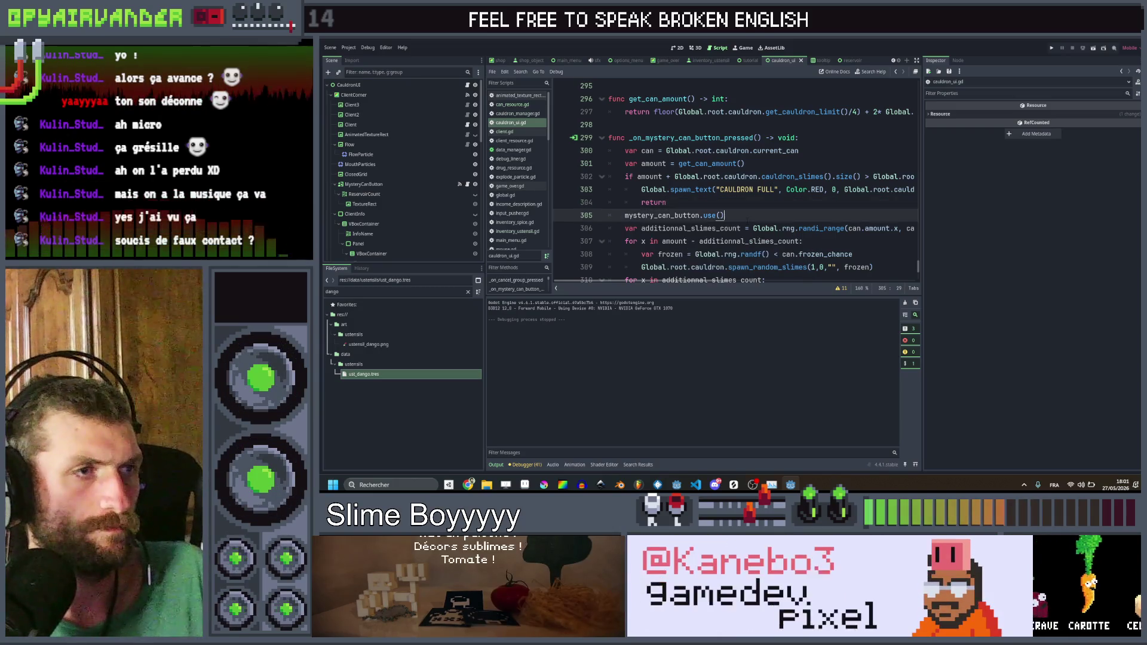
key("ctrl+shift+d")
left_click(688, 203)
key("alt+Down")
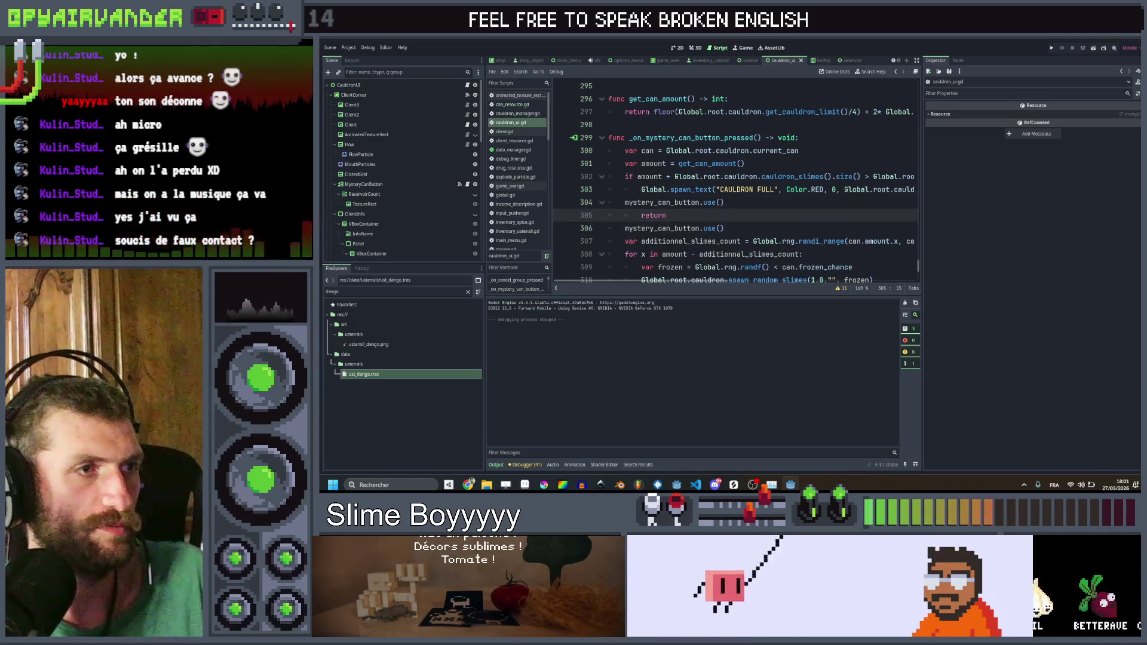
left_click(625, 202)
key("Tab")
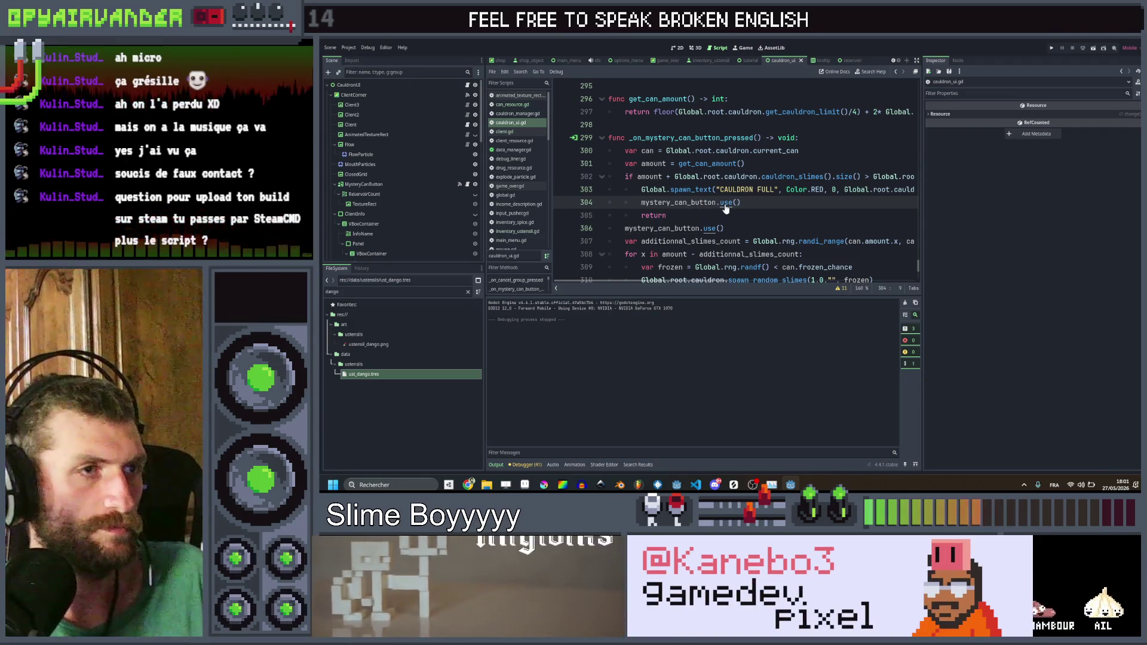
Step: Duplicate use() in mystery_can_button.gd as a new bump() function
left_click(725, 205, "ctrl")
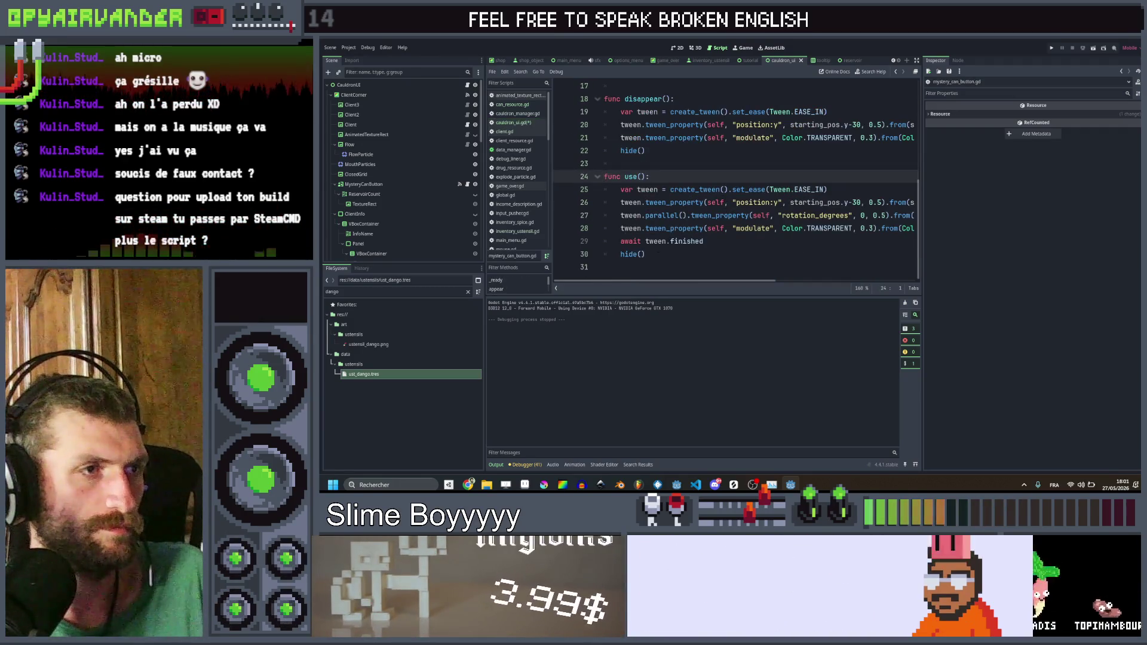
key("shift+Down")
key("shift+Down")
key("shift+Down")
key("shift+End")
key("ctrl+c")
key("Right")
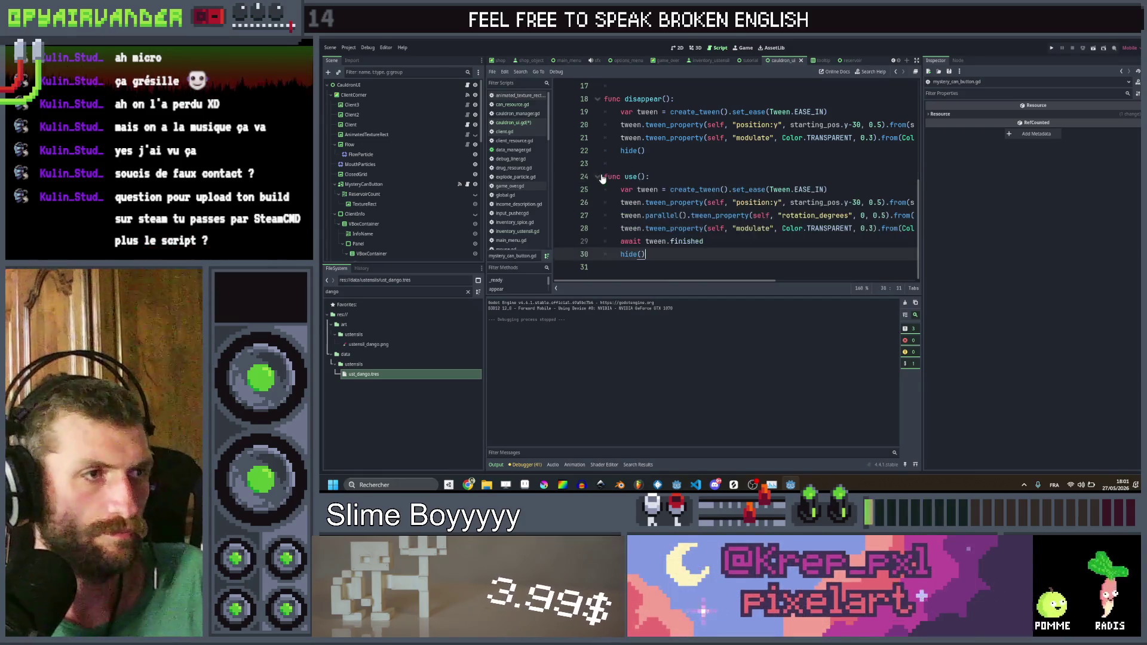
key("Return")
key("Return")
key("ctrl+v")
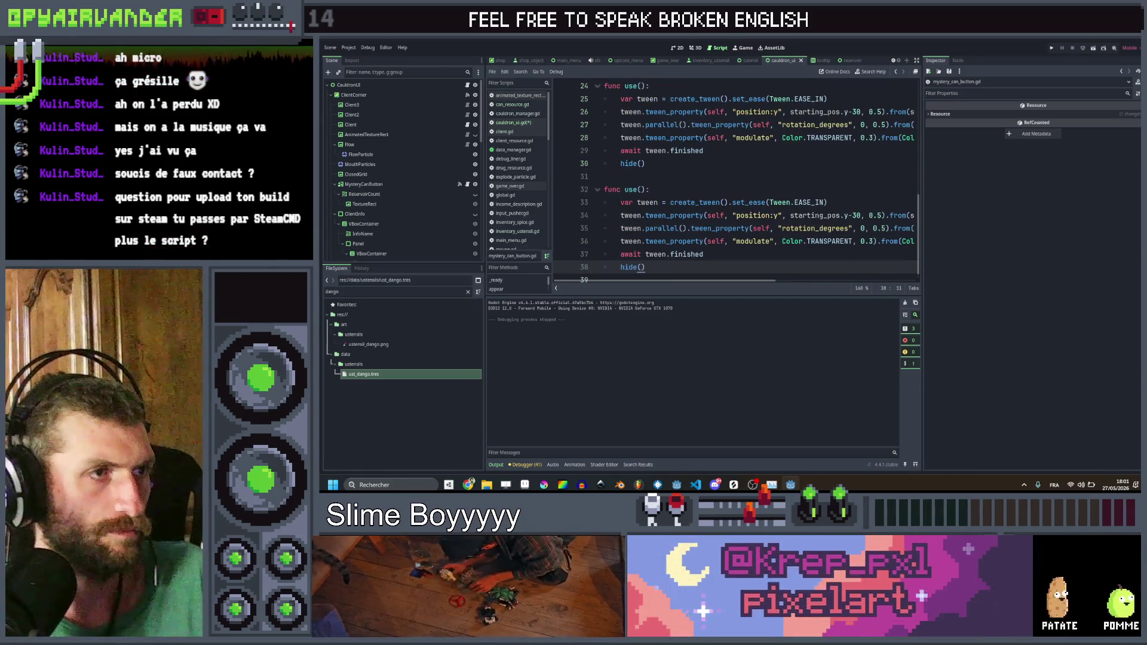
double_click(631, 190)
type("bump")
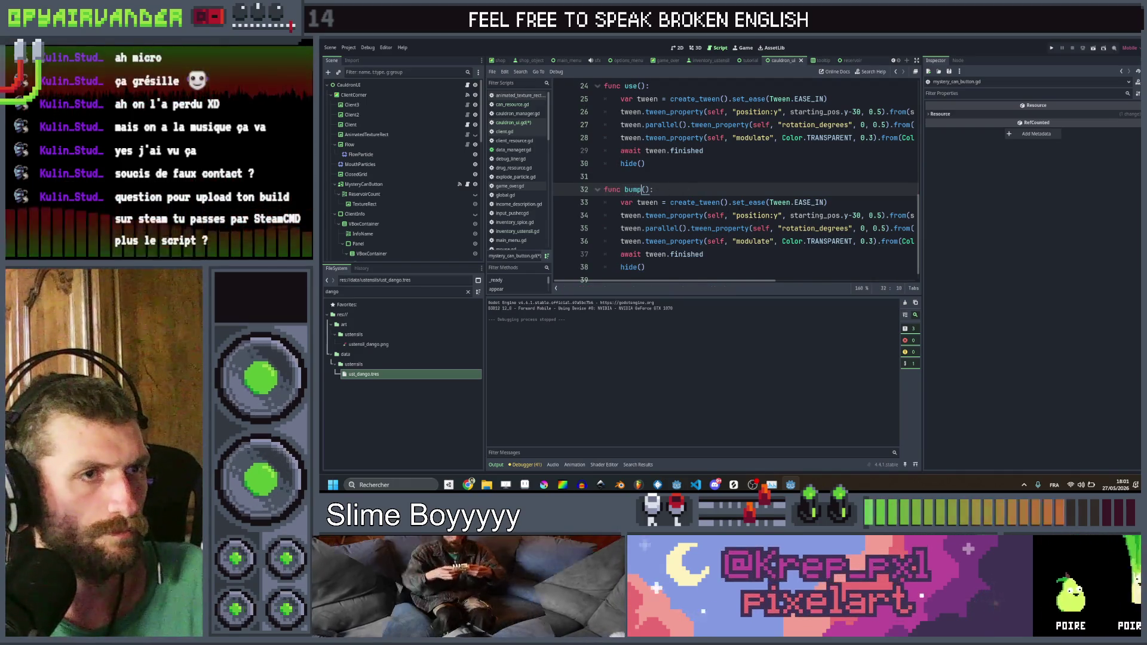
Step: In bump(), remove the modulate fade line, change the rise to 5, change the starting rotation, and save
left_click(753, 215)
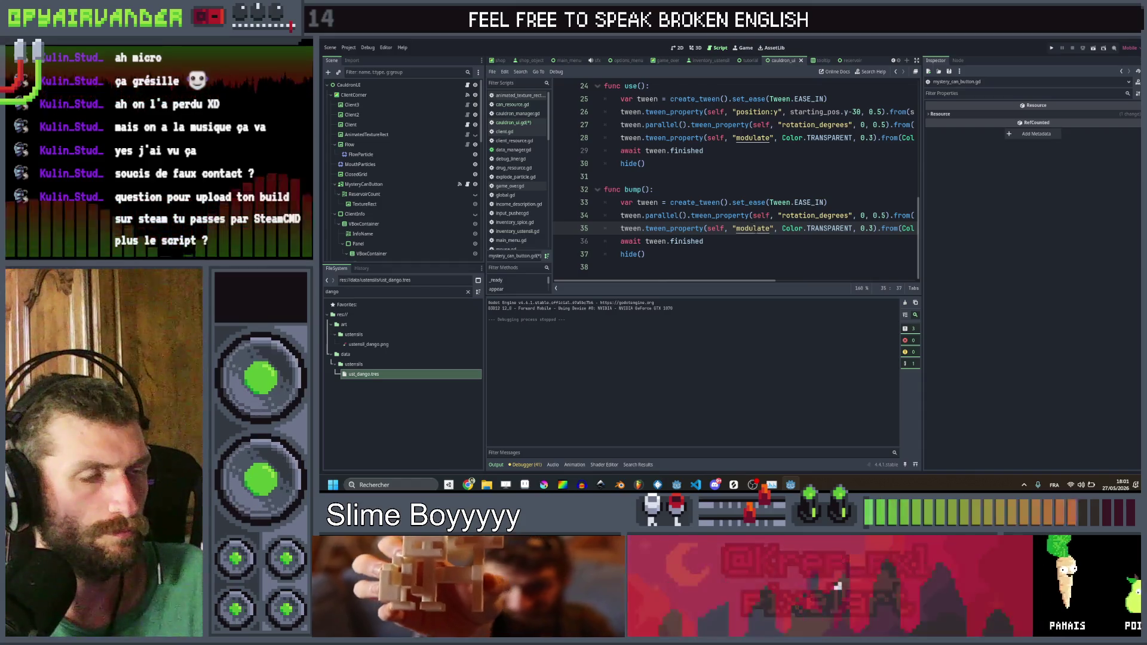
double_click(753, 241)
key("ctrl+shift+k")
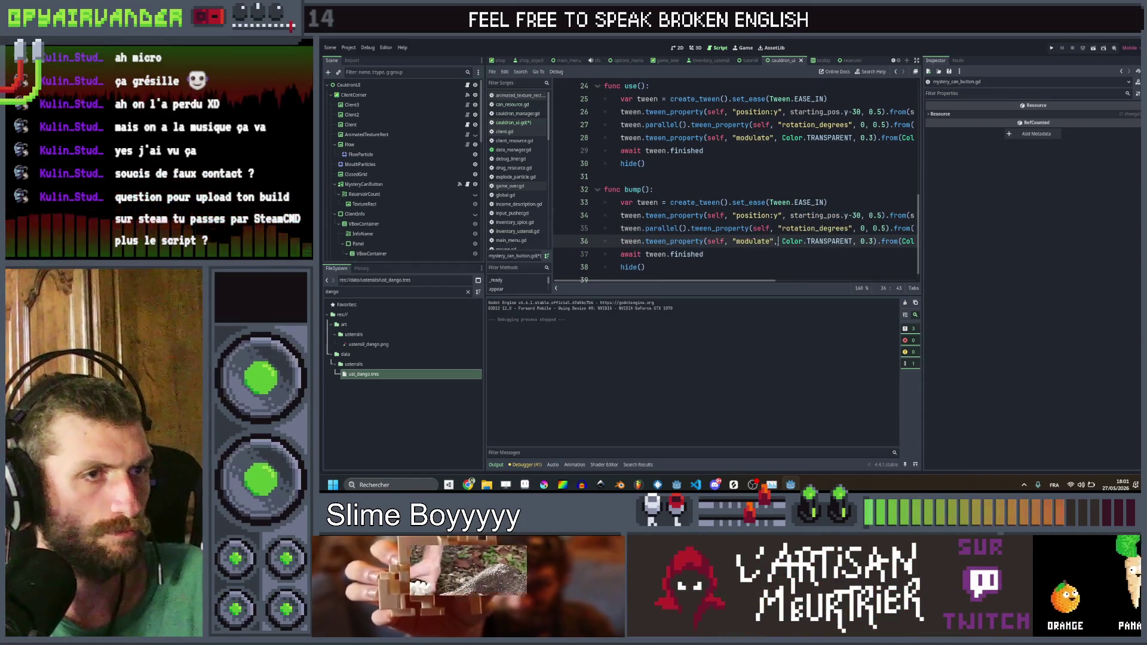
scroll(775, 239, "right", 3)
left_click(768, 215)
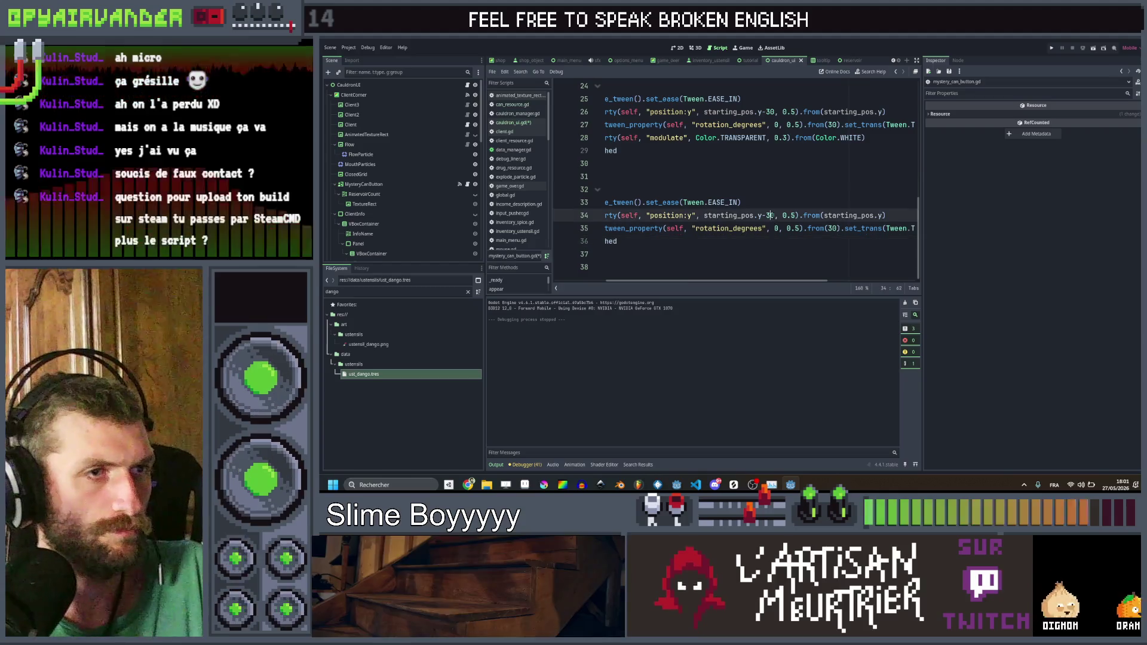
key("Delete")
key("BackSpace")
type("5")
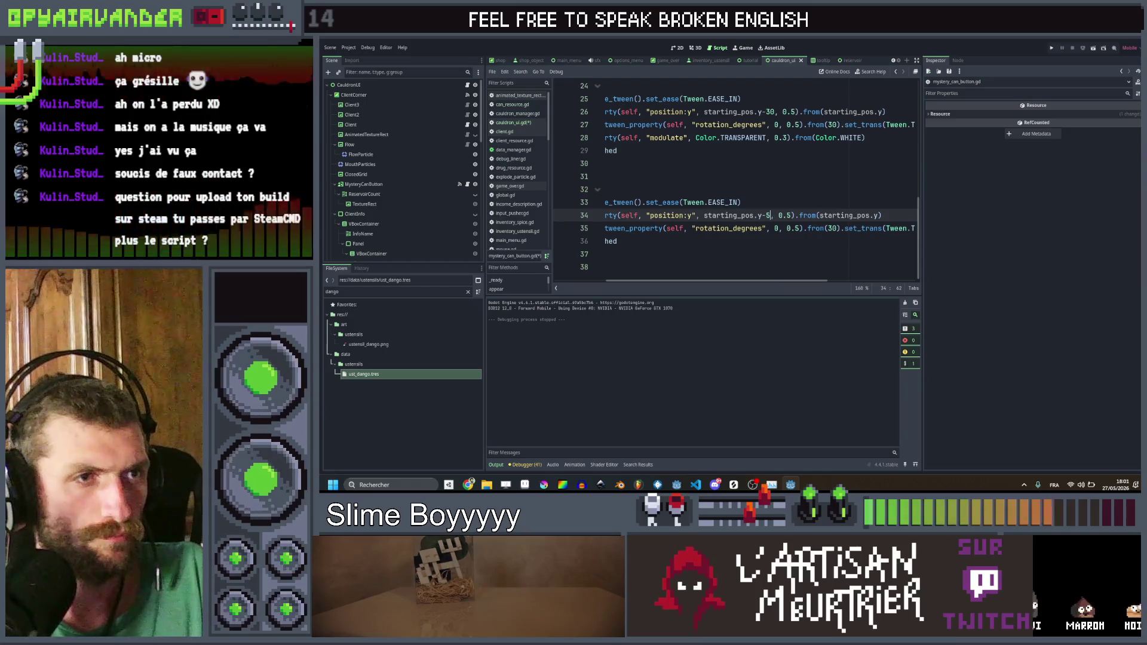
left_click(829, 228)
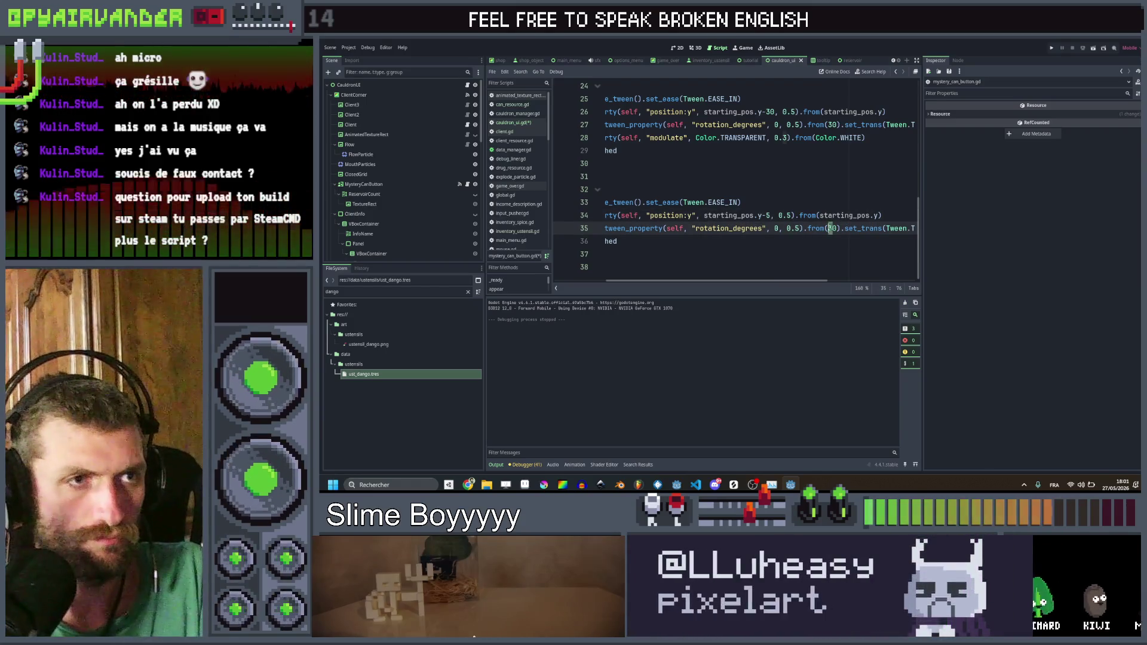
left_click(617, 241)
left_click(828, 229)
key("Delete")
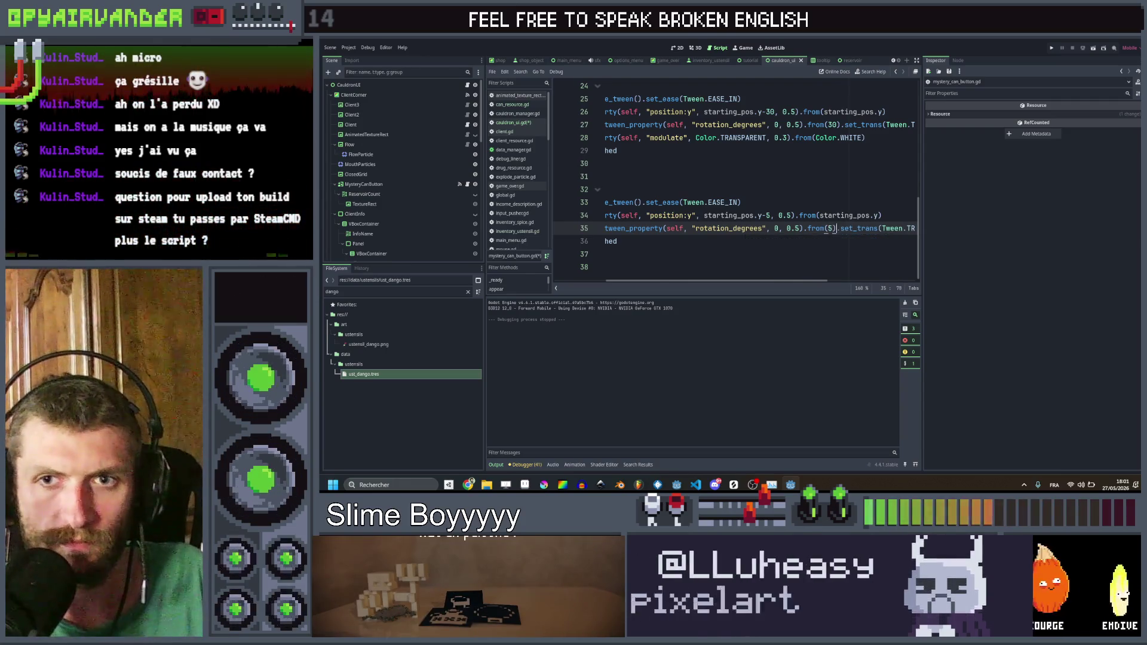
key("ctrl+s")
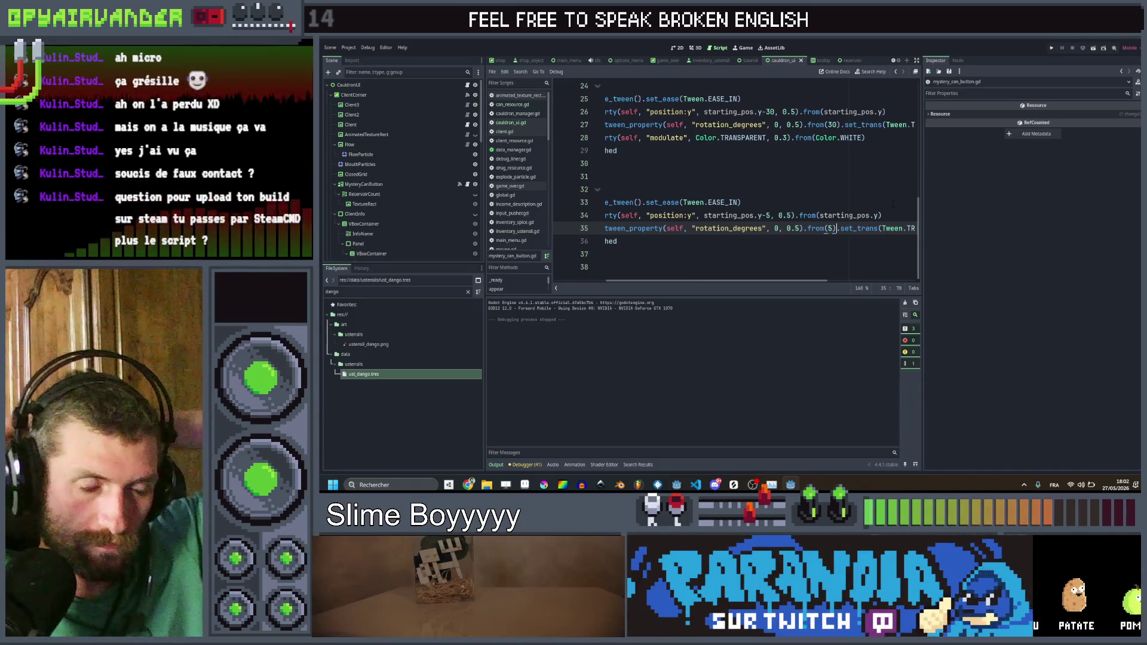
Step: Switch bump()'s tween transition from TRANS_BOUNCE to TRANS_ELASTIC and save
left_click(884, 215)
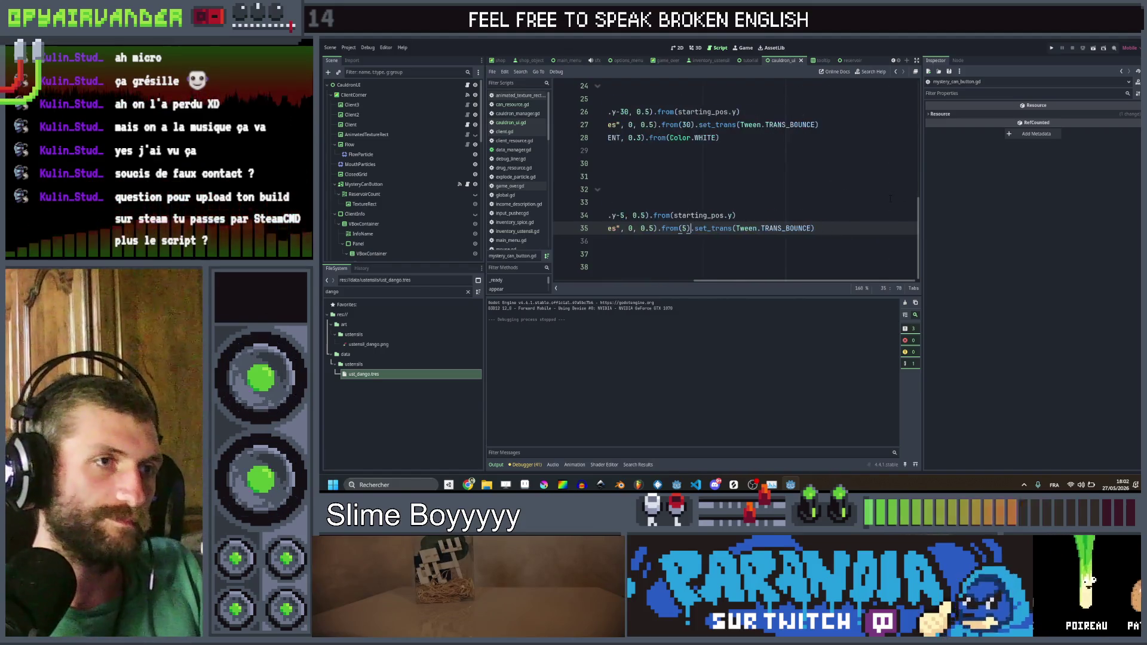
key("ctrl+s")
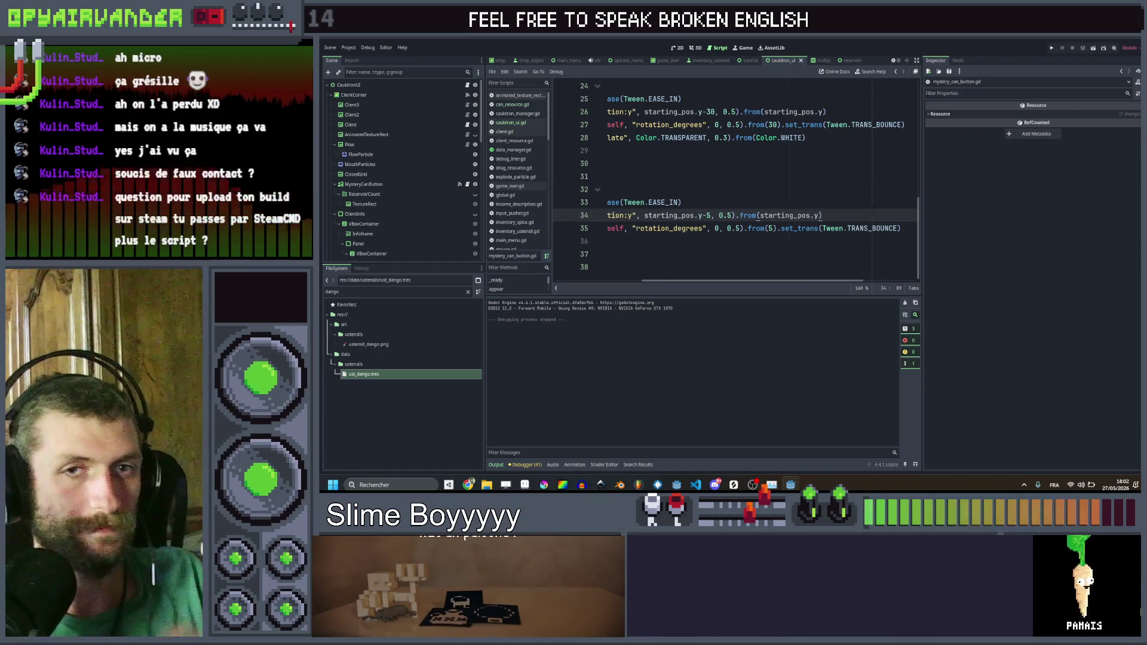
scroll(734, 180, "left", 3)
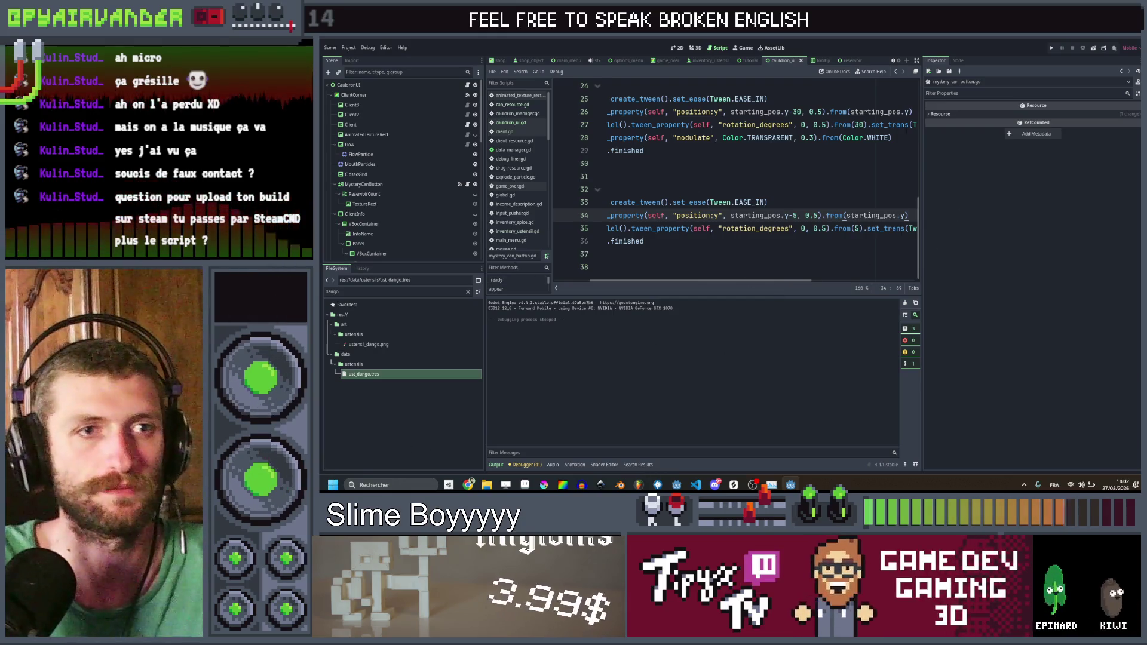
scroll(777, 230, "left", 3)
scroll(801, 229, "right", 3)
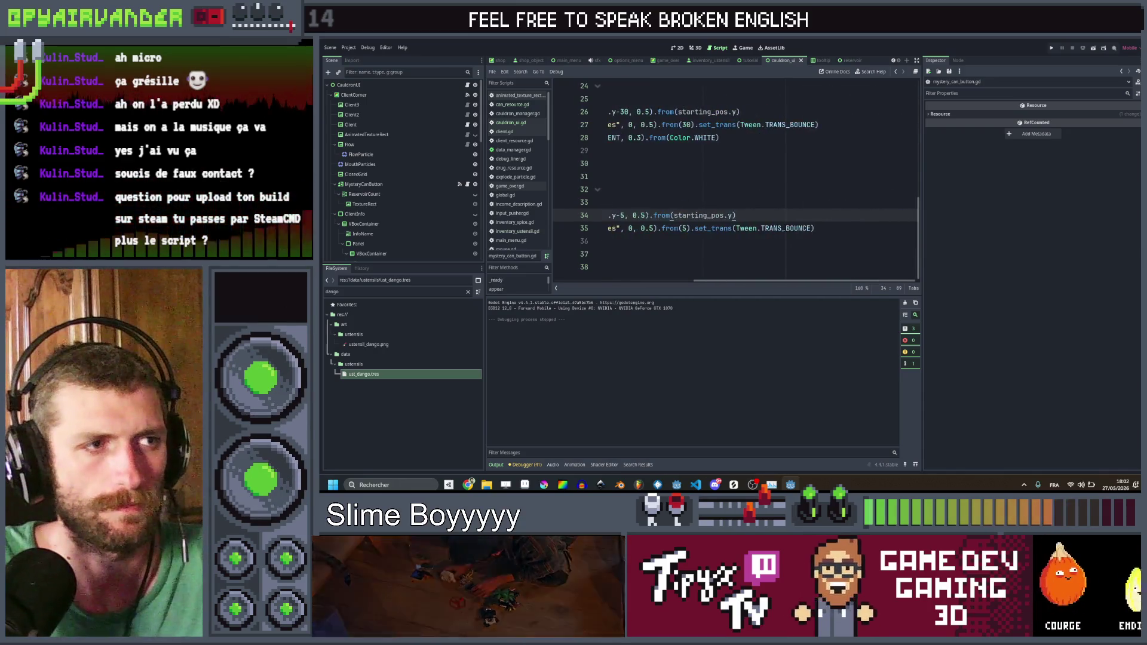
scroll(801, 229, "left", 5)
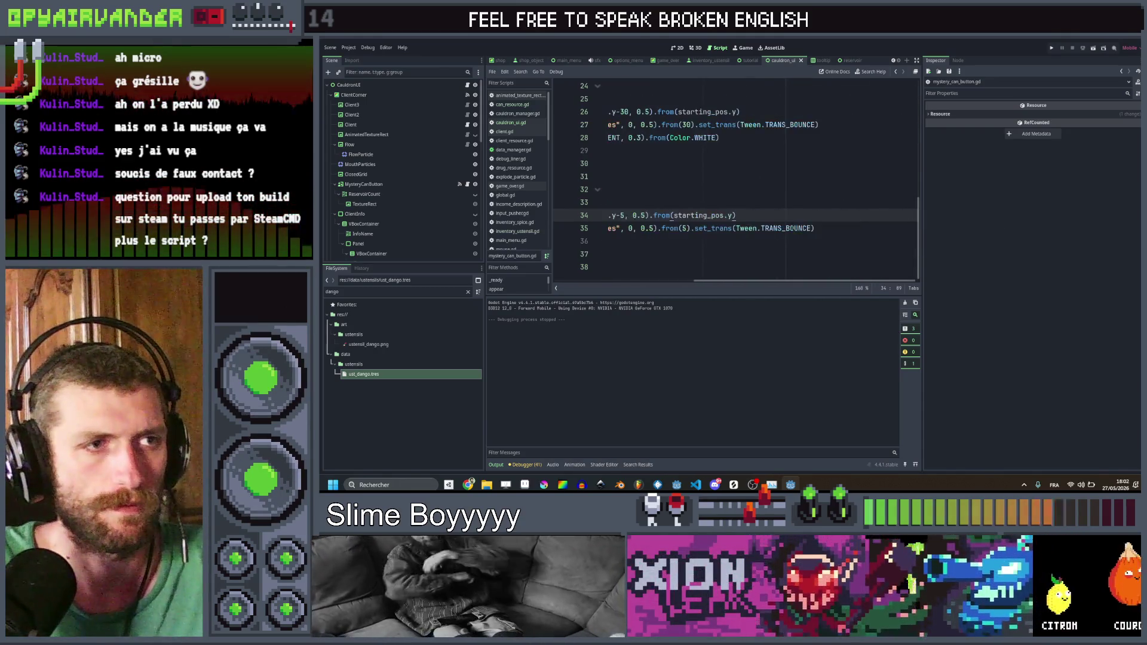
scroll(800, 229, "right", 7)
scroll(734, 179, "left", 5)
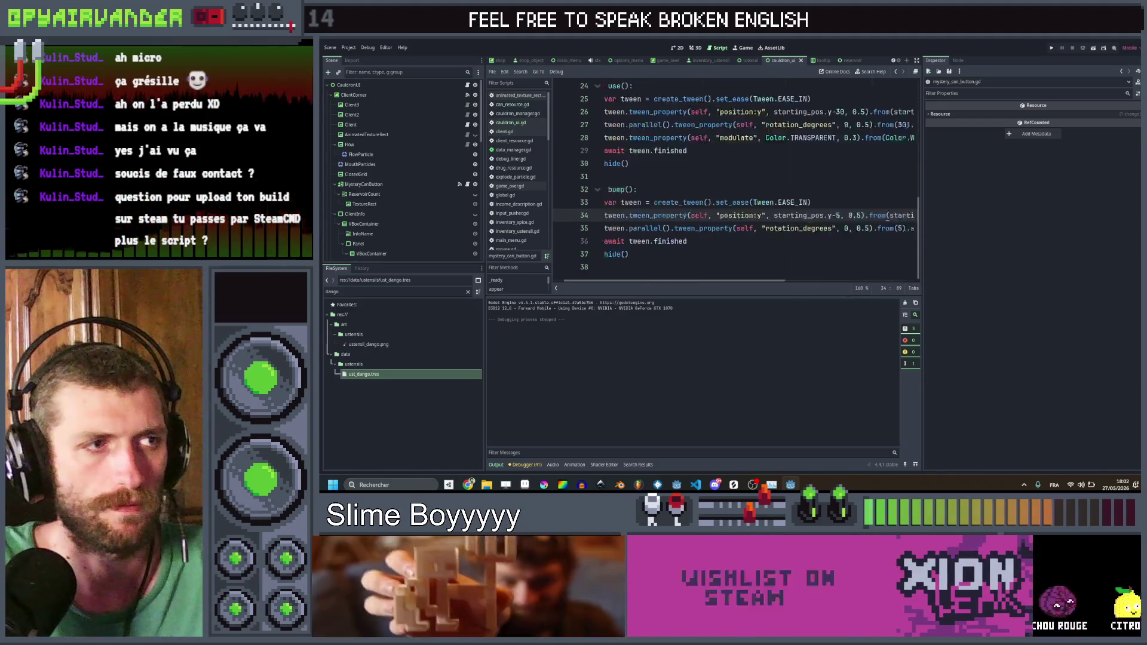
scroll(735, 179, "right", 3)
double_click(845, 228)
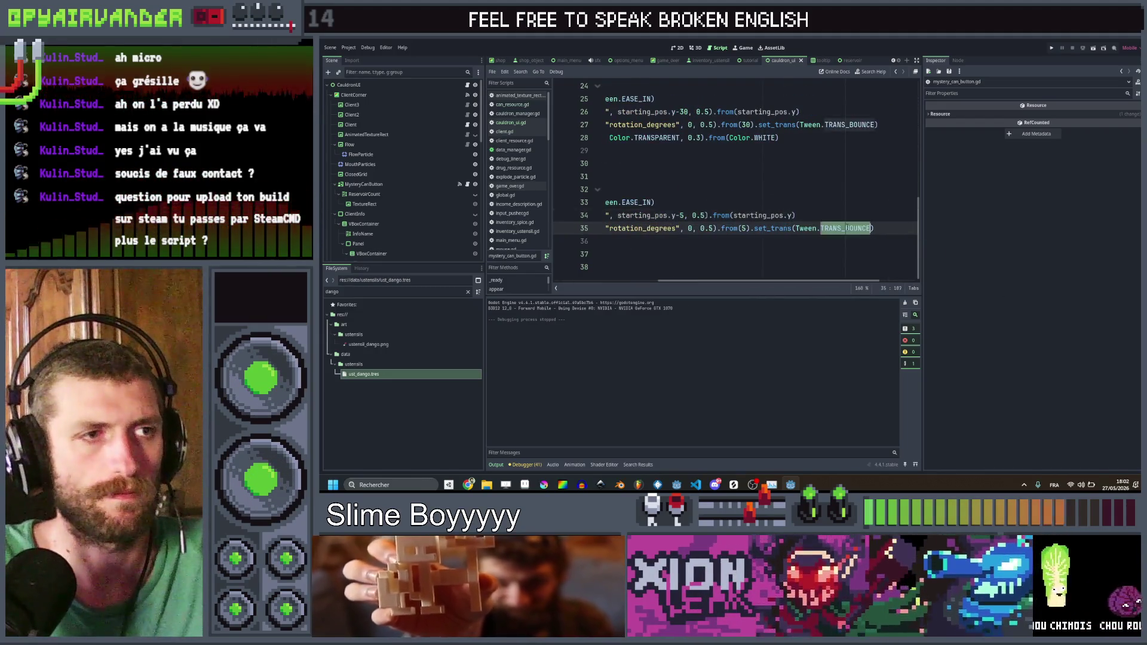
type("Tra")
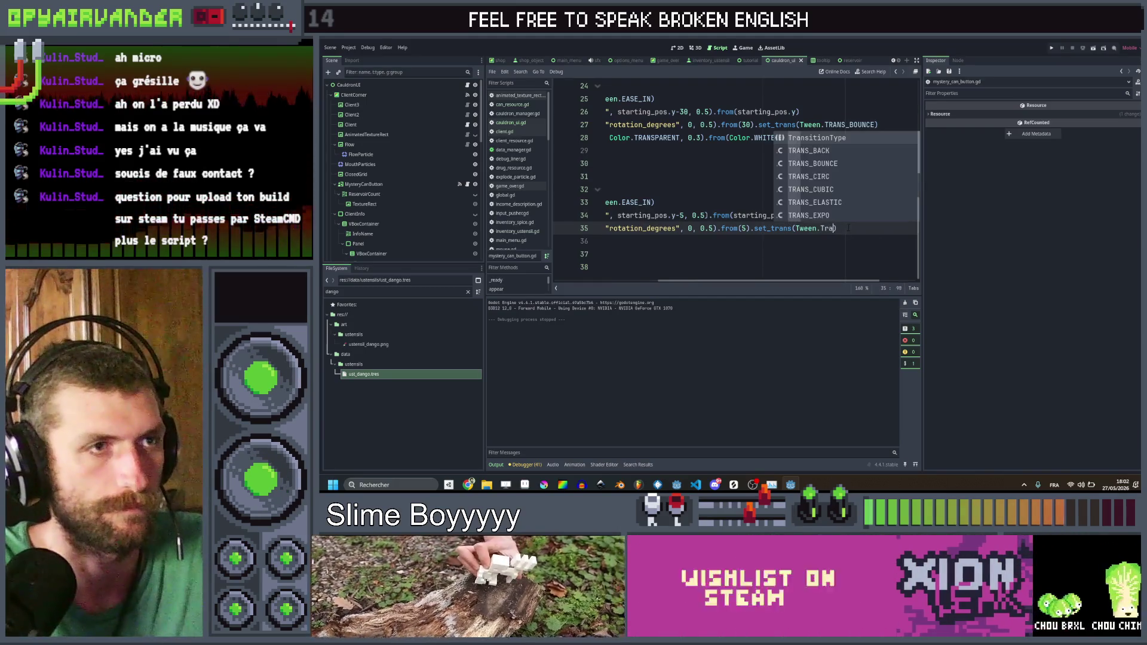
type("ns")
key("Down")
key("Down")
key("Down")
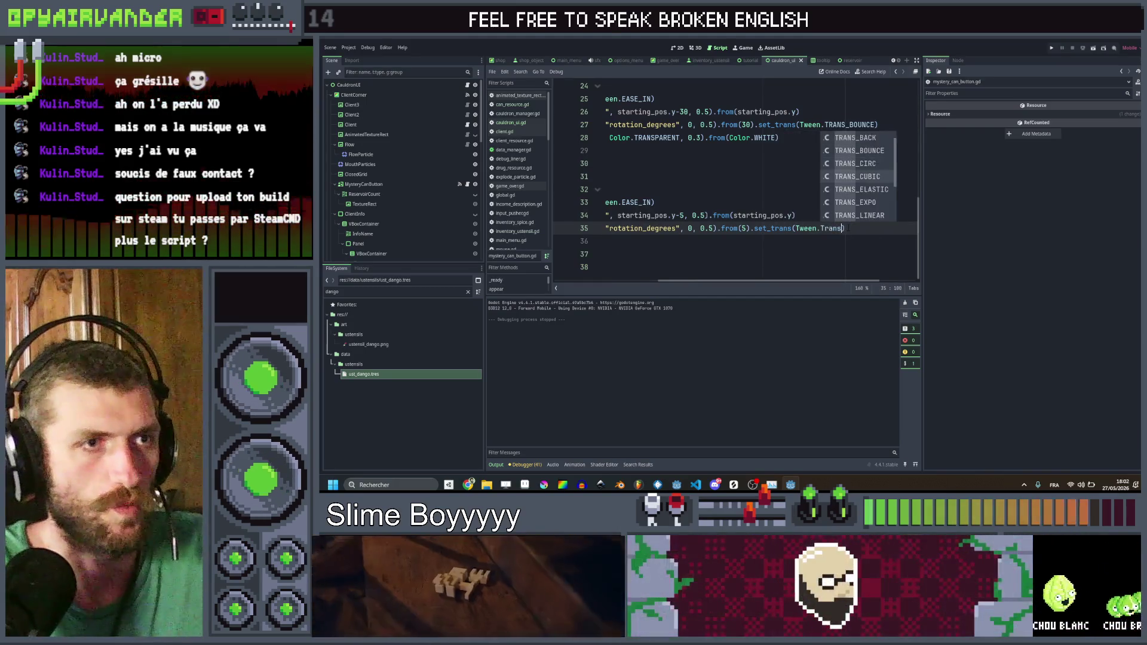
key("Return")
key("ctrl+s")
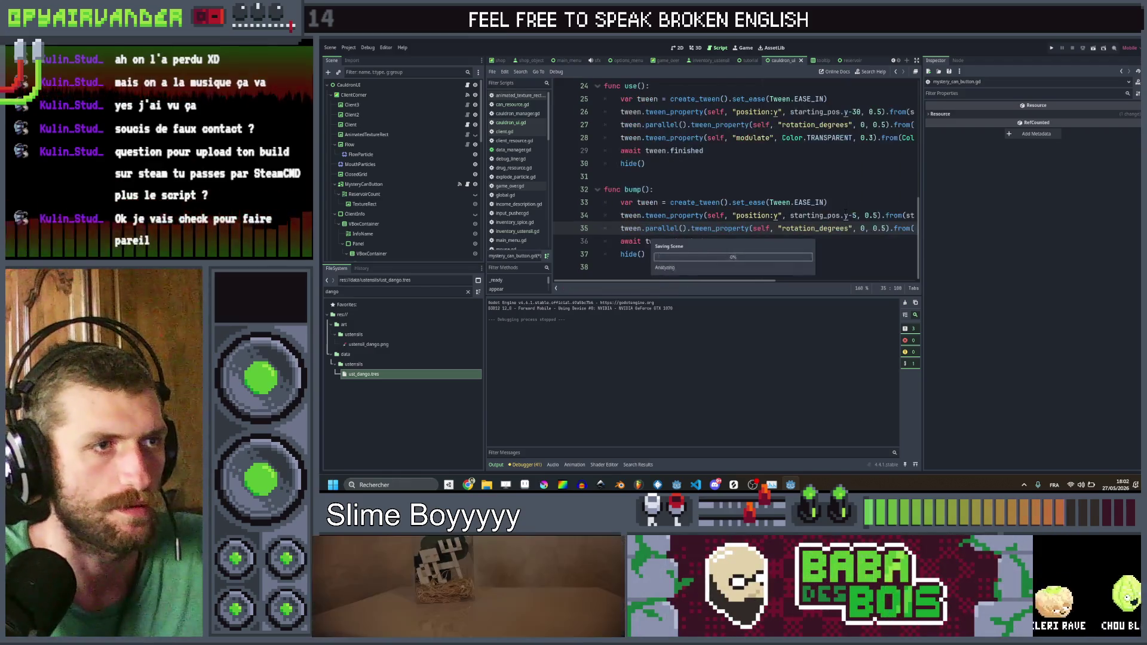
scroll(879, 192, "right", 5)
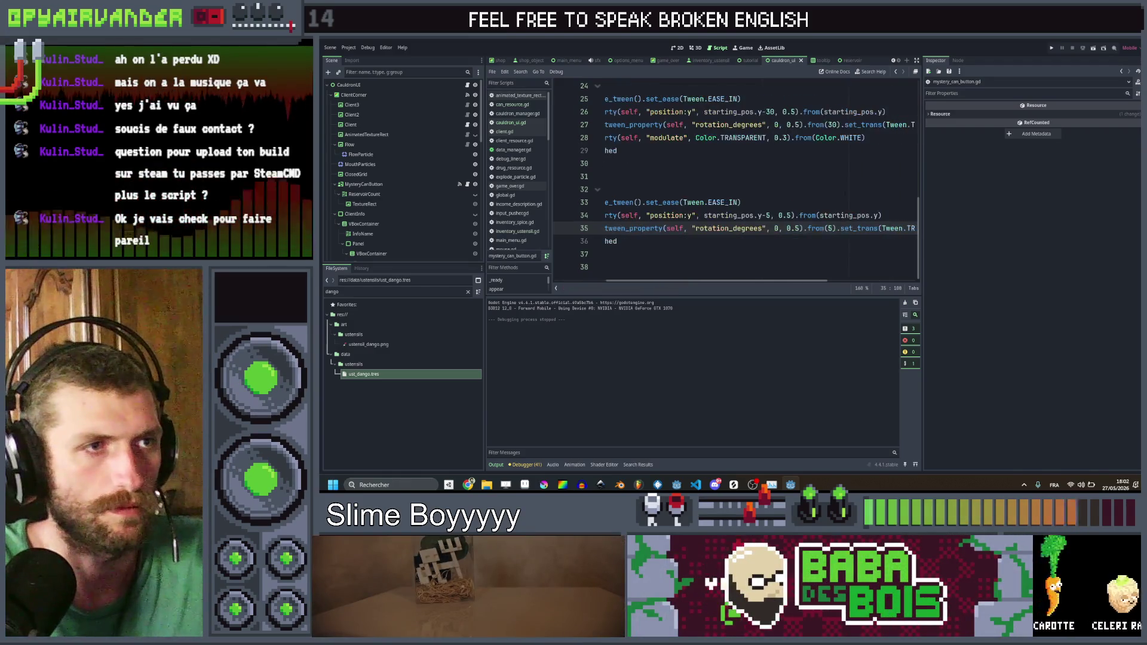
left_click(767, 215)
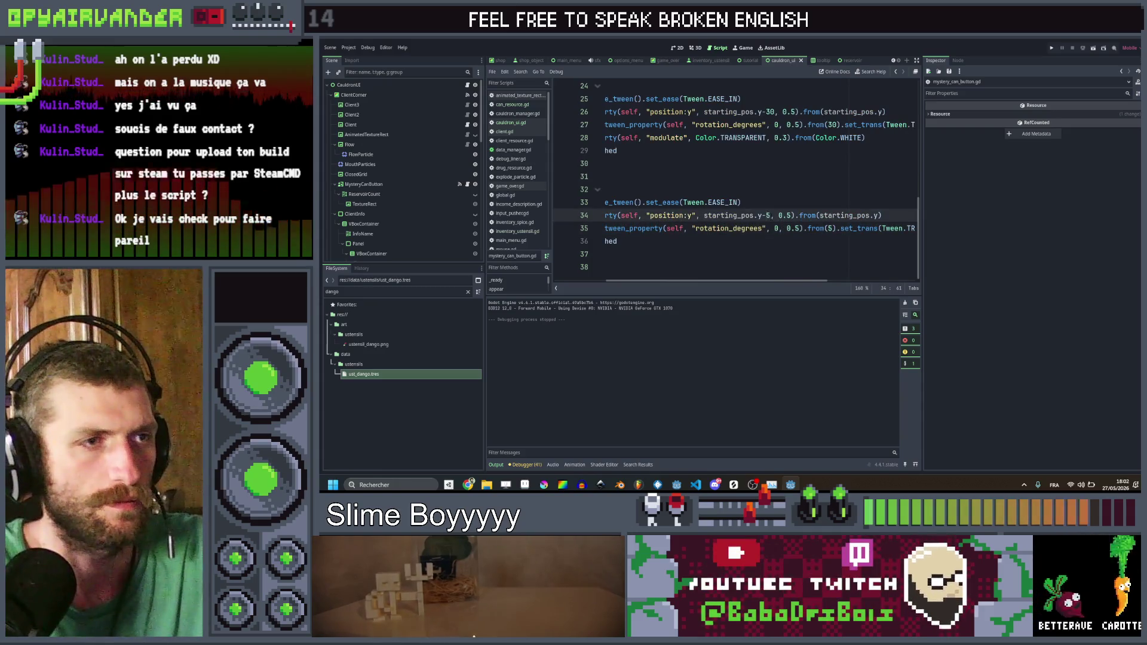
left_click(870, 215)
type("-5")
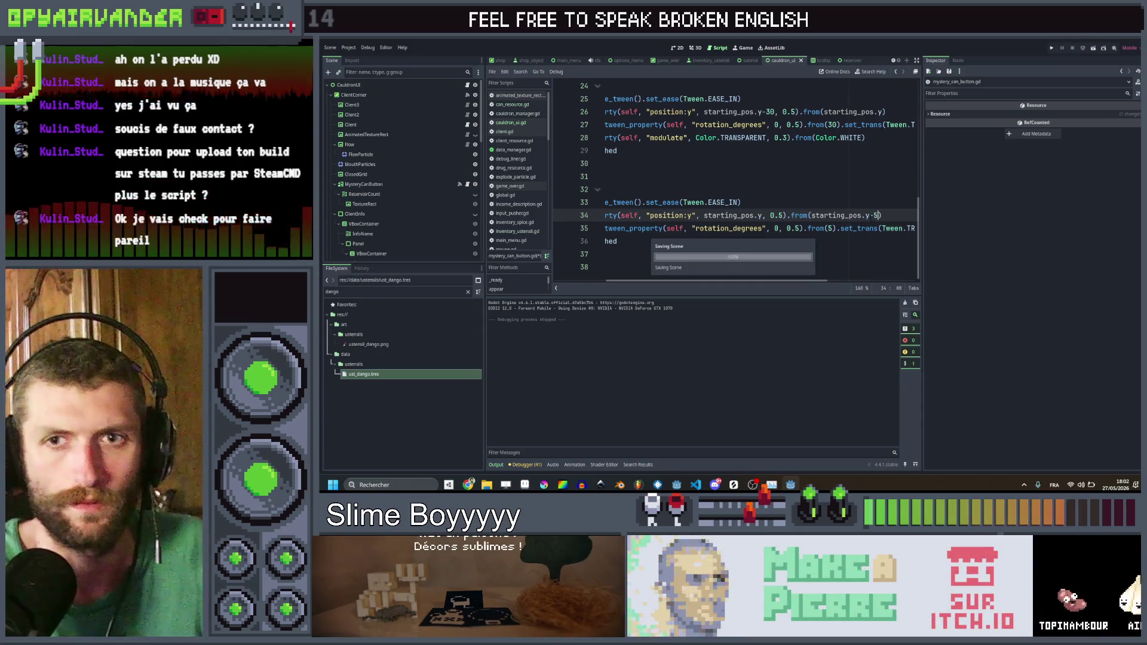
Step: Review the bump() function lines and save mystery_can_button.gd
left_click(813, 203)
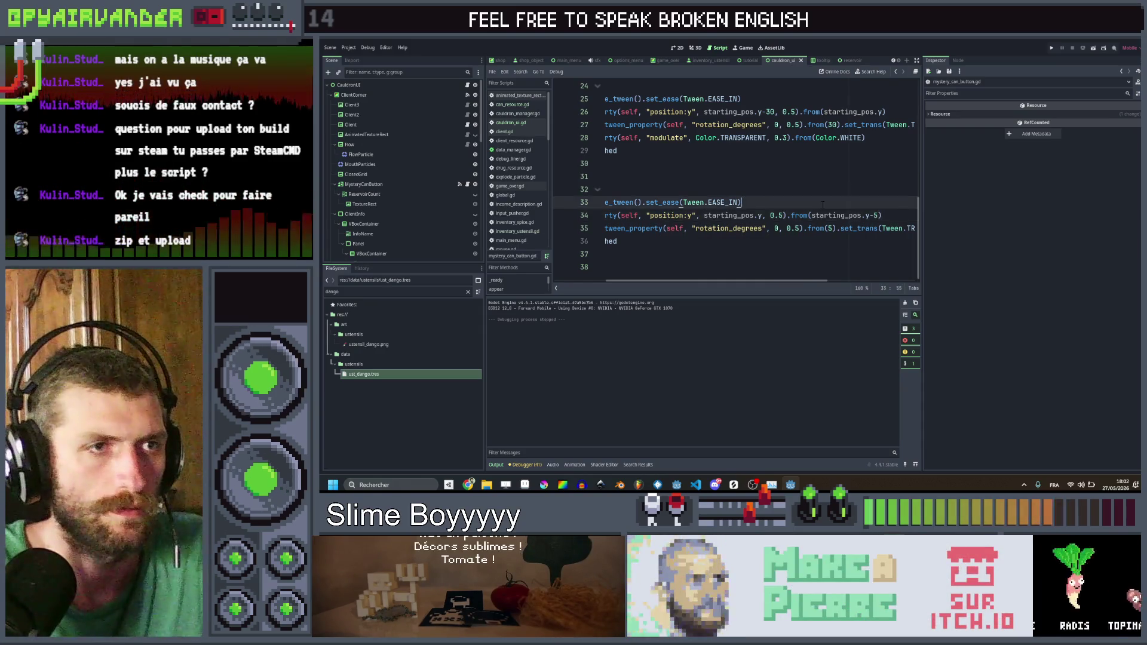
scroll(822, 205, "right", 3)
scroll(822, 205, "left", 3)
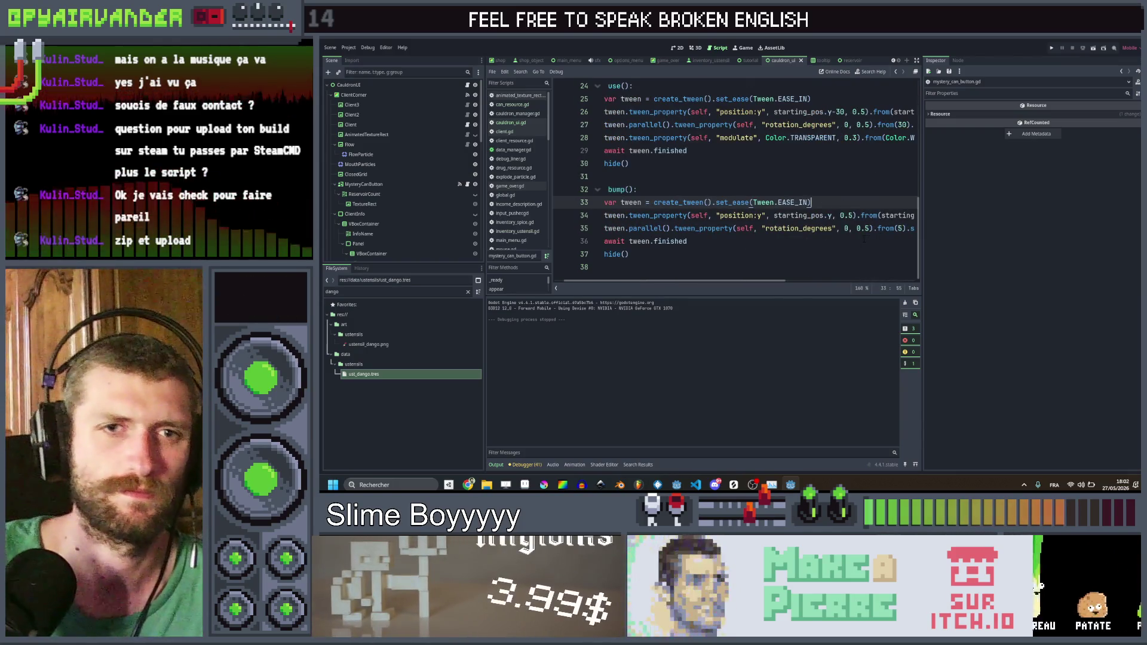
left_click(826, 239)
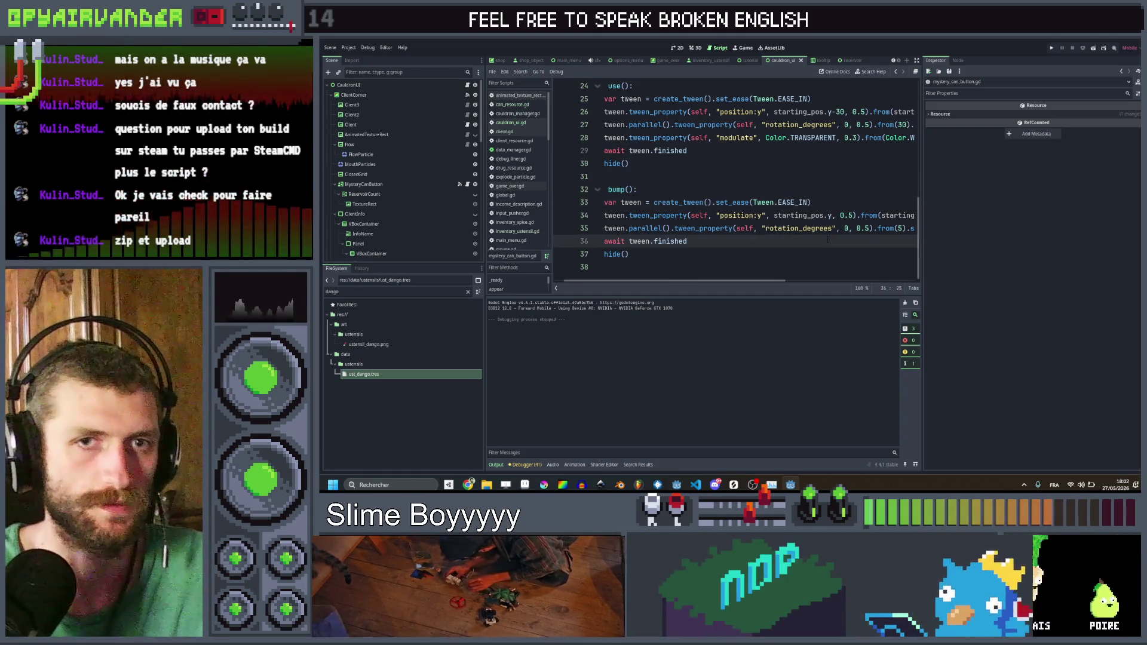
scroll(828, 239, "left", 1)
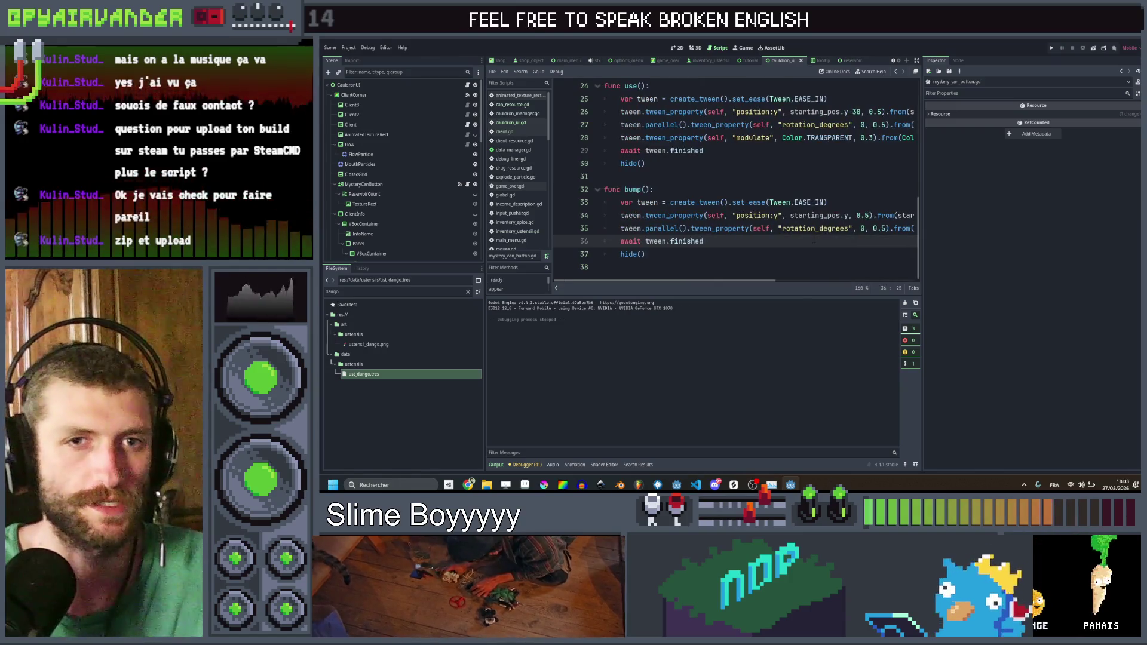
scroll(813, 240, "right", 1)
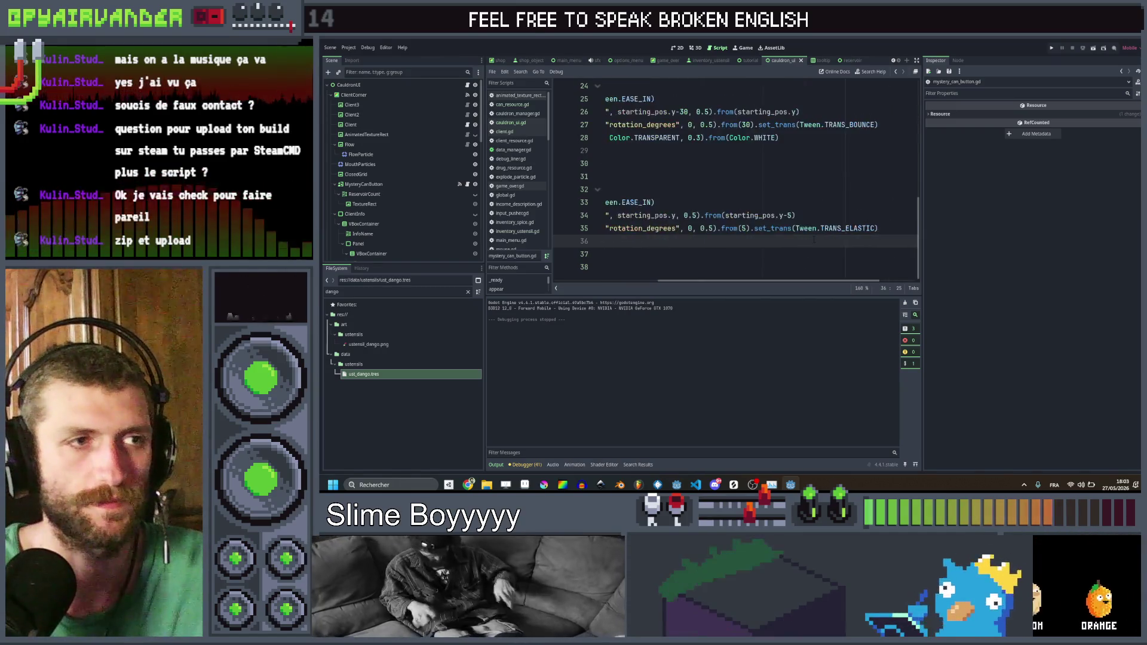
scroll(811, 240, "left", 1)
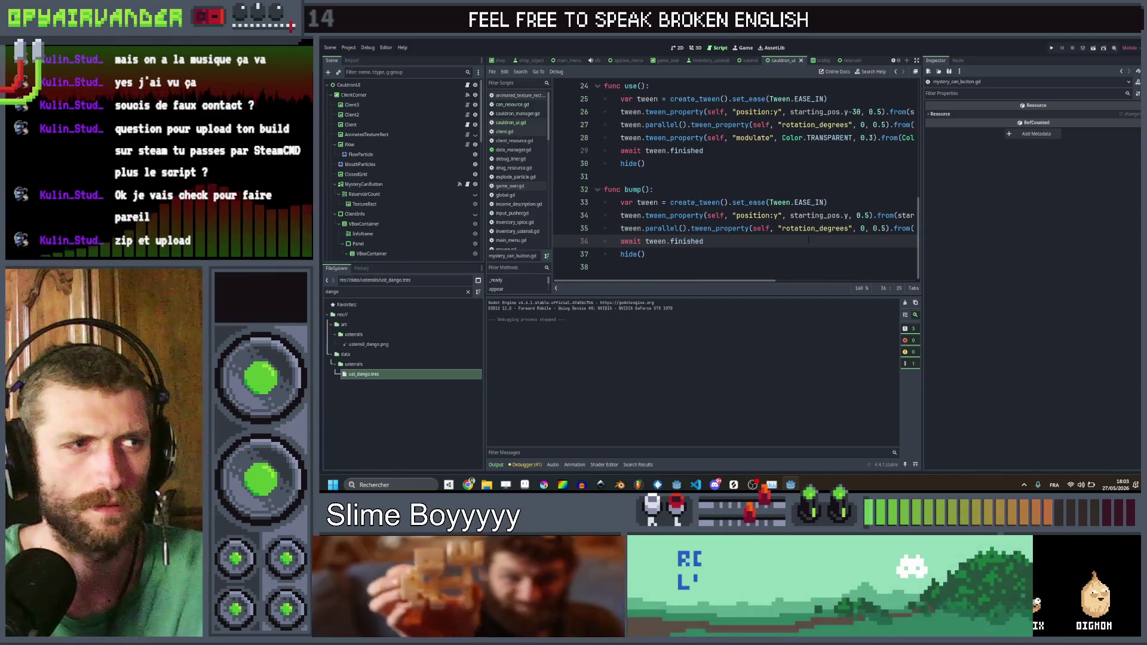
left_click(719, 253)
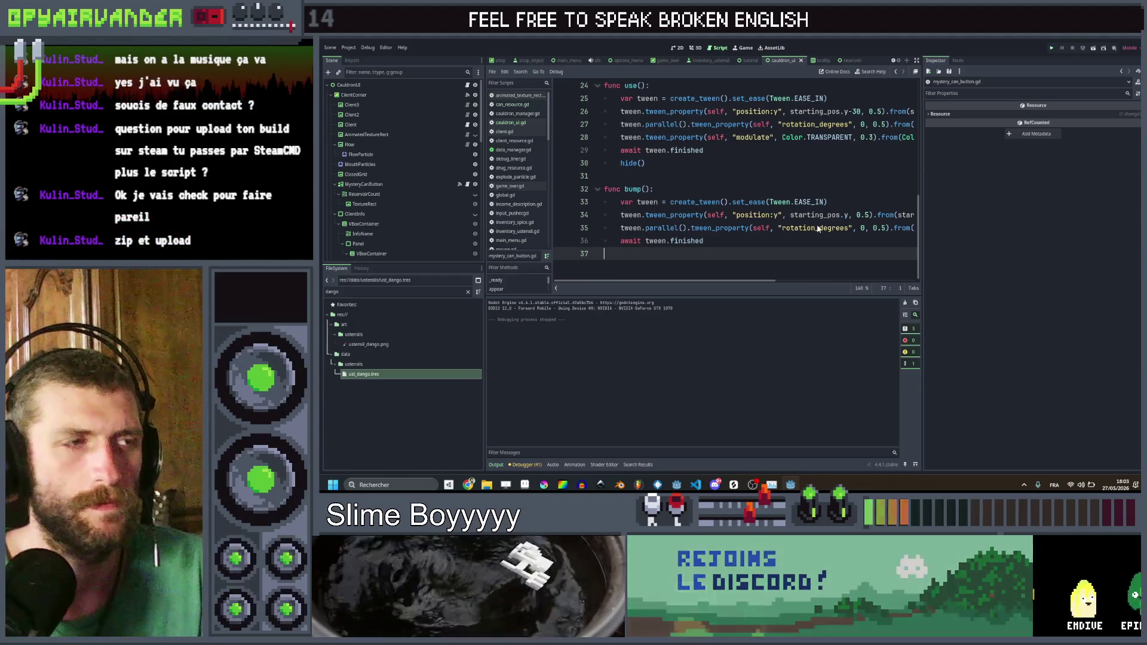
key("ctrl+s")
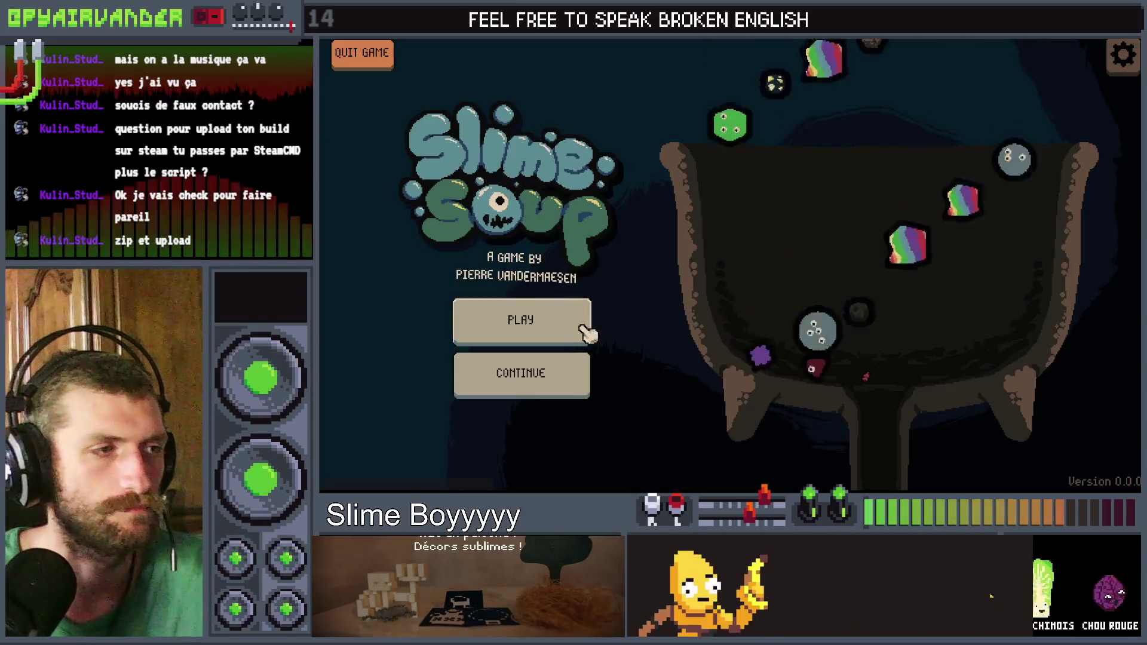
Step: Start a game, use the slime bag on the full cauldron, then close the game
left_click(582, 328)
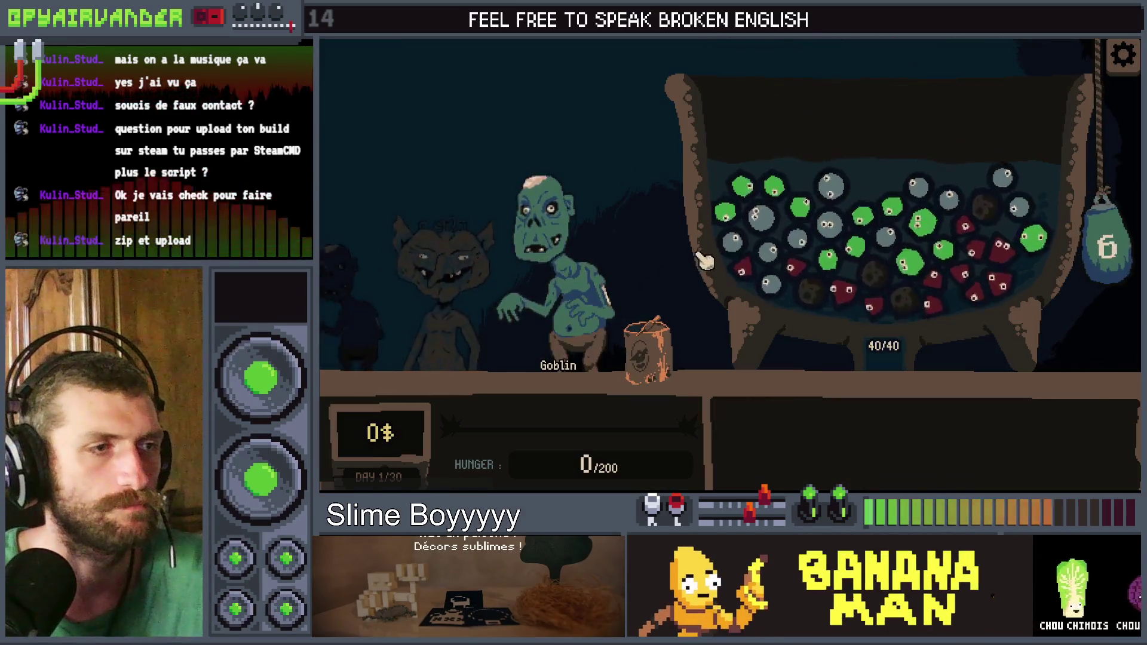
left_click(651, 359)
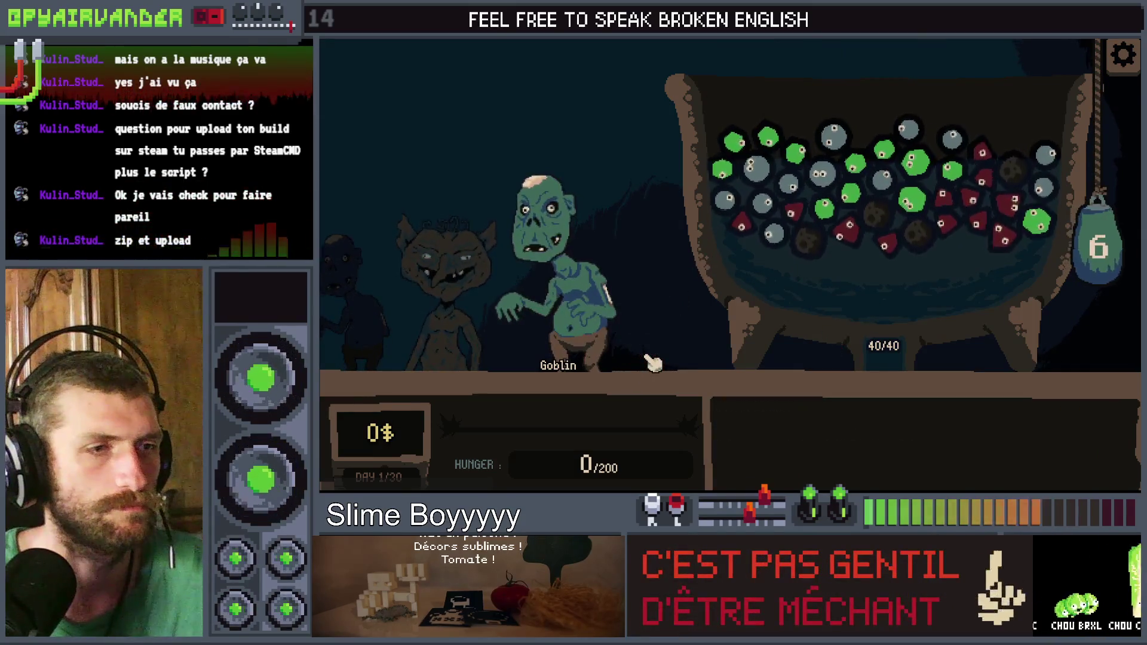
key("F8")
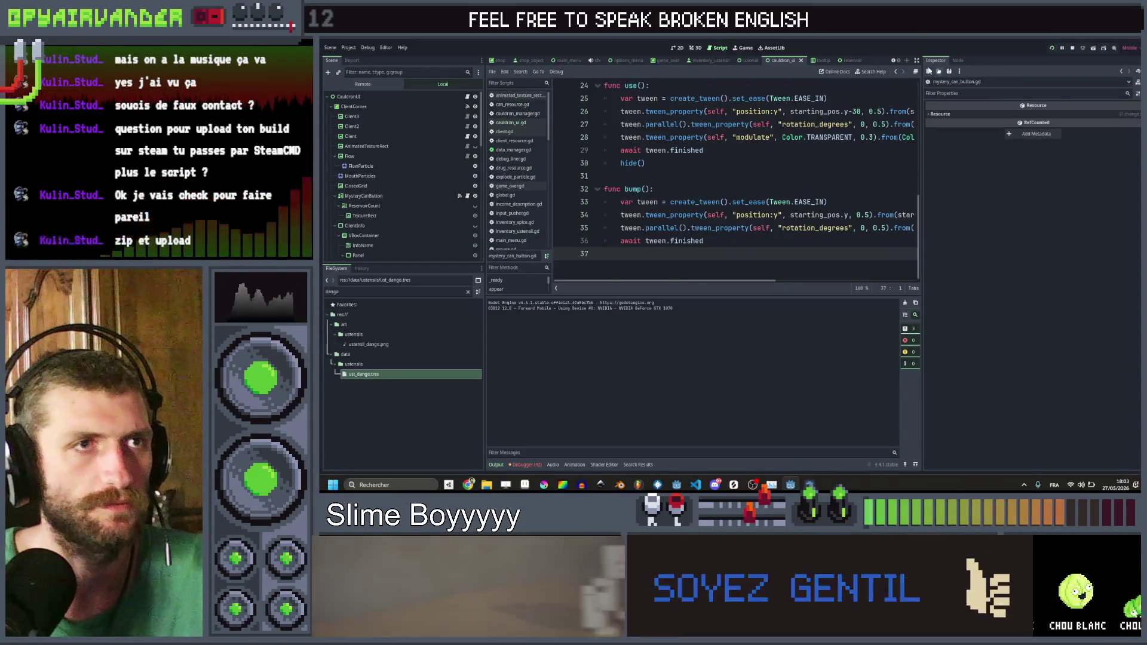
Step: Change mystery_can_button.use() to bump() on line 304 of cauldron_ui.gd
left_click(896, 71)
left_click(897, 72)
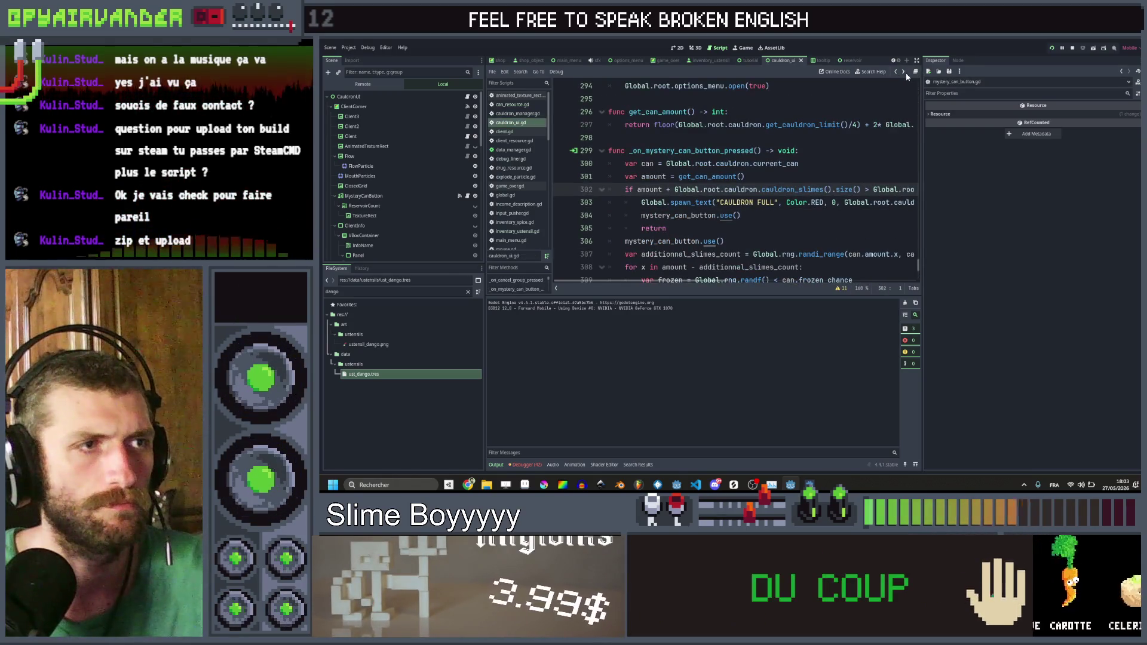
left_click(904, 73)
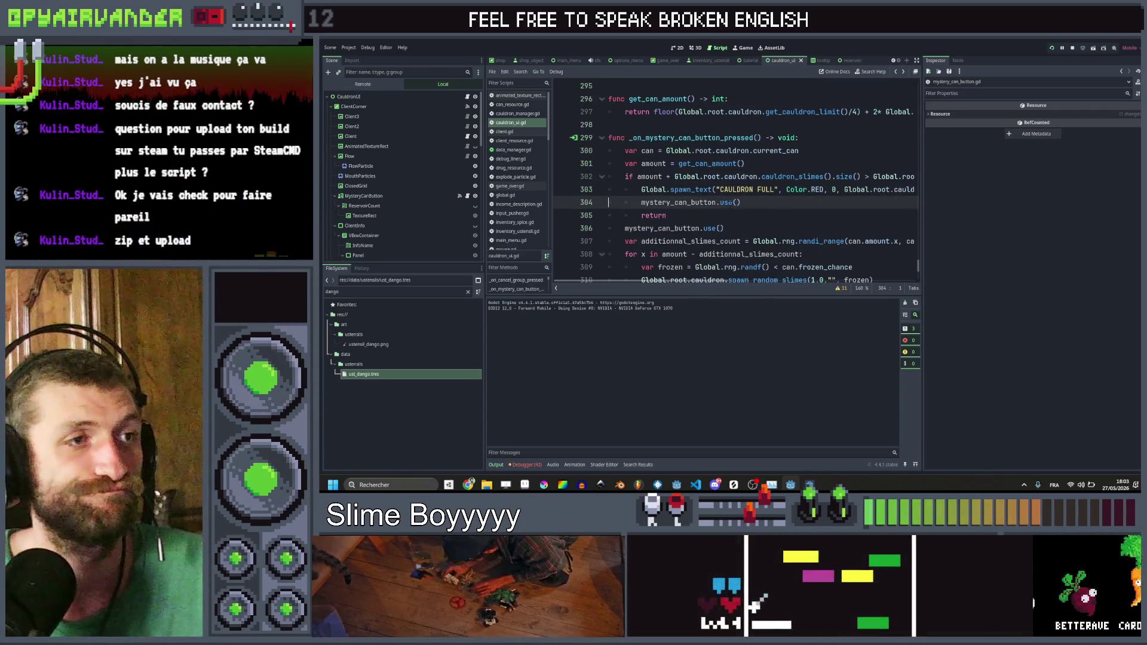
type("ump")
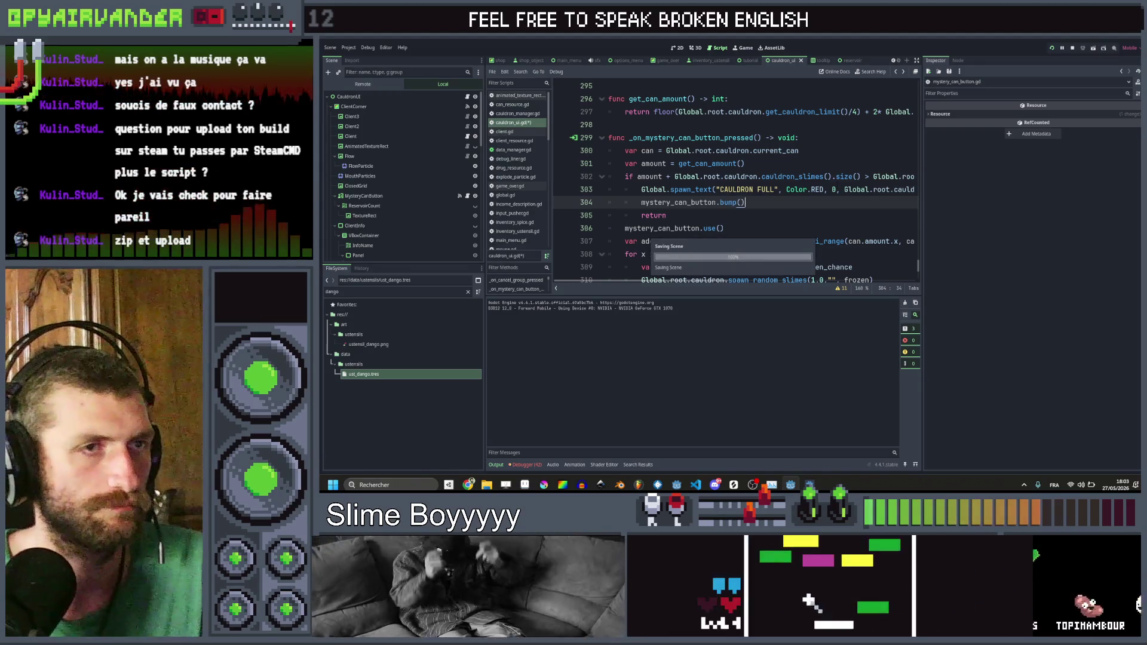
scroll(735, 179, "right", 5)
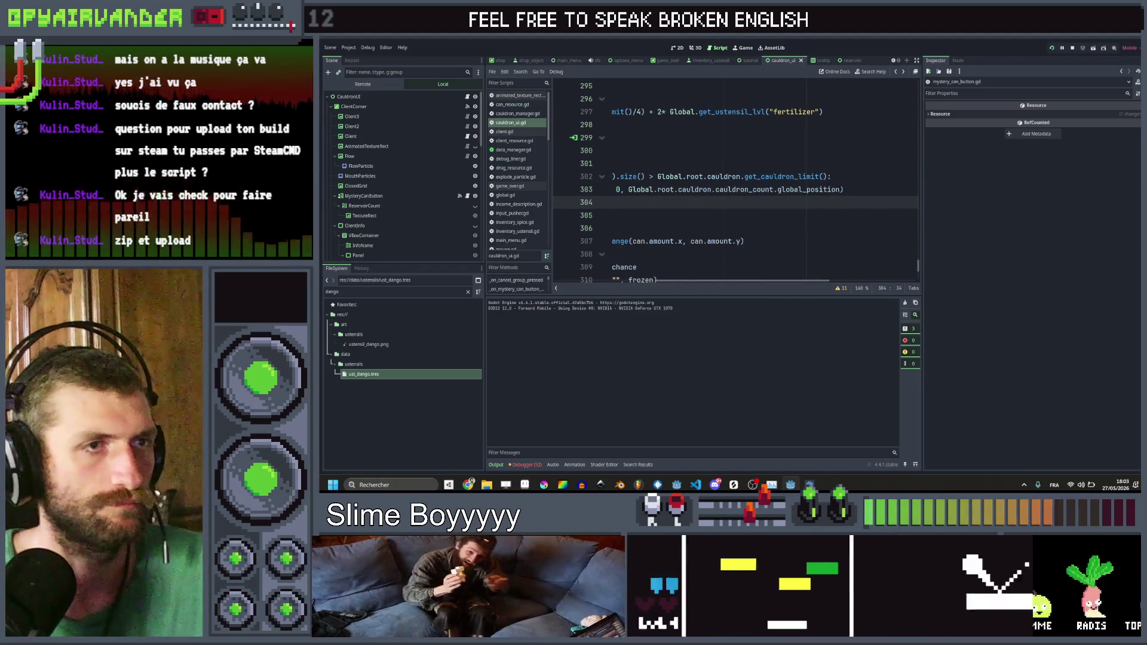
Step: Append a Vector2(25,5) offset to the CAULDRON FULL text on line 303, save, and relaunch the game
left_click(841, 190)
type("Vec")
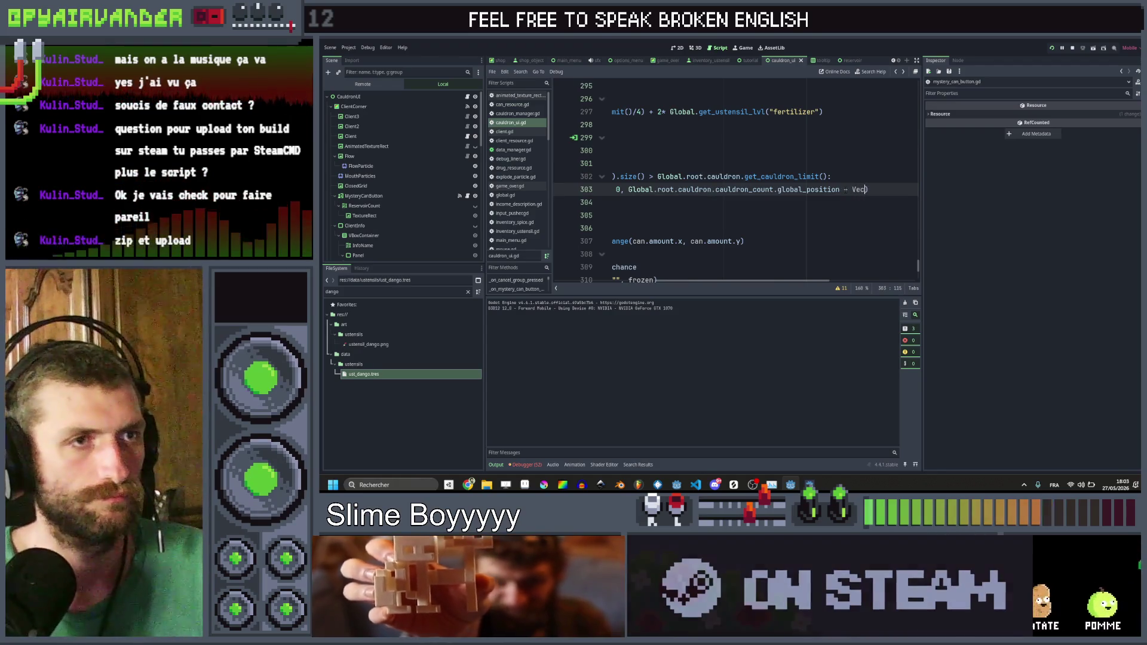
key("Return")
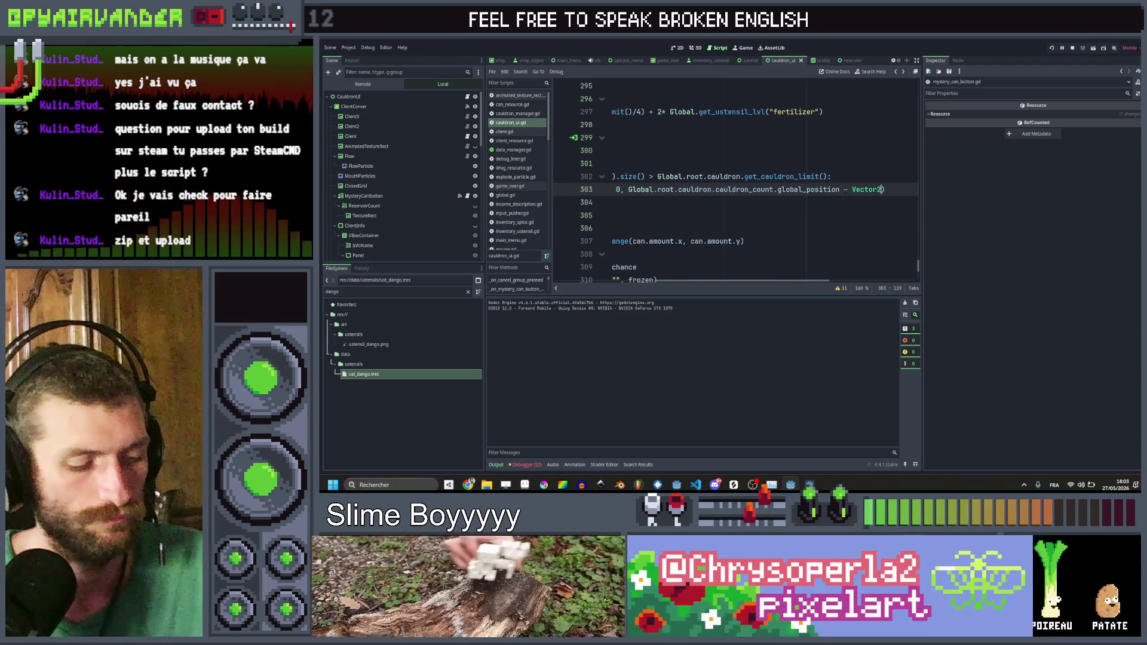
type("(")
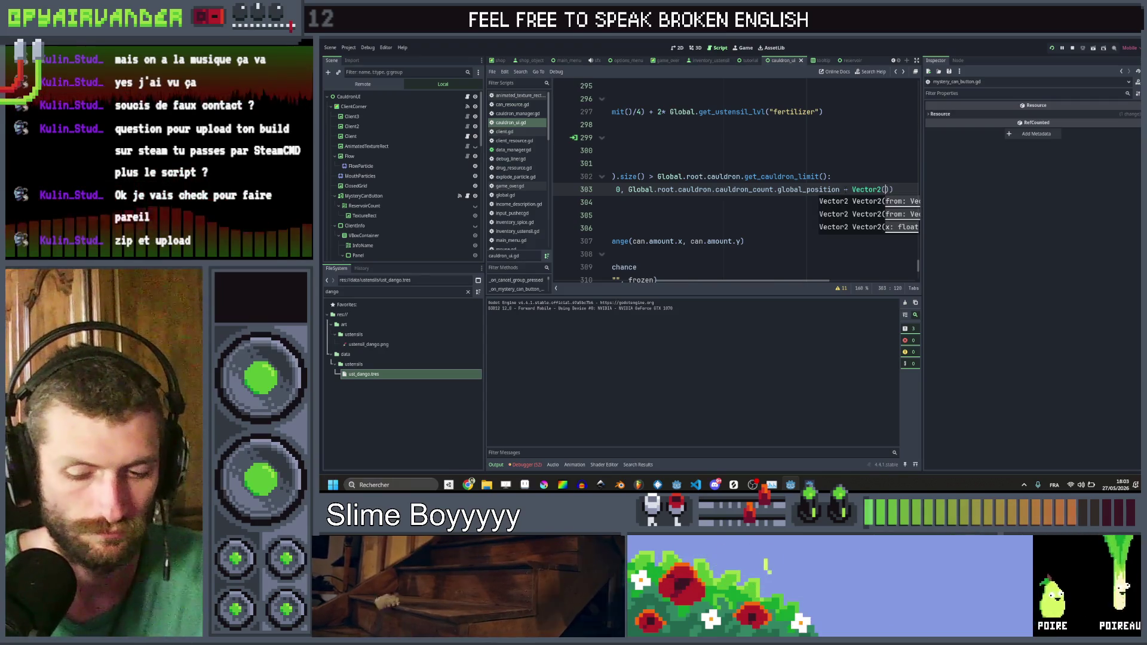
type("25")
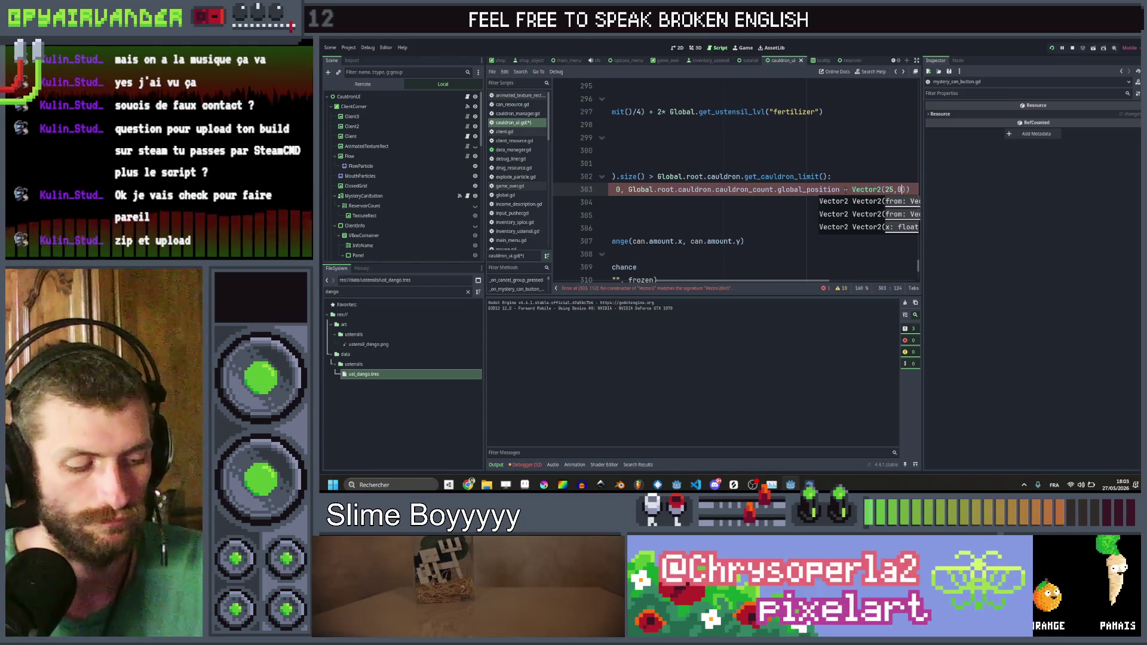
type(",5")
key("ctrl+s")
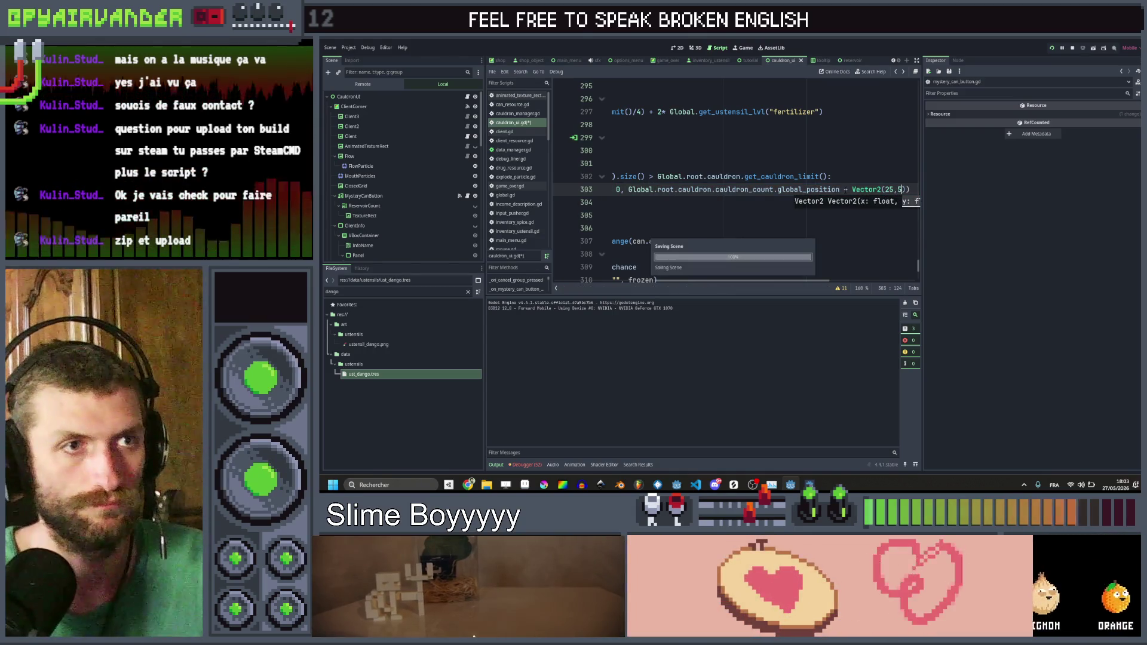
left_click(1053, 48)
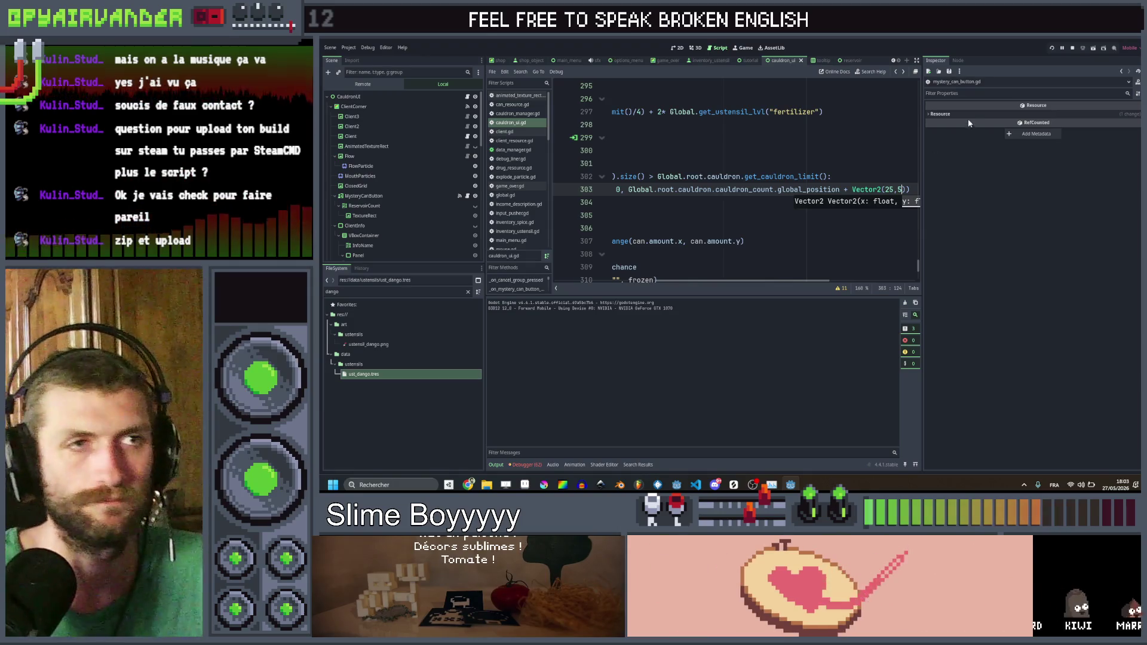
left_click(1051, 48)
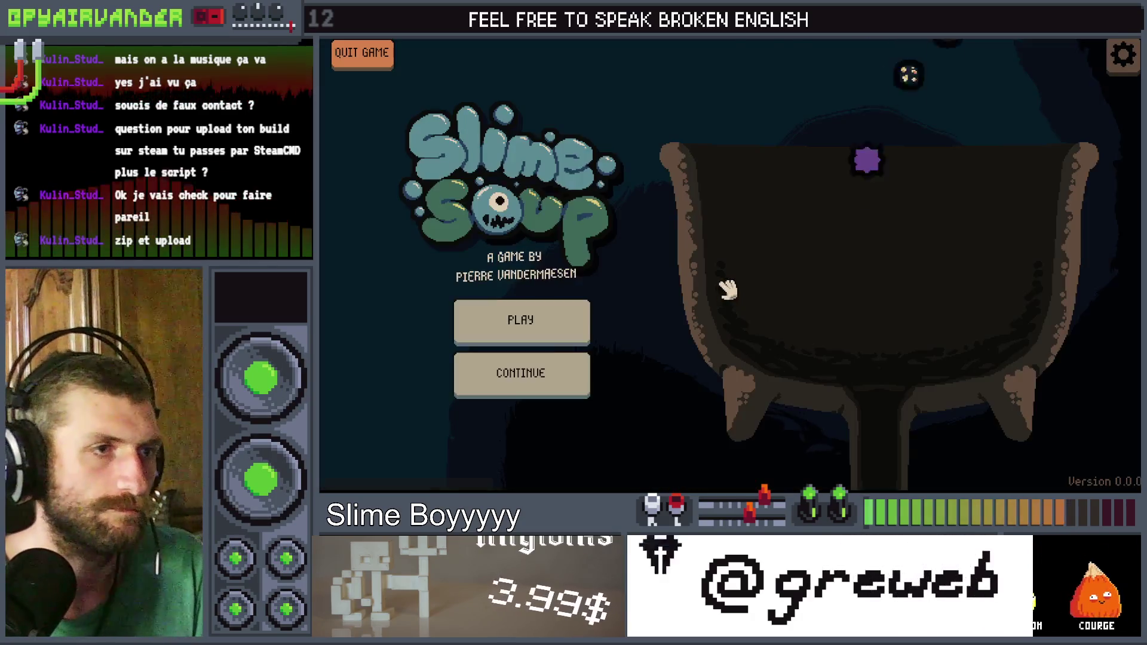
Step: Start a new game, try the slime bag with a full cauldron, merge pus slimes, retry at 33/40, then close the game
left_click(564, 336)
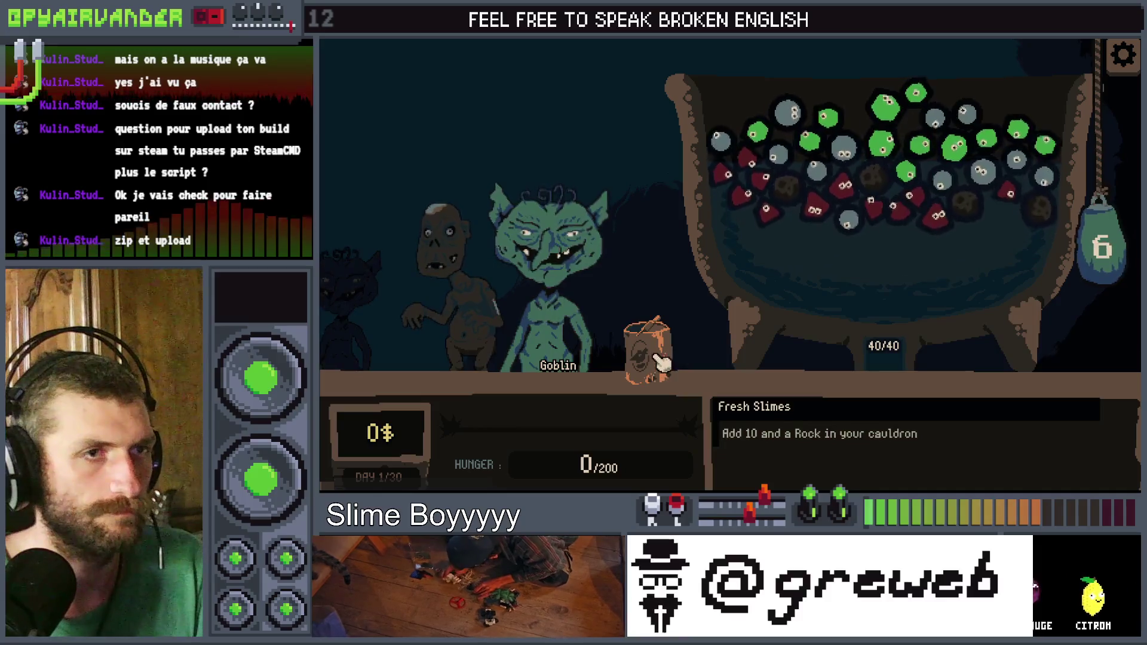
left_click(662, 361)
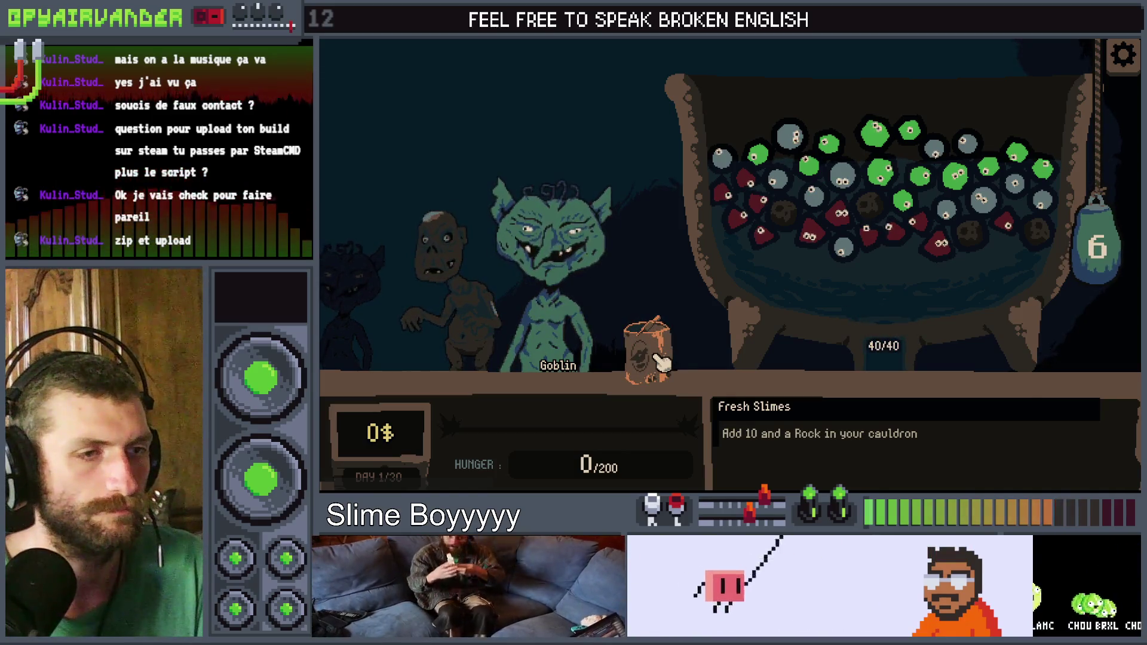
left_click(660, 361)
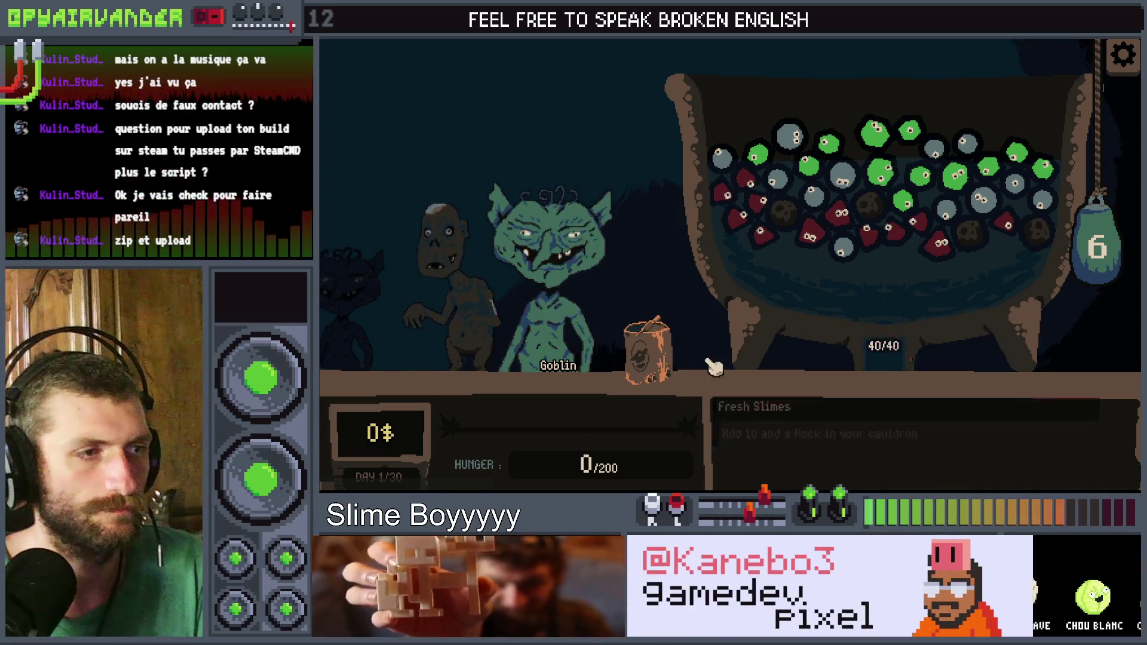
left_click(660, 361)
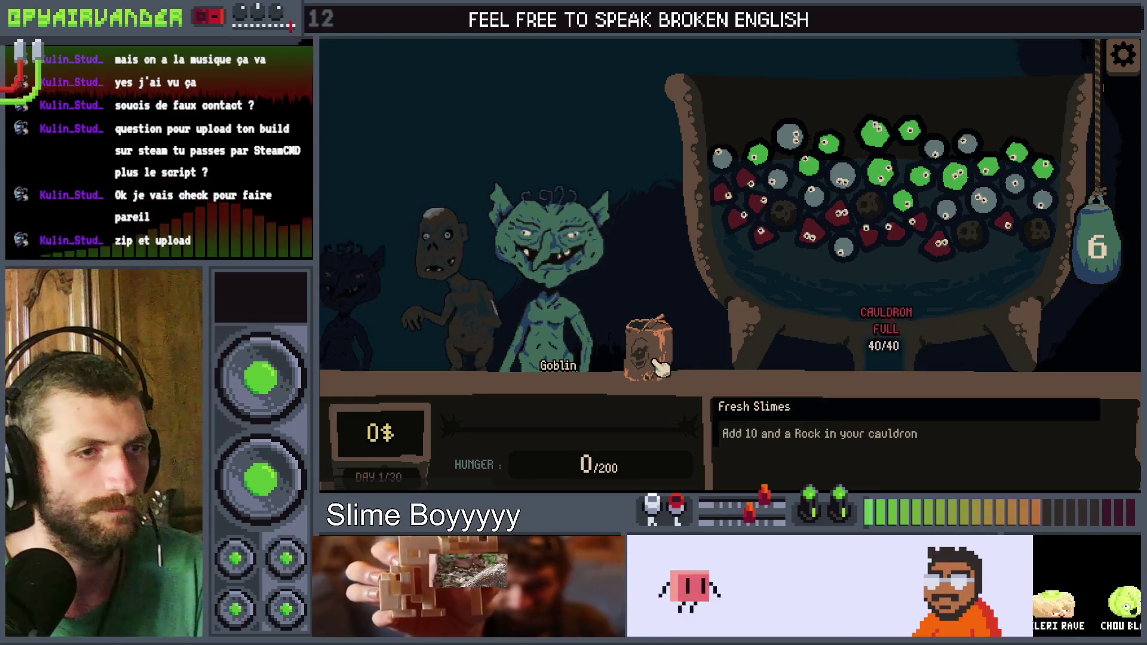
left_click(1022, 173)
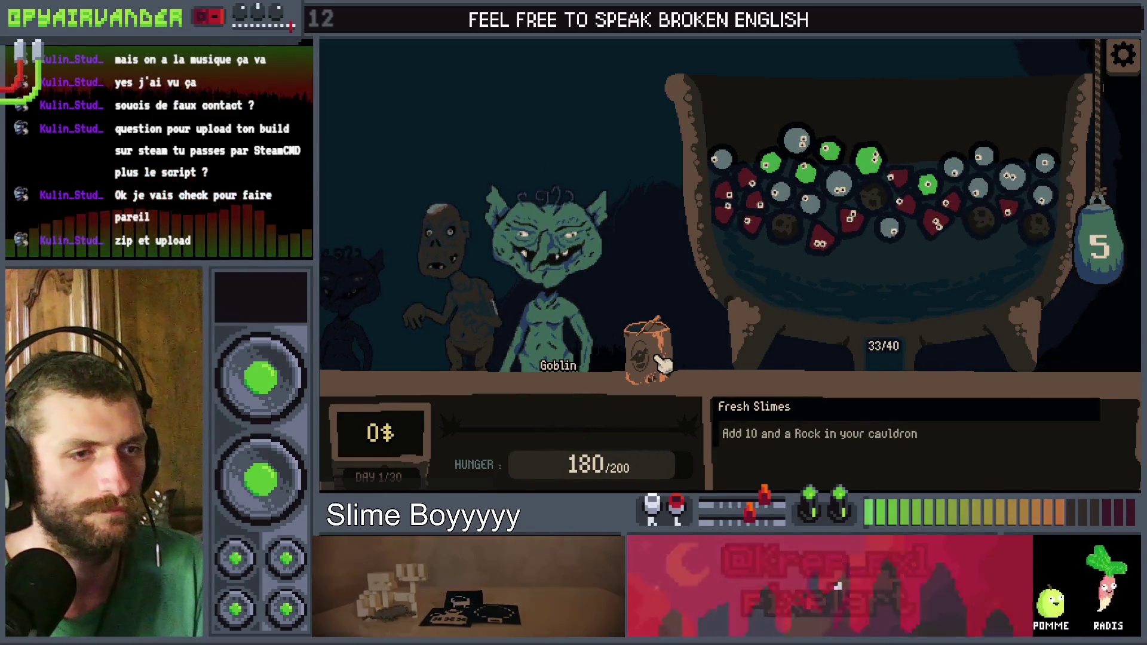
left_click(663, 362)
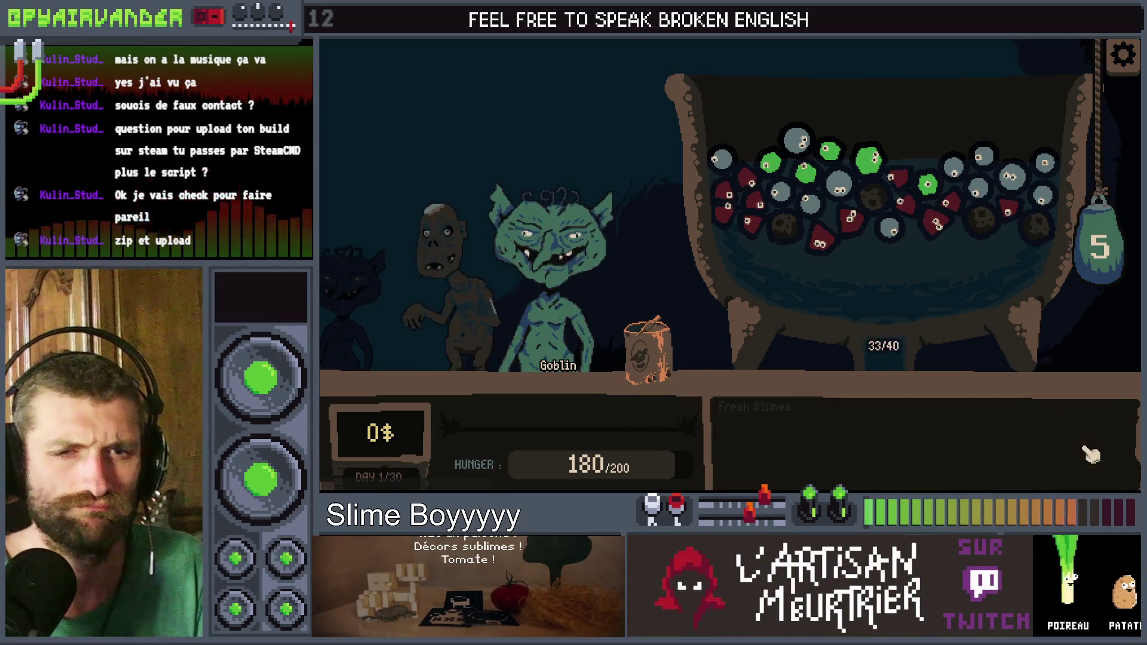
key("F8")
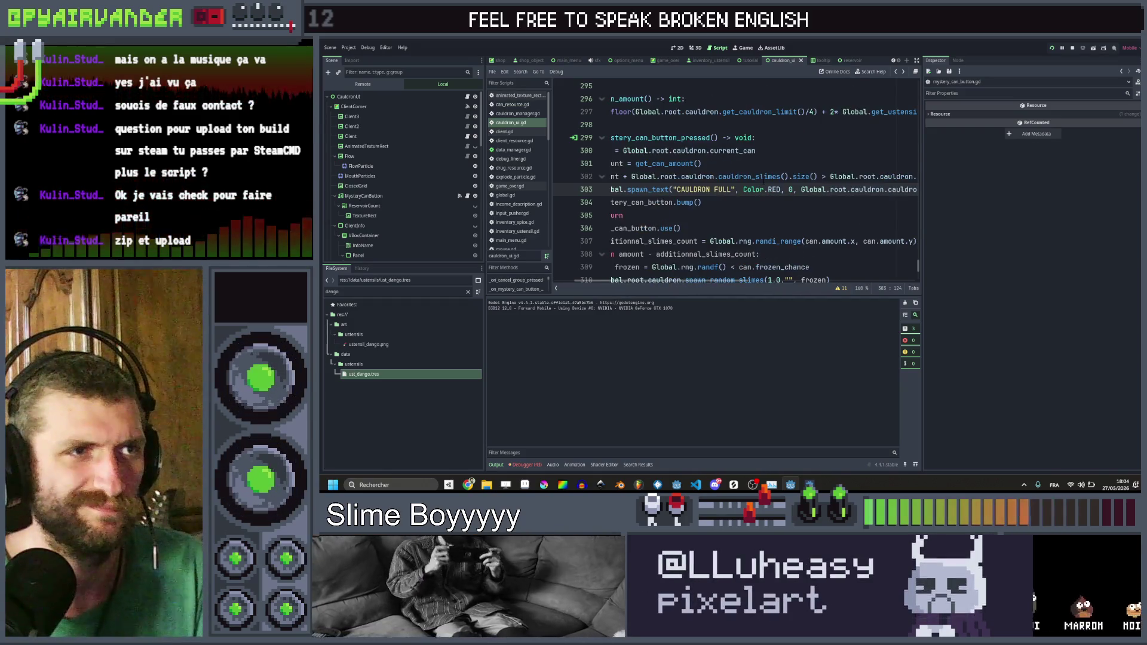
Step: Add an if on new line 305 starting with the cauldron_slimes().size() expression copied from line 302
mouse_move(787, 177)
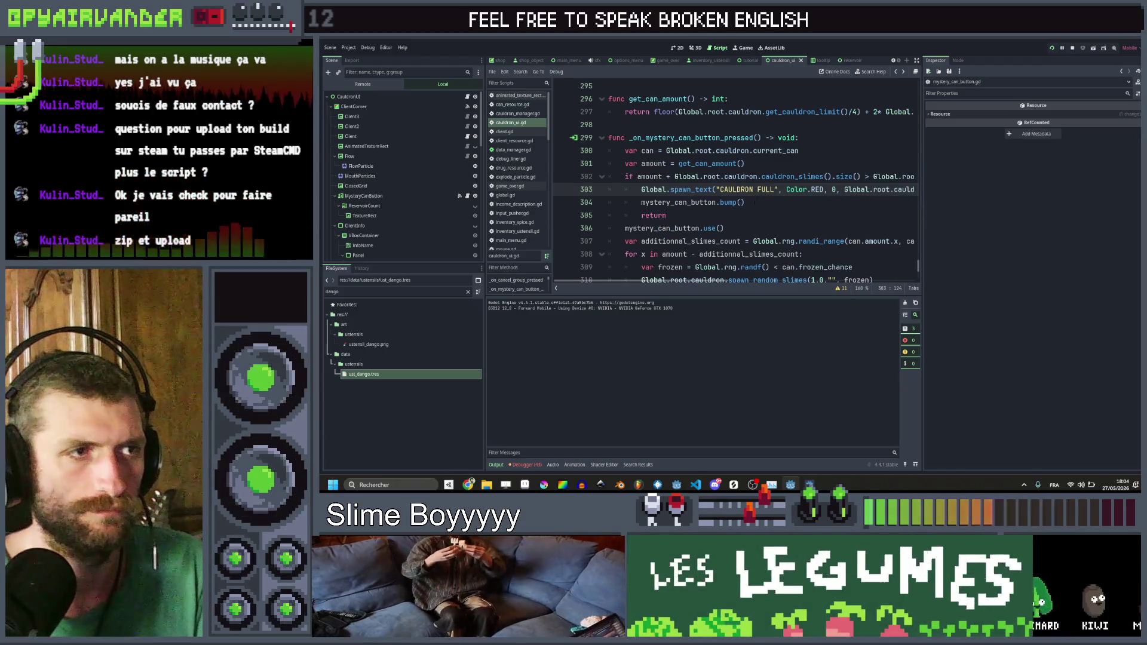
left_click(754, 203)
key("Return")
type("if")
key("Up")
key("Up")
key("Up")
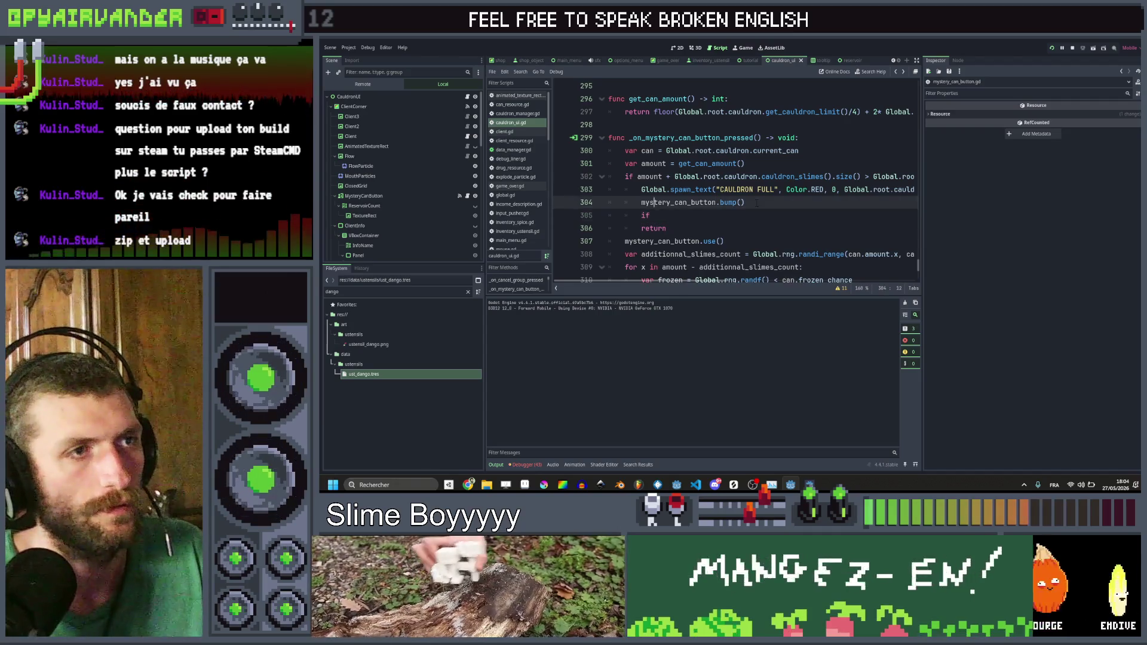
key("Right")
key("Right")
key("ctrl+Right")
key("ctrl+Right")
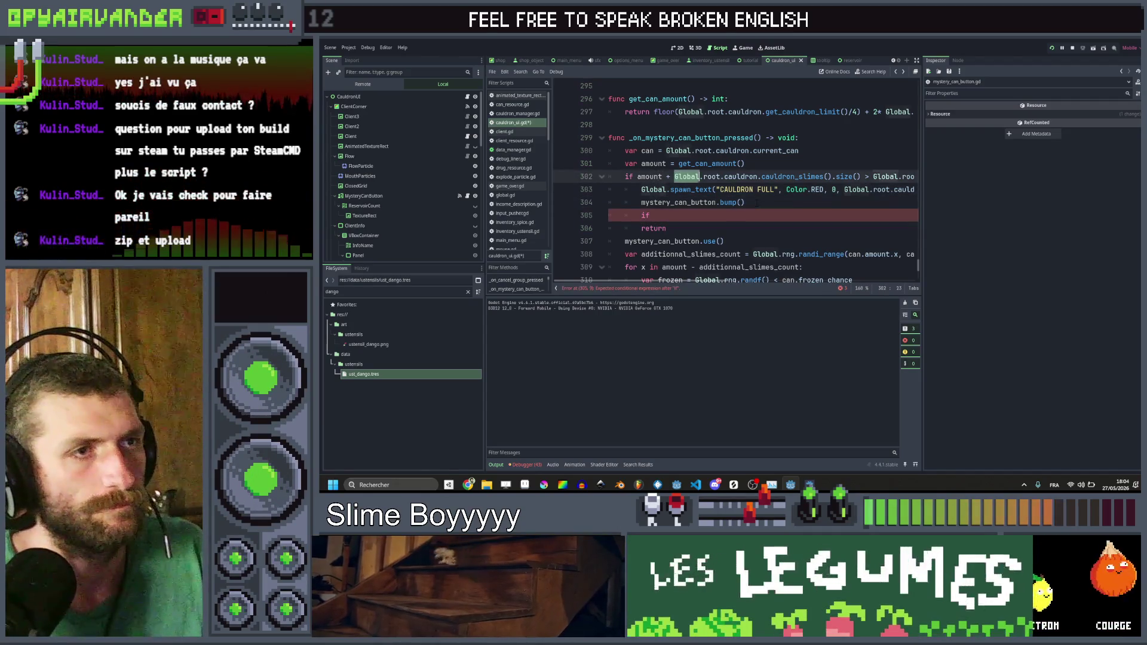
key("ctrl+shift+Right")
key("ctrl+shift+Right")
key("ctrl+shift+Right")
key("ctrl+shift+Left")
key("ctrl+shift+Left")
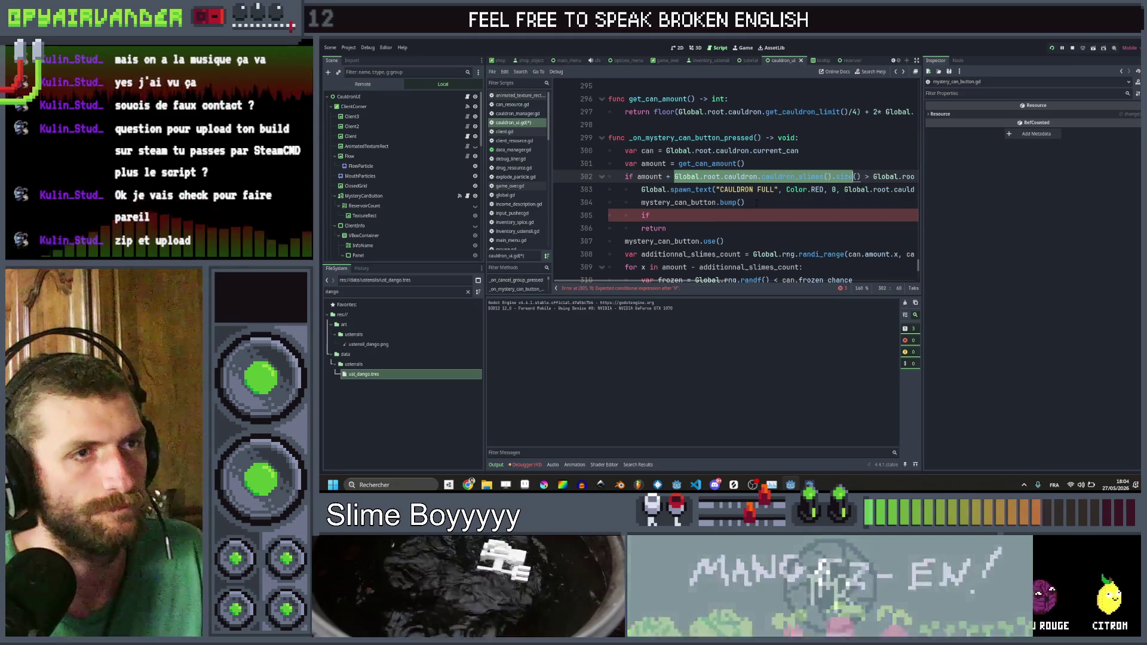
key("ctrl+c")
key("Down")
key("Down")
key("Down")
key("ctrl+v")
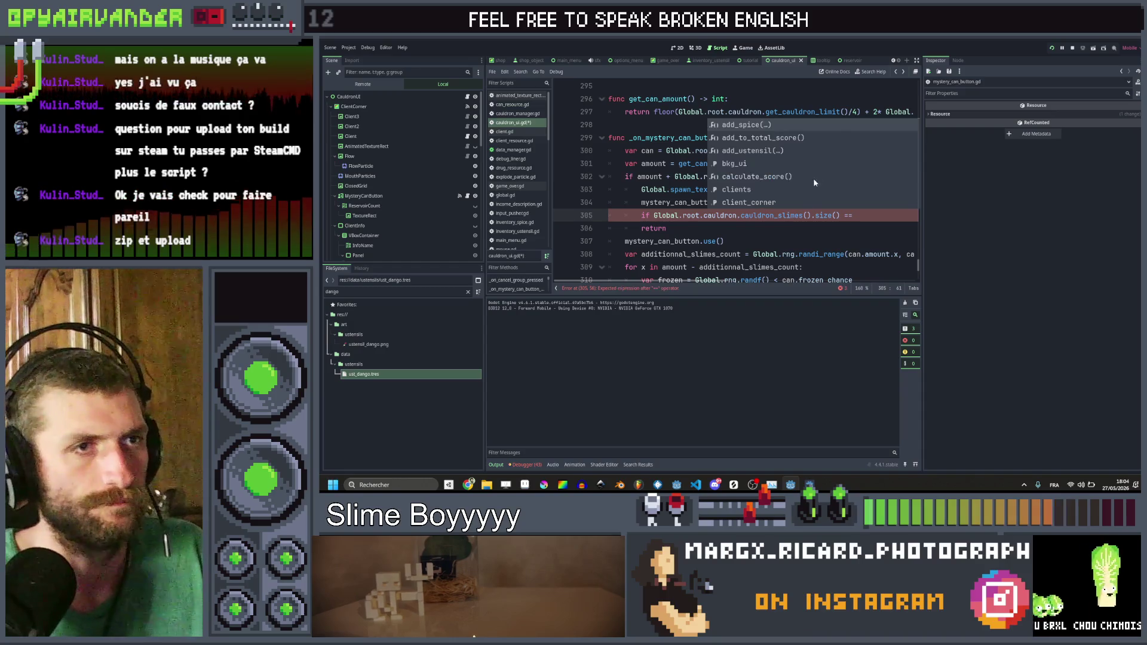
Step: Complete the check with == get_cauldron_limit() and a colon, indent the next line, then save and run
scroll(735, 180, "right", 4)
key("Up")
key("Up")
key("Up")
key("End")
key("Left")
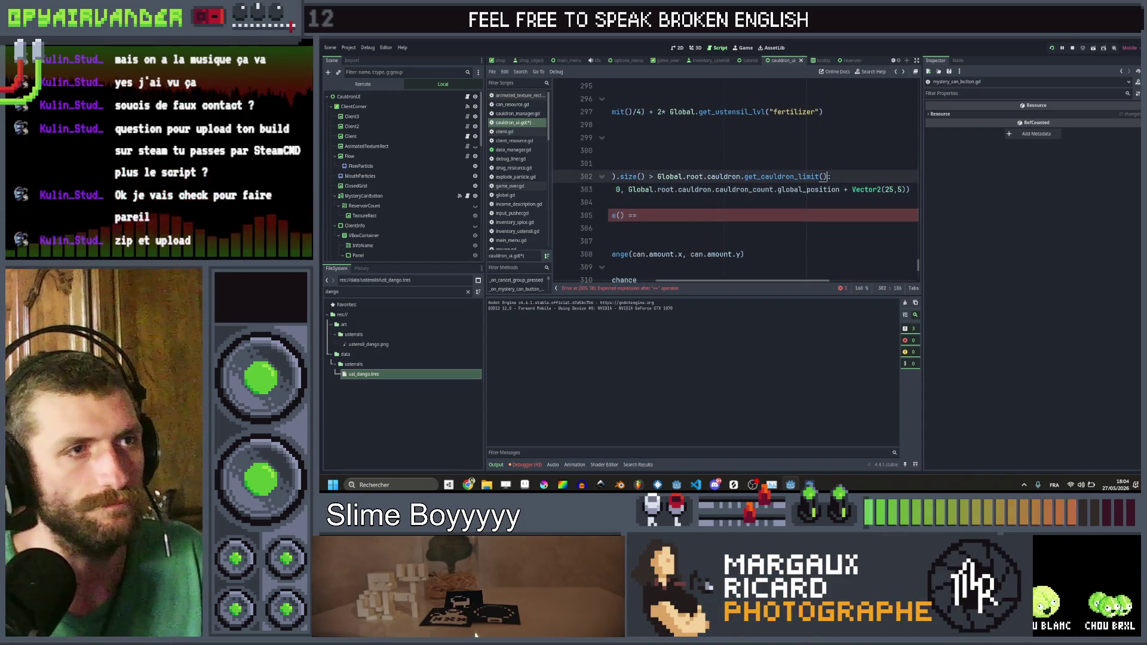
left_click_drag(687, 177, 660, 176)
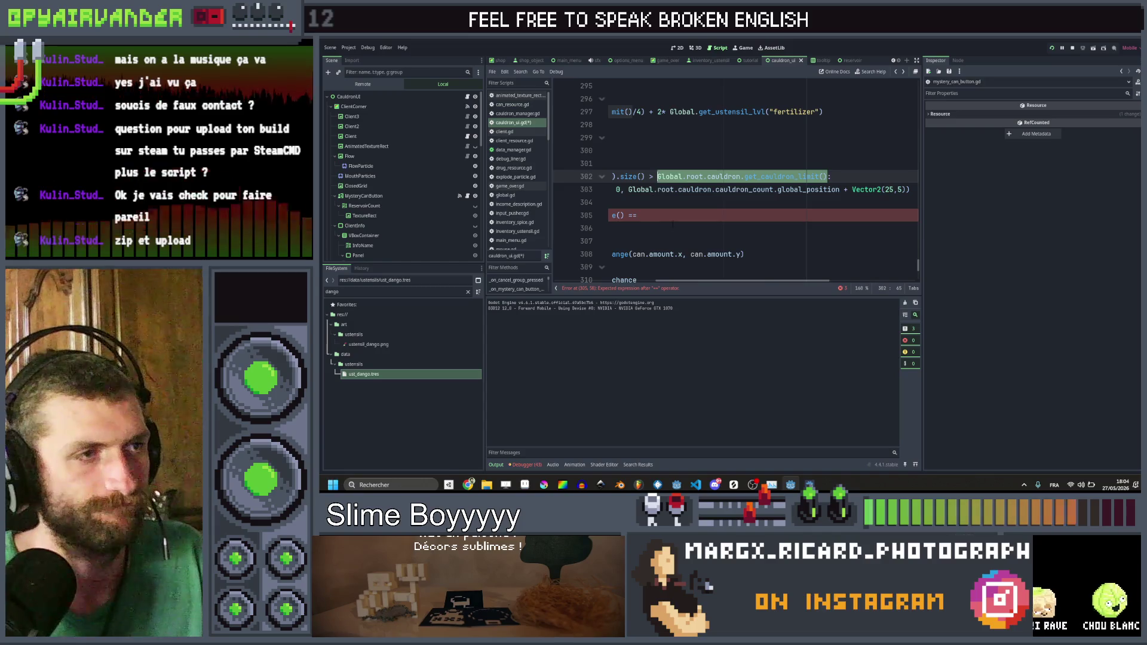
key("ctrl+c")
left_click(672, 216)
key("ctrl+v")
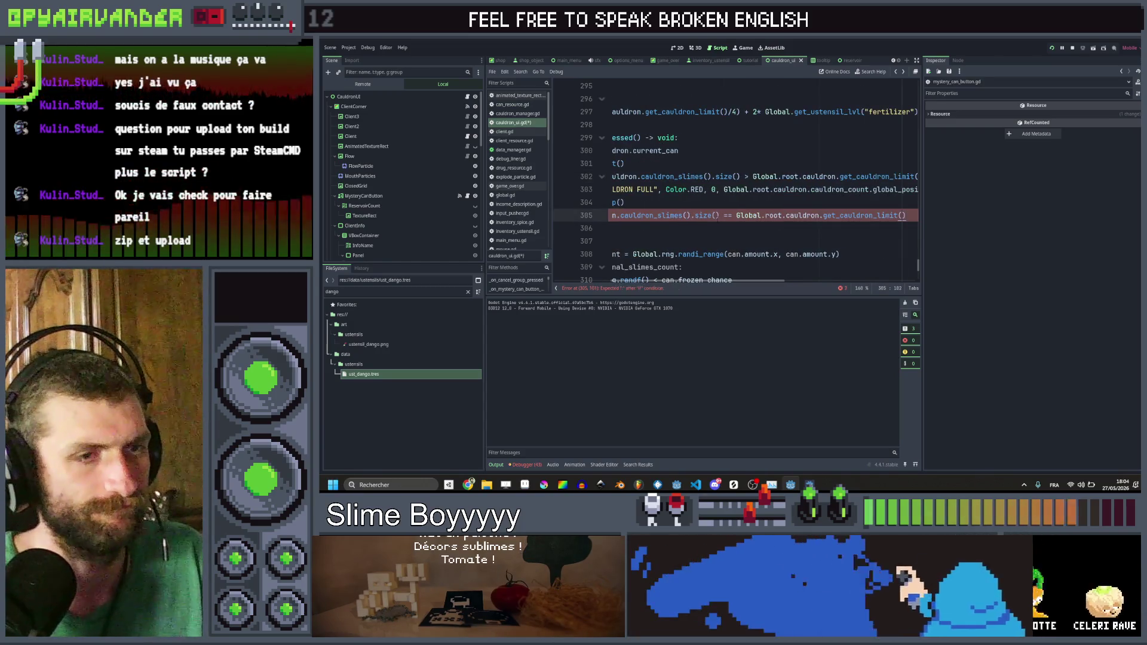
type(":")
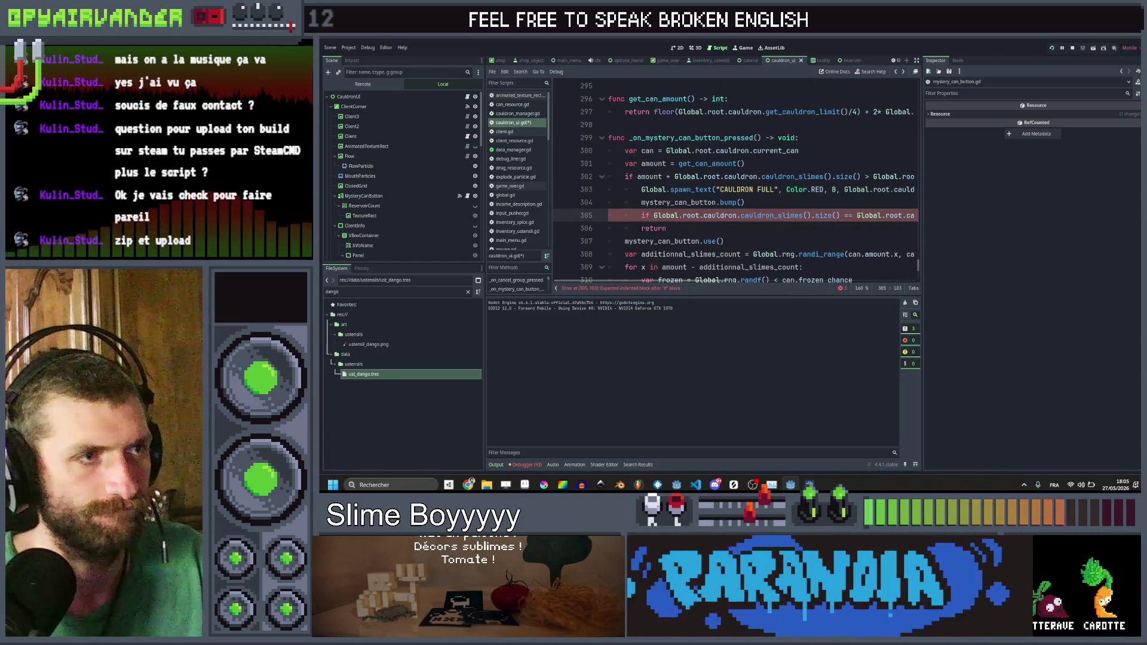
key("Down")
key("Tab")
key("ctrl+s")
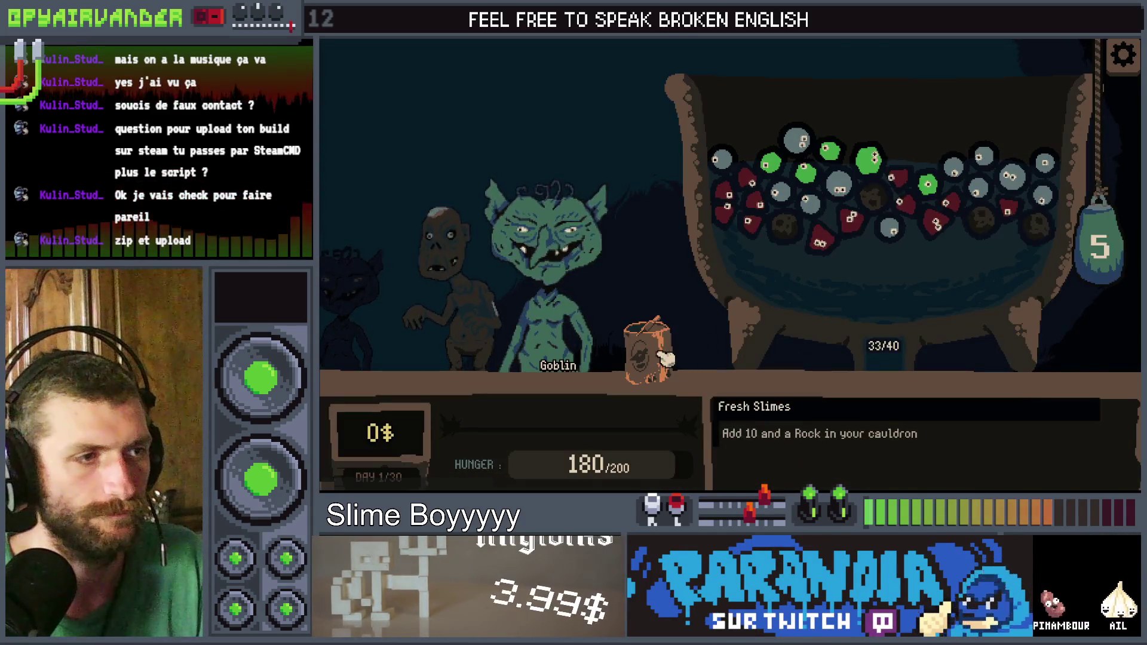
Step: Merge the snot slimes, explode the grey slimes for 70 points, use the Fresh Slimes can, and pull the bag
left_click(1021, 190)
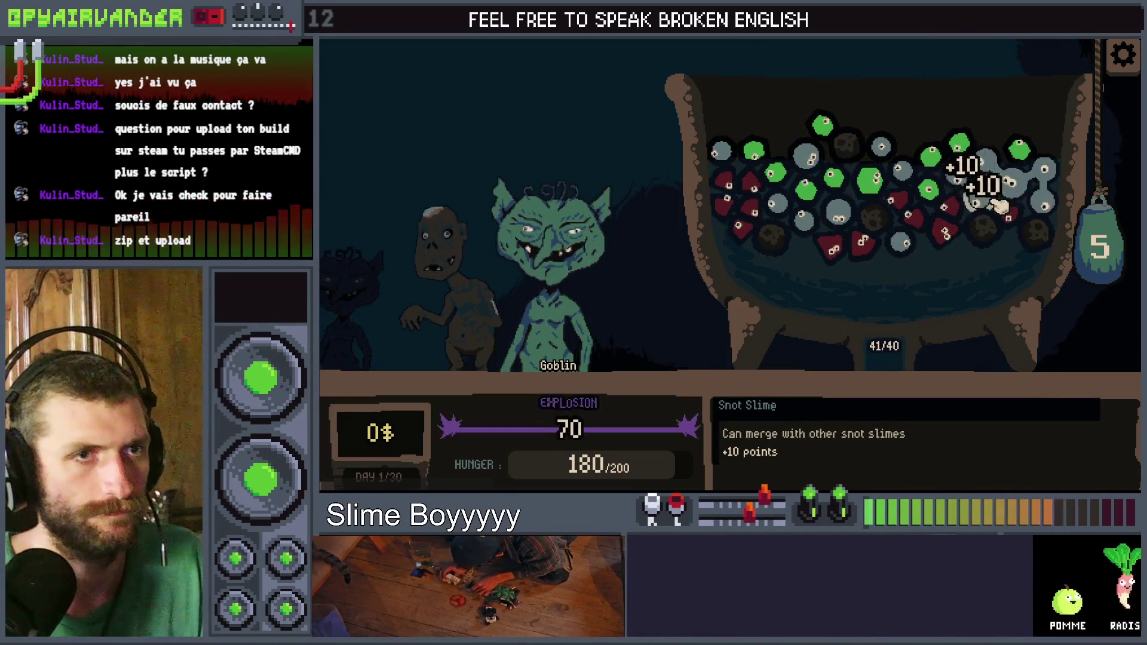
left_click(977, 195)
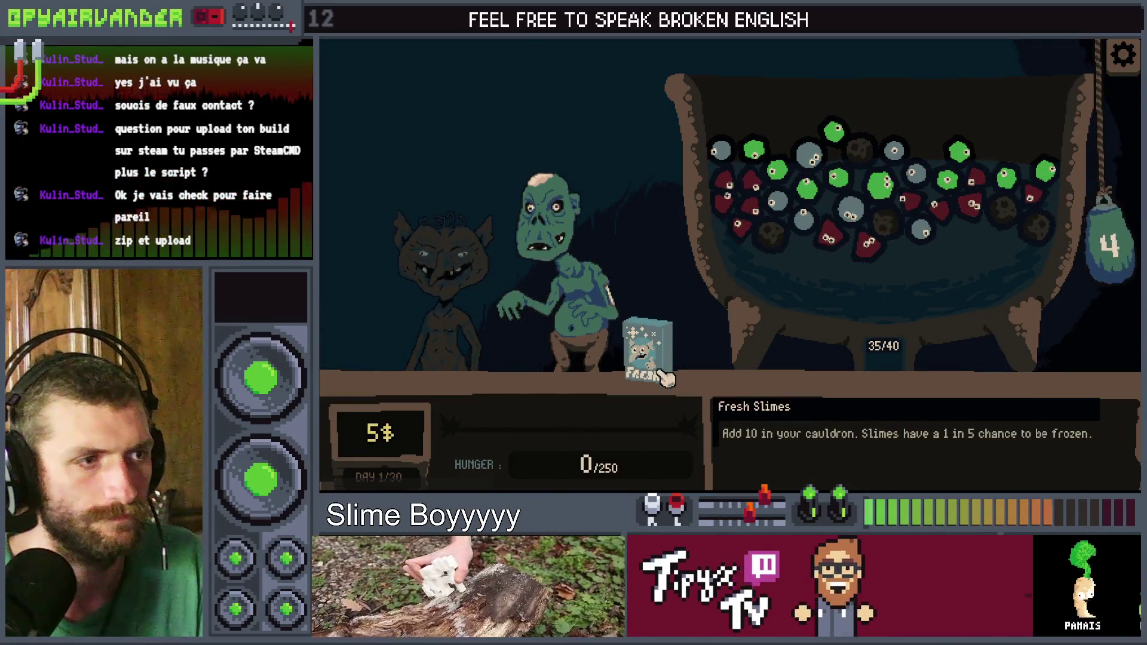
left_click(665, 376)
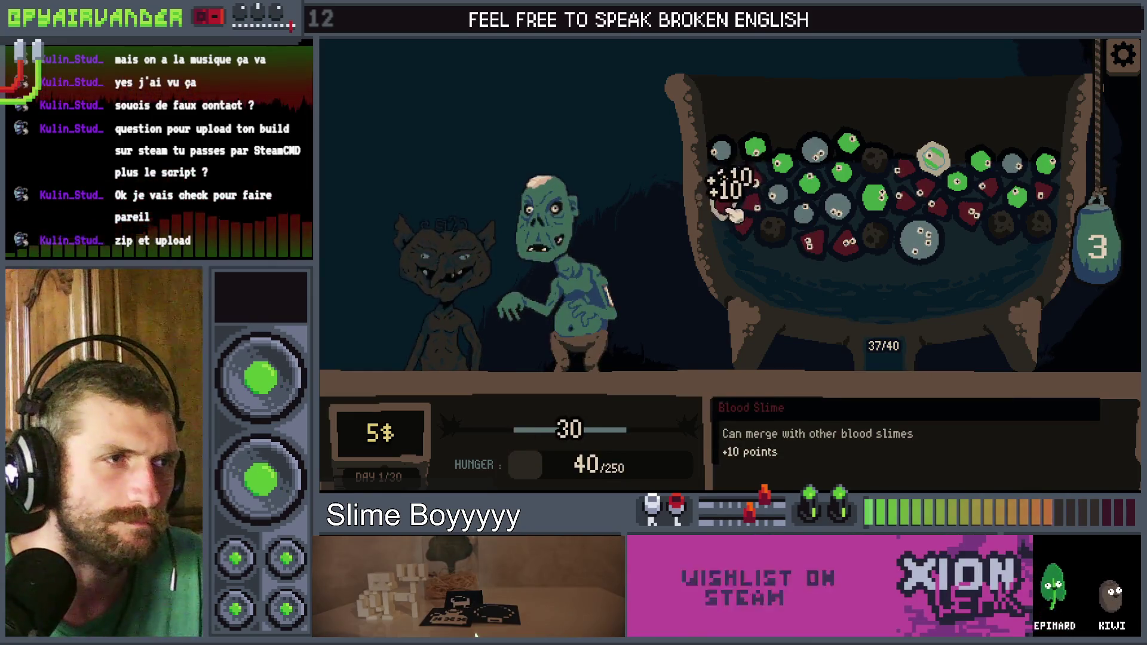
left_click_drag(1096, 312, 1097, 322)
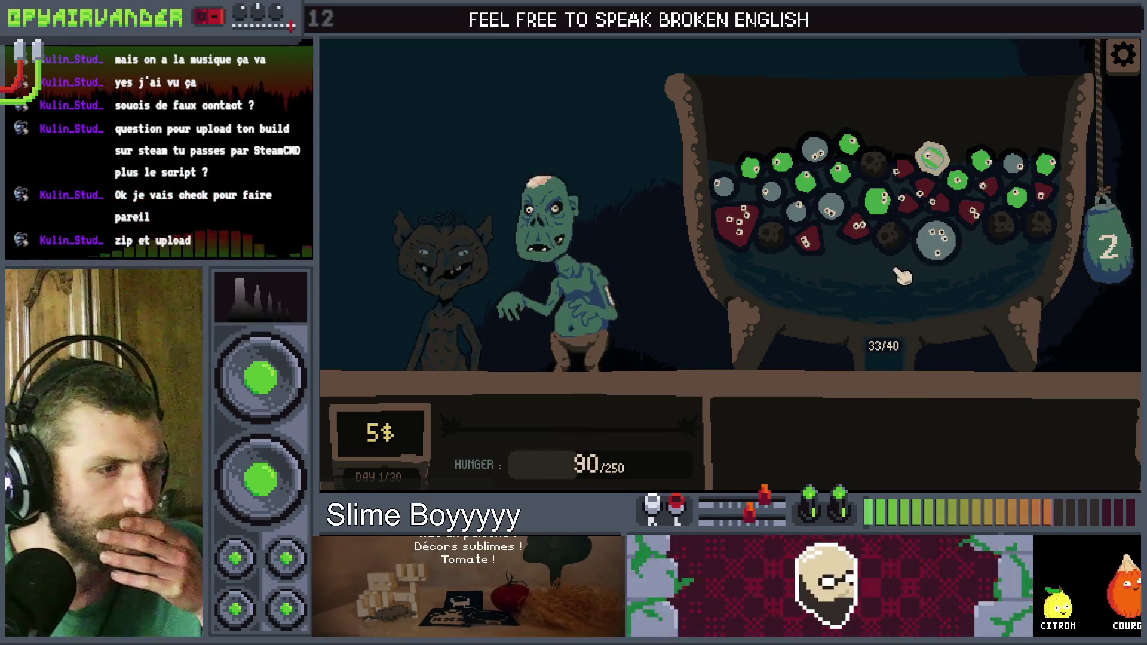
Step: Merge the pus and snot slimes, pop the big grey slime, then buy the Nasal Spray for 5$
mouse_move(871, 202)
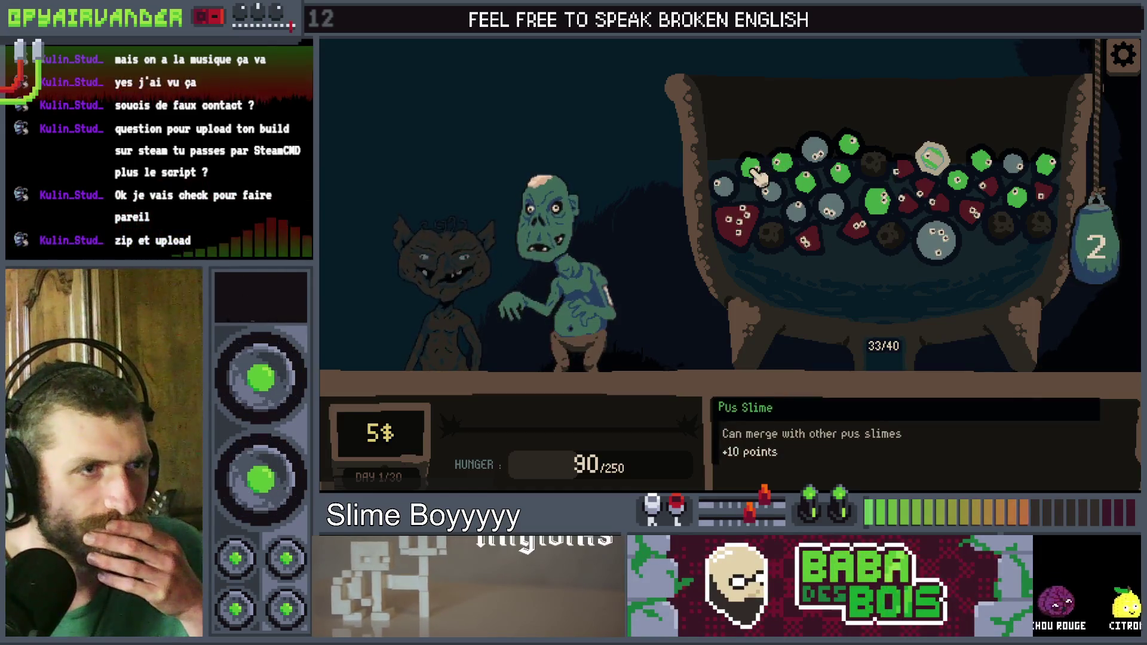
left_click(785, 168)
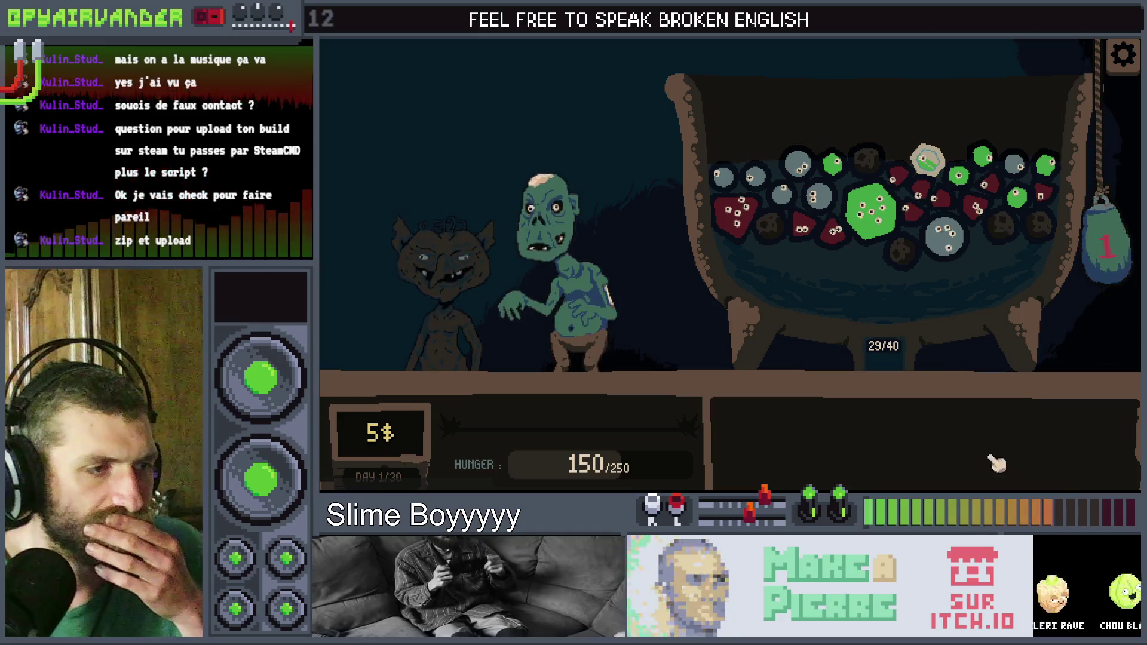
mouse_move(800, 169)
left_click(803, 171)
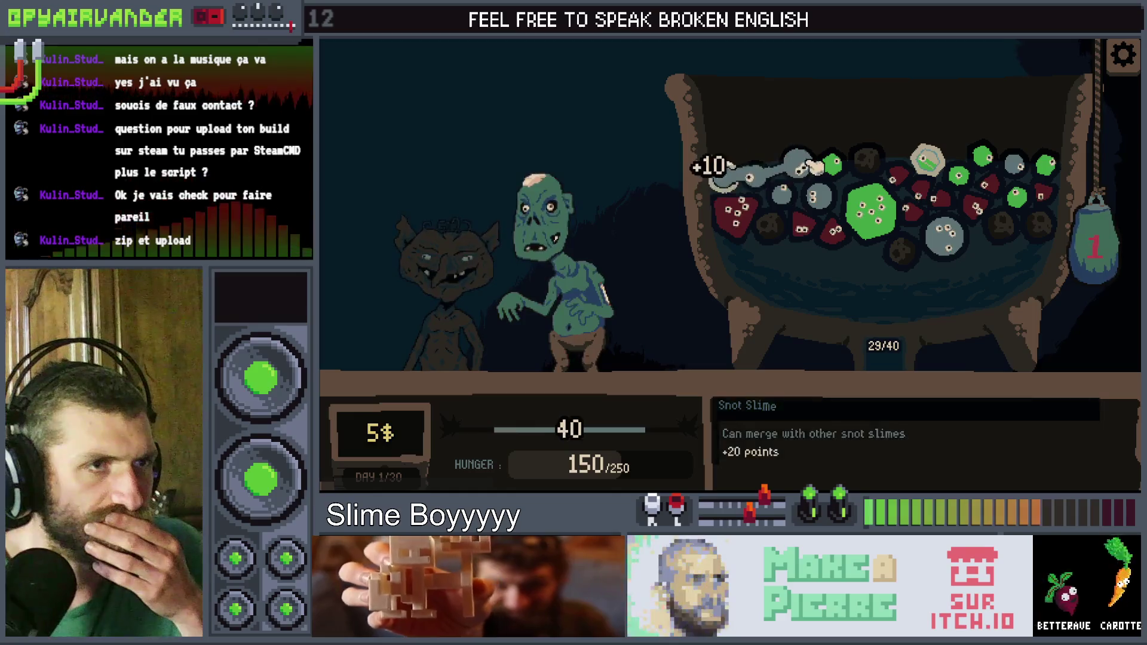
left_click(723, 178)
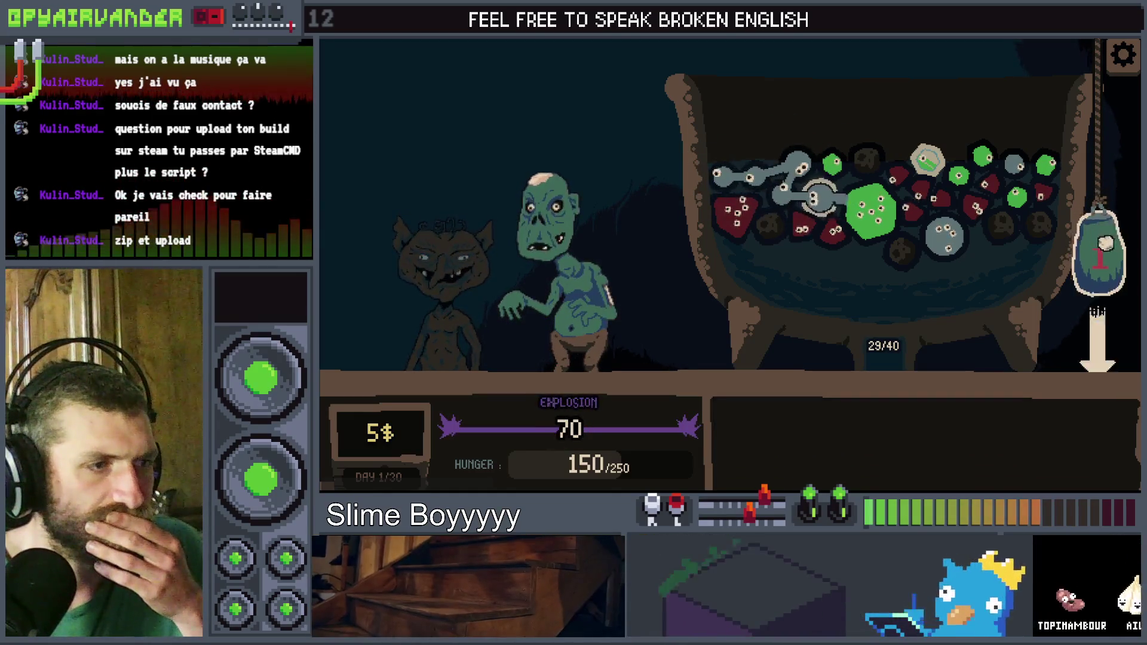
left_click(801, 190)
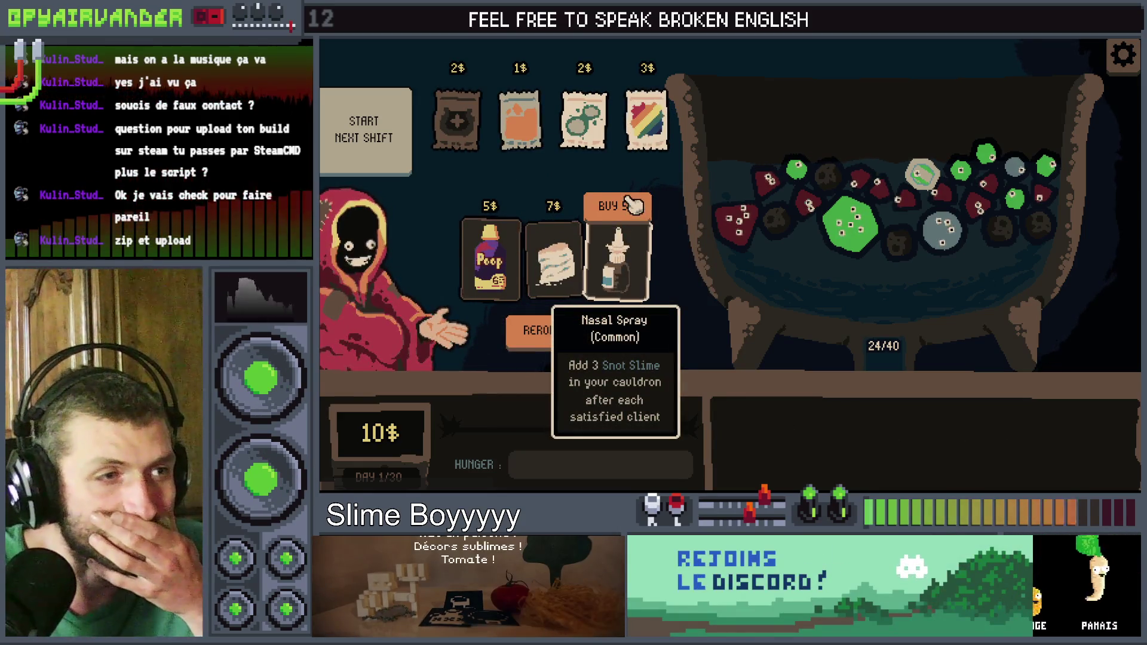
left_click(634, 205)
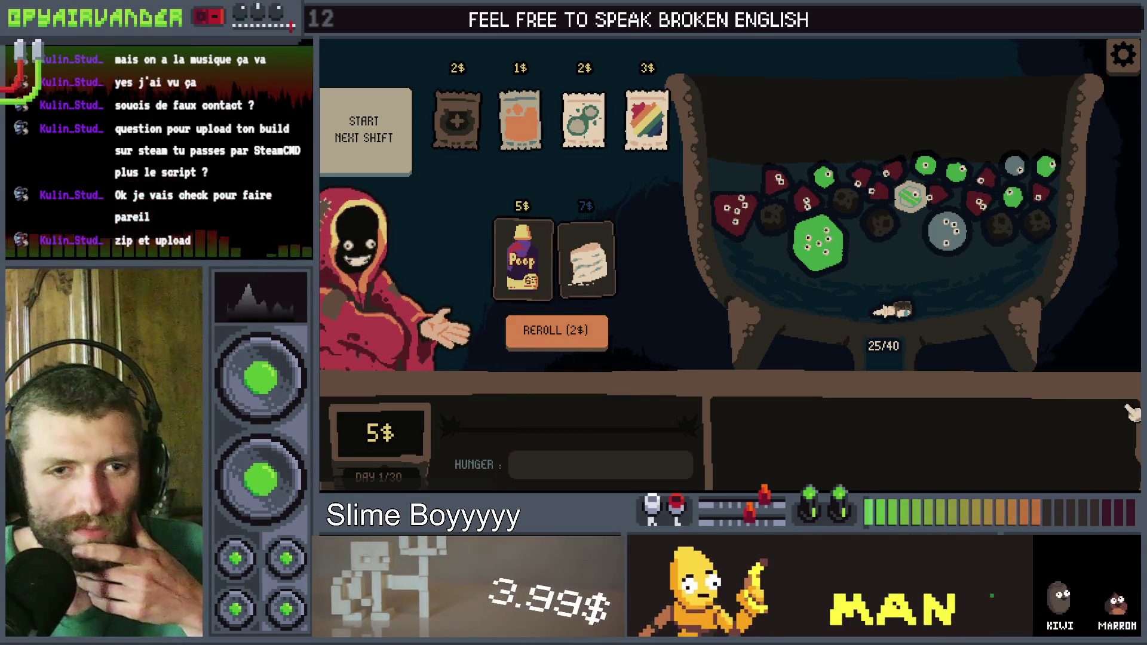
Step: Read Blue Cheese's rarity text in cell C10 of the utensils spreadsheet, then return to cauldron_ui.gd
key("alt+Tab")
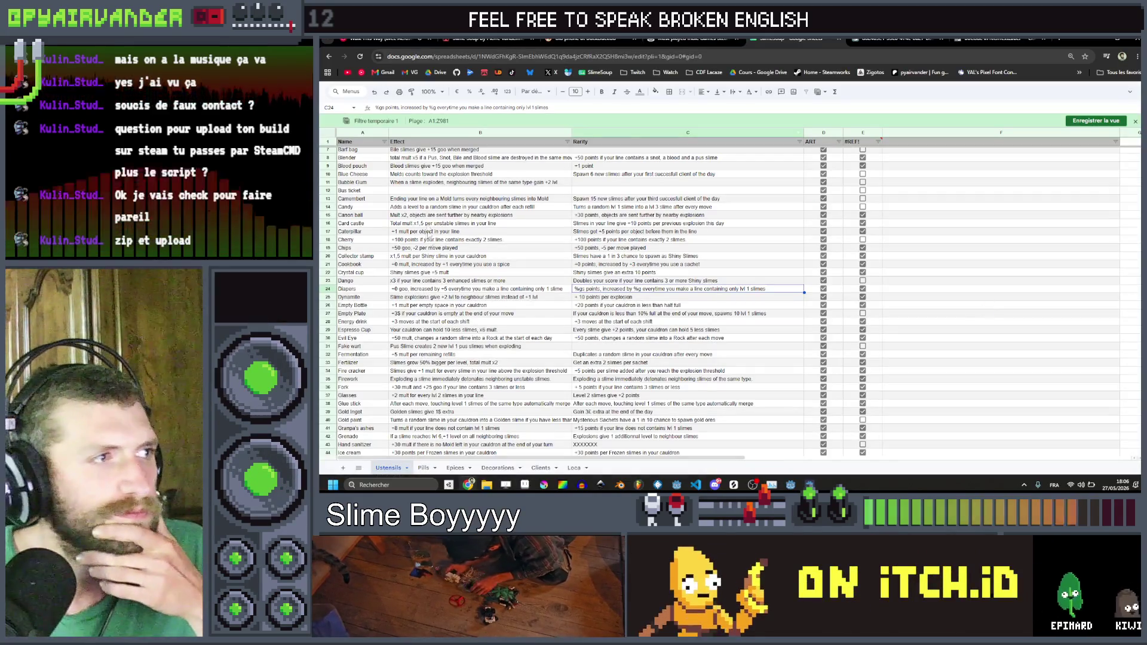
left_click_drag(353, 174, 683, 174)
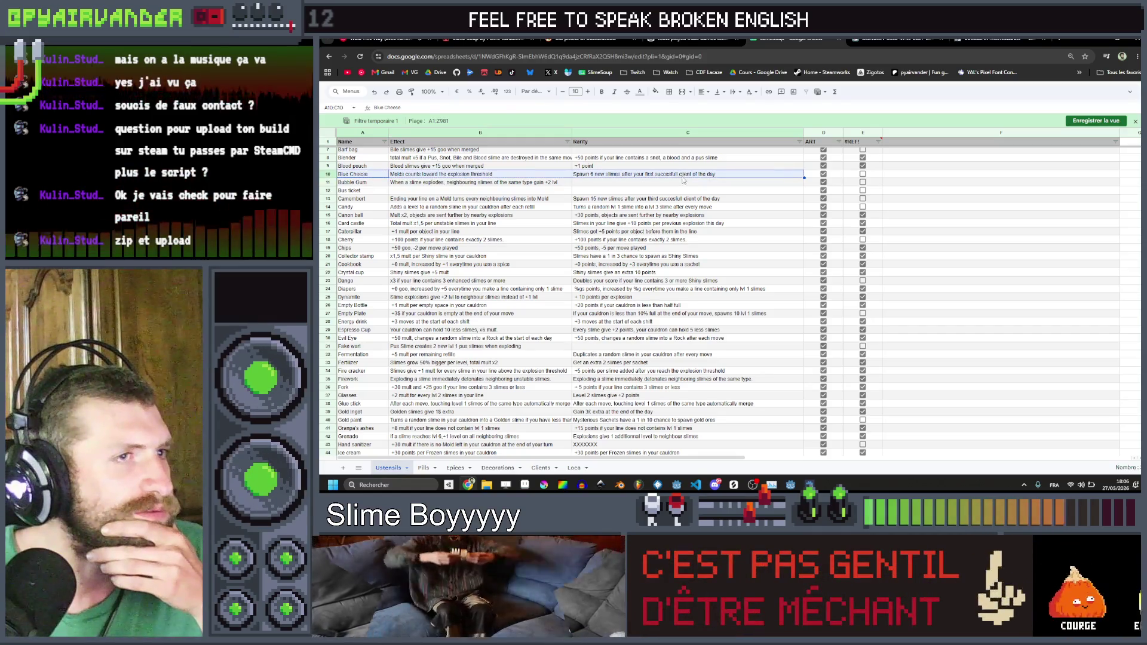
left_click(683, 176)
left_click(636, 177)
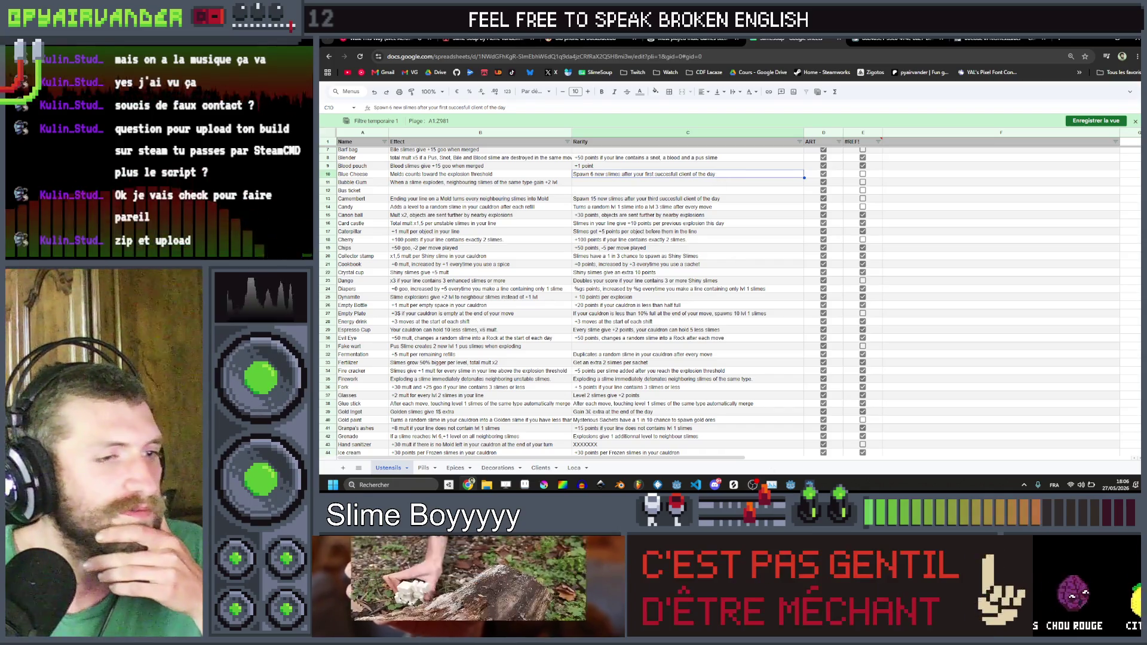
left_click(795, 487)
left_click(835, 241)
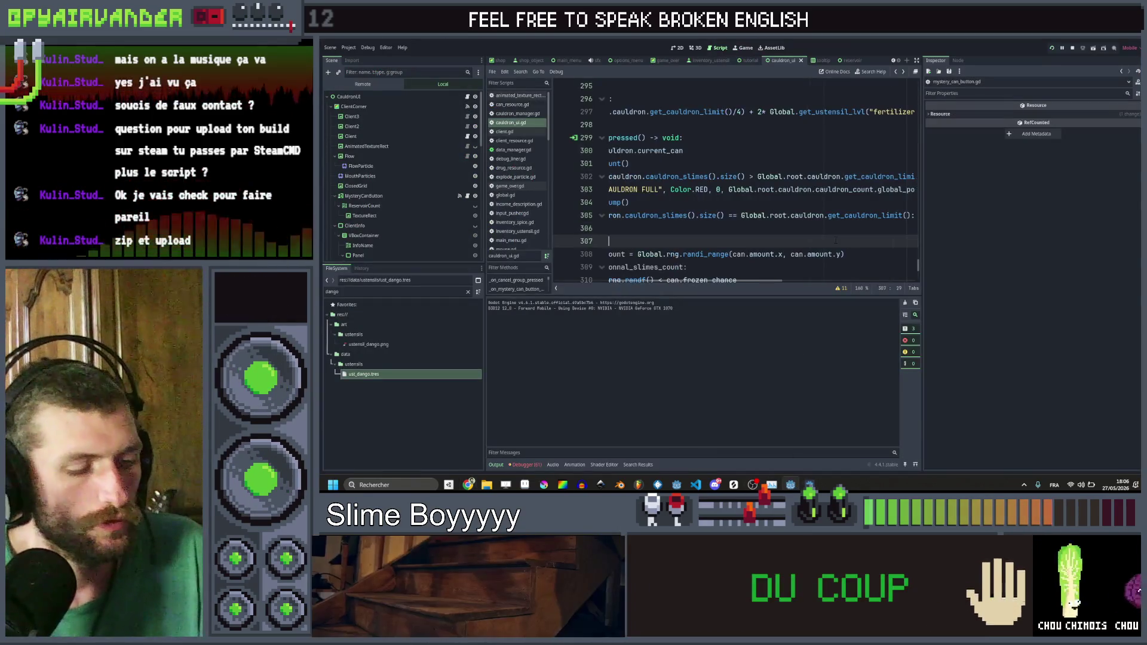
Step: Search the project for 'nasal' and open the nasal_spray refill line 674 in cauldron_manager.gd
key("ctrl+shift+f")
type("nasal")
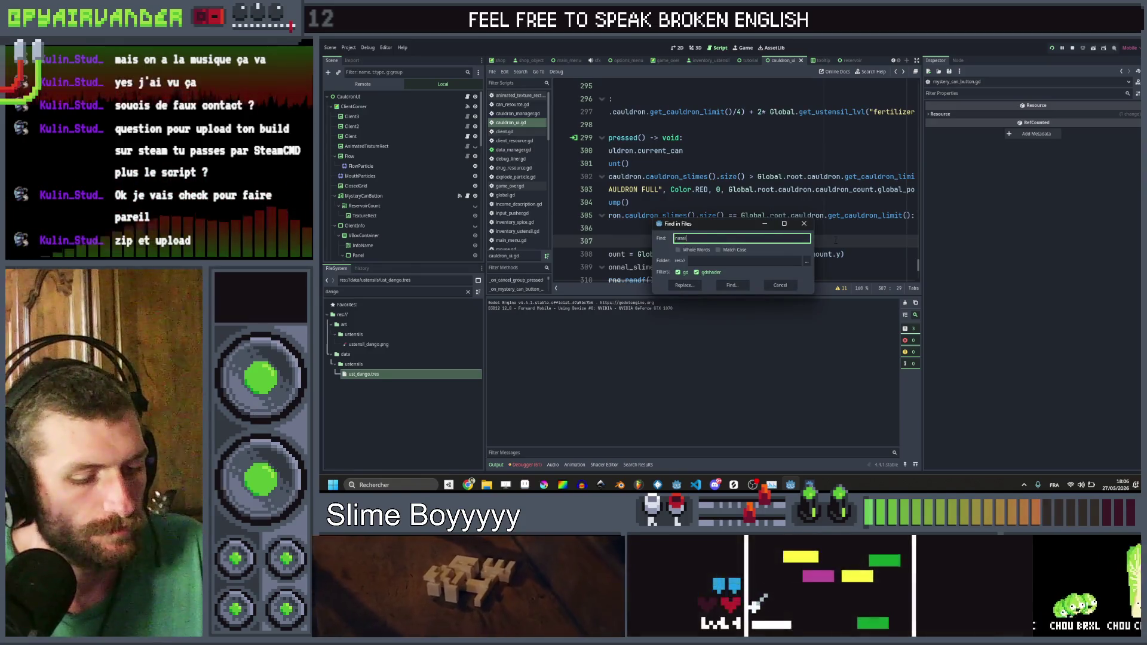
key("Return")
left_click(717, 326)
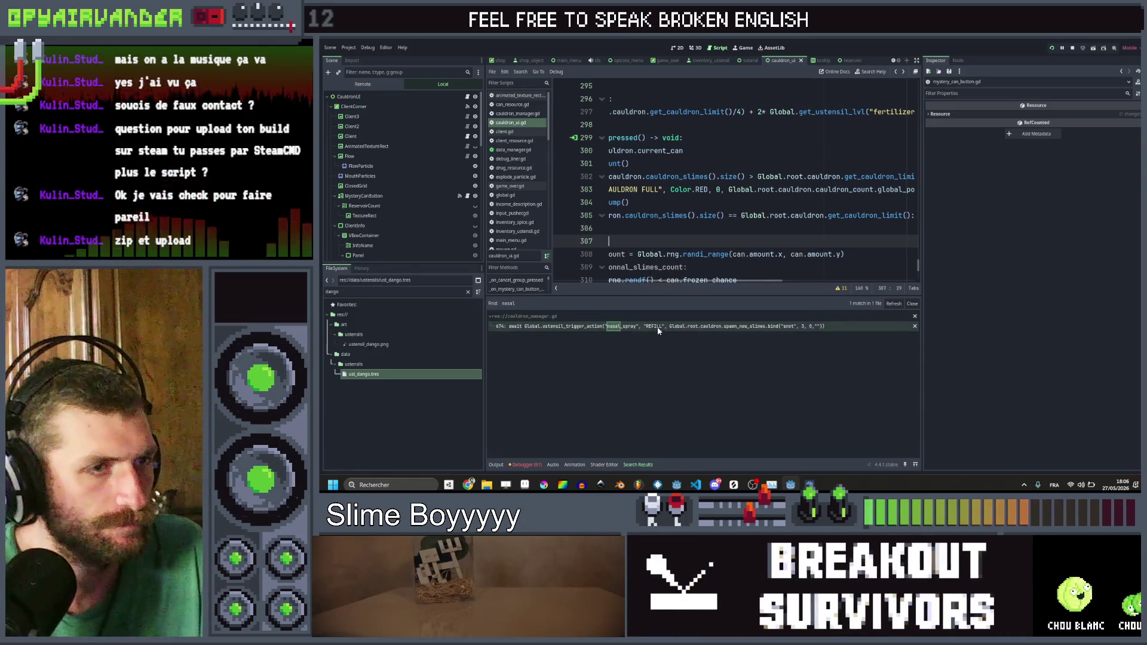
scroll(763, 184, "down", 1)
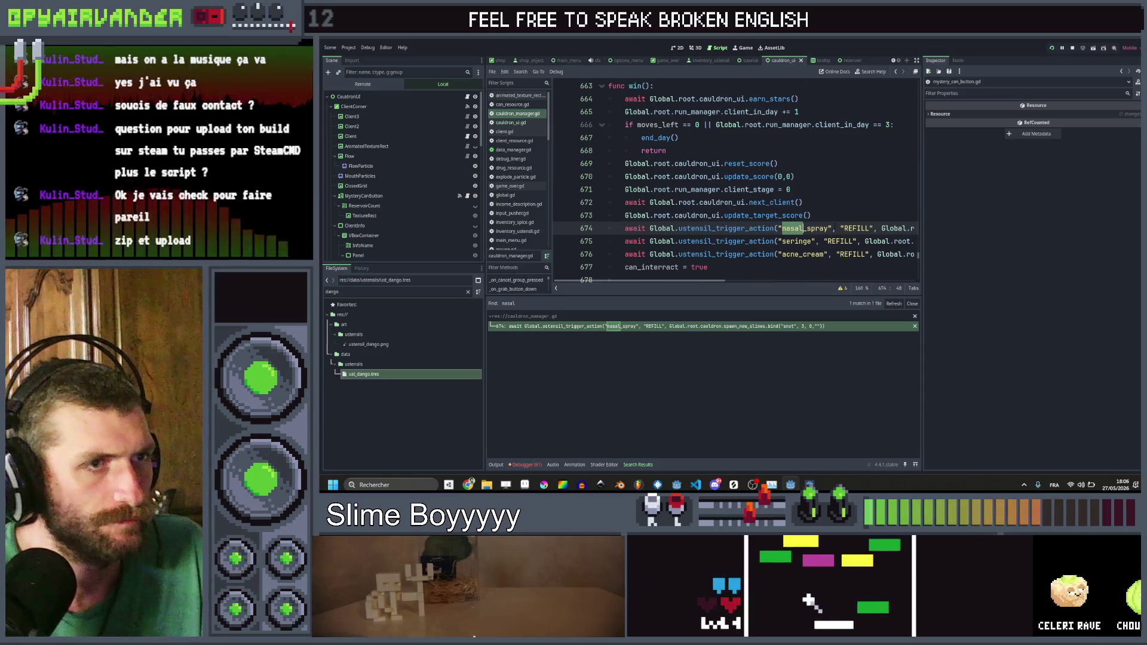
key("End")
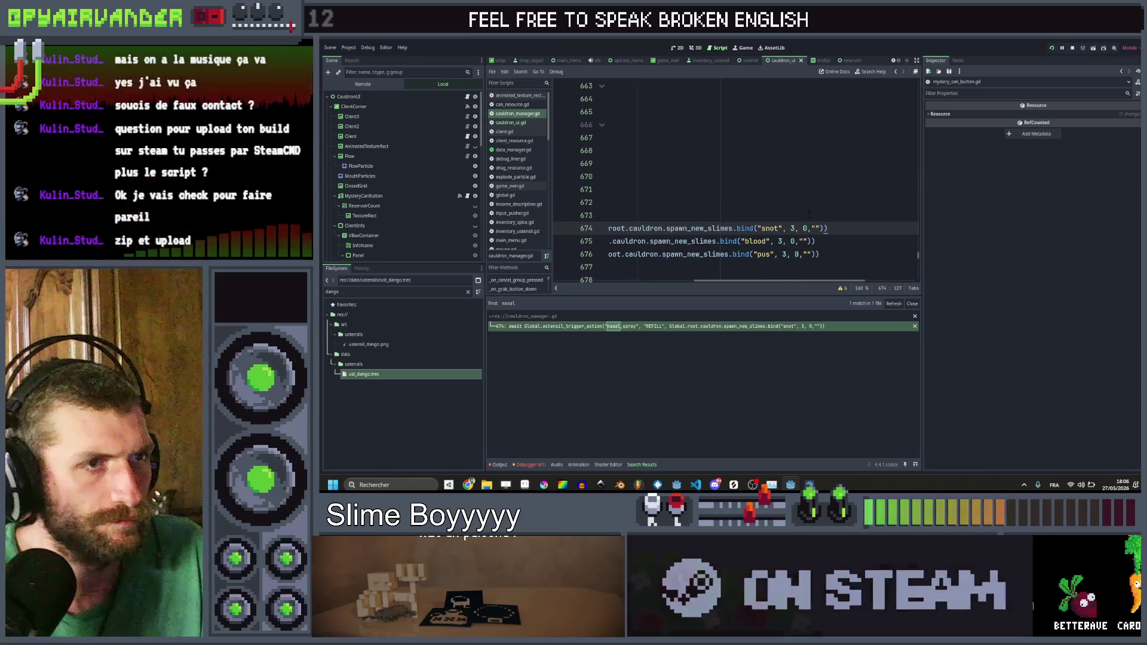
scroll(856, 226, "left", 3)
scroll(857, 221, "right", 5)
key("shift+Home")
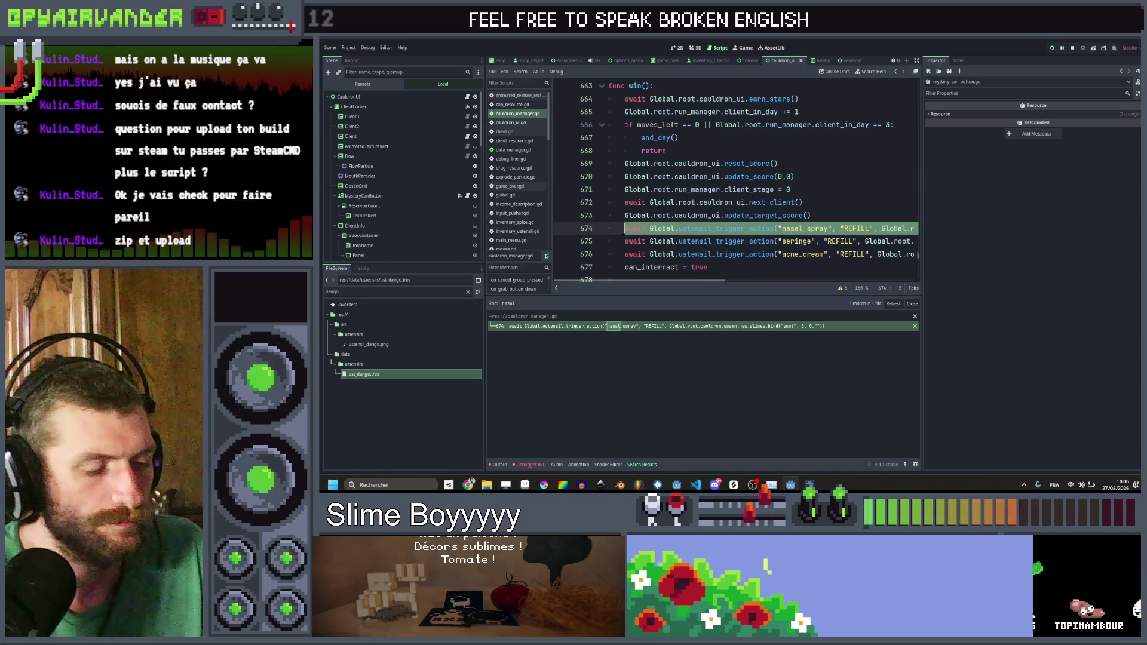
key("End")
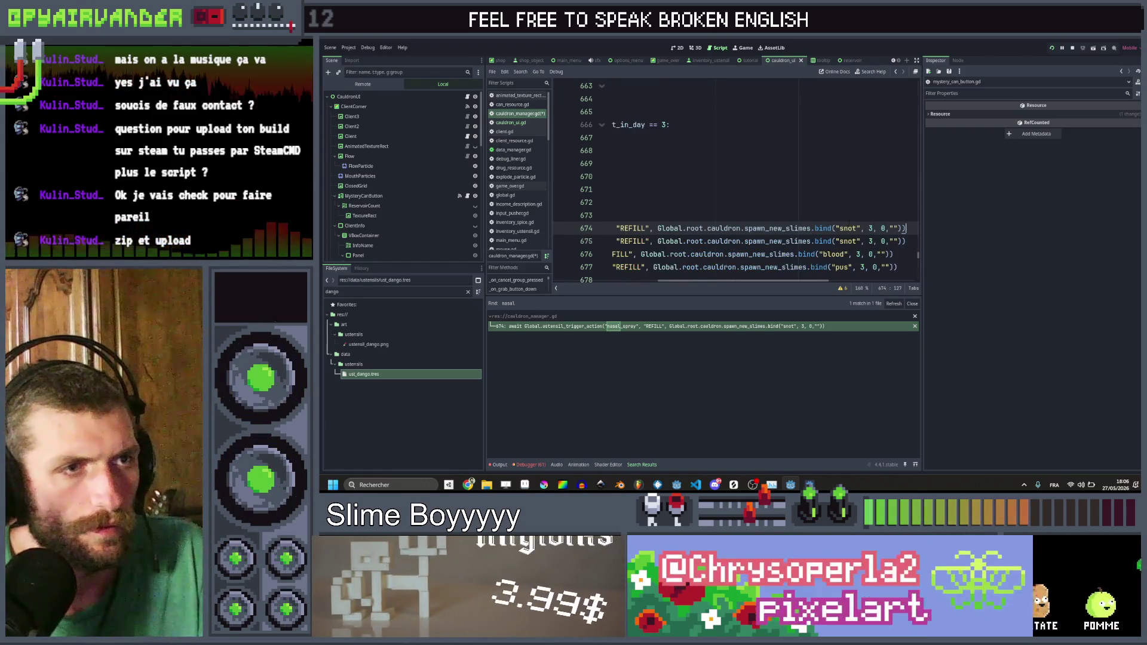
Step: Switch the trigger's call to spawn_random_slimes, replacing the snot bind argument with (3, 0, "")
double_click(848, 229)
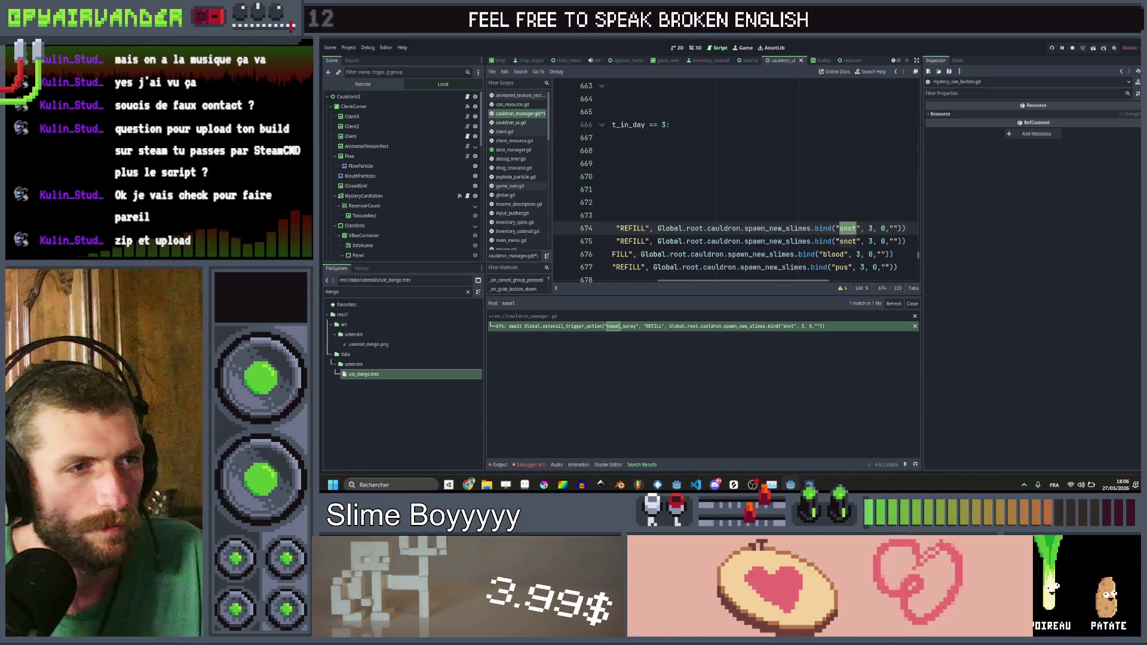
double_click(776, 229)
type("spawn")
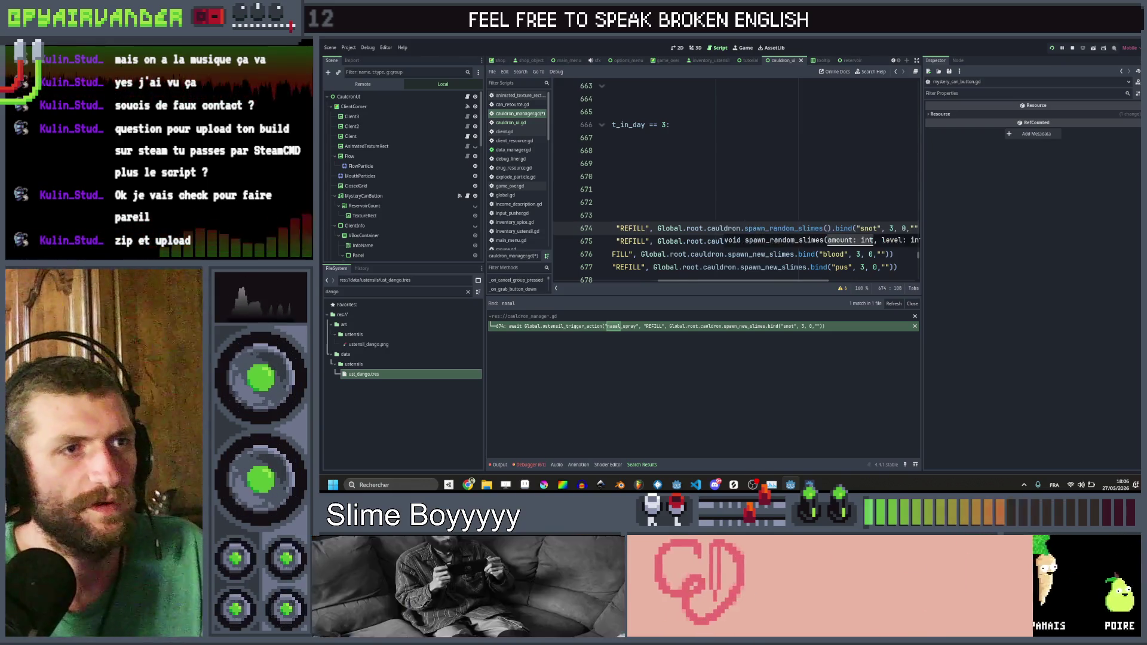
left_click(803, 176)
left_click(844, 228)
double_click(861, 228)
key("BackSpace")
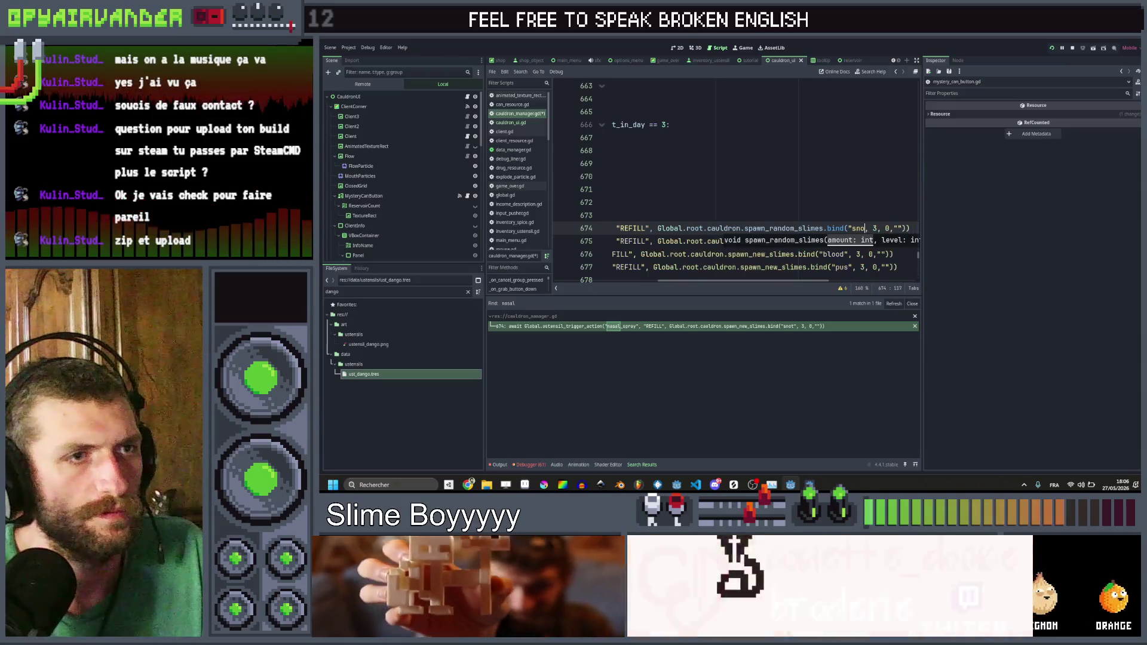
type("(")
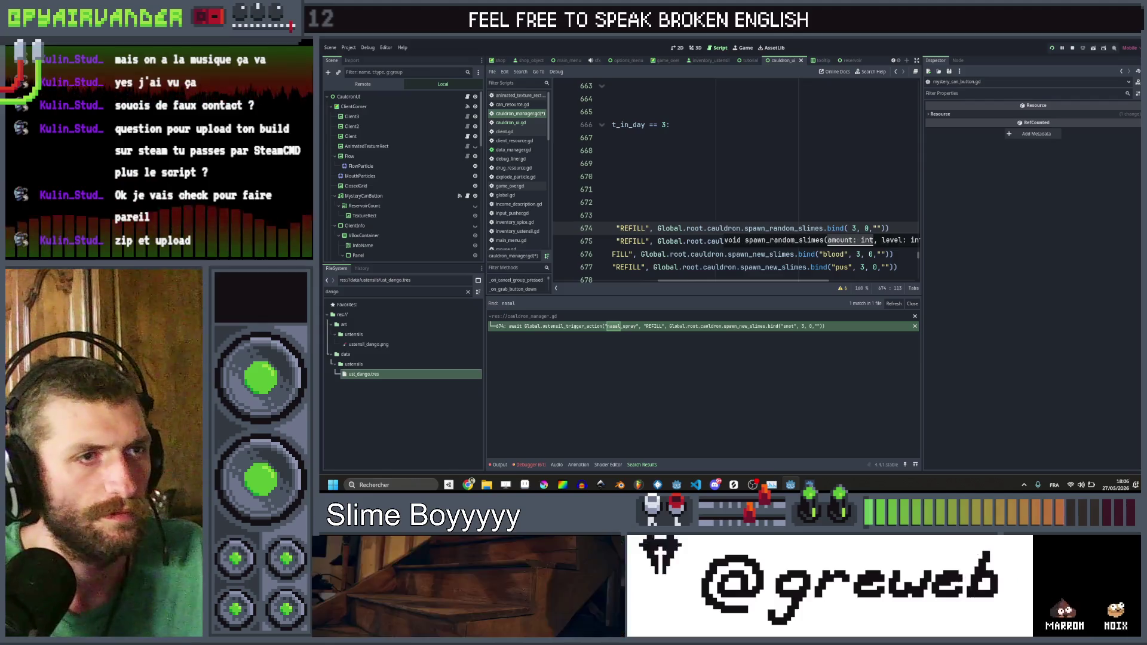
scroll(838, 248, "right", 3)
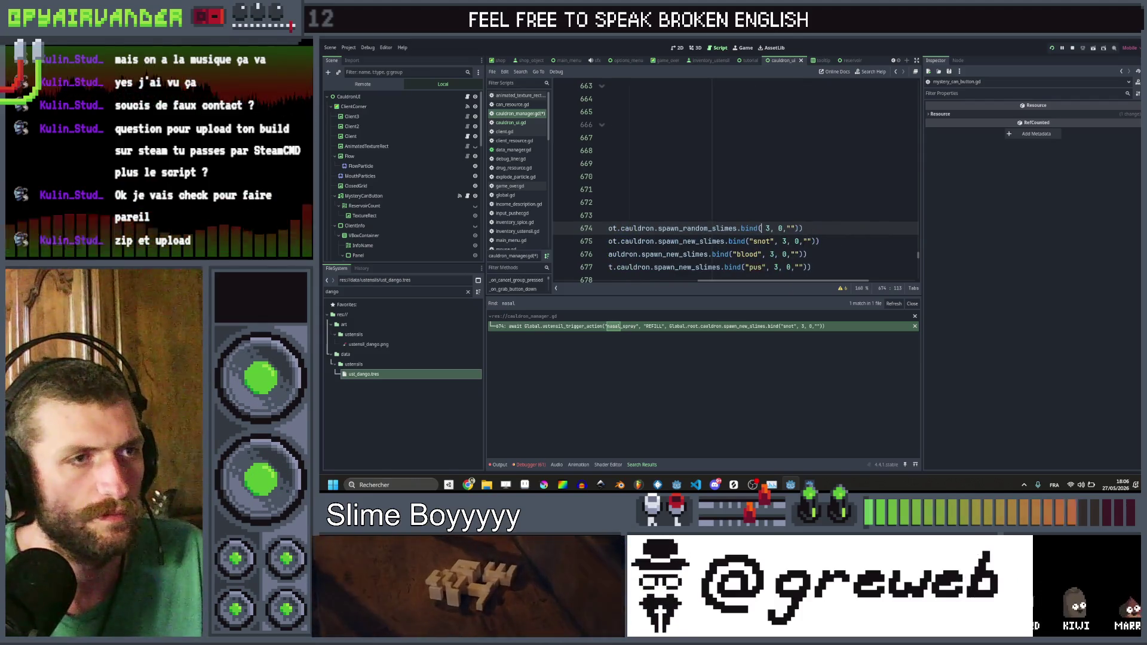
left_click(709, 228)
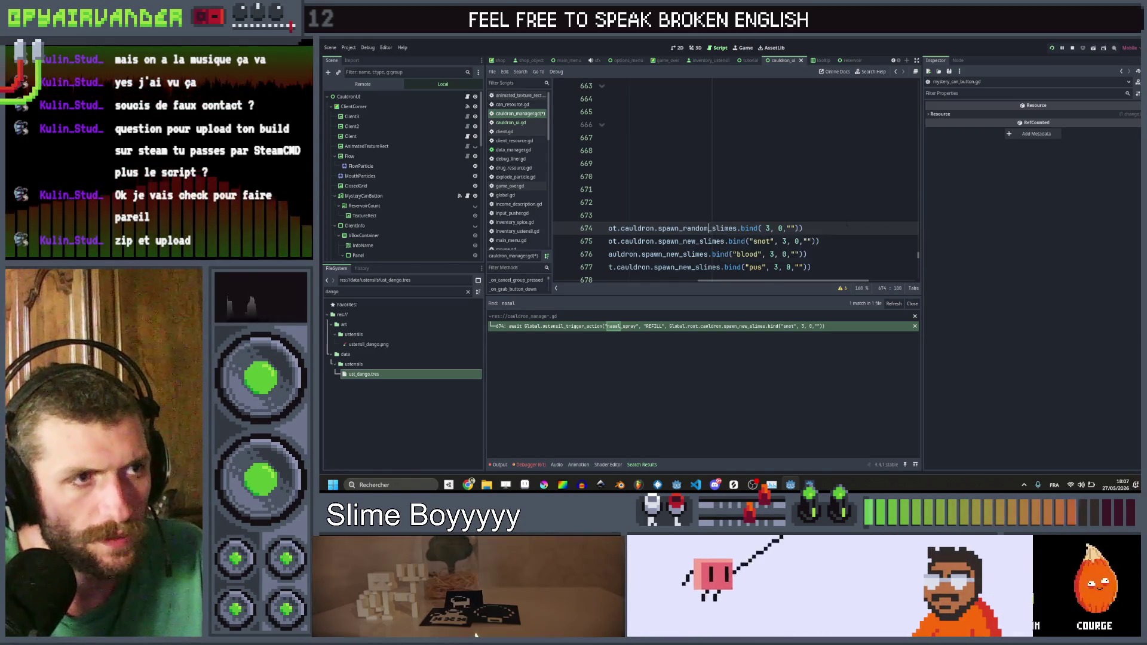
scroll(844, 228, "left", 8)
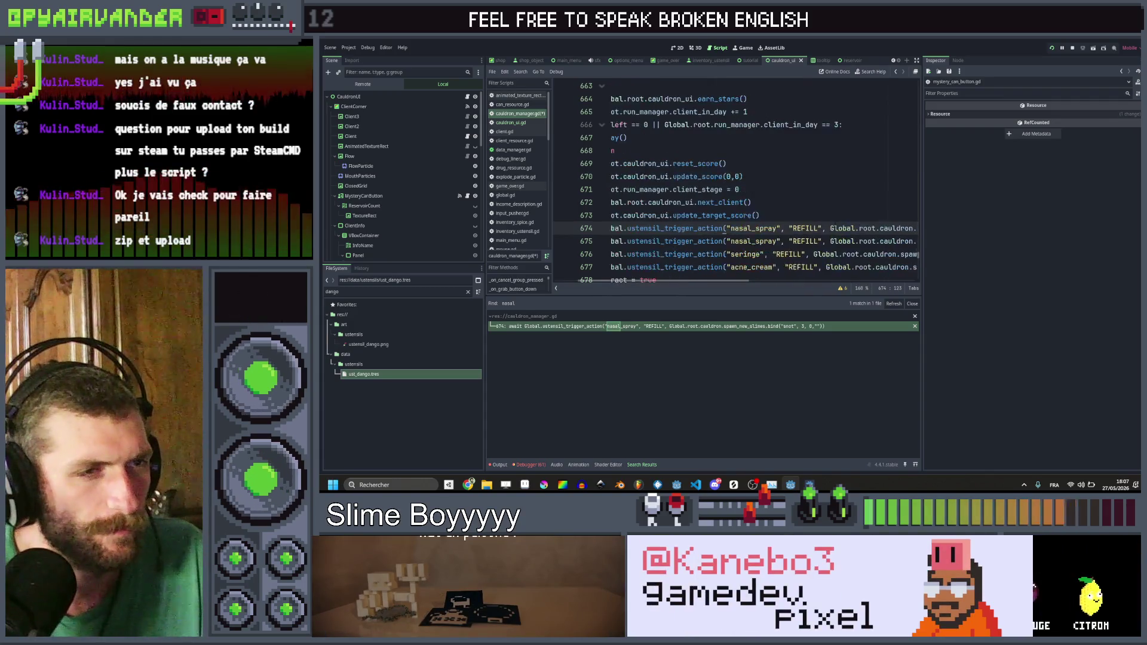
Step: Rename nasal_spray to blue_cheese on line 674 and open the ust_blue_cheese.tres resource
double_click(796, 228)
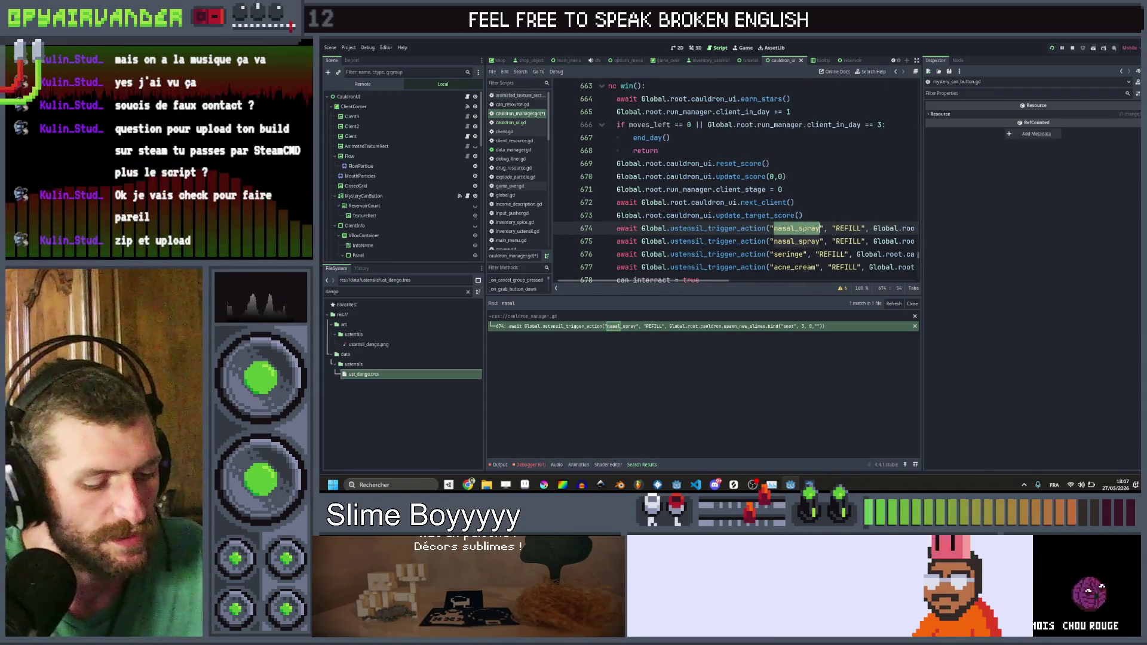
type("blue_chee")
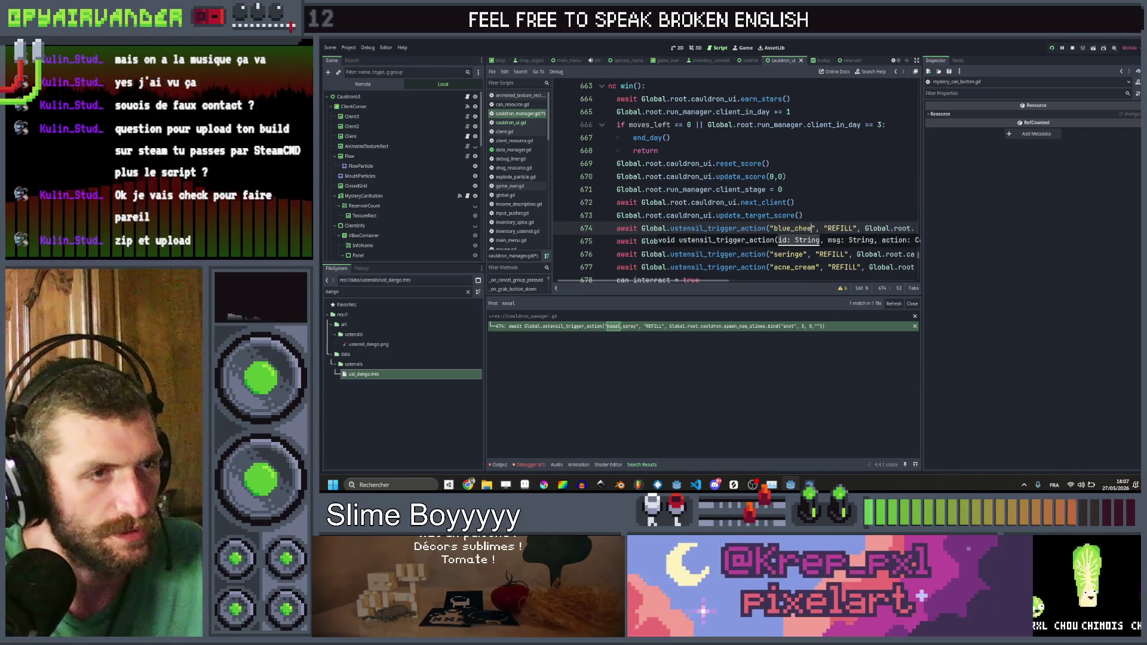
type("se")
double_click(331, 291)
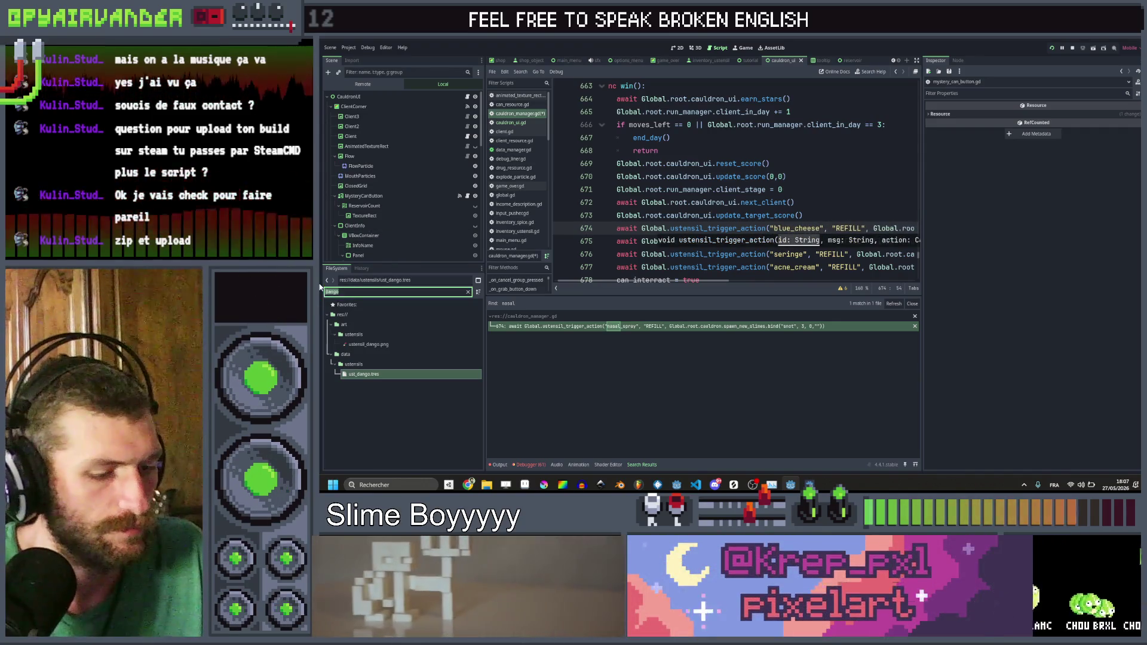
type("blue")
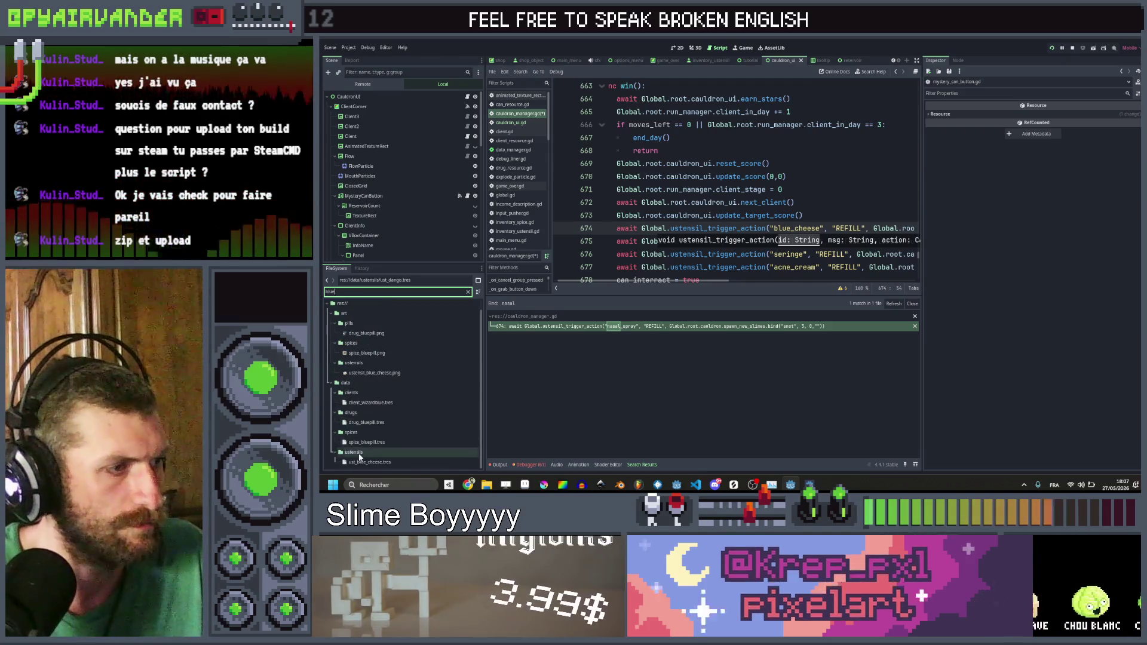
left_click(440, 460)
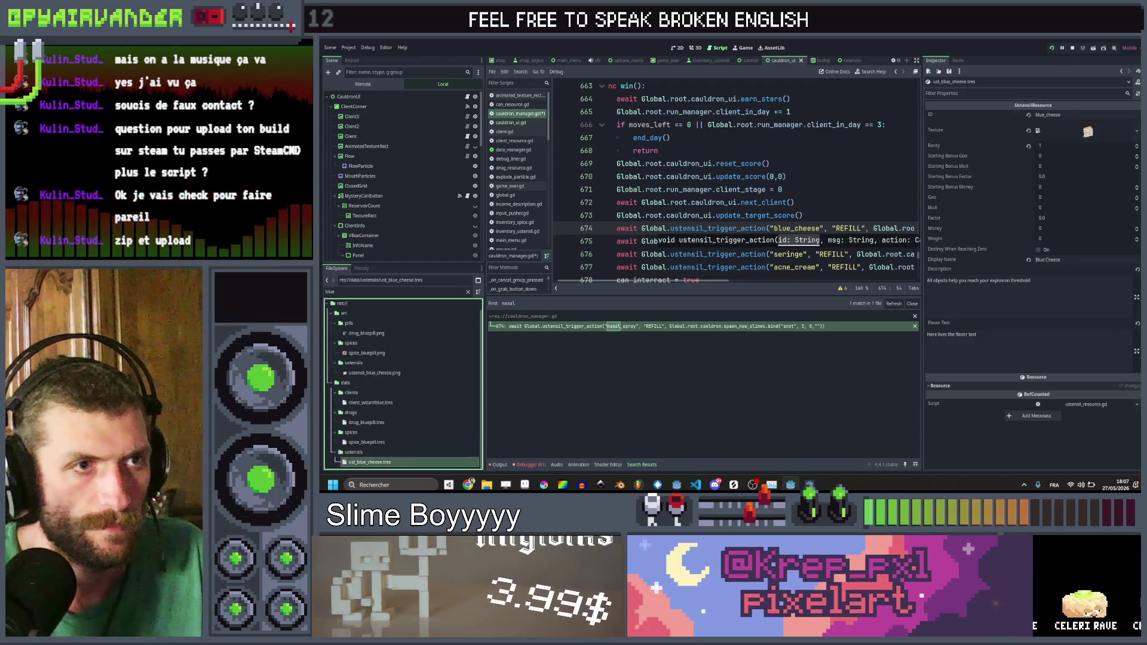
left_click(845, 228)
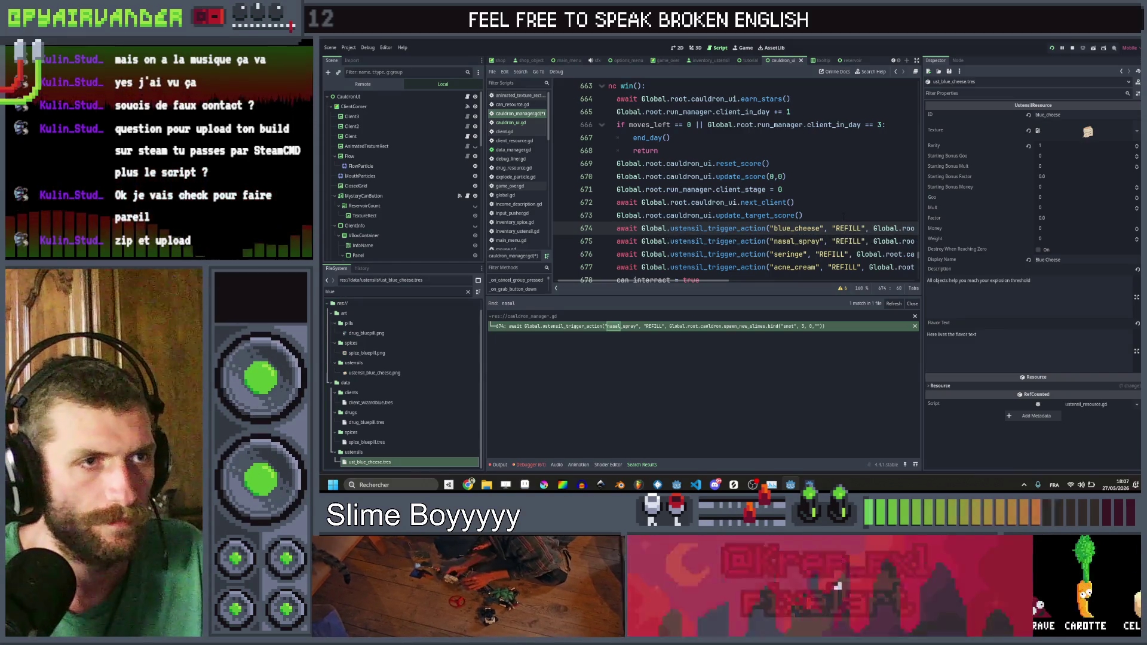
Step: Add 'if Global.root.run_manager.client_in_day == 1:' above the blue_cheese trigger
left_click(841, 214)
key("Return")
type("if Gl")
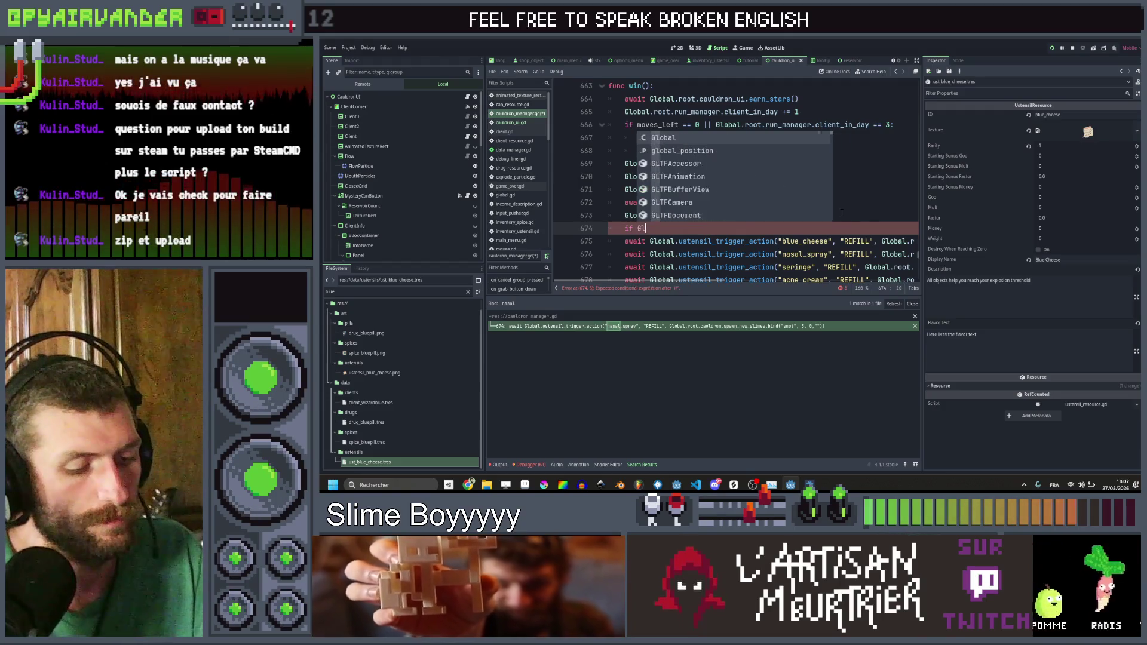
type("obal.root.")
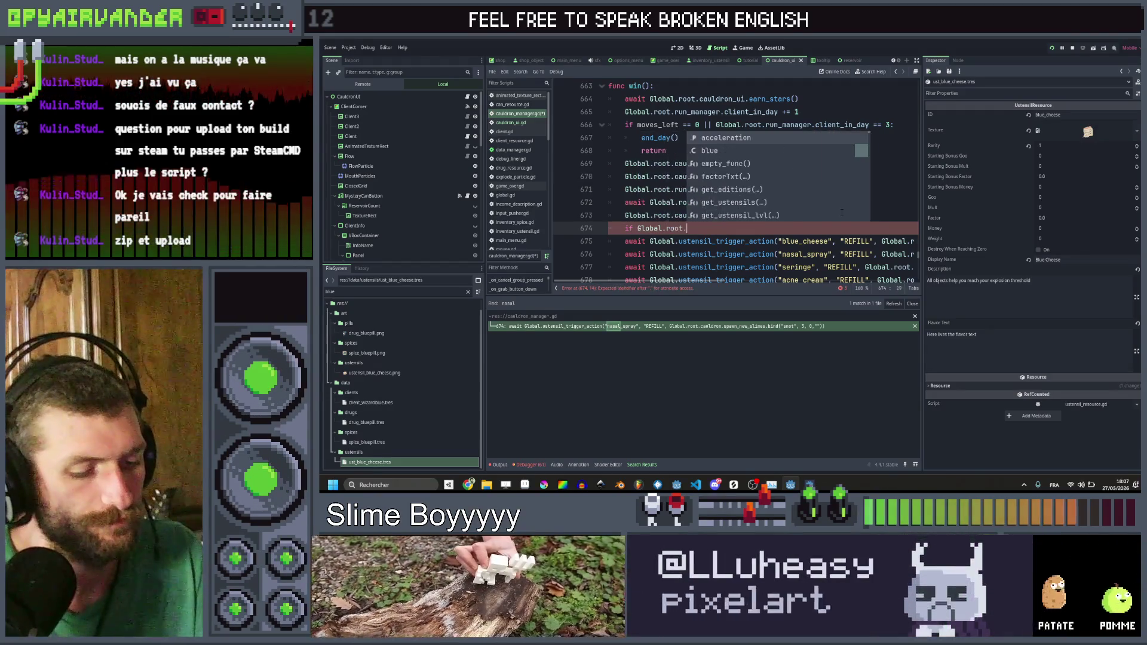
type("run")
key("Return")
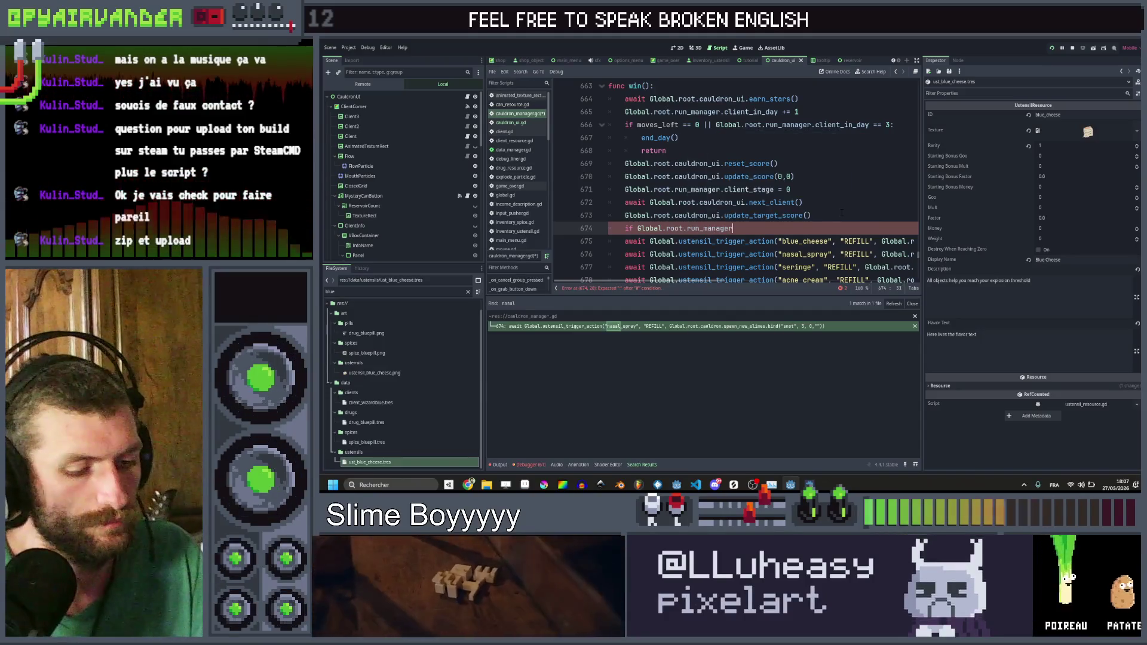
type(".cli")
key("Down")
key("Return")
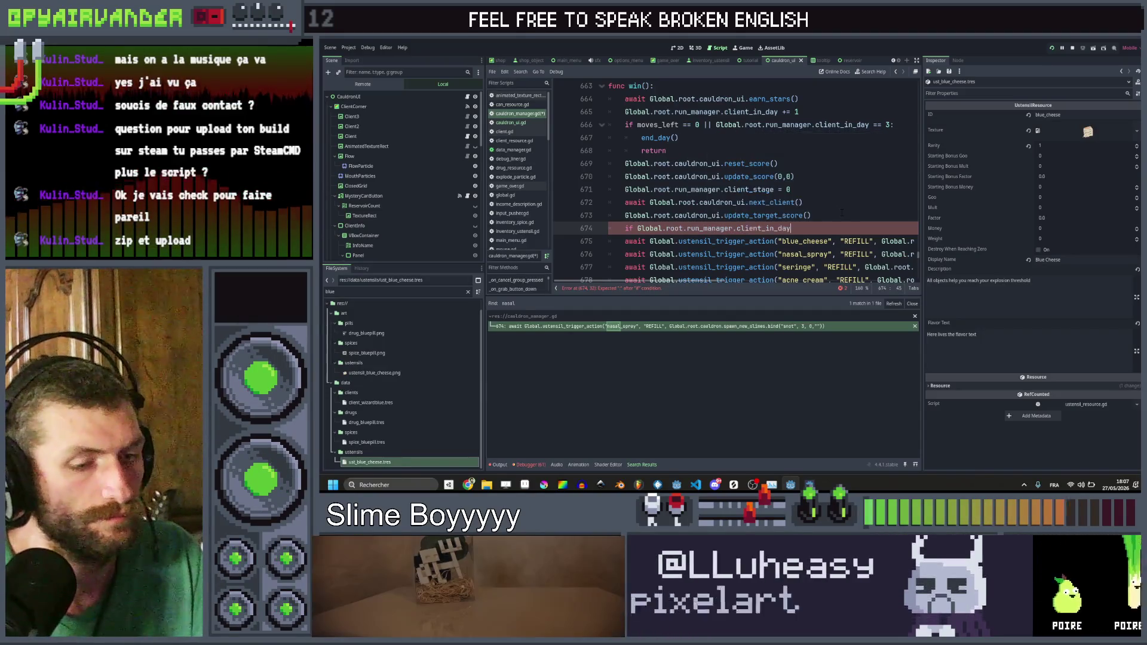
type(" == 1:")
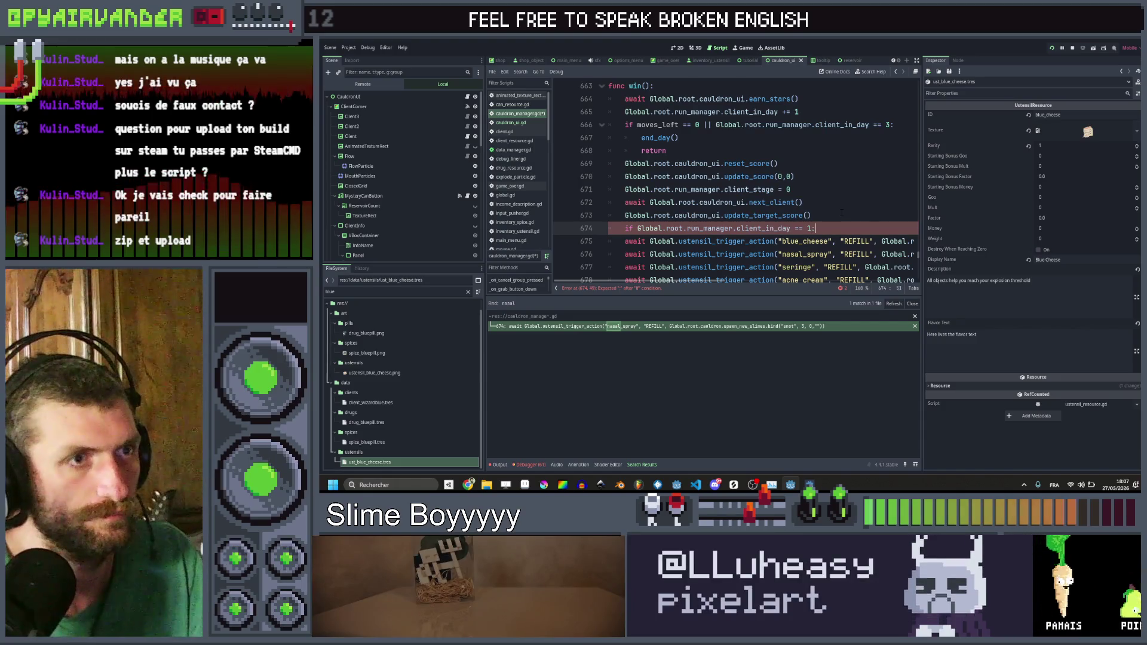
Step: Indent the blue_cheese trigger under the condition and change its slime count from 3 to 6
key("Down")
key("Home")
key("Tab")
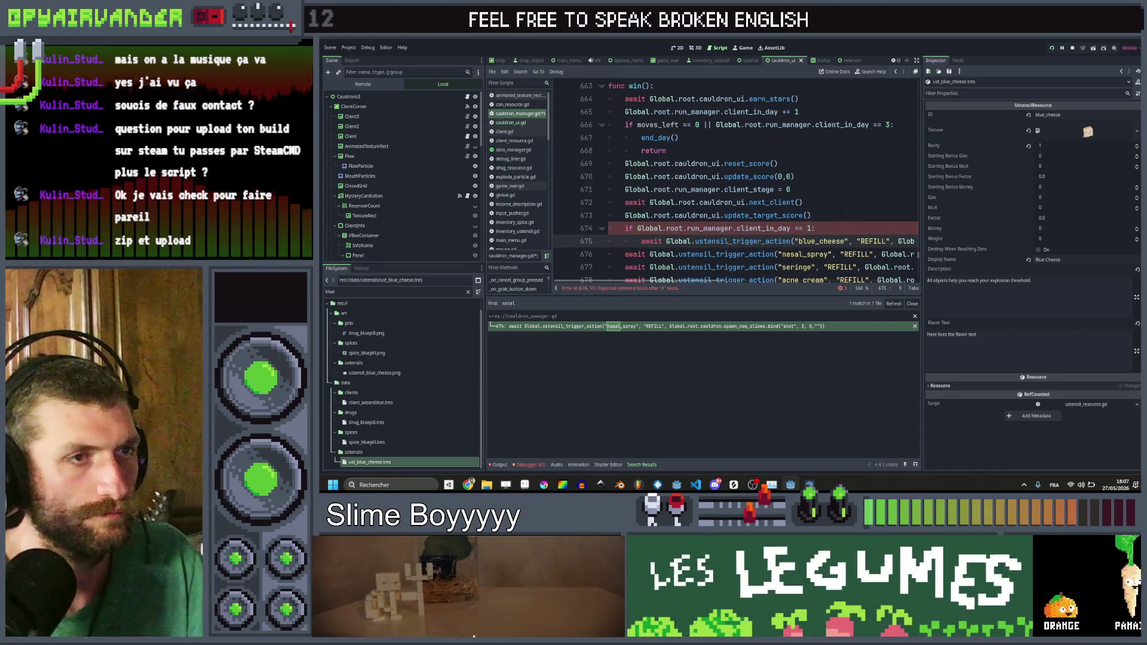
scroll(735, 180, "right", 5)
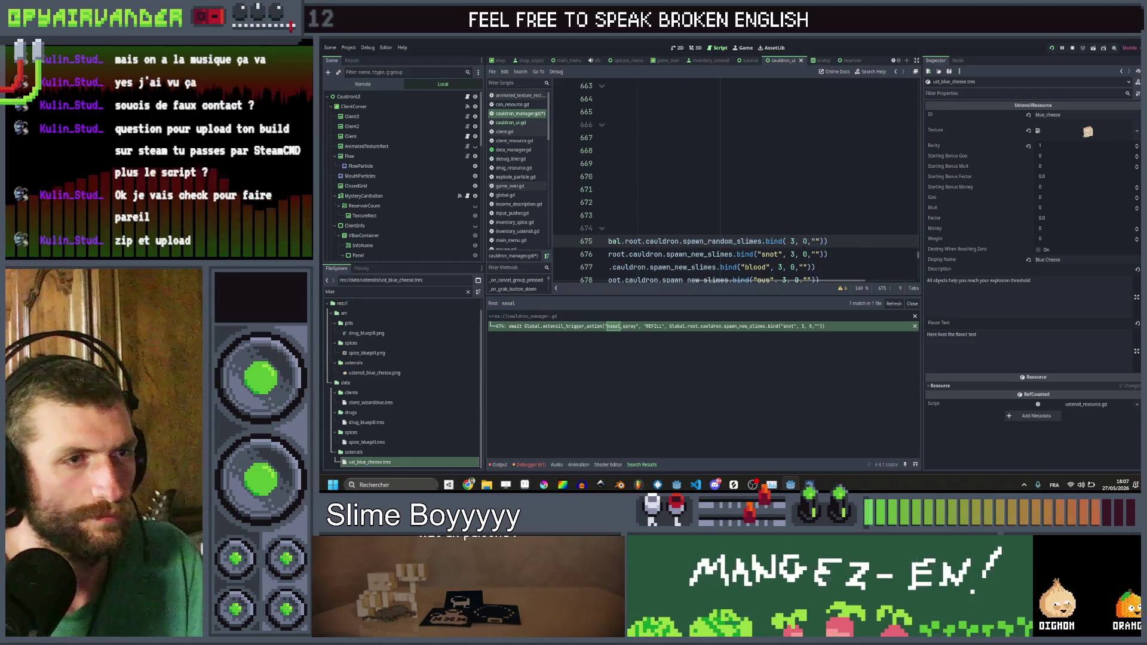
key("Delete")
key("Delete")
key("Delete")
type("4")
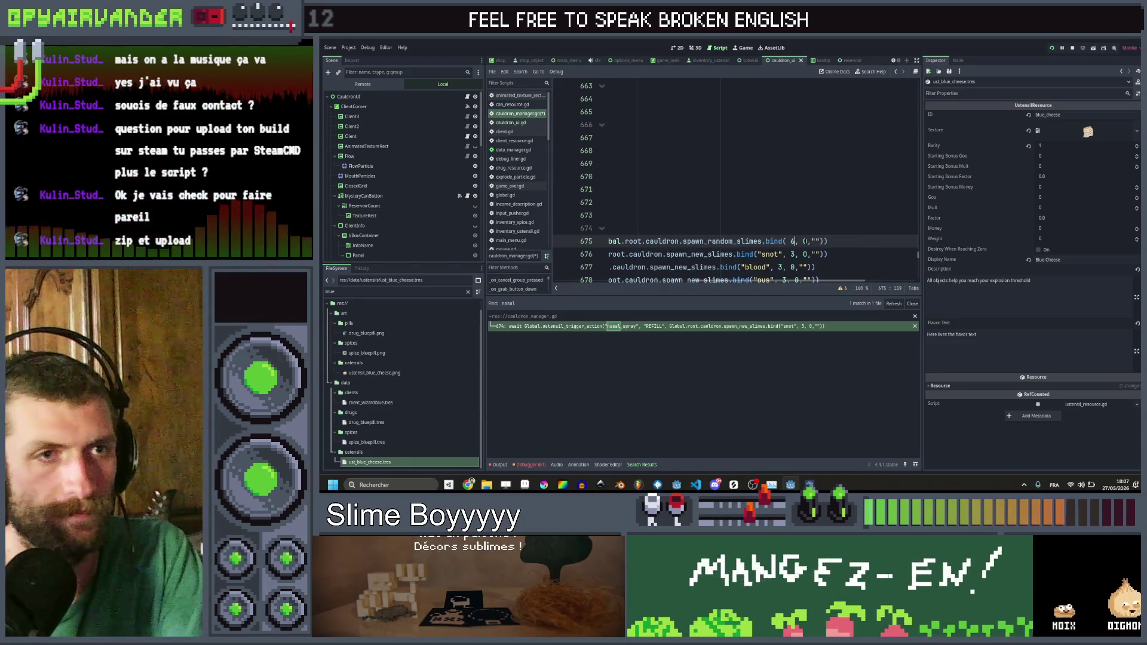
key("alt+Tab")
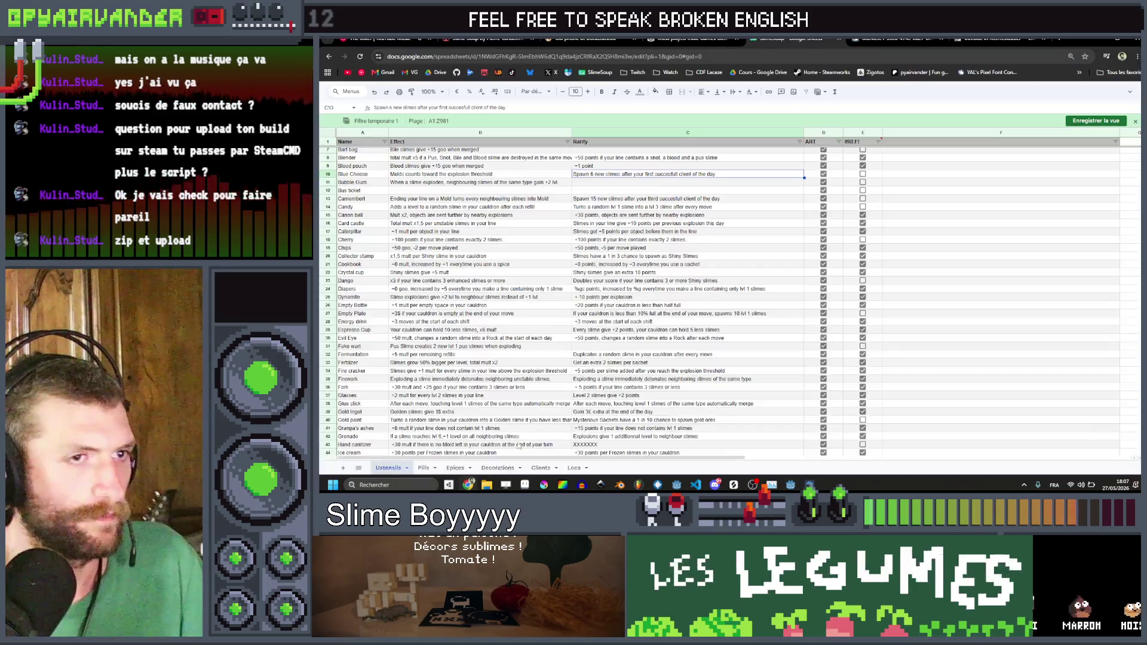
Step: Copy Blue Cheese's C10 rarity text into the ust_blue_cheese resource's Description
triple_click(664, 173)
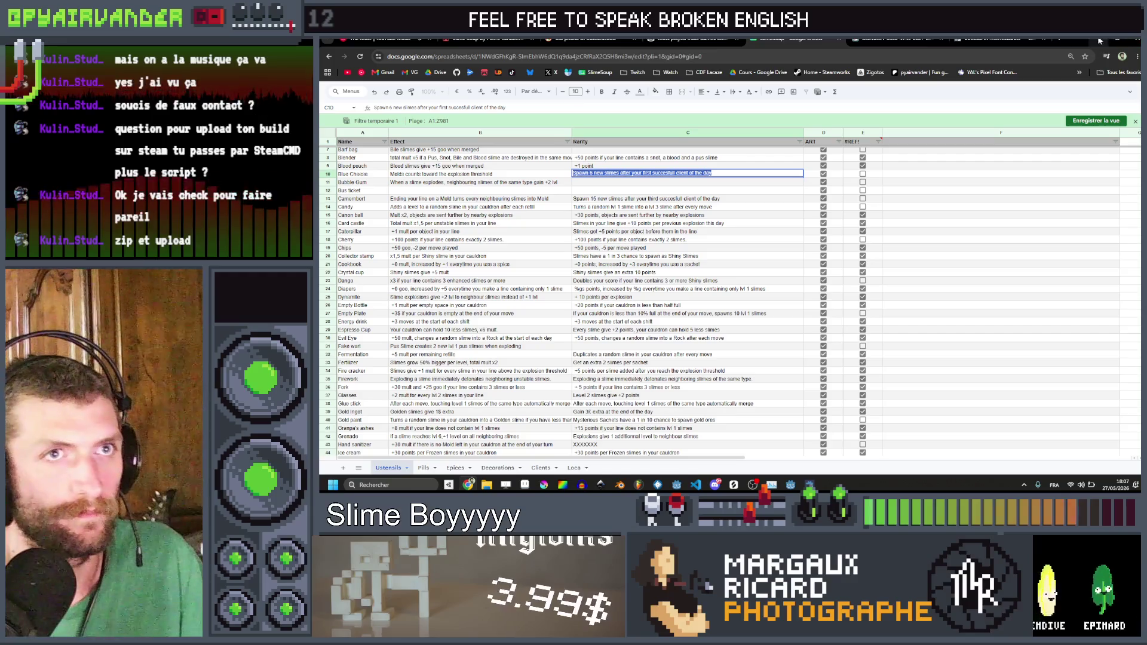
key("alt+Tab")
triple_click(1044, 282)
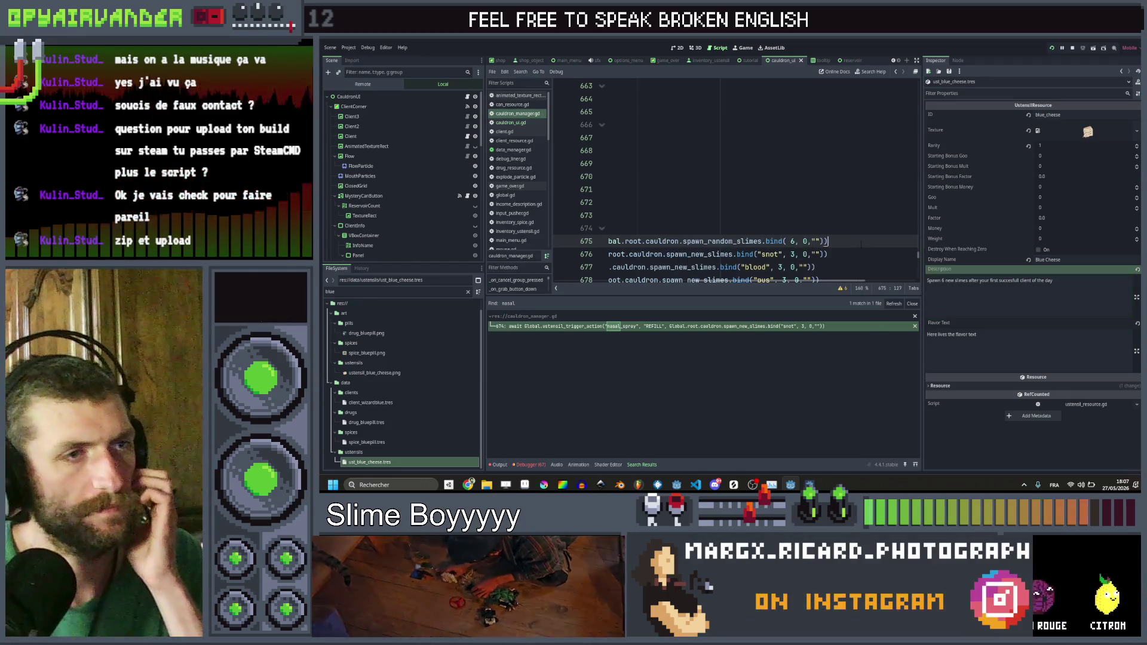
left_click(468, 484)
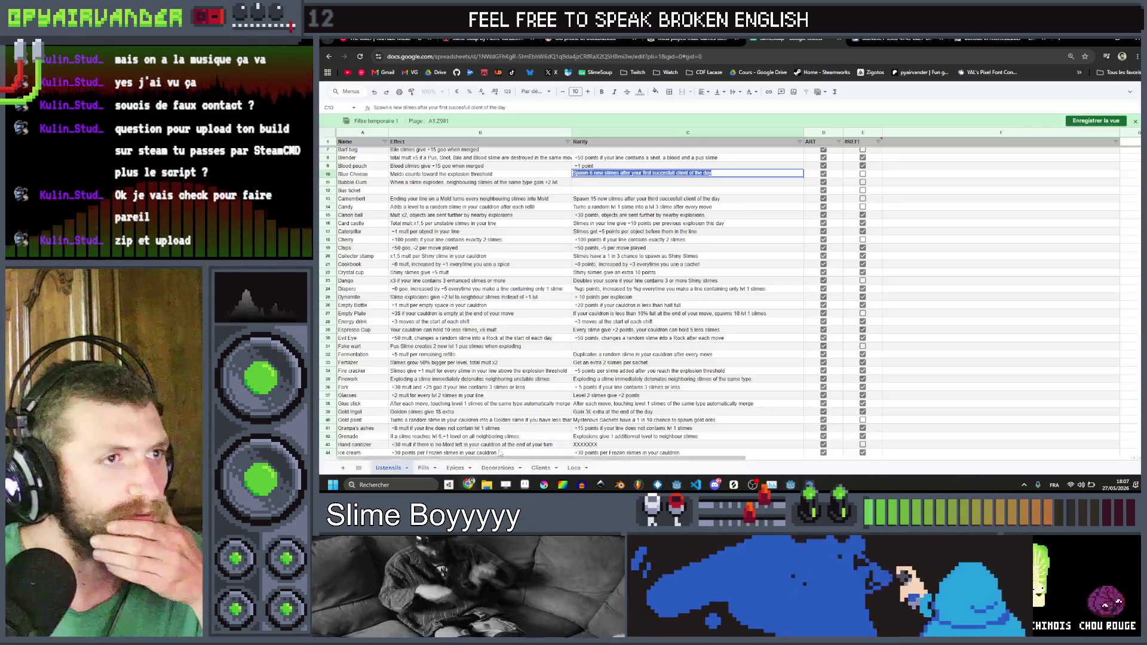
Step: Tick column E for Blue Cheese and Bubble Gum, and copy Bubble Gum's effect from B11 into C11
left_click(863, 174)
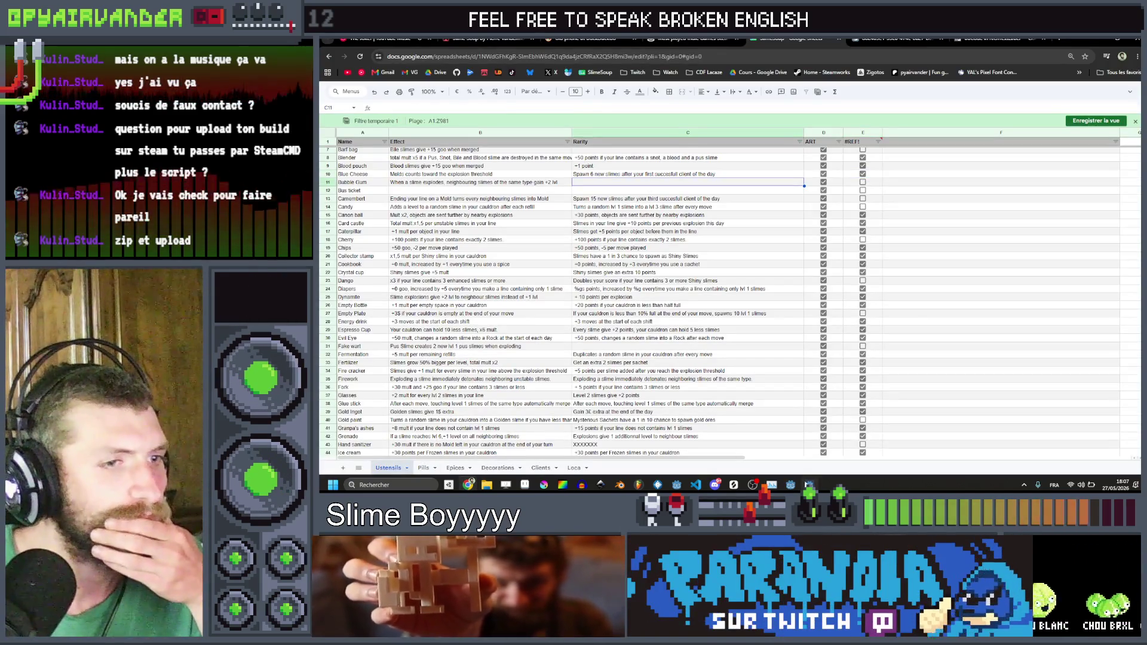
mouse_move(808, 484)
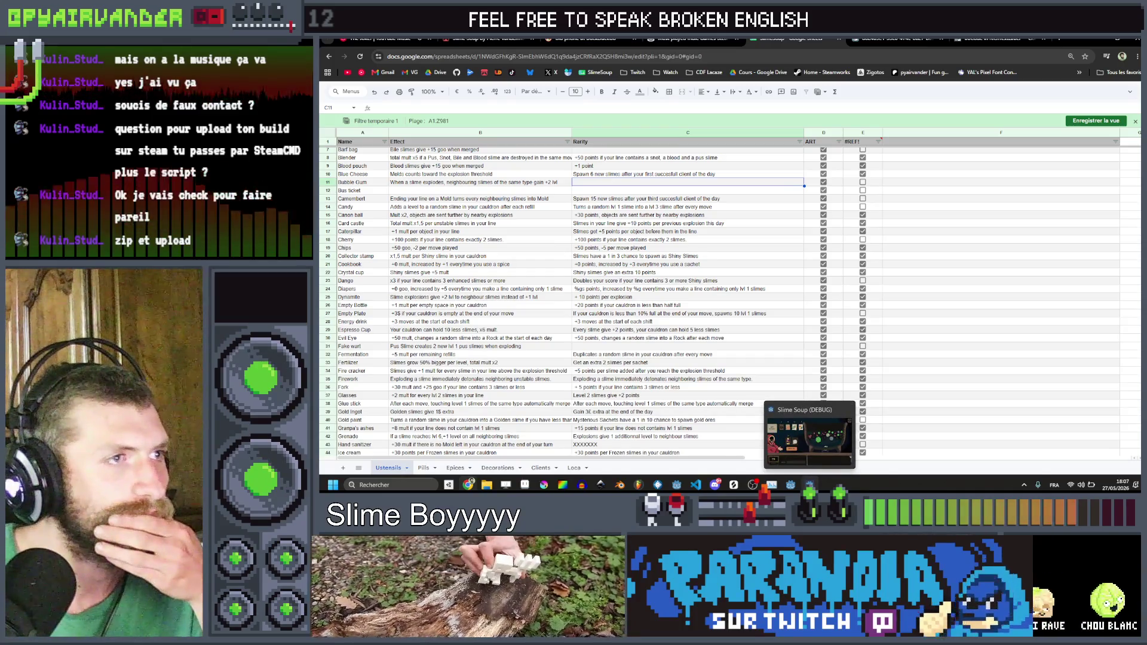
left_click(862, 181)
left_click(687, 182)
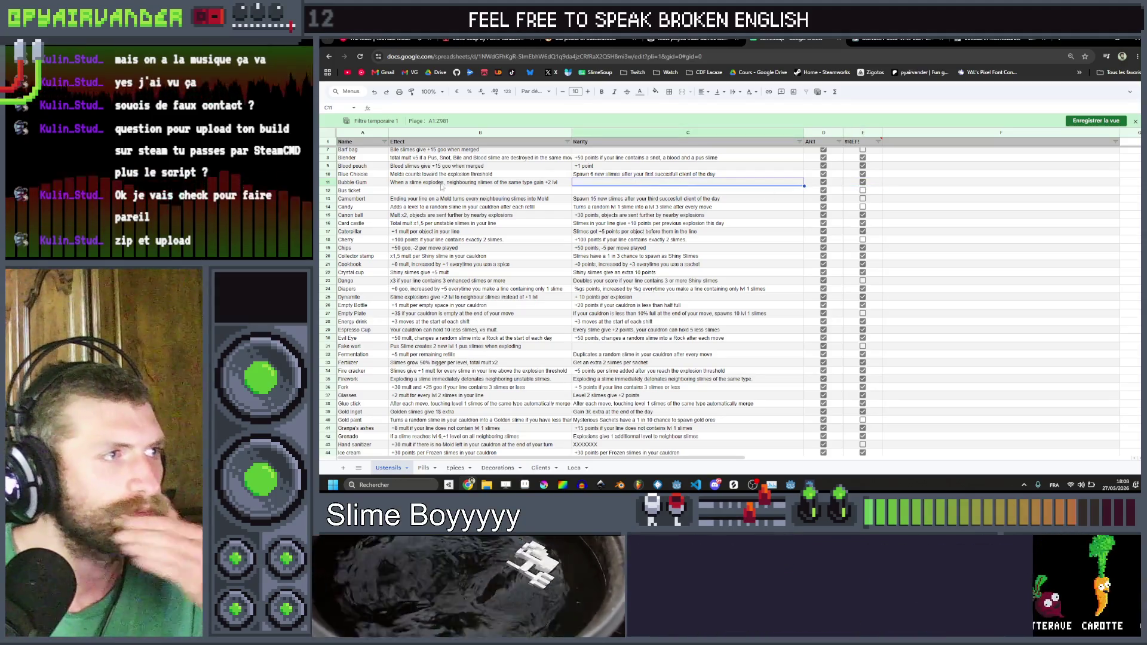
left_click(451, 183)
key("ctrl+c")
left_click(645, 182)
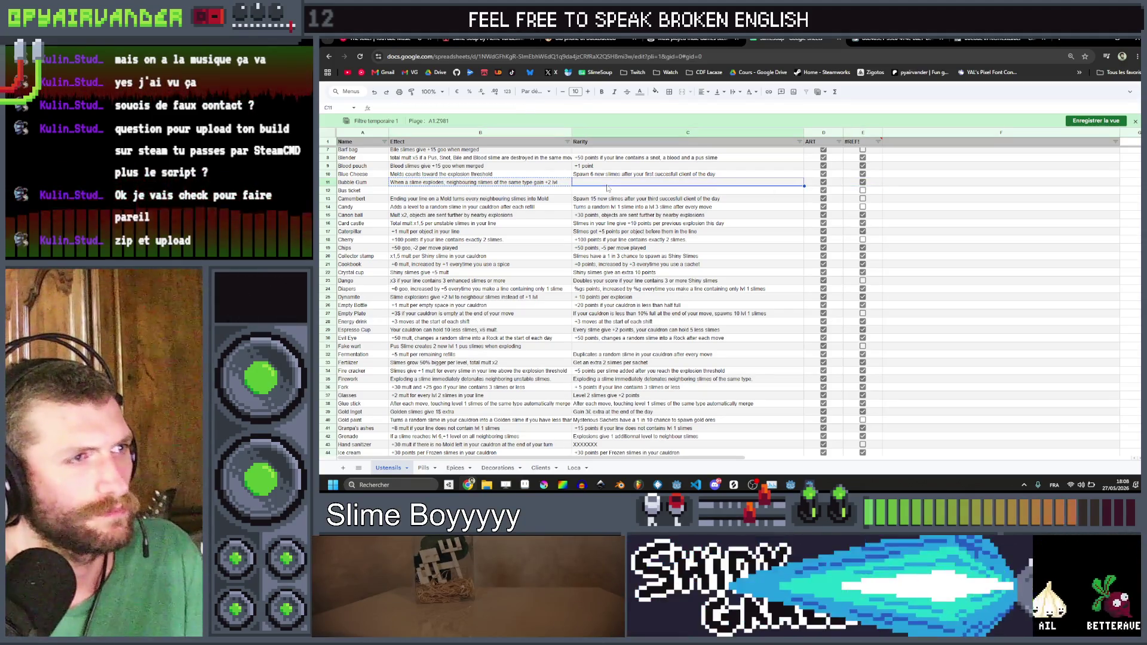
key("ctrl+v")
left_click(648, 190)
Step: Edit Camembert's rarity text in C13 from 15 to 10 new slimes
left_click(669, 199)
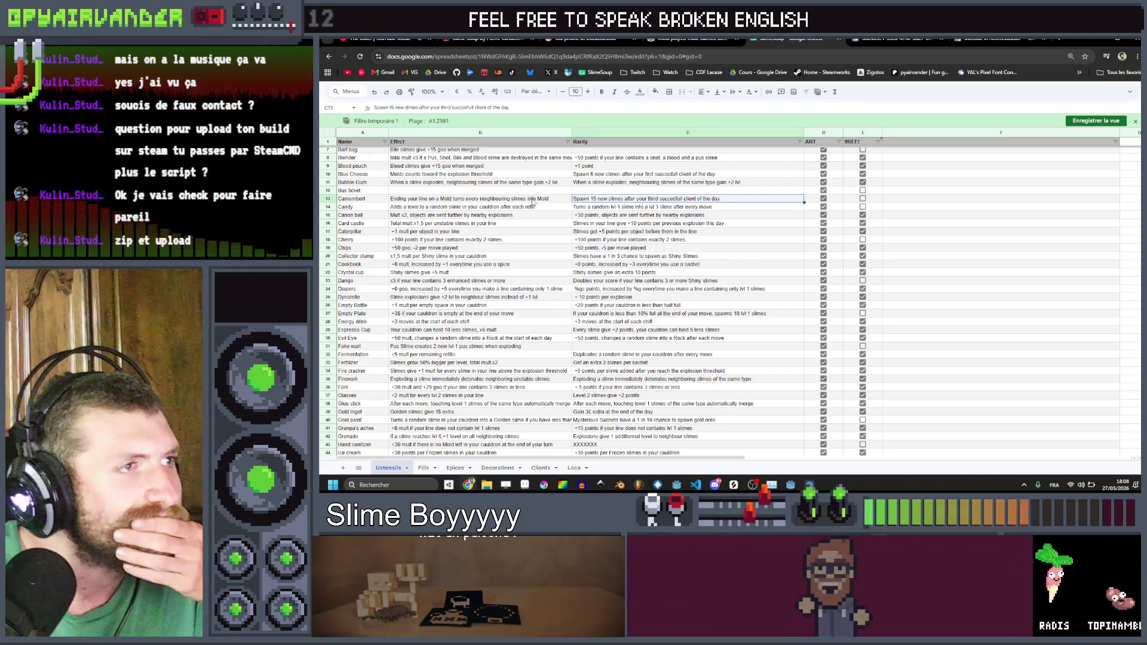
key("Left")
left_click(655, 201)
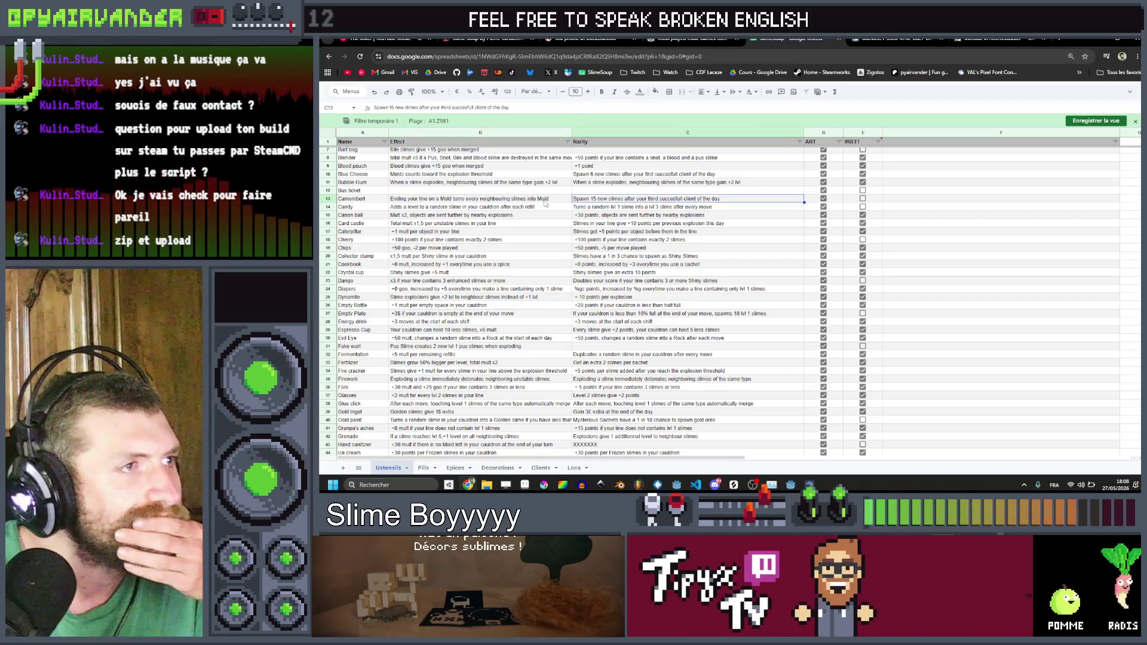
left_click(626, 202)
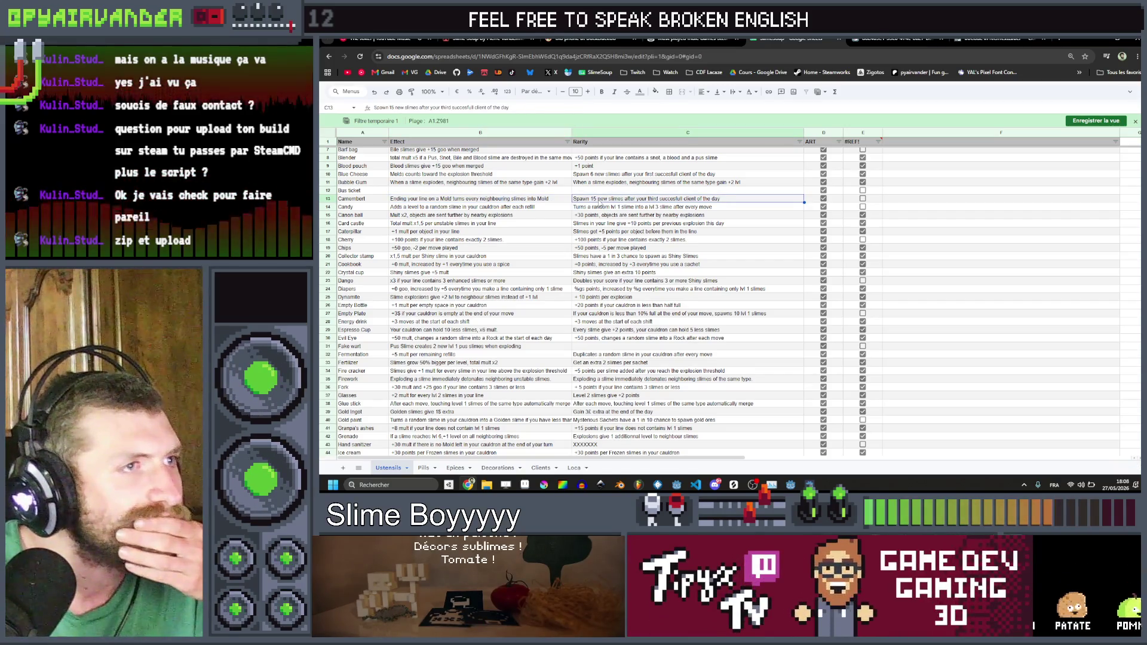
double_click(593, 198)
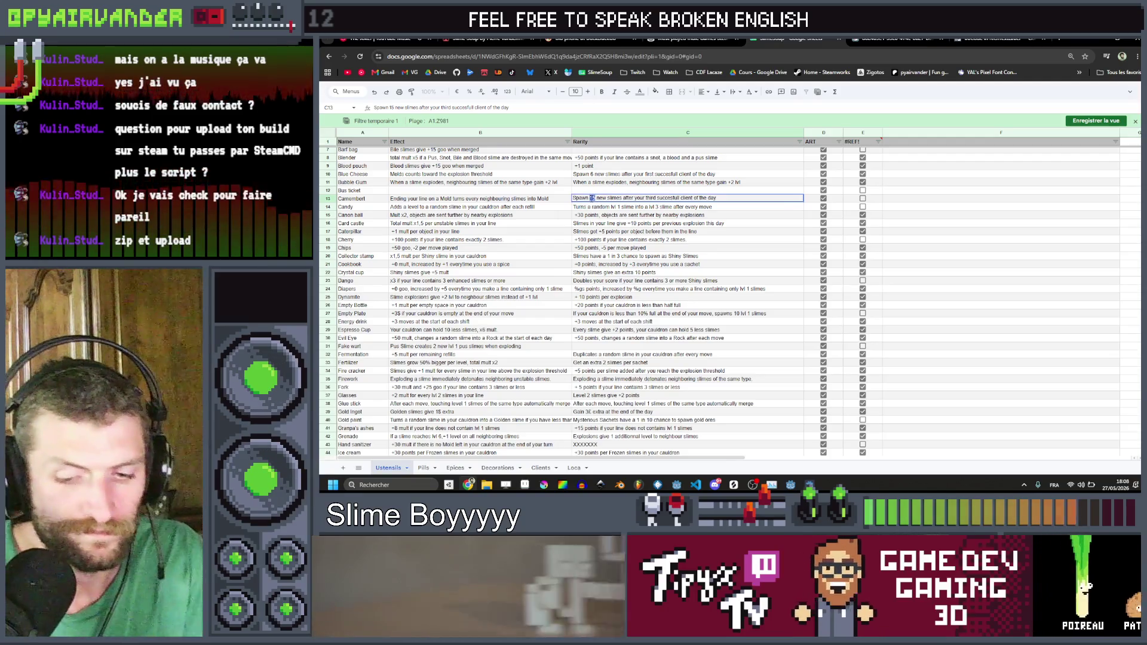
type("6")
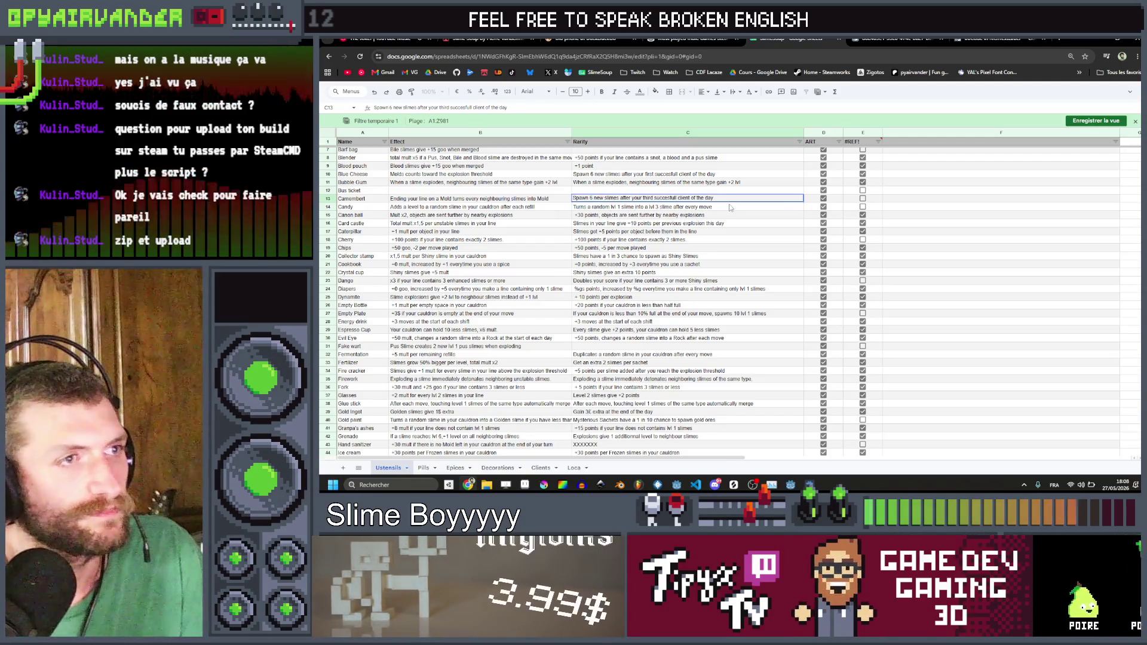
key("Return")
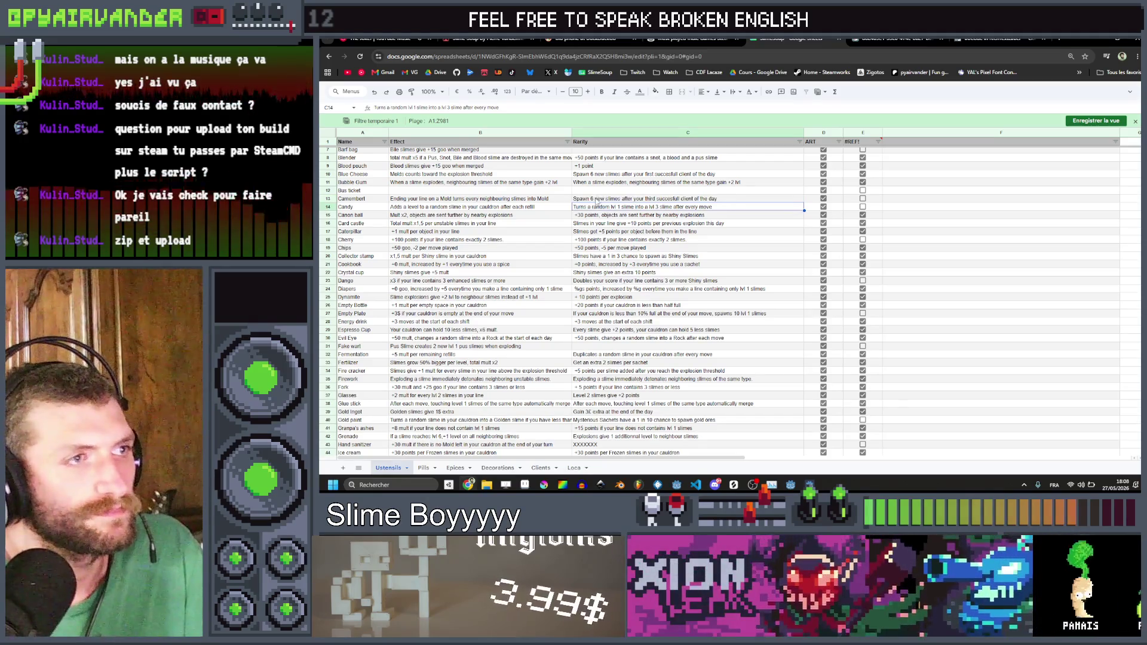
double_click(596, 199)
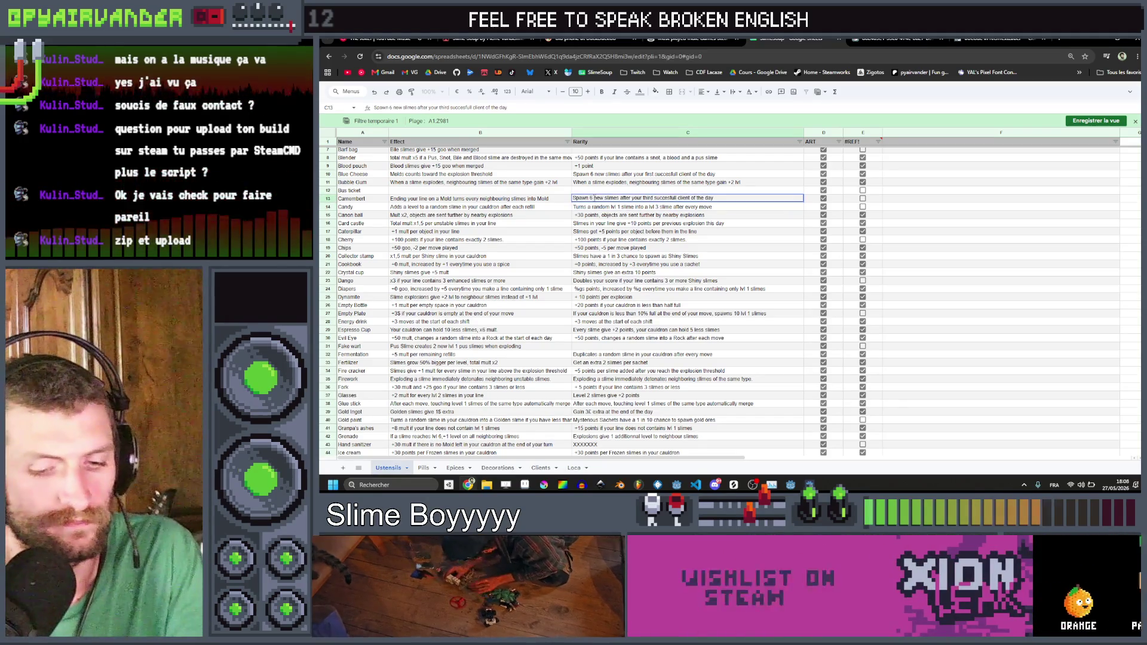
key("BackSpace")
type("10")
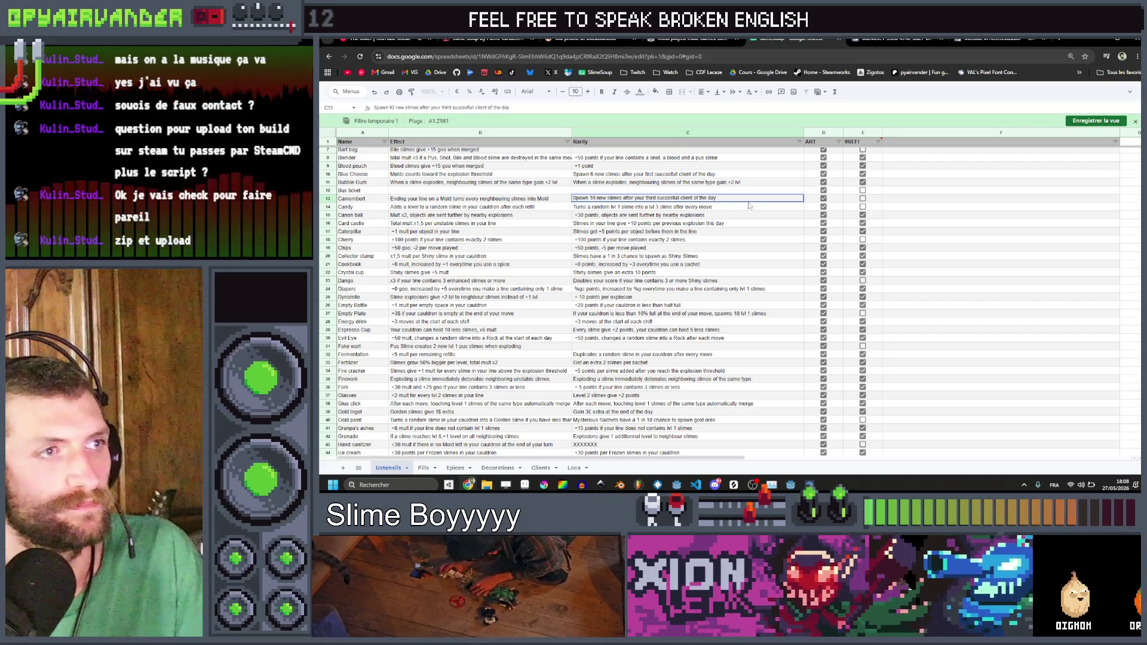
key("Return")
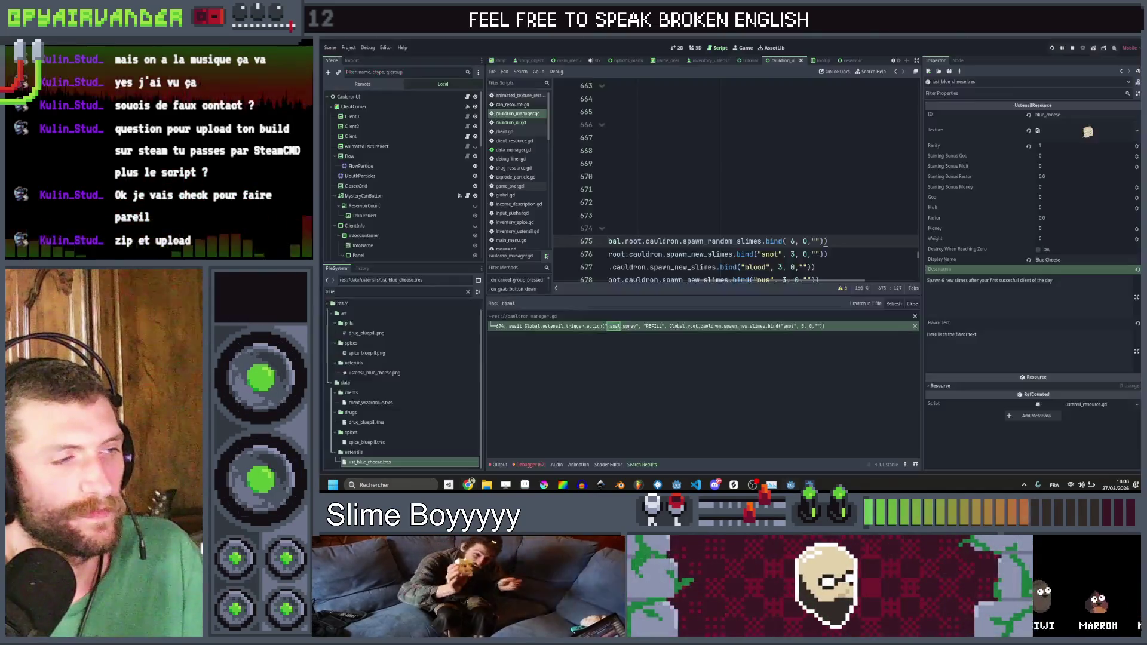
Step: Copy the blue-cheese trigger lines in cauldron_manager.gd and paste a duplicate below them
key("alt+Tab")
scroll(893, 252, "right", 3)
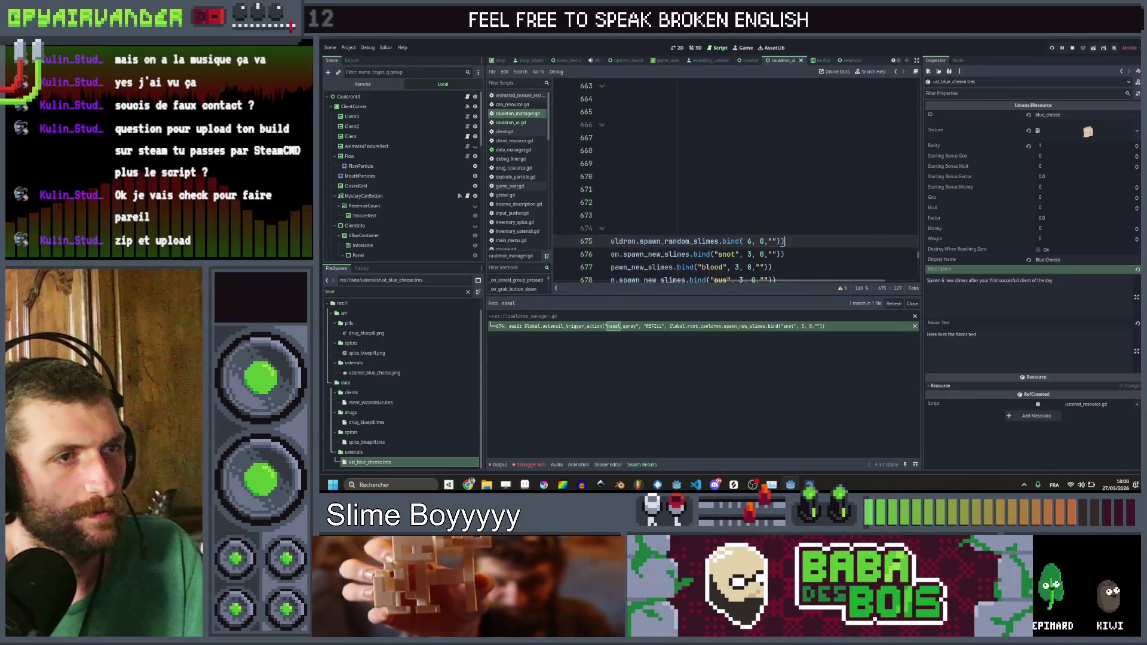
key("shift+Home")
key("shift+Up")
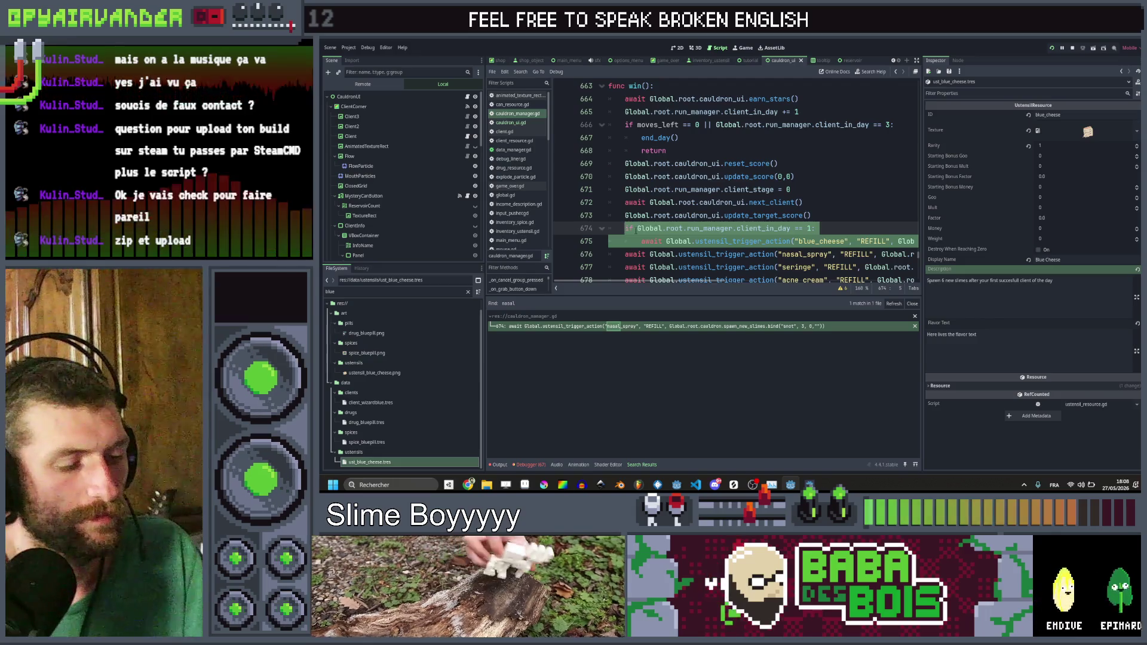
scroll(734, 182, "right", 5)
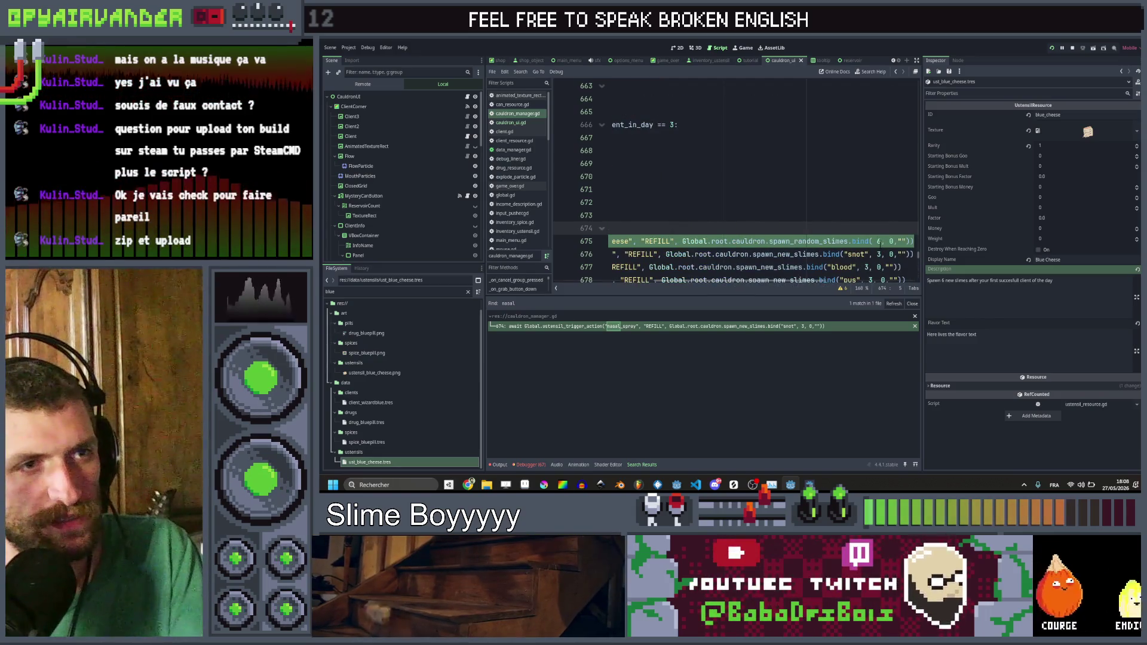
double_click(878, 241)
type("5")
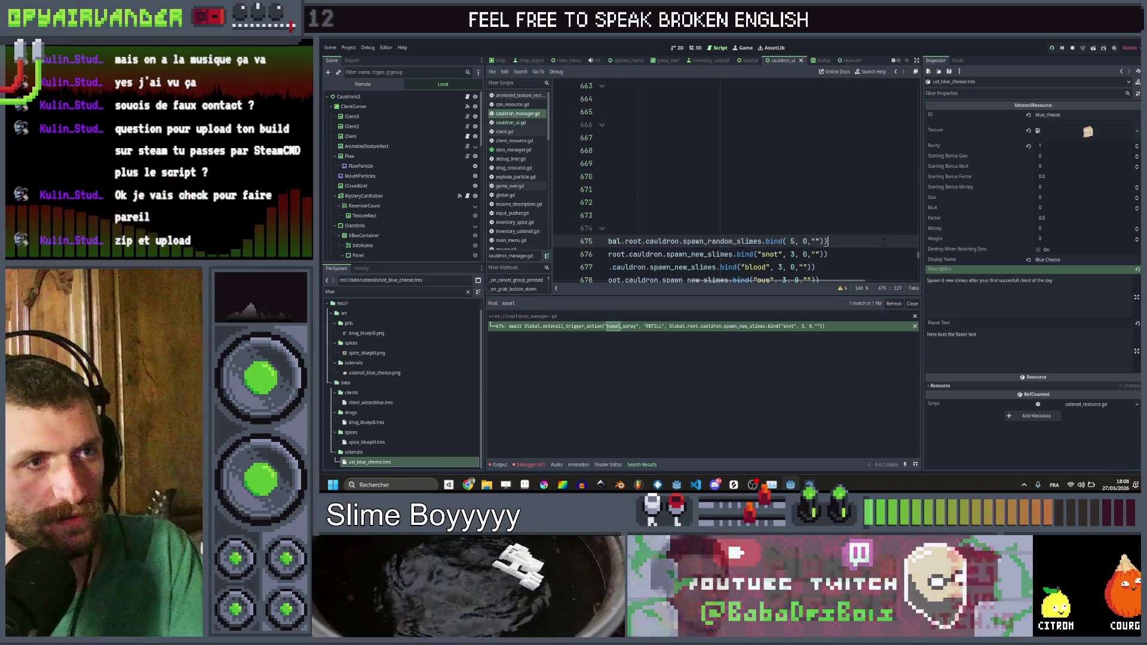
key("Return")
key("ctrl+v")
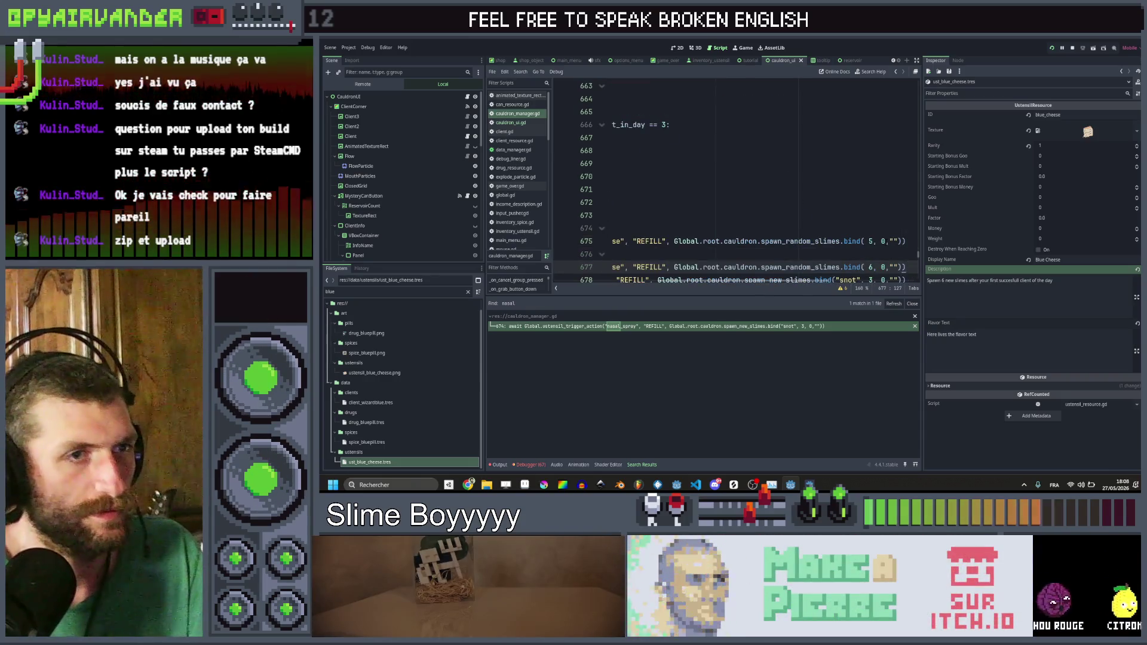
Step: Turn the copy into a camembert trigger after client 3 spawning 10 slimes, and save
scroll(833, 175, "down", 2)
scroll(834, 175, "left", 5)
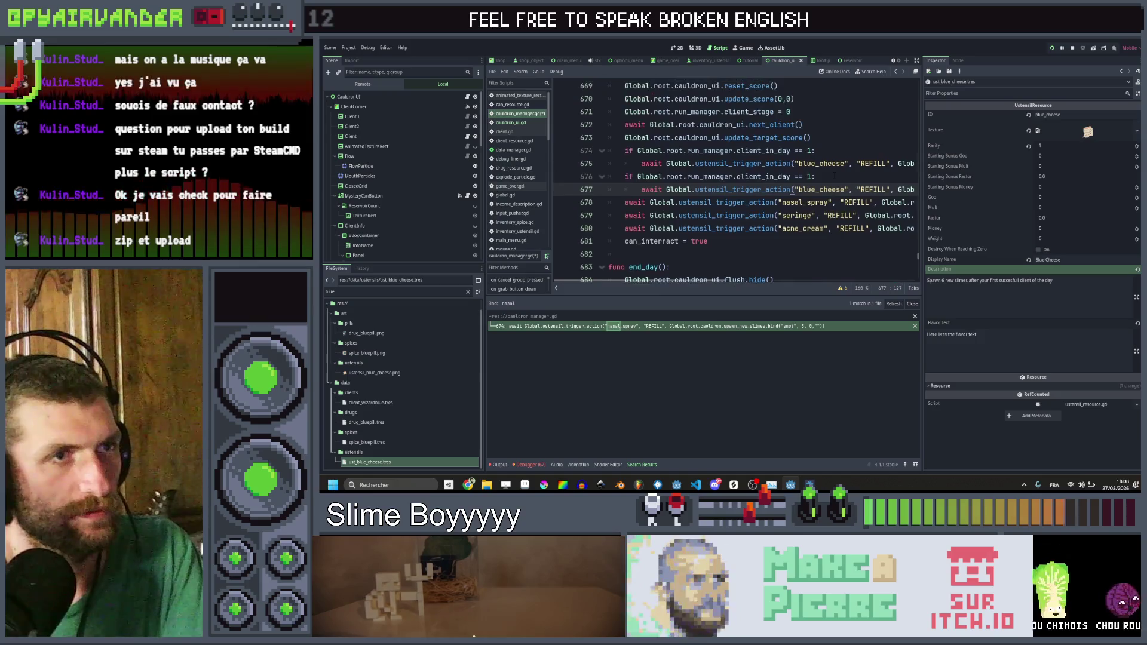
left_click(819, 189)
type("c")
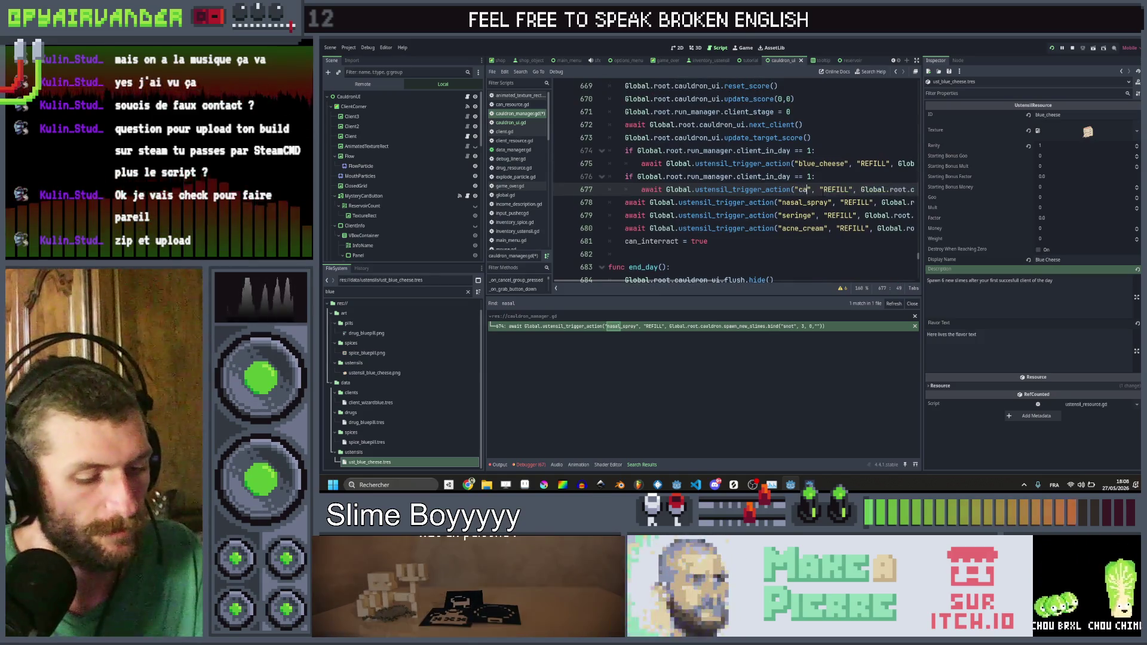
type("amembert")
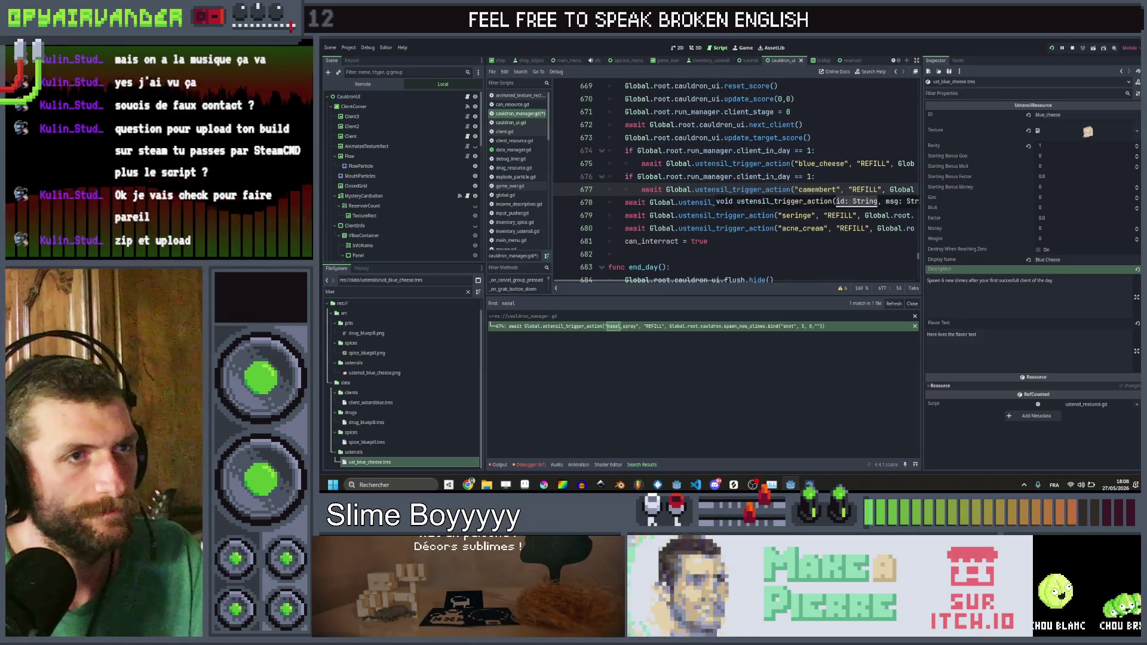
double_click(810, 176)
type("3")
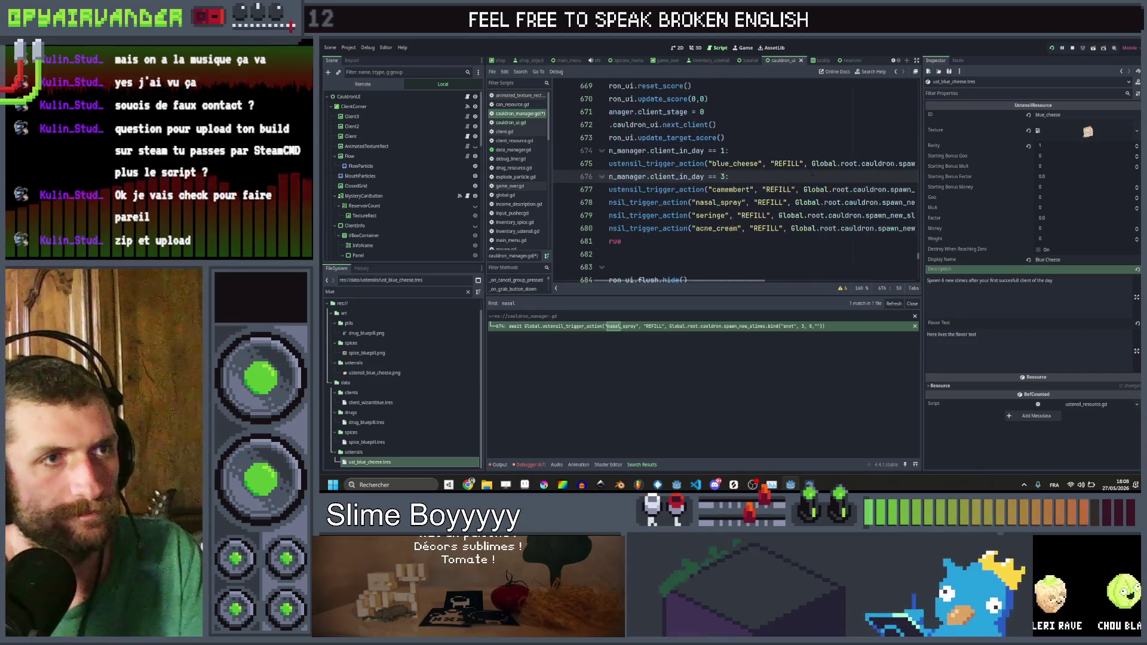
key("ctrl+z")
key("ctrl+z")
key("ctrl+shift+z")
key("ctrl+shift+z")
scroll(801, 175, "right", 5)
double_click(784, 190)
type("10, 0,\"\"))")
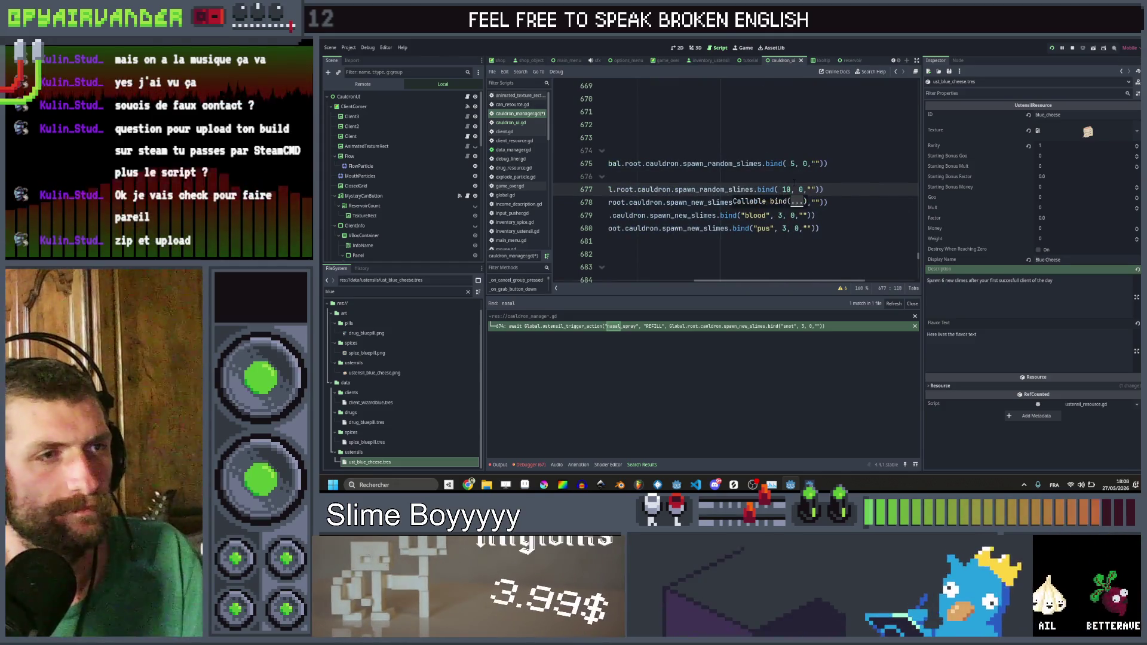
left_click(792, 181)
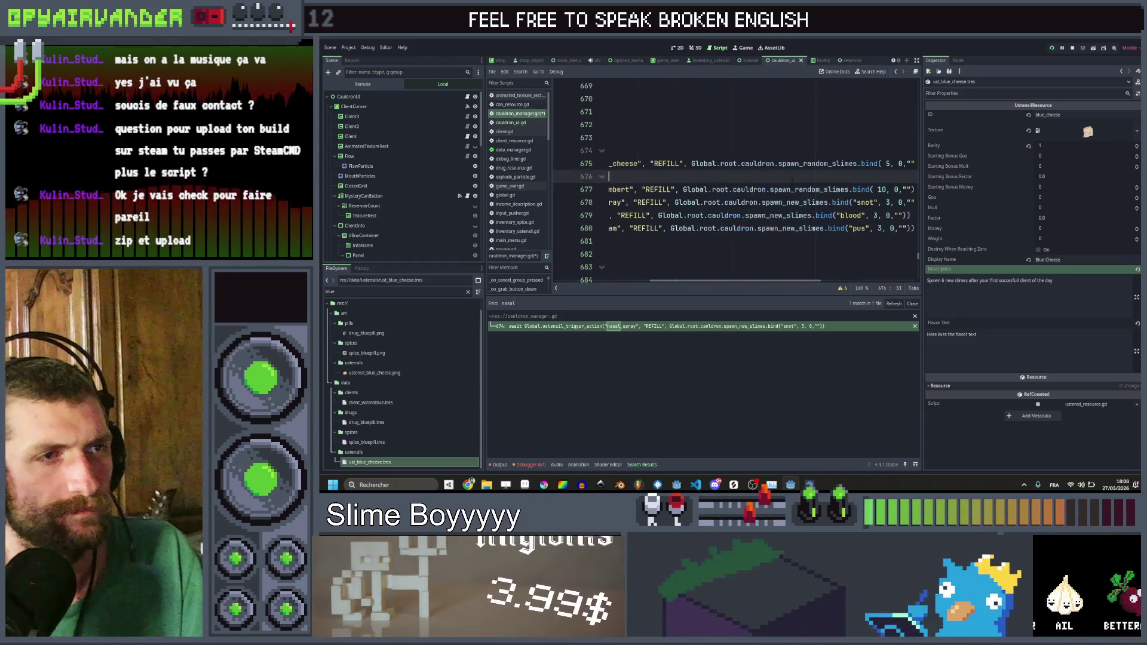
key("ctrl+s")
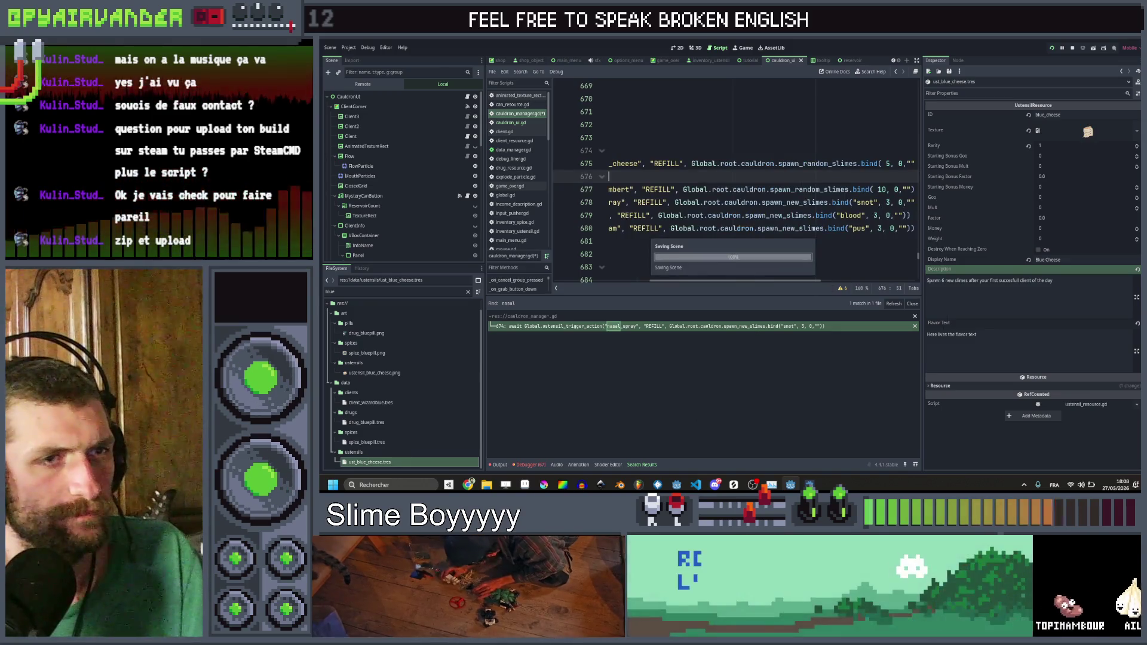
Step: Set the blue-cheese slime count to 4, save, and filter project files for 'camem'
left_click(944, 281)
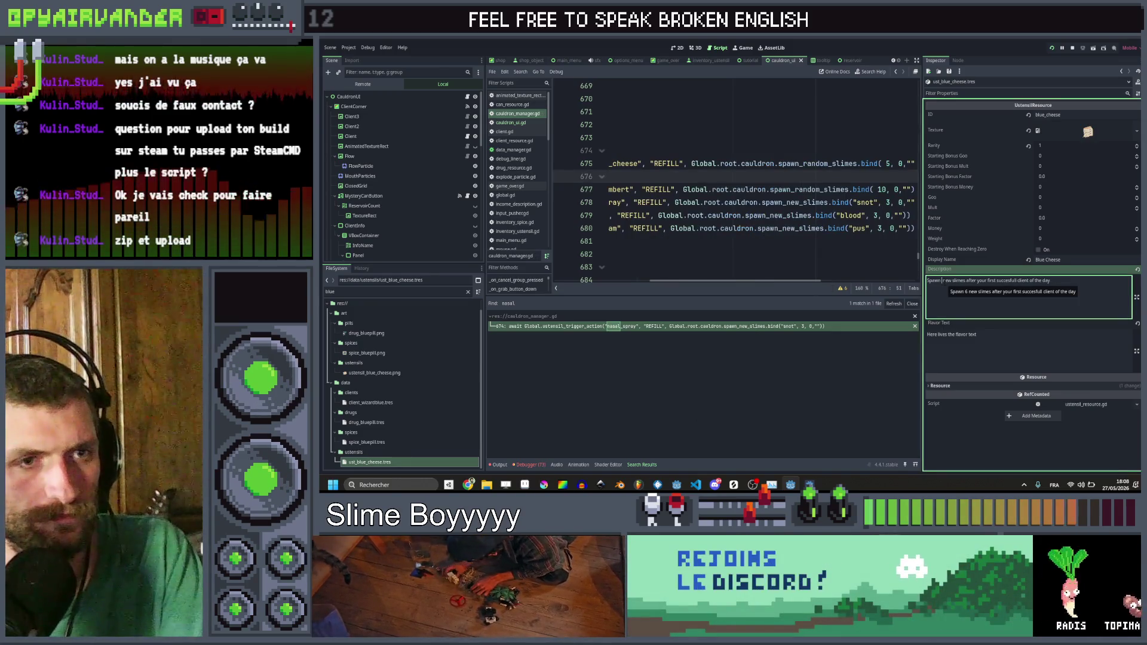
type("5")
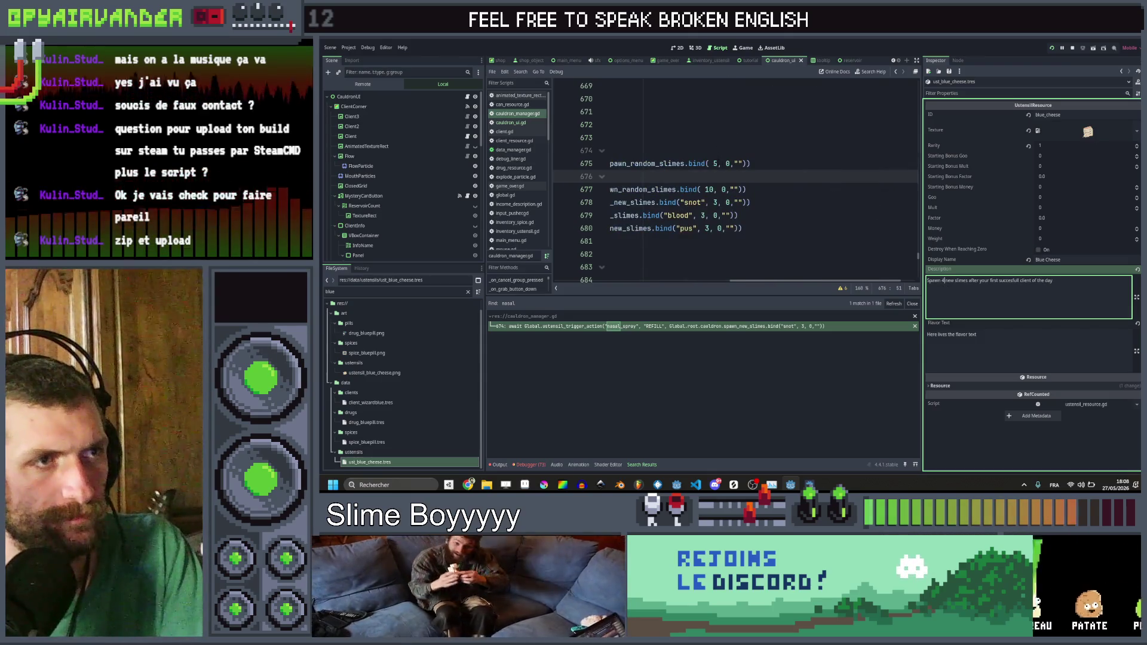
left_click(718, 163)
key("BackSpace")
key("Down")
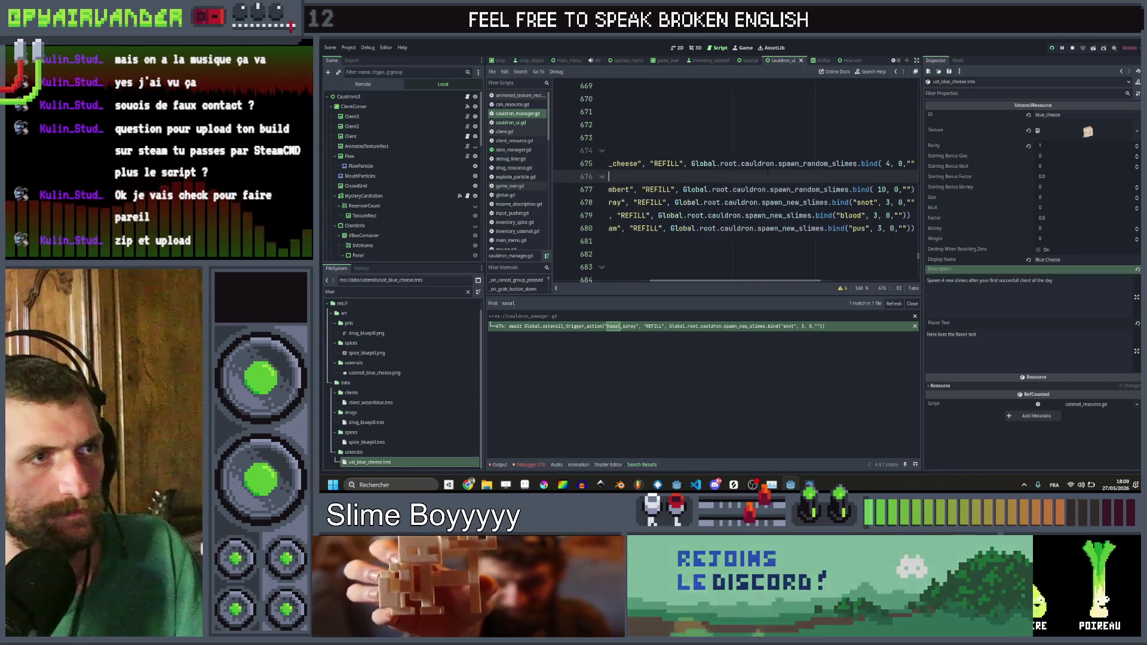
key("ctrl+s")
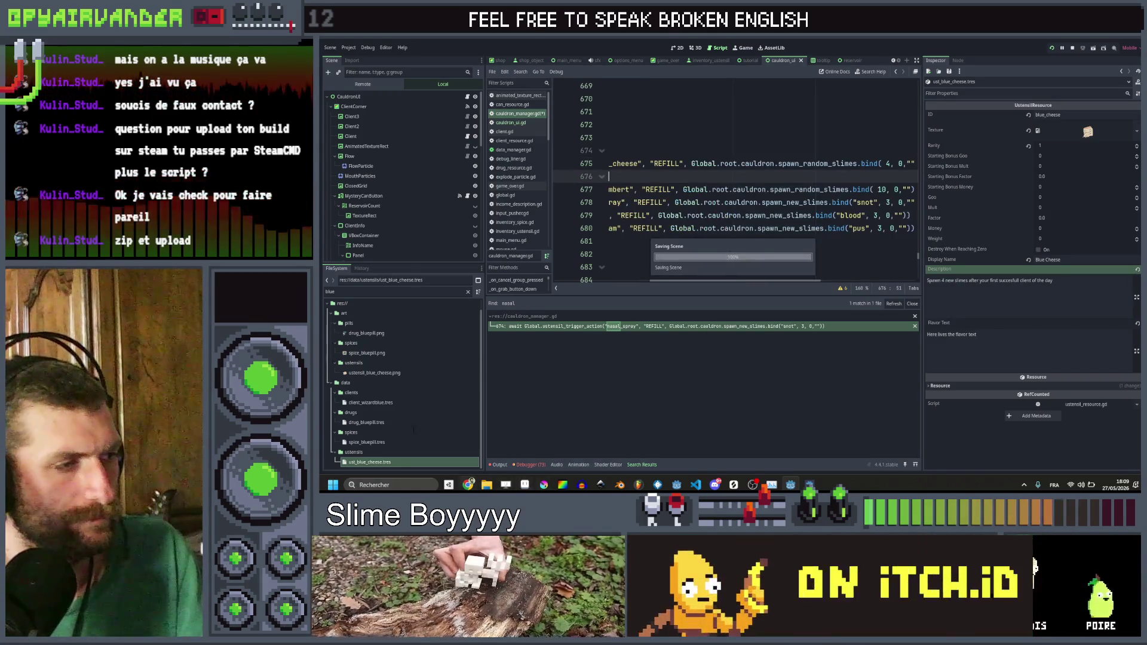
left_click(326, 291)
type("camem")
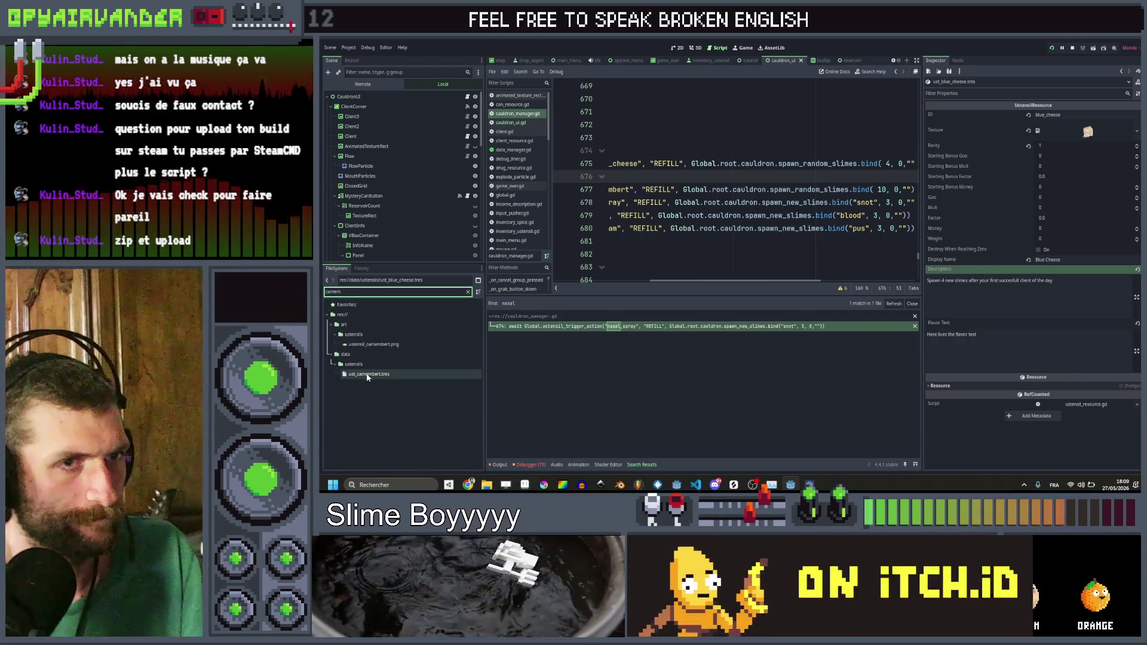
Step: Open ust_camembert.tres and copy the camembert description from spreadsheet cell C13
left_click(368, 374)
key("alt+Tab")
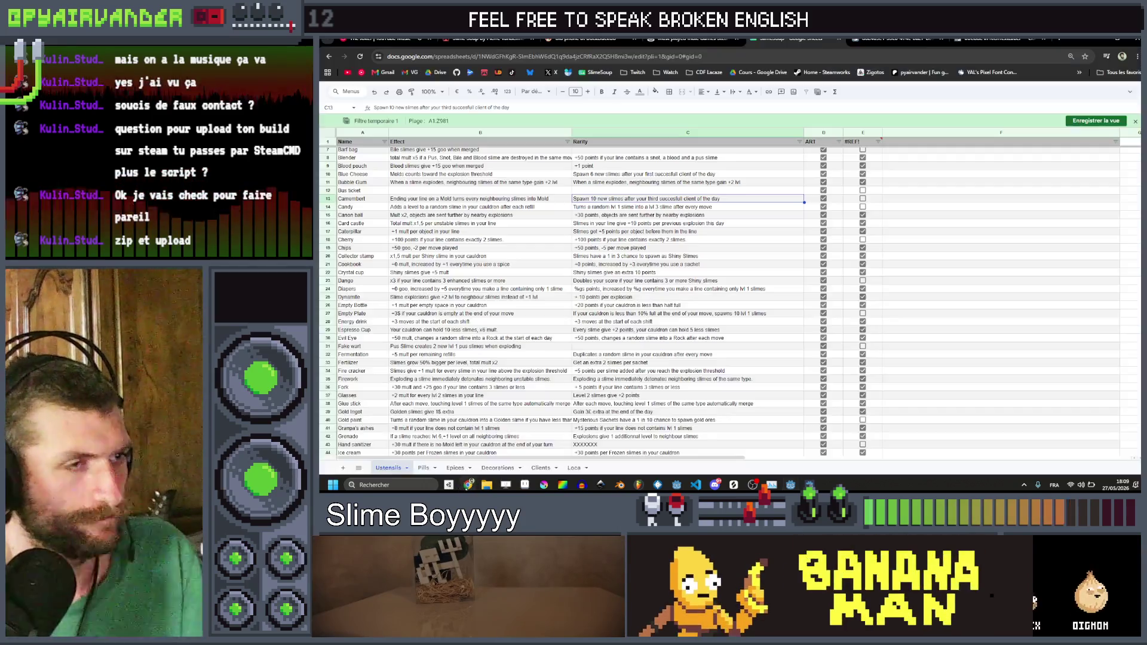
double_click(727, 197)
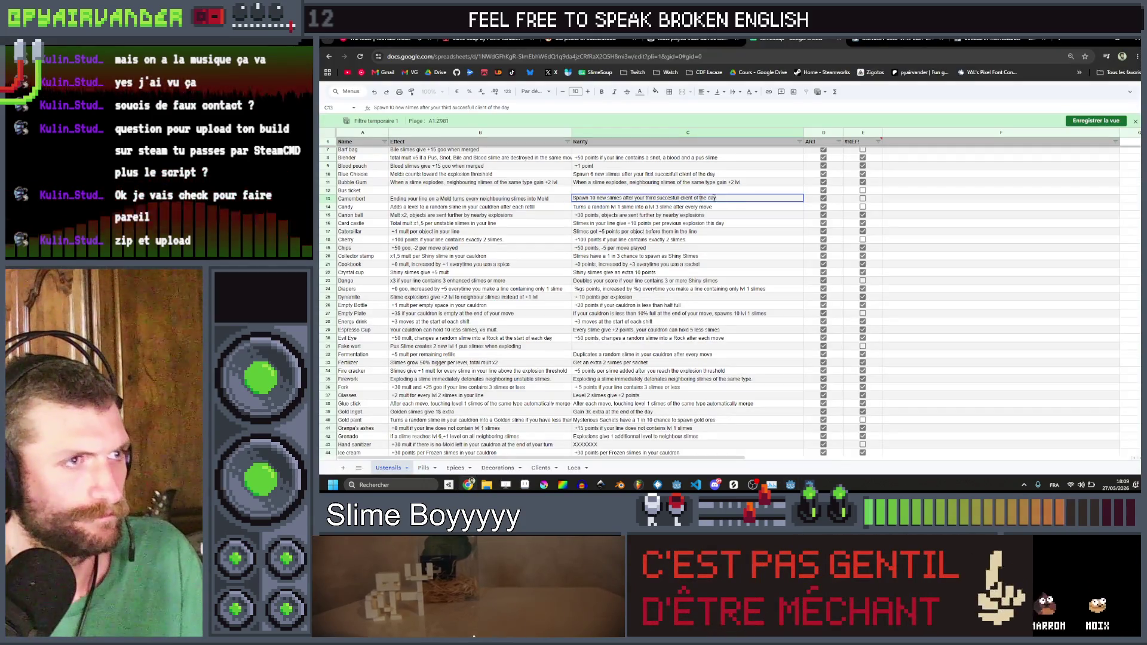
key("ctrl+a")
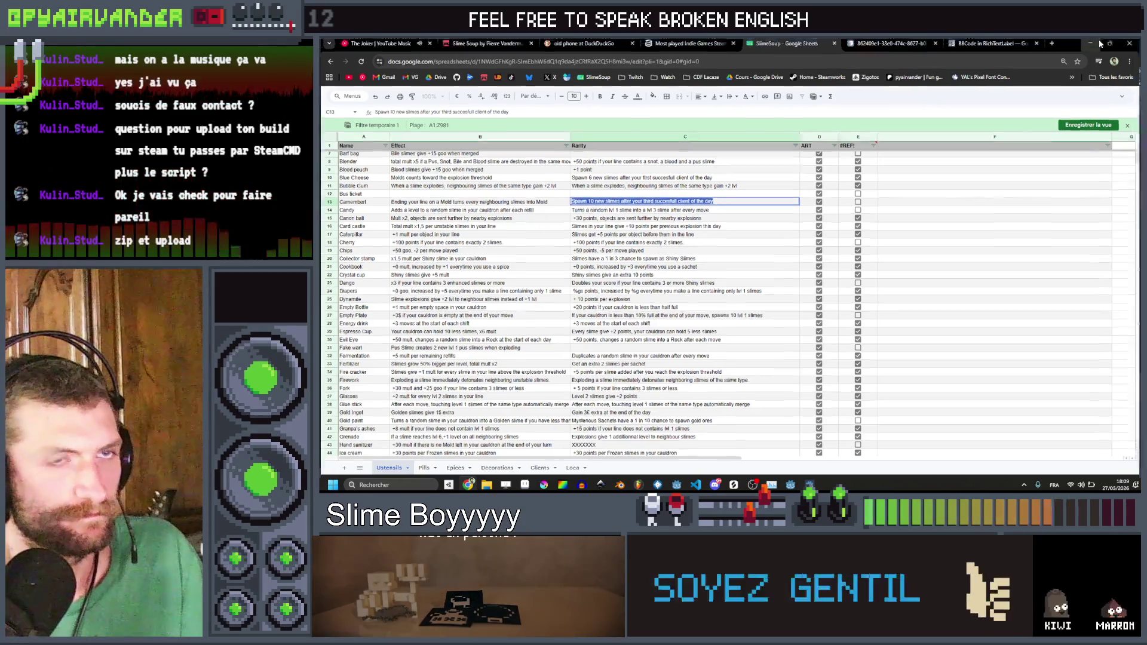
key("alt+Tab")
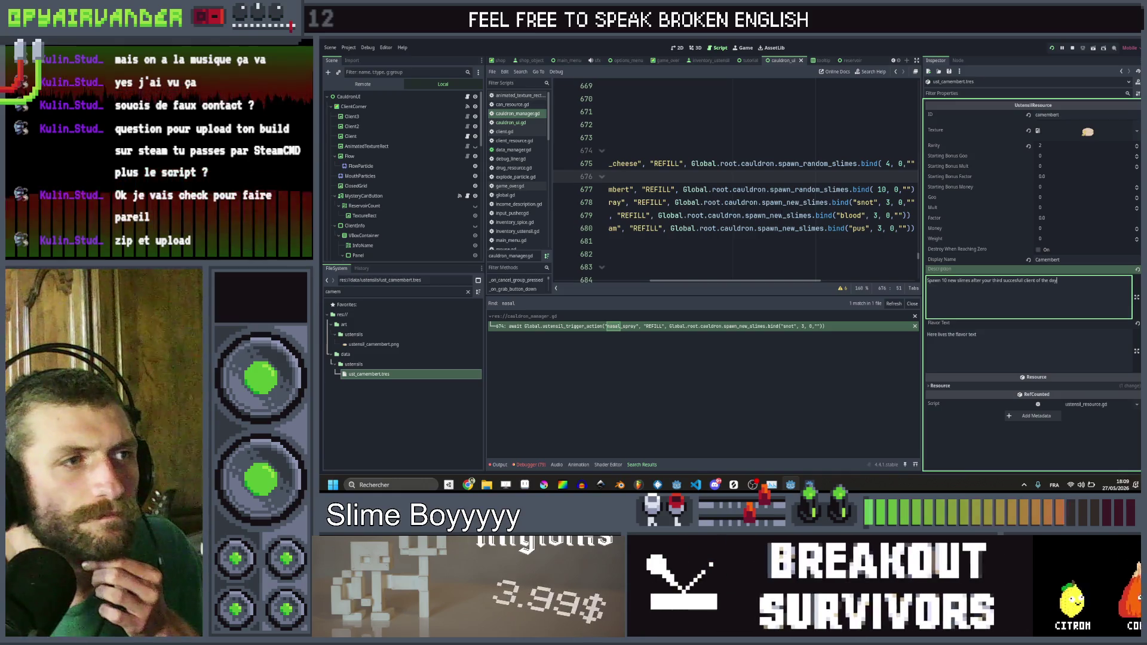
scroll(759, 179, "left", 3)
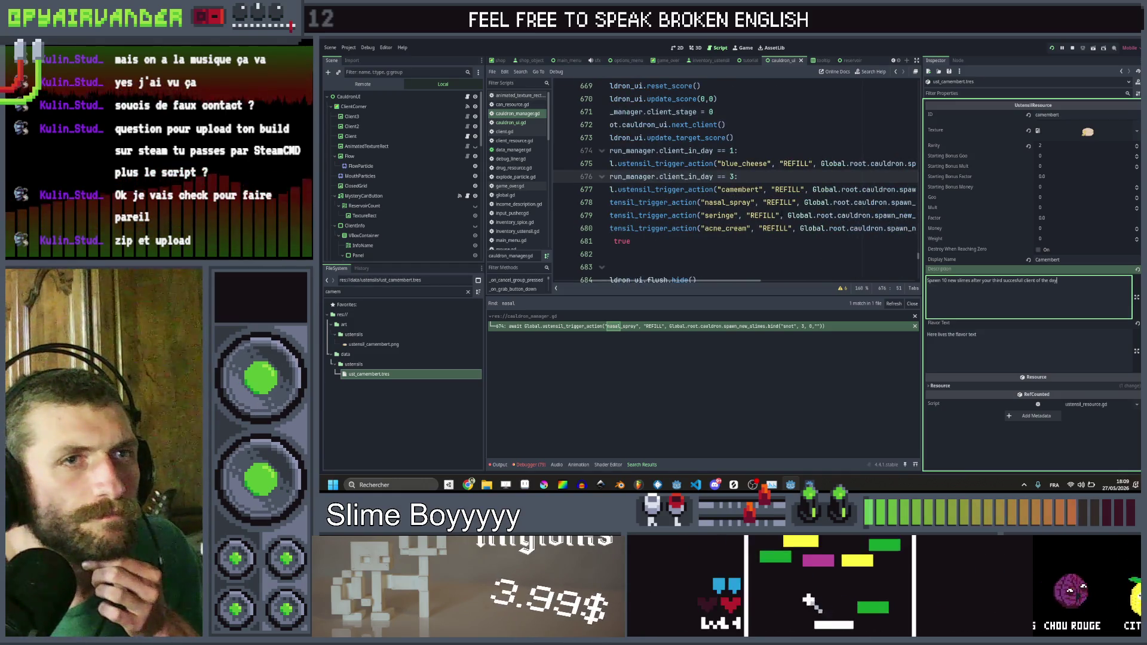
scroll(758, 179, "left", 3)
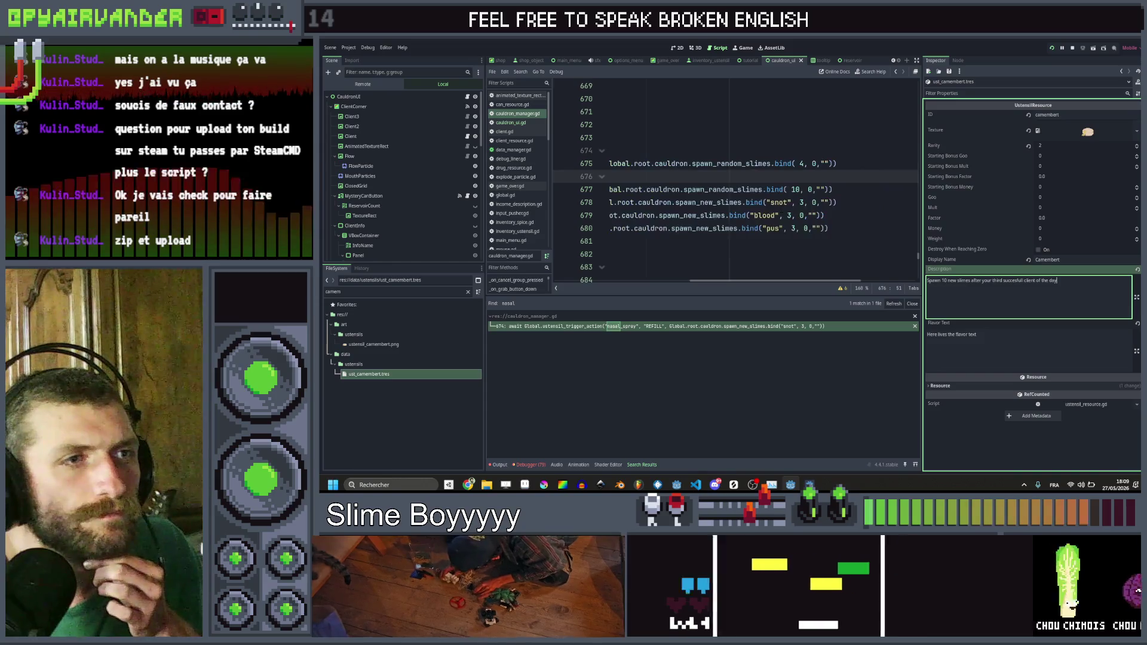
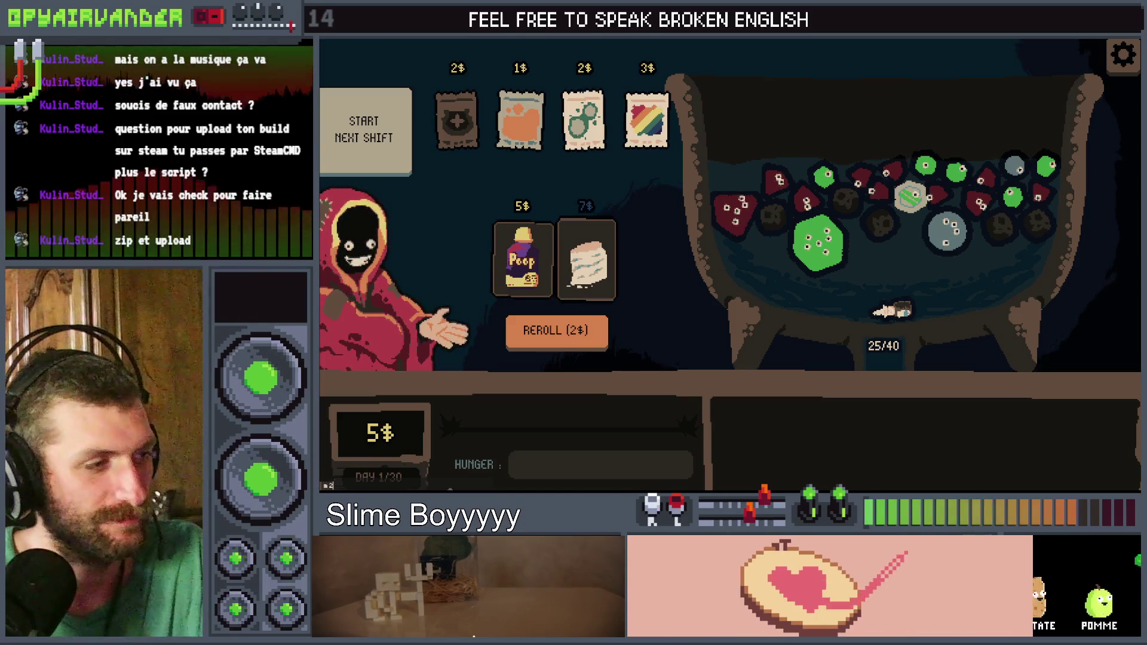
Step: Buy the Blue Cheese for 7$, start the next shift, then close the game
left_click(586, 260)
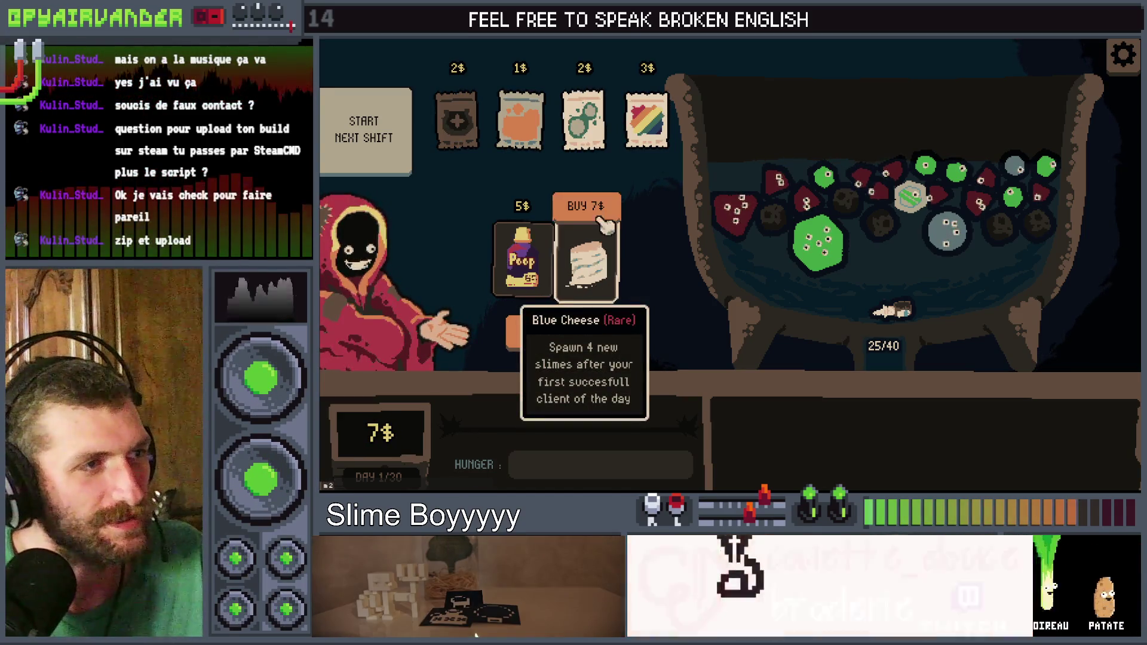
left_click(586, 260)
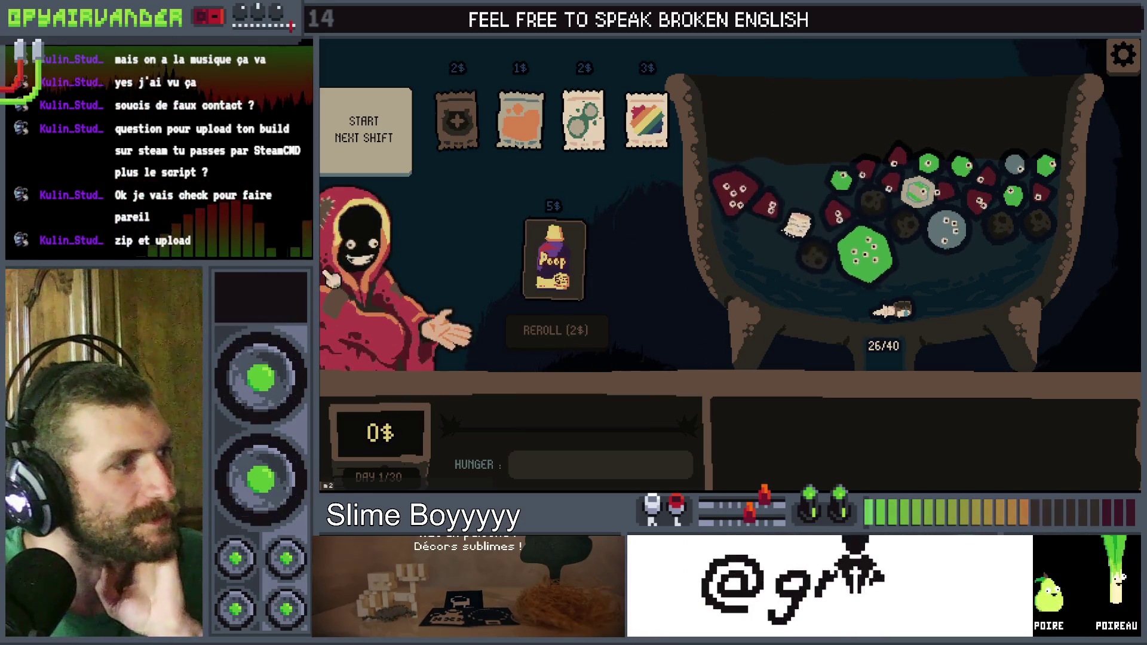
left_click(382, 134)
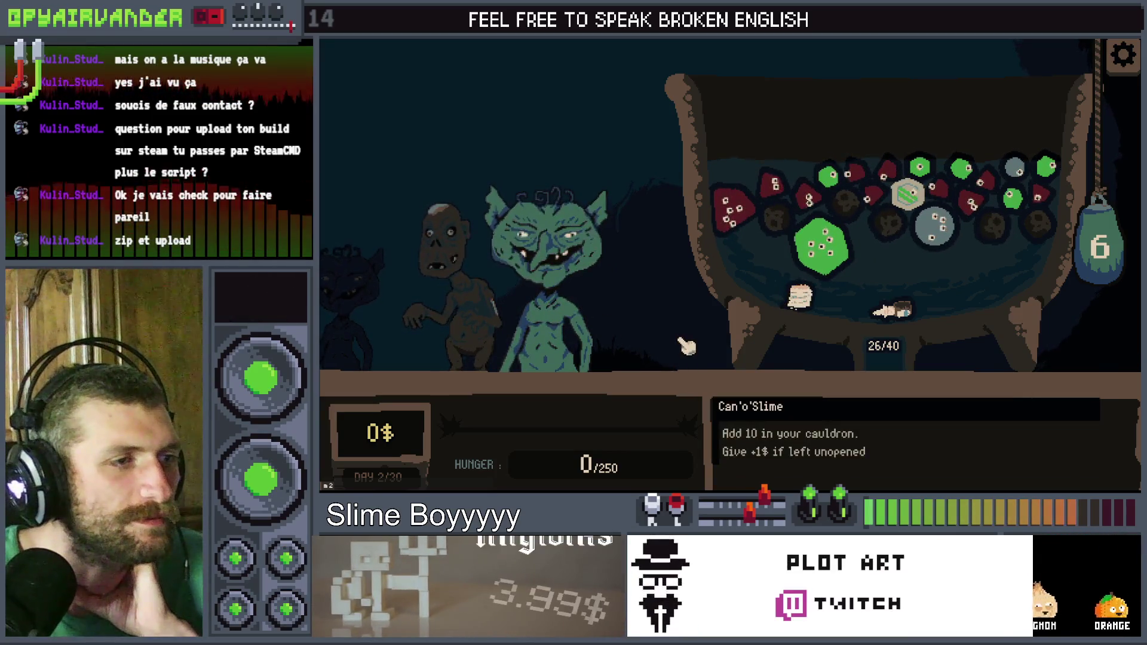
key("alt+F4")
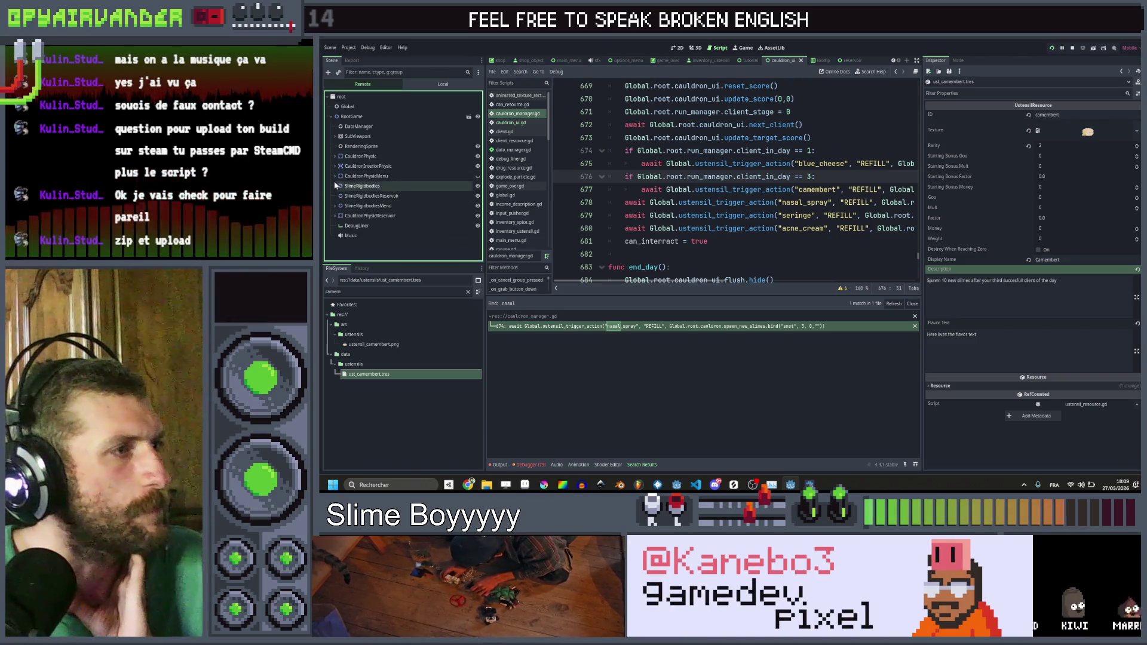
Step: In the Remote tree, expand SubViewport, MainMenu, CauldronUI and ClientCorner, then inspect MysteryCanButton
left_click(335, 137)
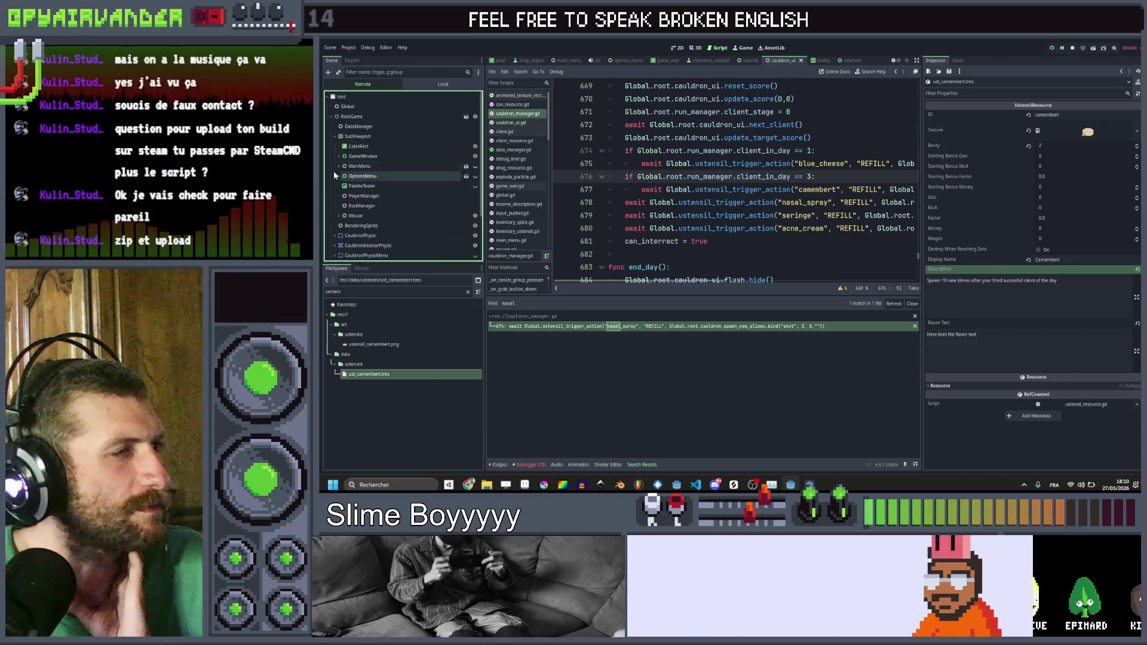
left_click(339, 166)
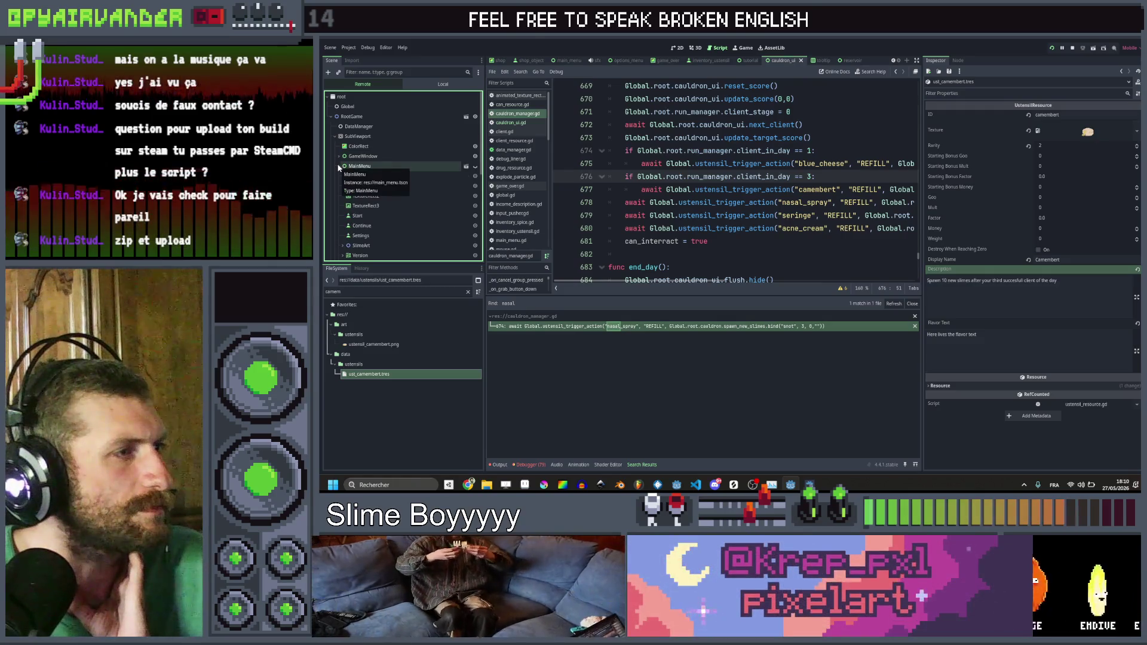
scroll(370, 177, "down", 2)
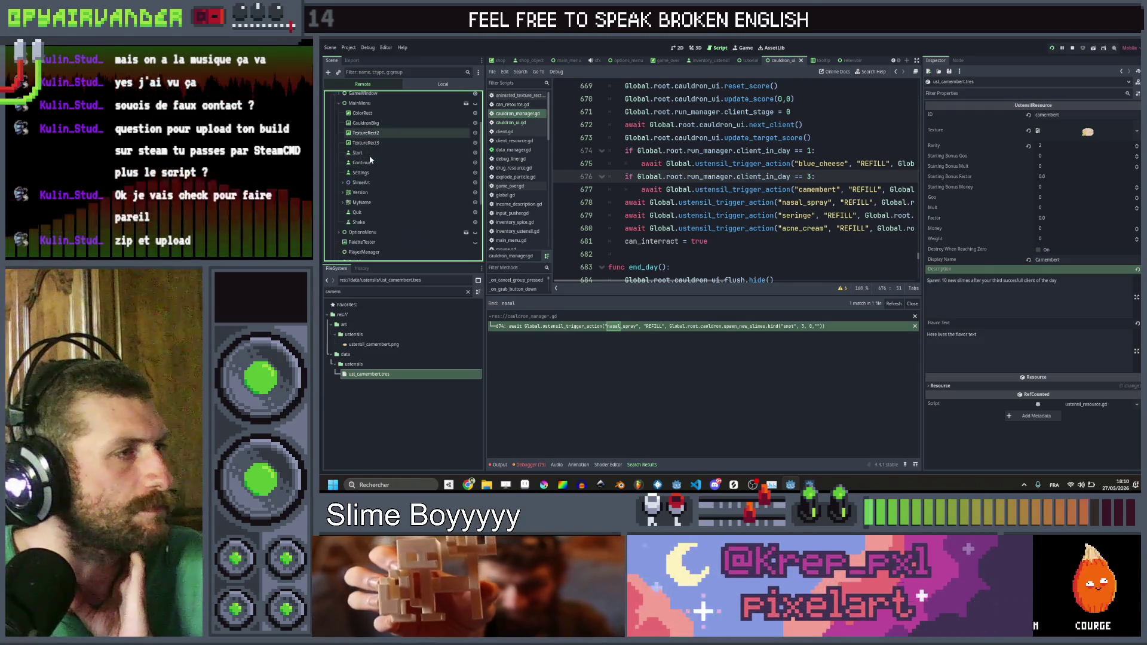
scroll(371, 175, "up", 1)
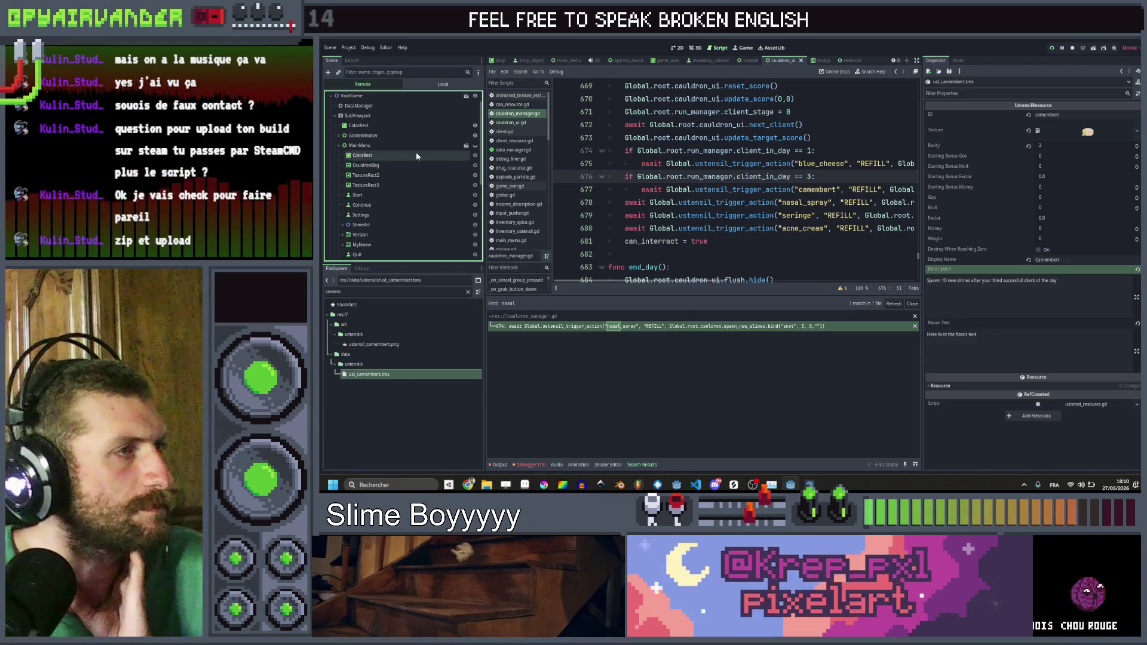
scroll(399, 173, "down", 2)
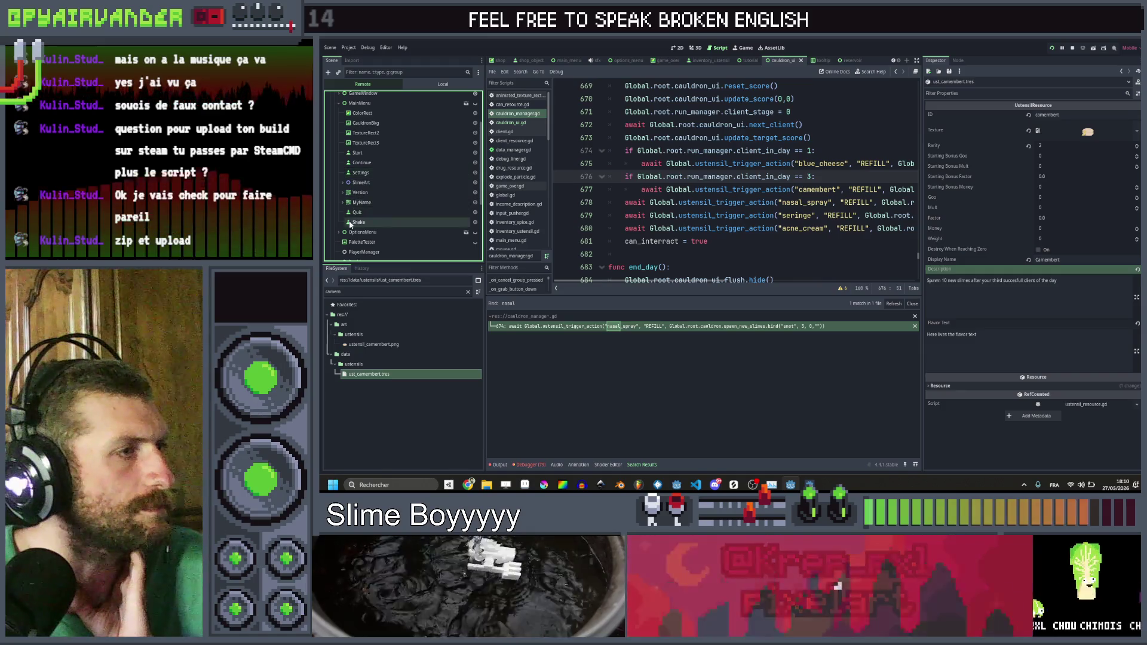
scroll(339, 139, "up", 2)
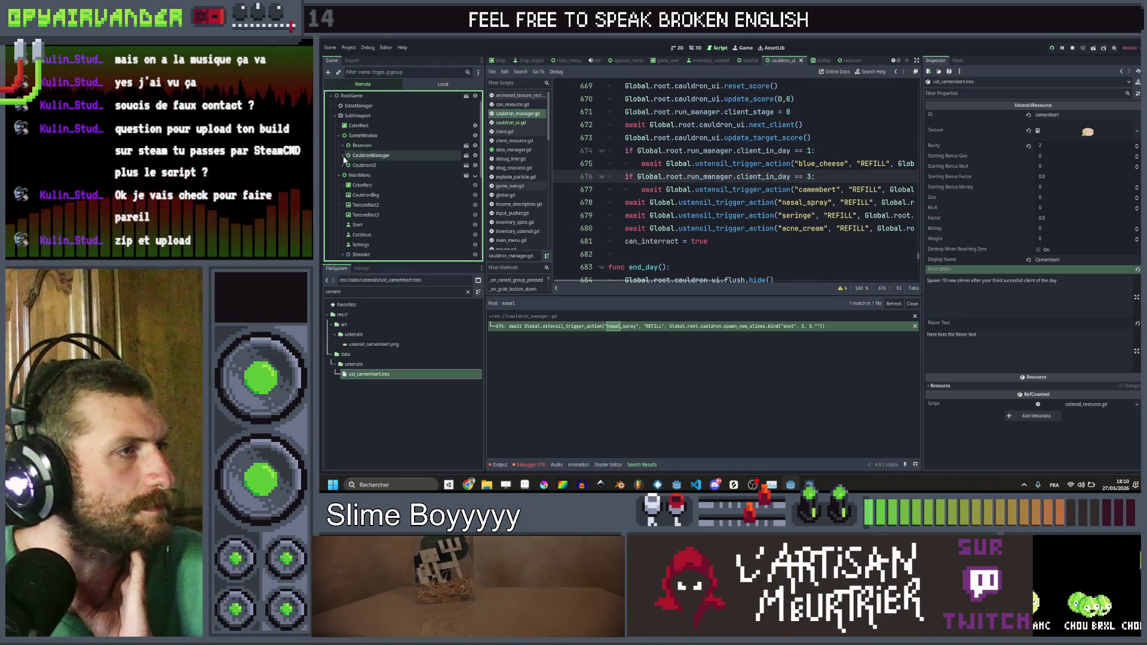
left_click(343, 166)
scroll(349, 199, "down", 1)
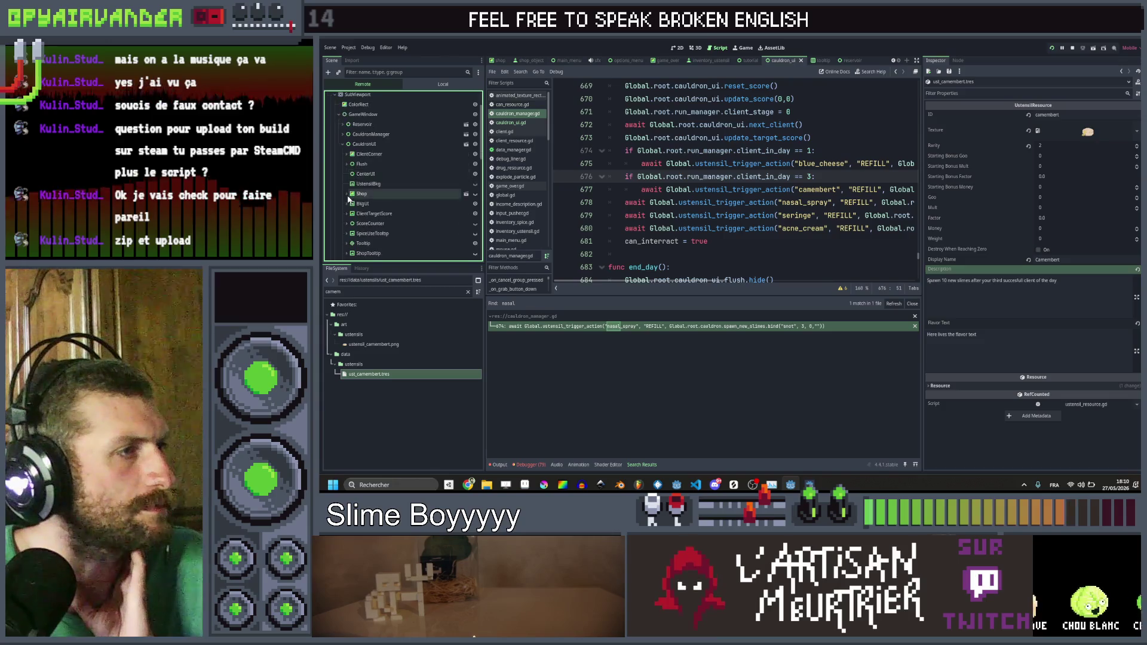
scroll(348, 199, "down", 3)
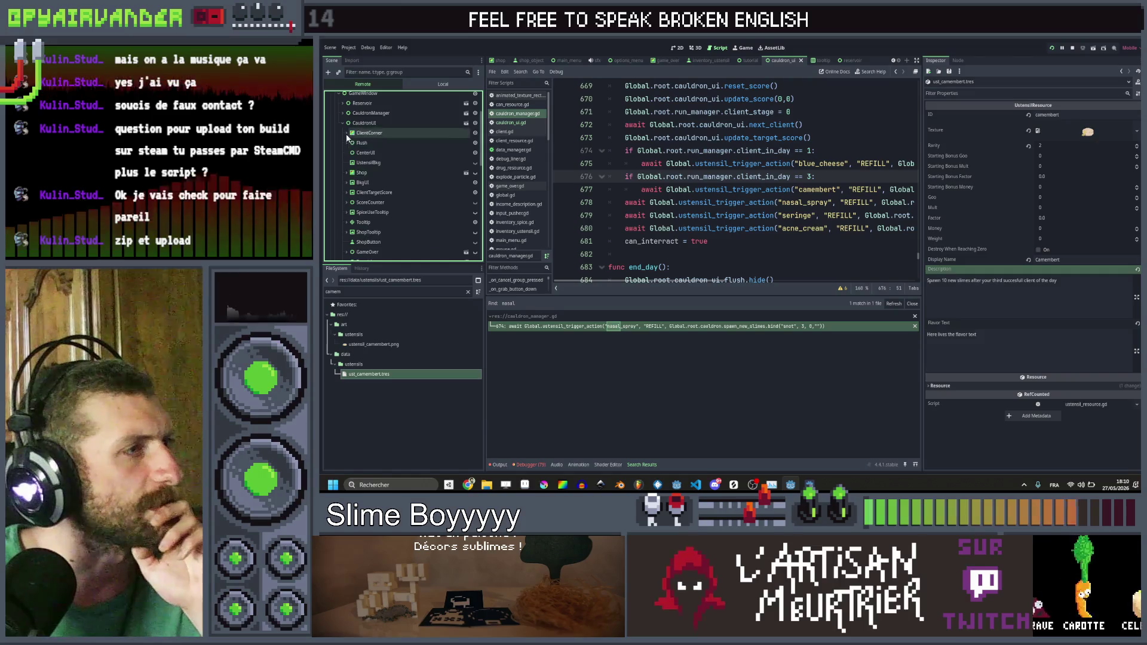
left_click(347, 133)
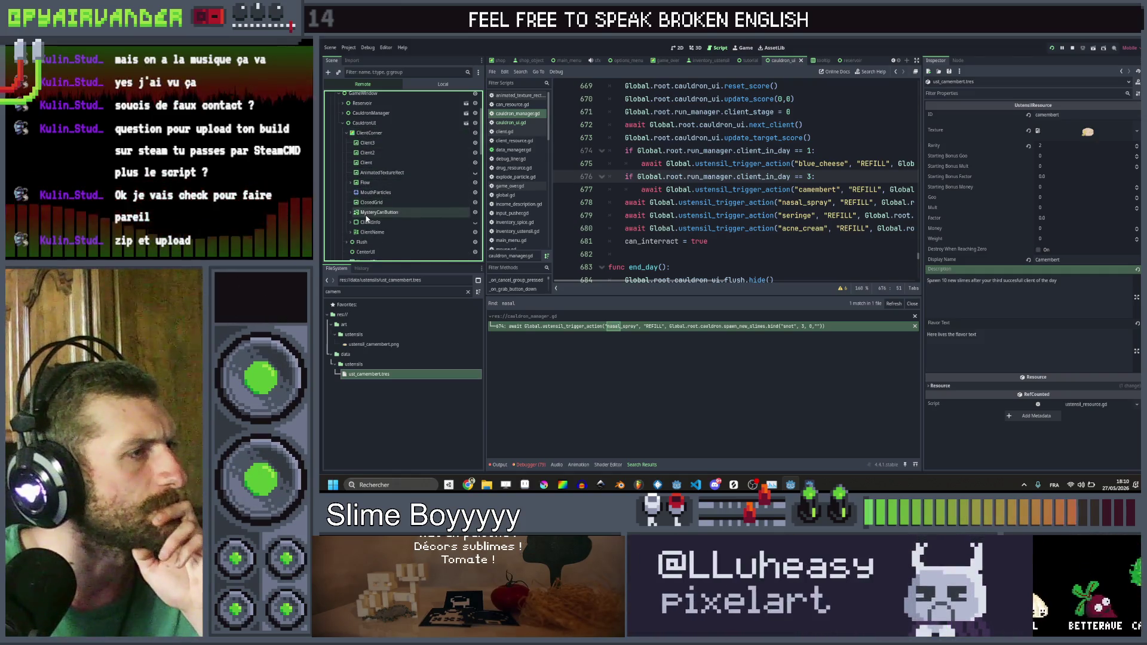
left_click(366, 213)
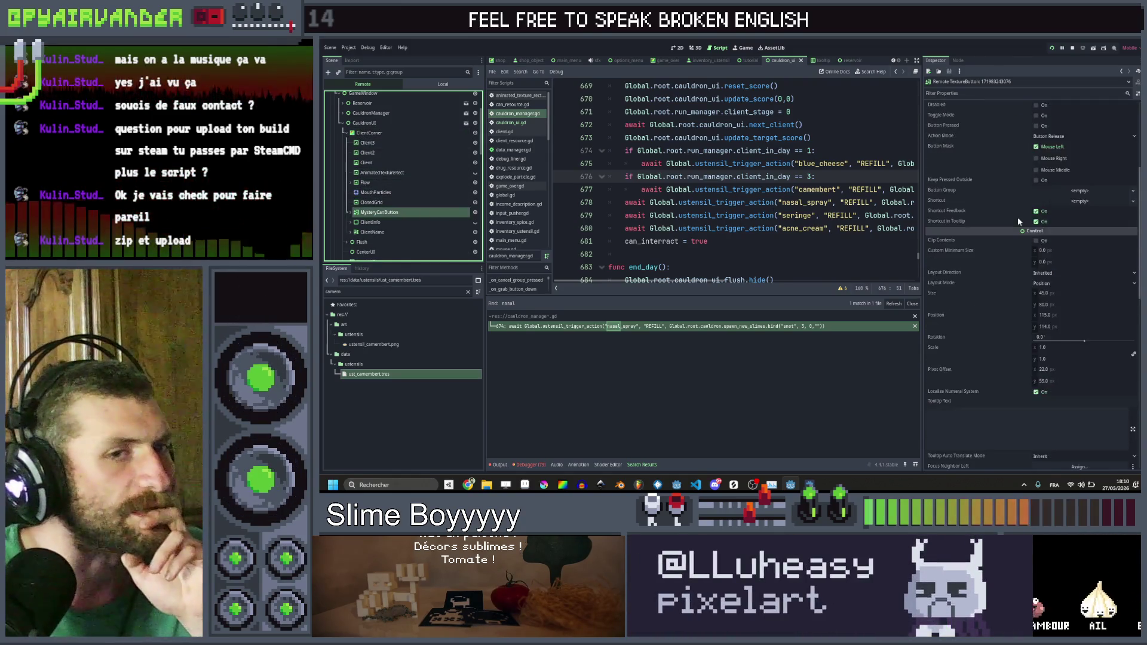
scroll(1016, 217, "down", 5)
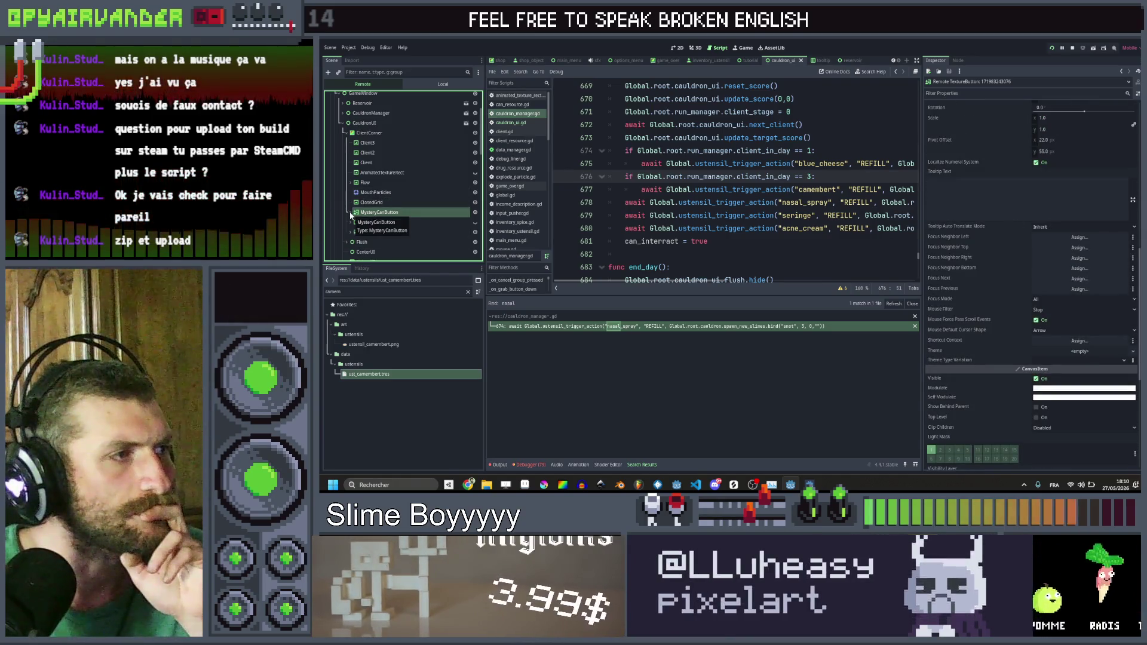
scroll(1027, 236, "up", 5)
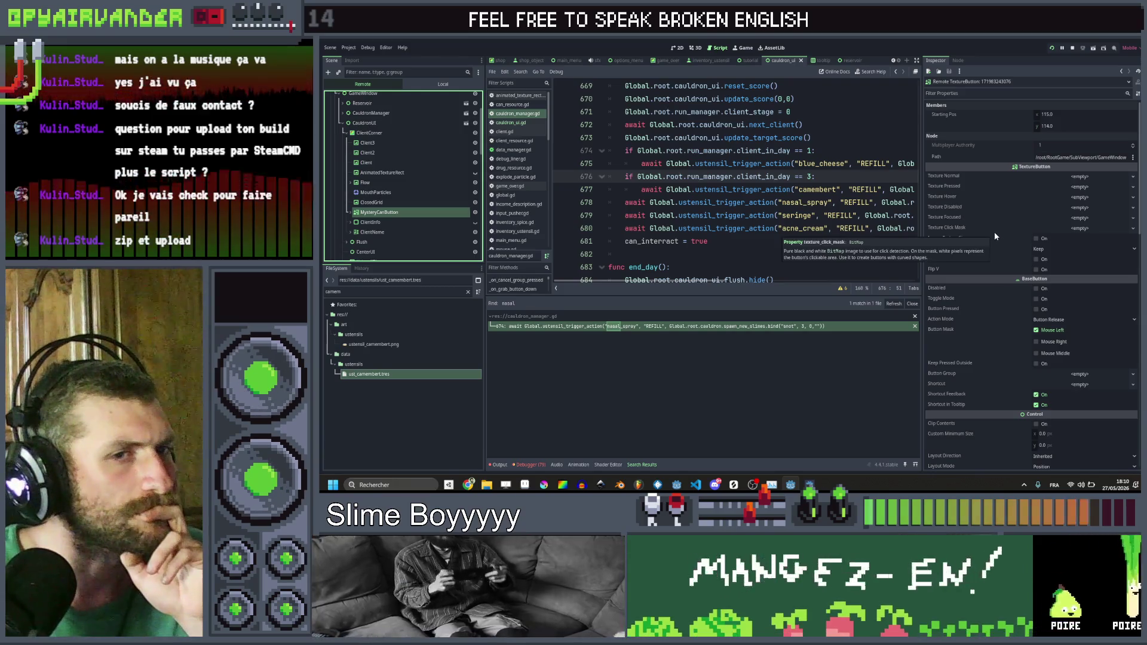
scroll(994, 232, "down", 2)
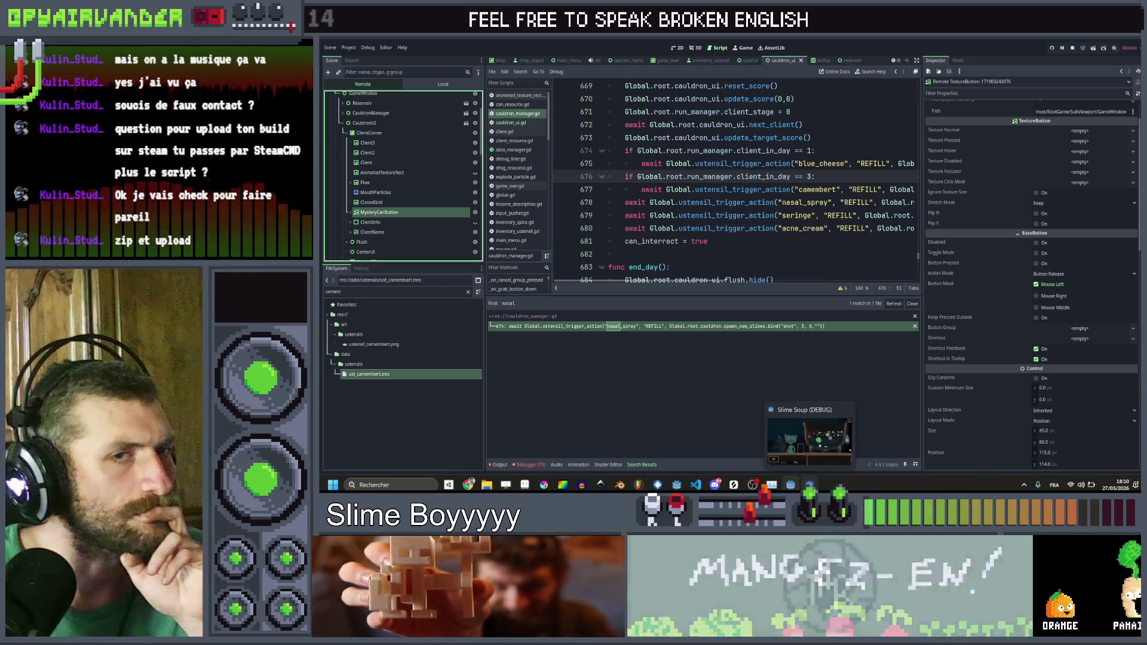
scroll(1052, 174, "up", 2)
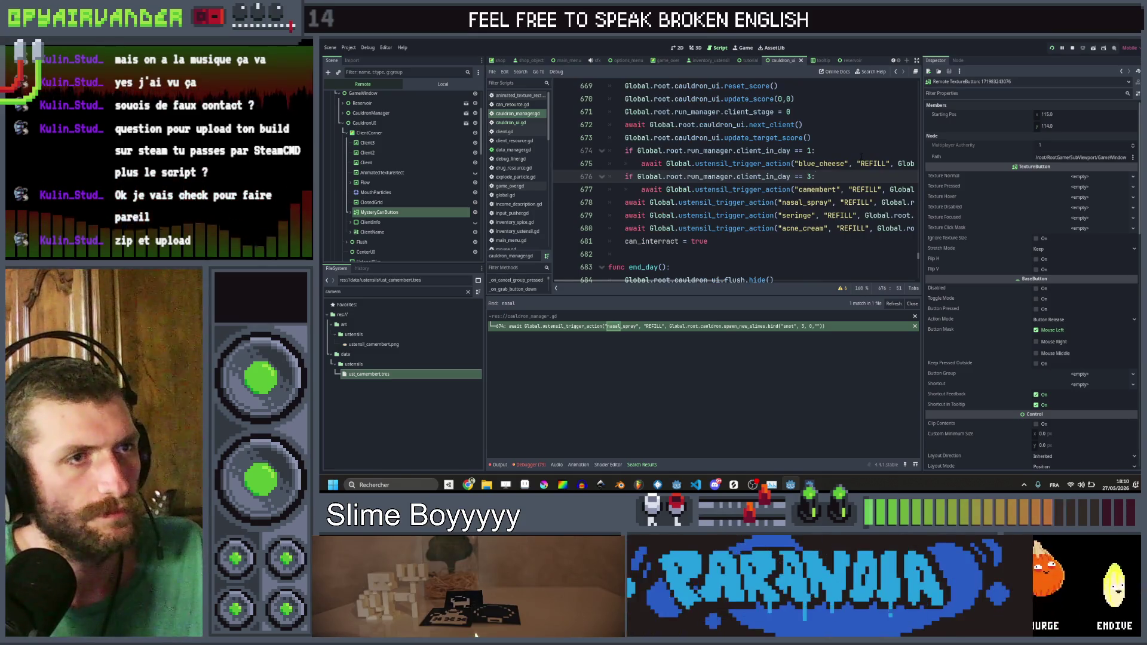
key("ctrl+shift+f")
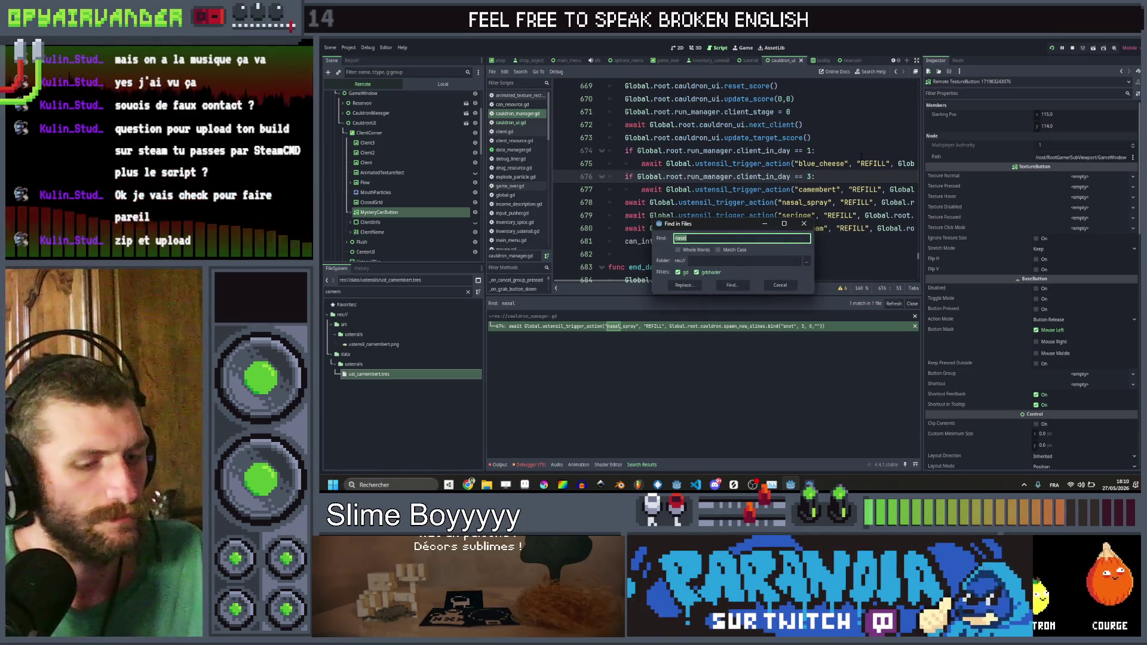
Step: Search the project for 'mystery' and review matches at lines 249, 316, 299, ending at cauldron_ui.gd line 58
key("Return")
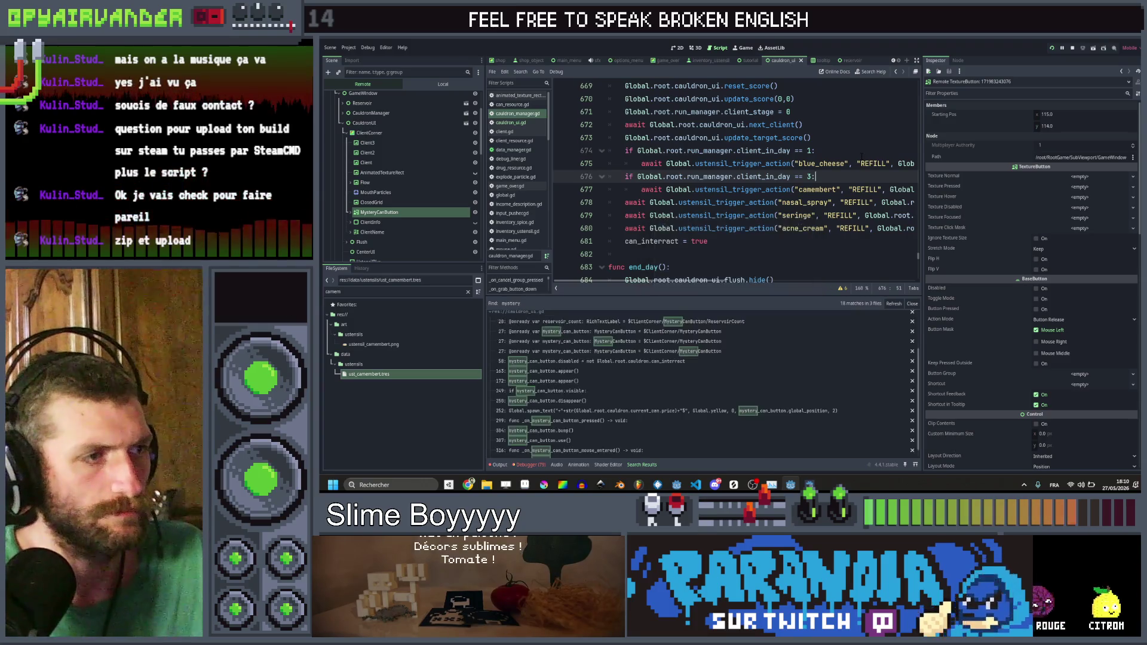
scroll(607, 388, "down", 1)
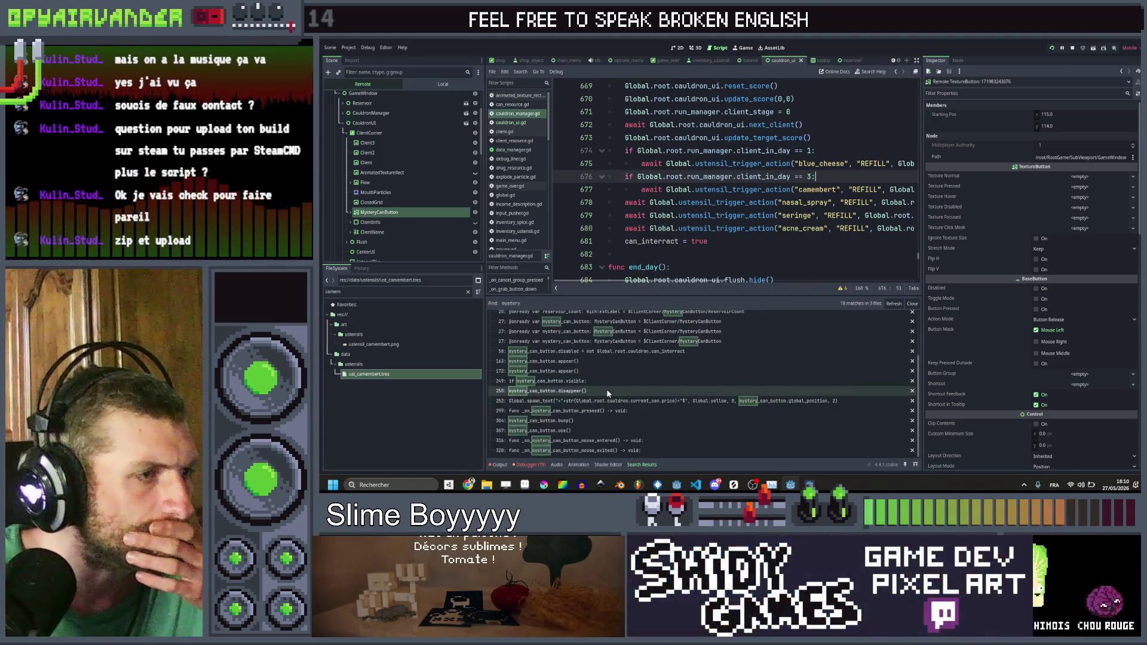
left_click(607, 380)
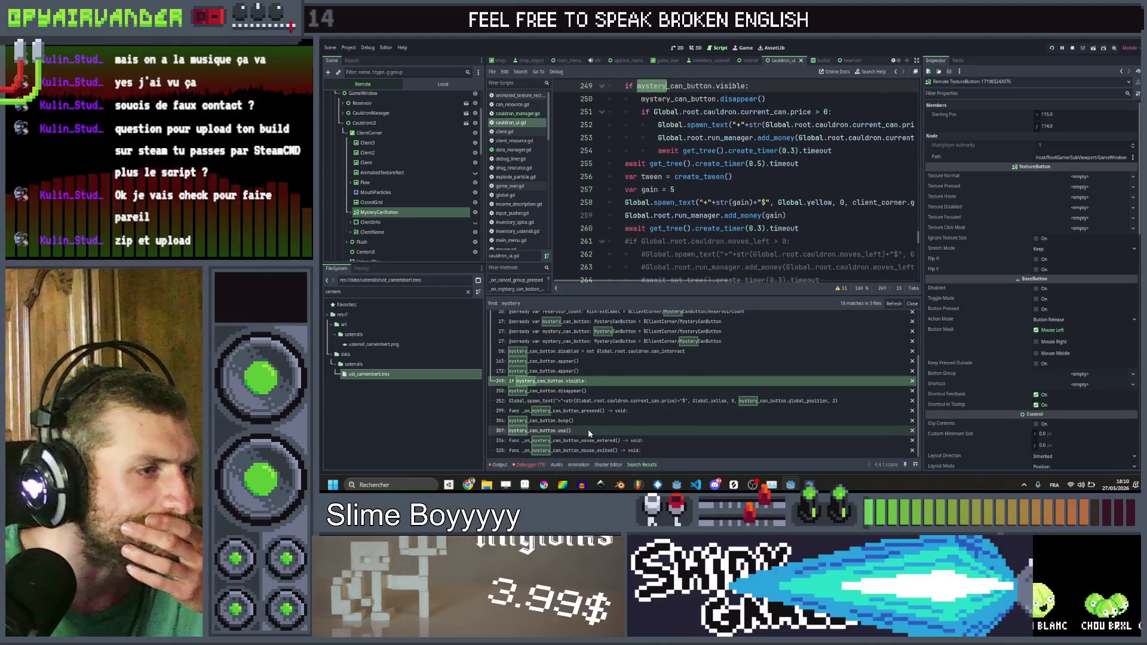
left_click(600, 441)
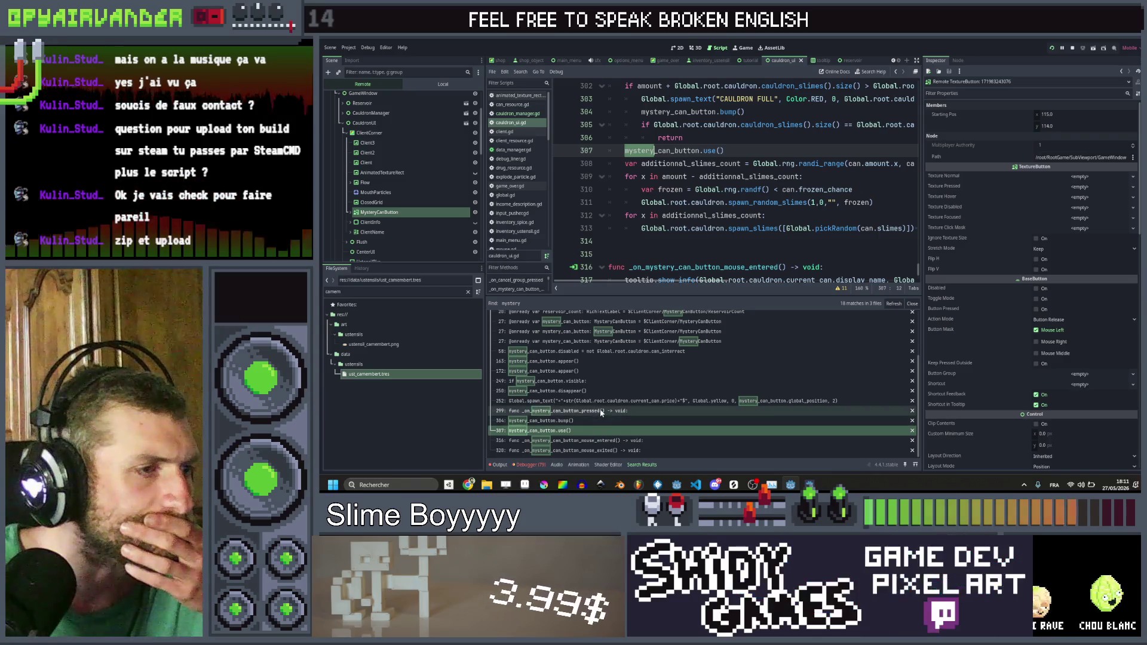
left_click(599, 411)
scroll(618, 367, "up", 1)
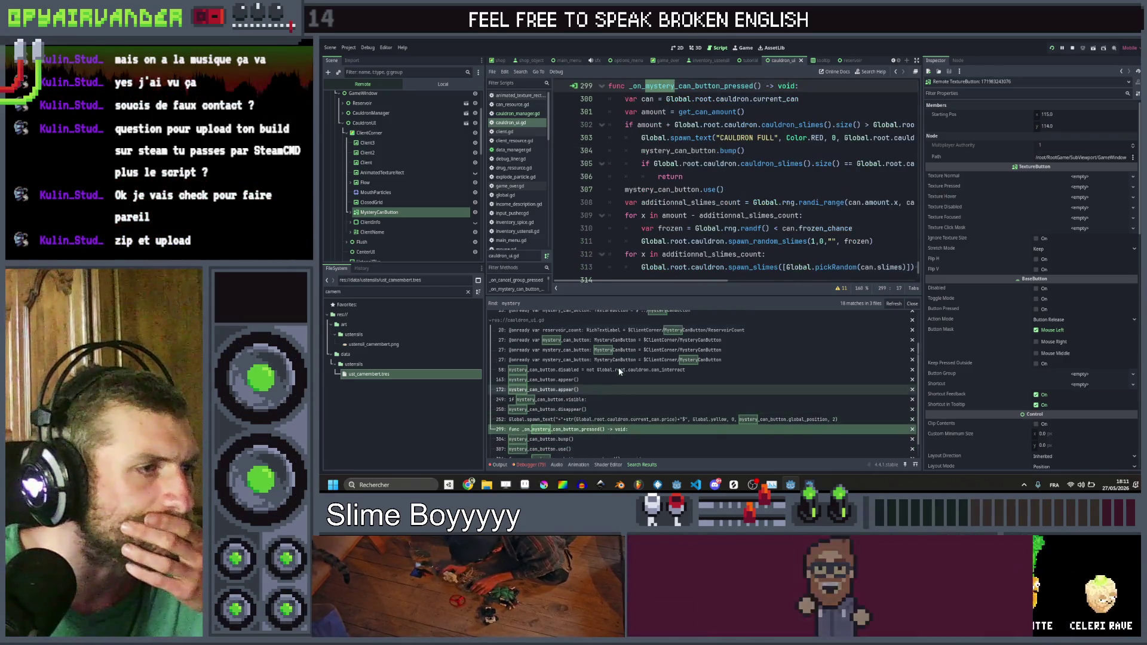
left_click(620, 370)
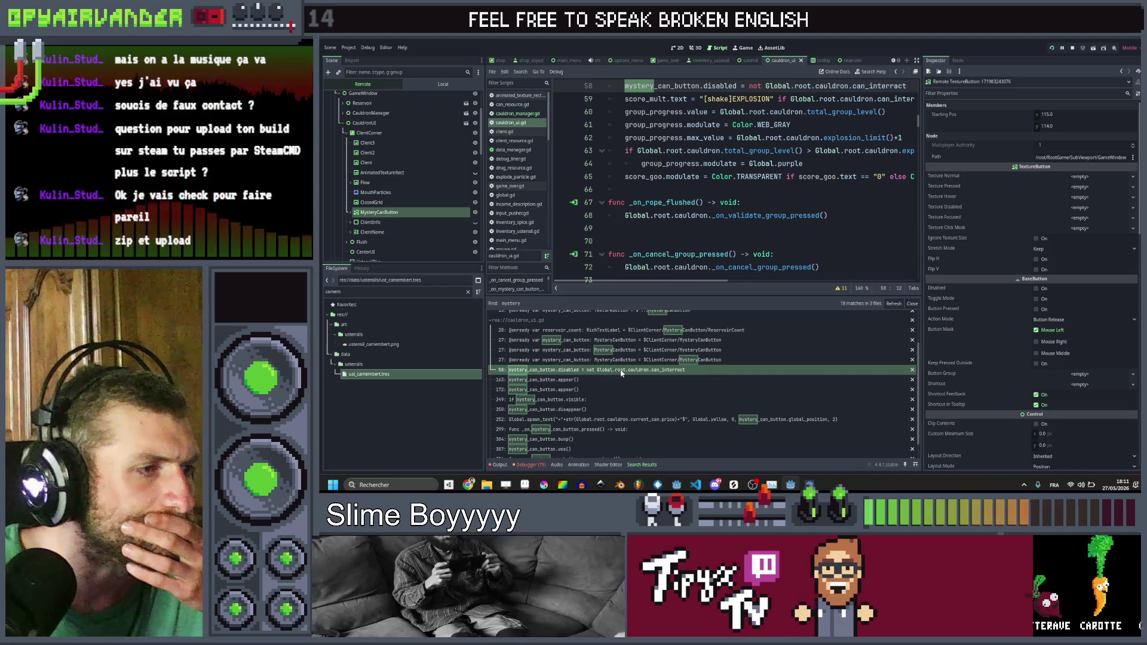
scroll(621, 382, "down", 1)
scroll(620, 380, "up", 3)
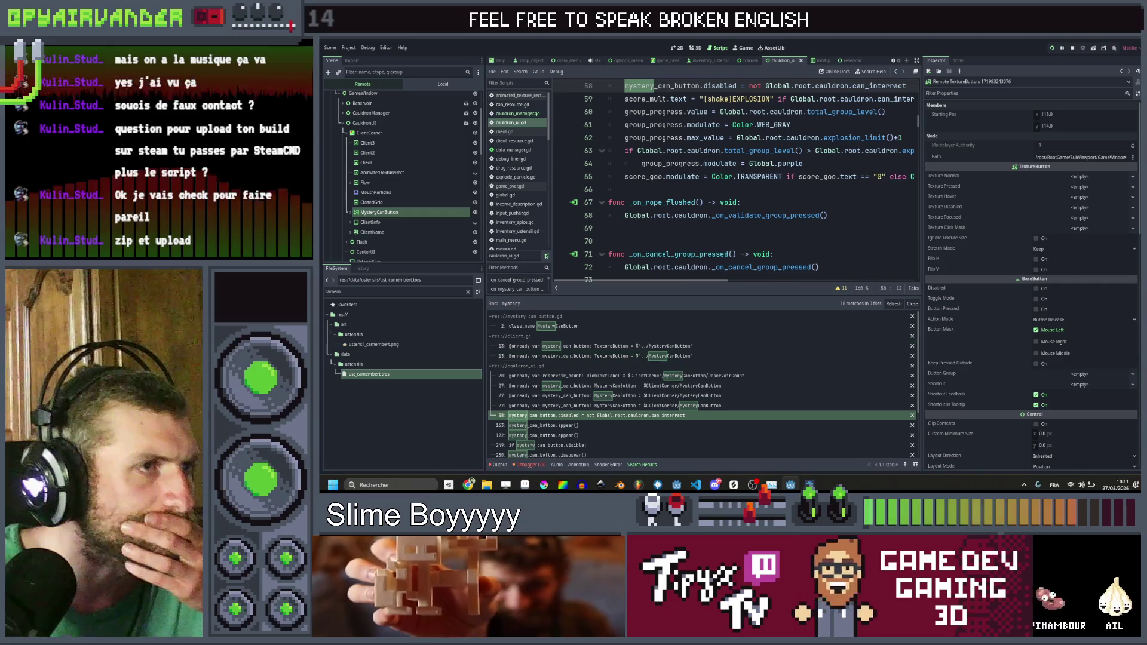
scroll(735, 179, "up", 2)
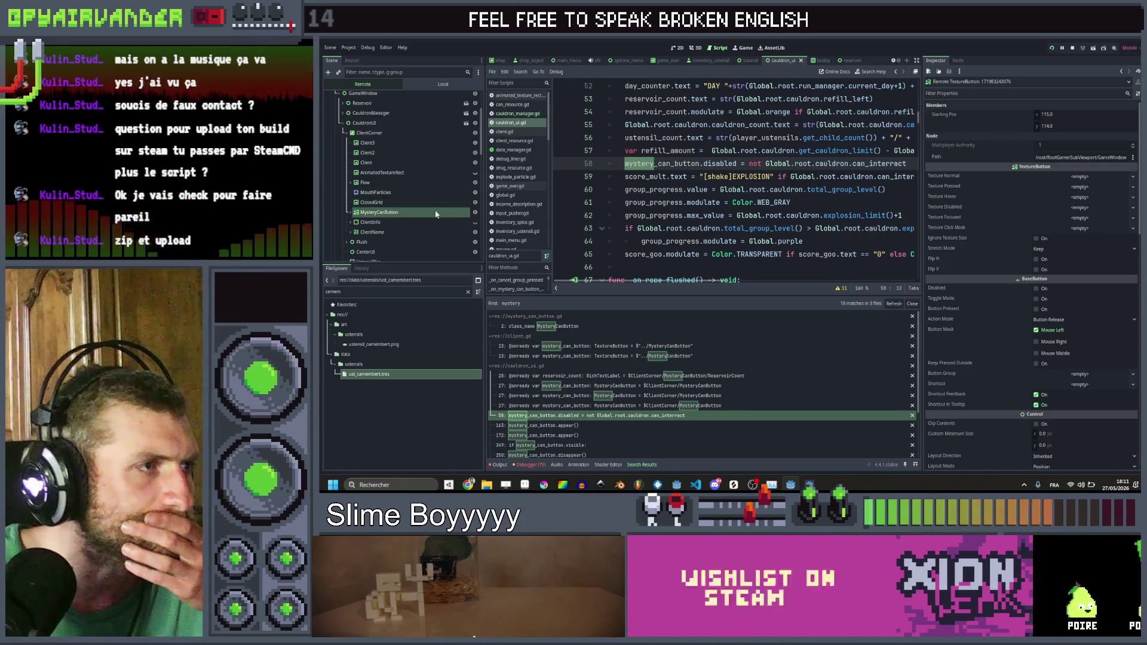
Step: Open mystery_can_button.gd and look over its code around the texture_normal line
left_click(566, 328)
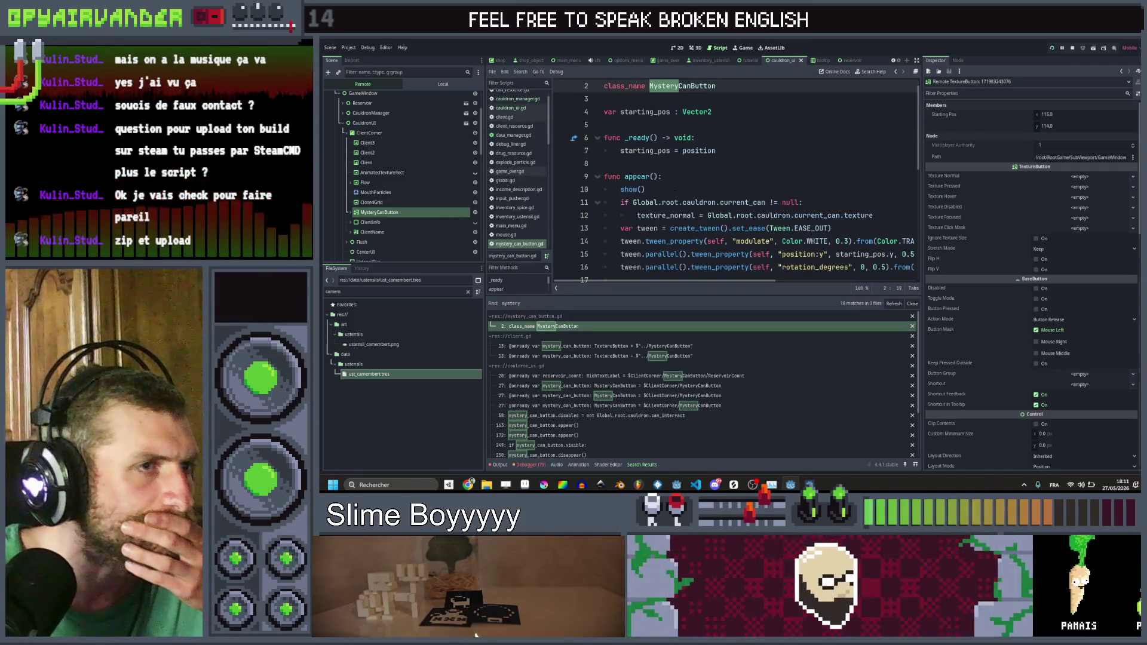
scroll(735, 179, "down", 1)
scroll(735, 179, "right", 1)
scroll(735, 185, "left", 2)
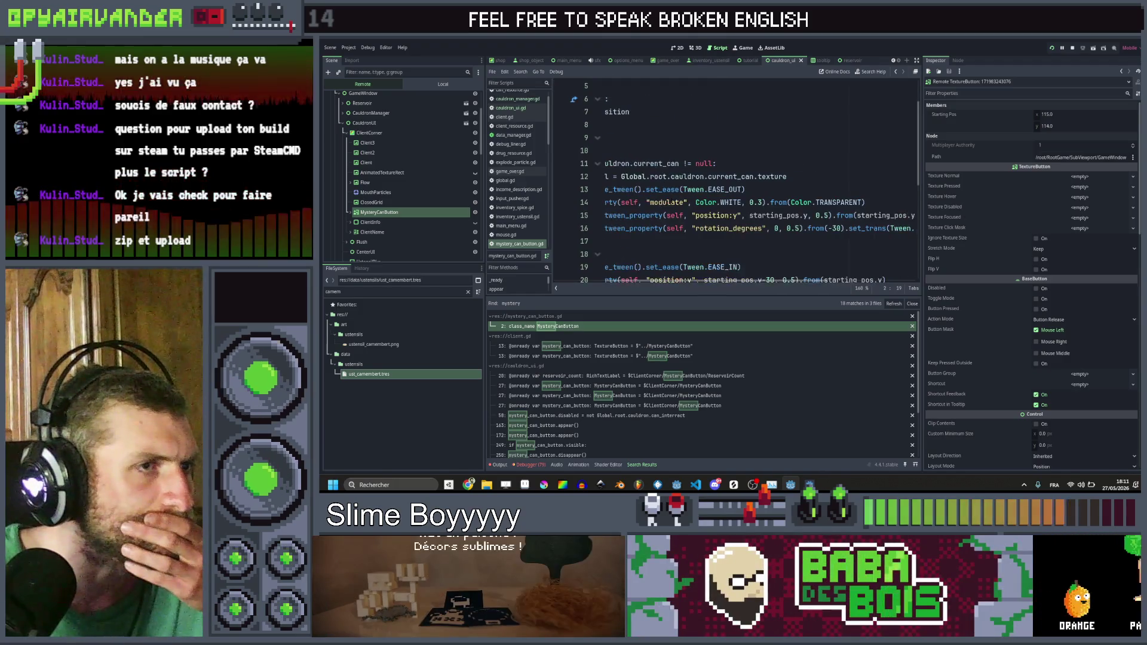
scroll(735, 180, "down", 1)
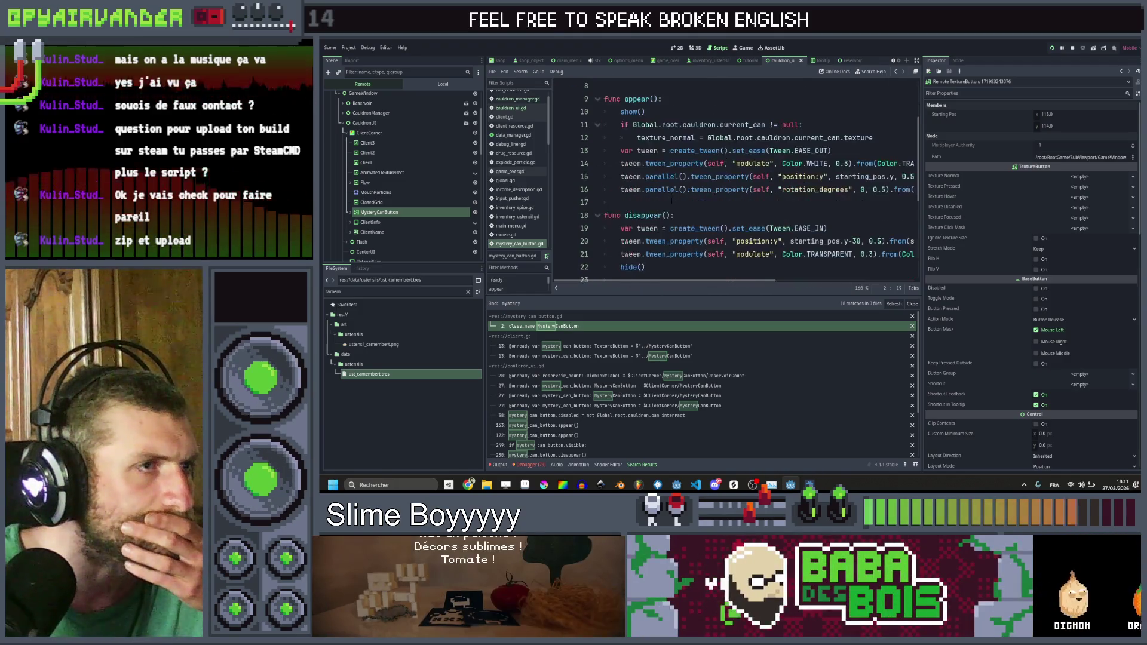
scroll(734, 179, "right", 2)
scroll(735, 179, "left", 2)
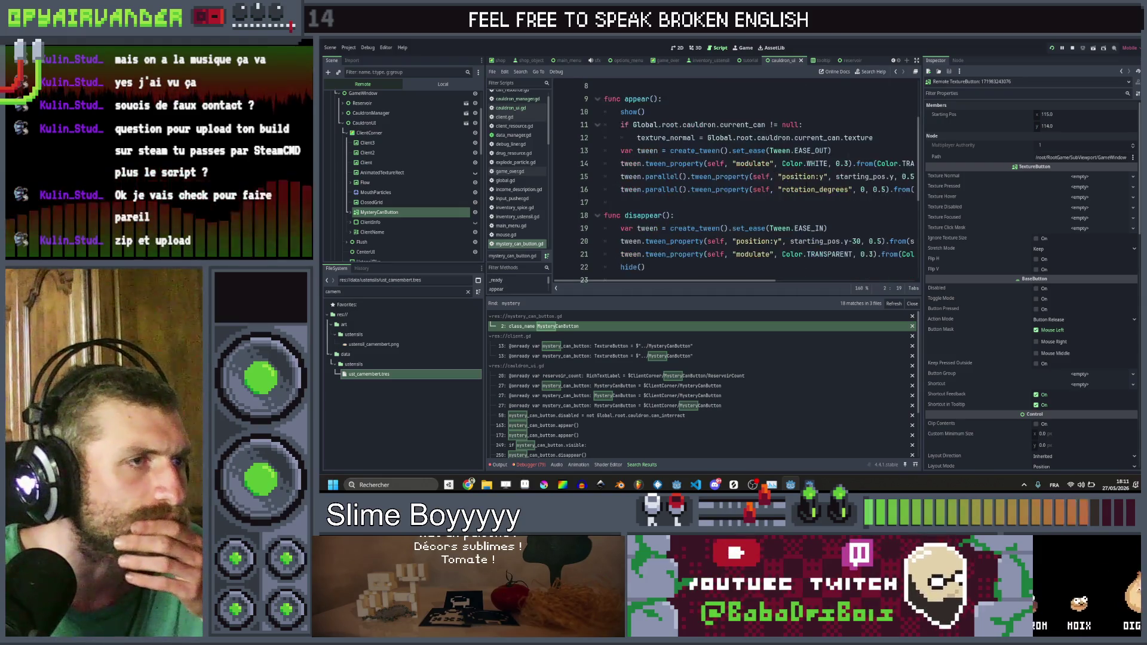
scroll(735, 180, "right", 2)
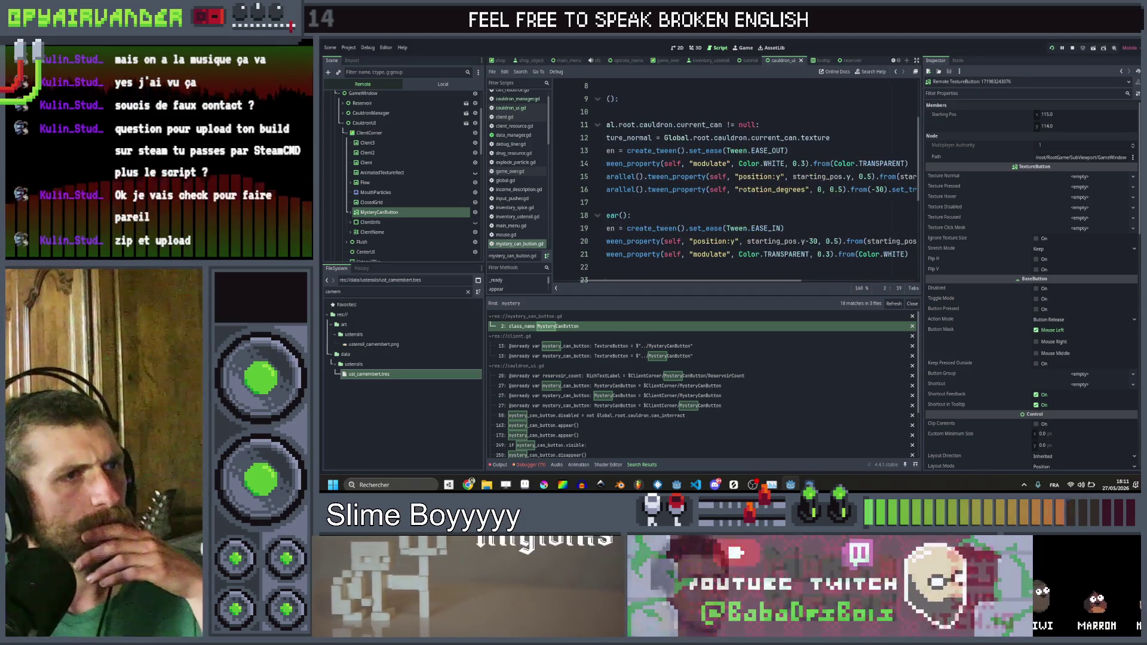
scroll(734, 179, "left", 2)
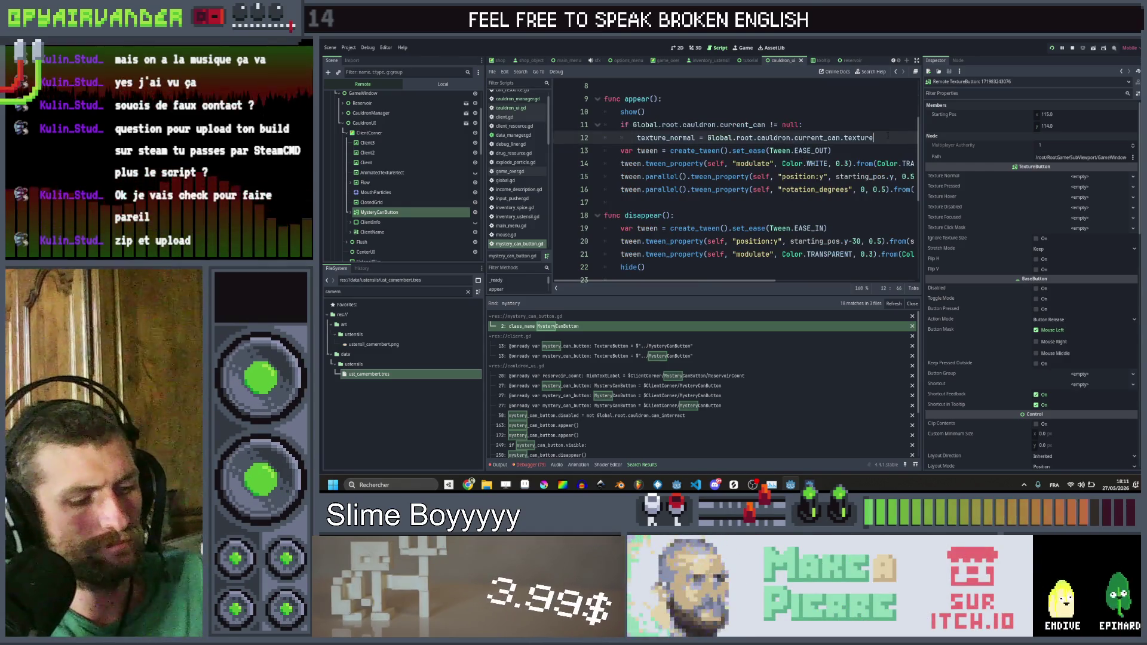
Step: Duplicate the texture_normal line, rename the copy to texture_disabled, and save the script
key("ctrl+shift+d")
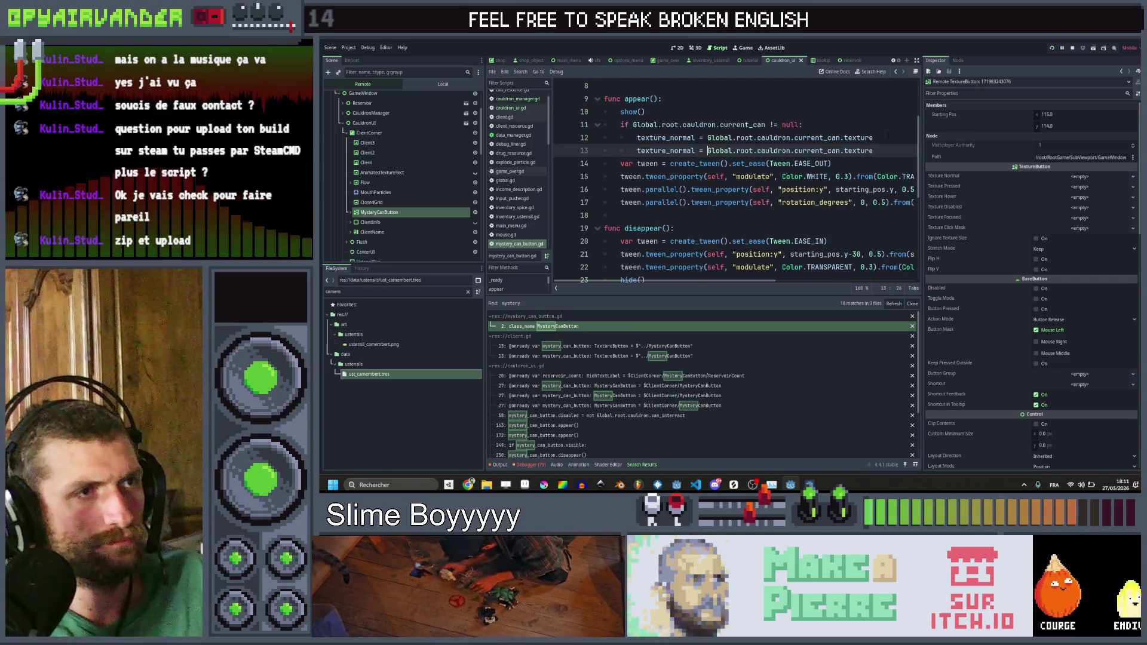
key("Home")
key("ctrl+shift+Right")
type("text")
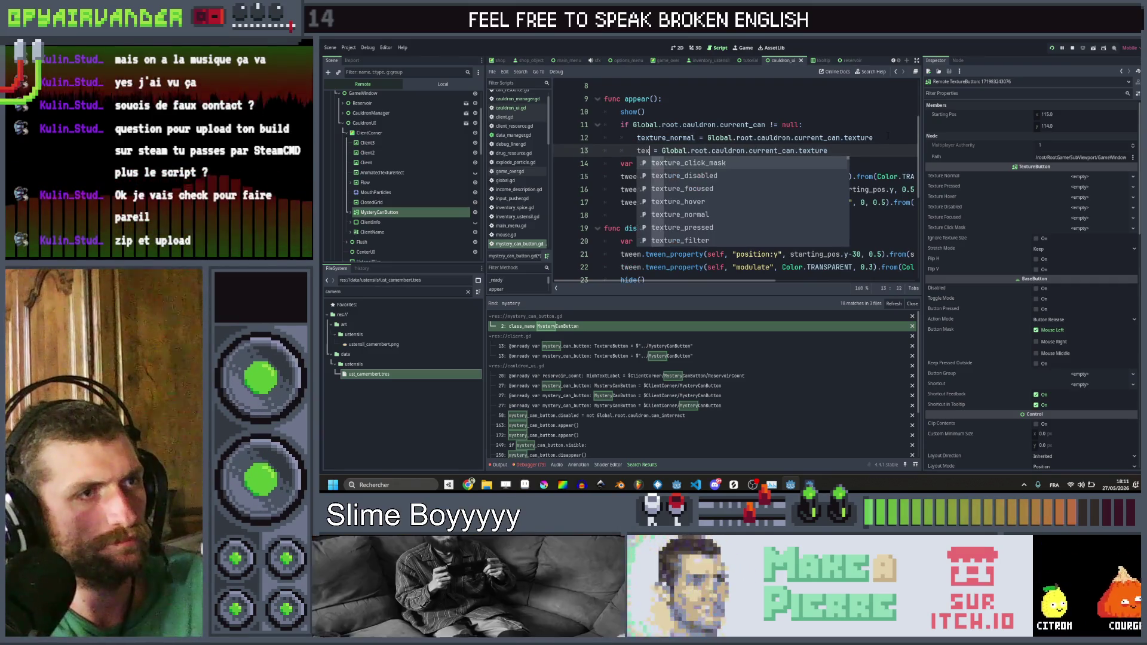
key("Down")
key("Return")
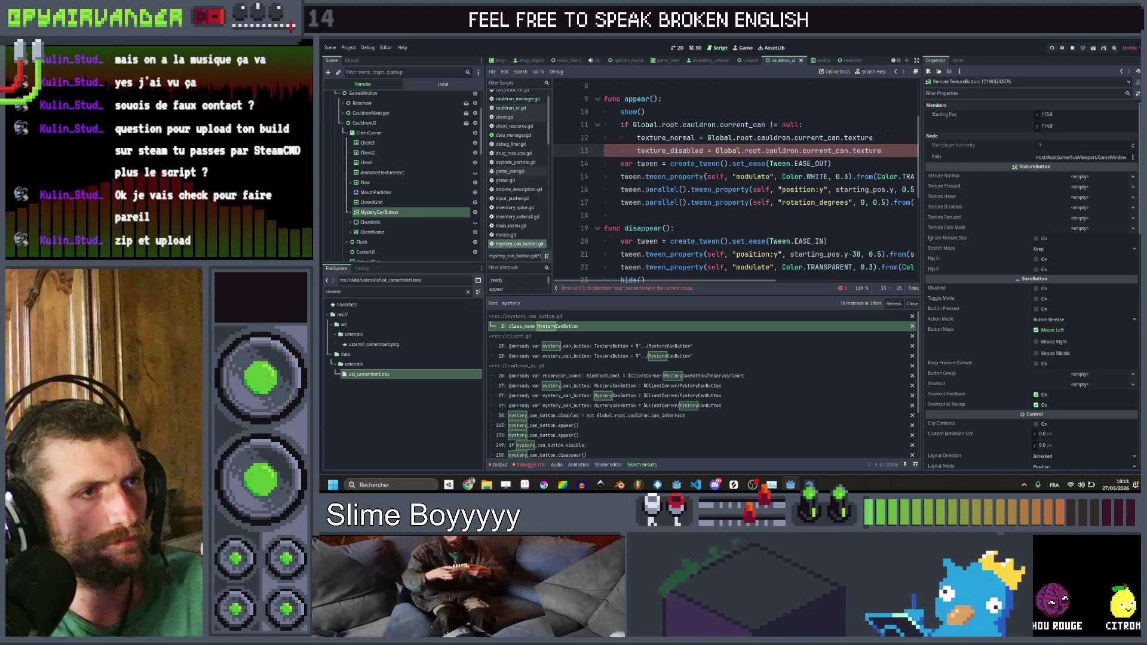
key("ctrl+s")
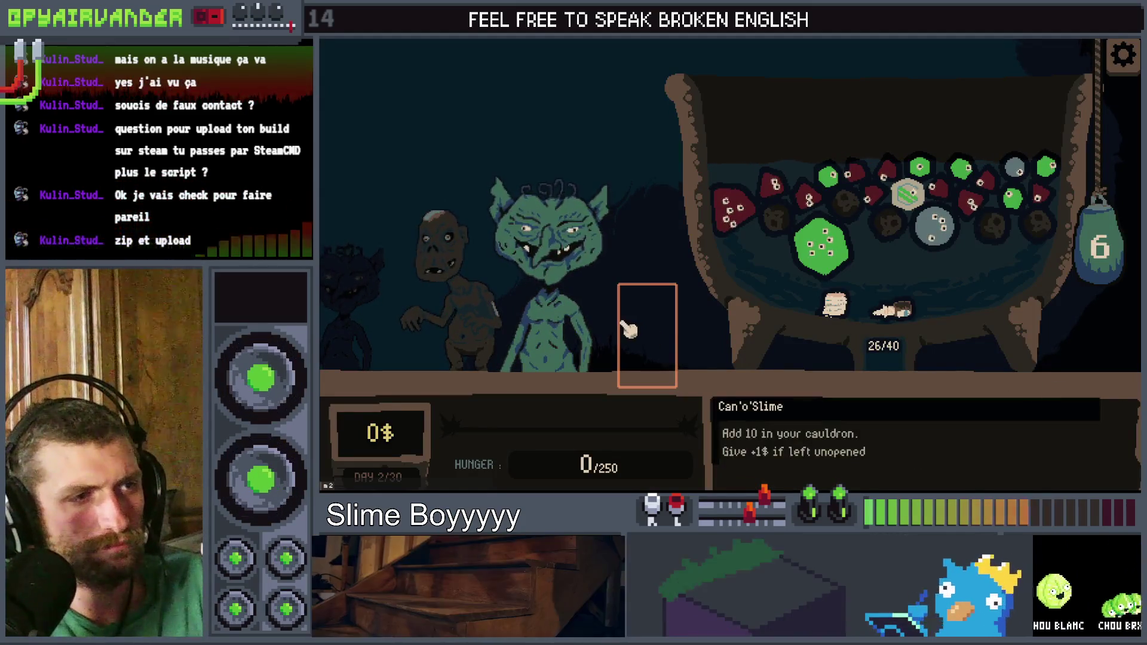
Step: Pour a Can'o'Slime into the cauldron, draw another slime, and return to the script editor
left_click(644, 338)
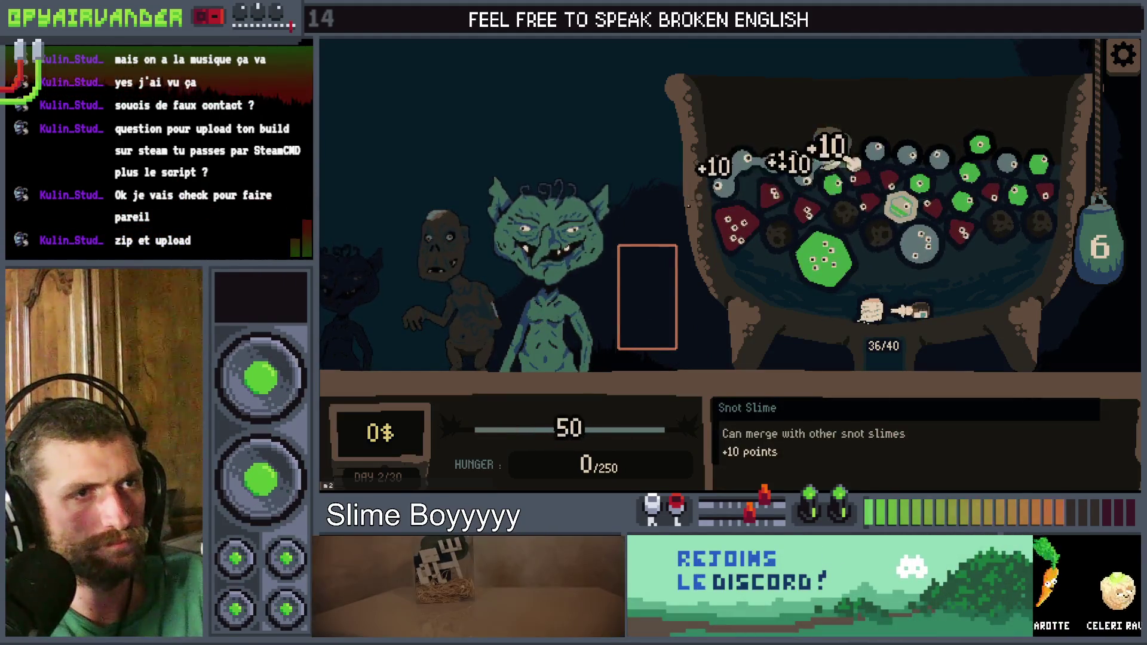
left_click(1082, 252)
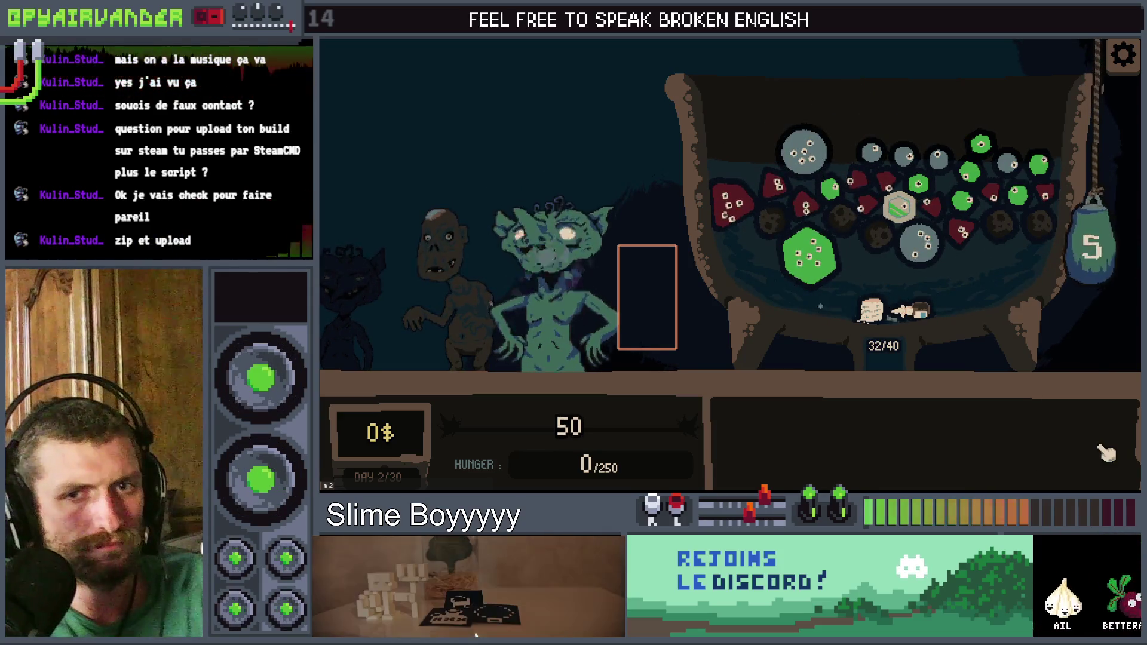
key("alt+Tab")
left_click(630, 223)
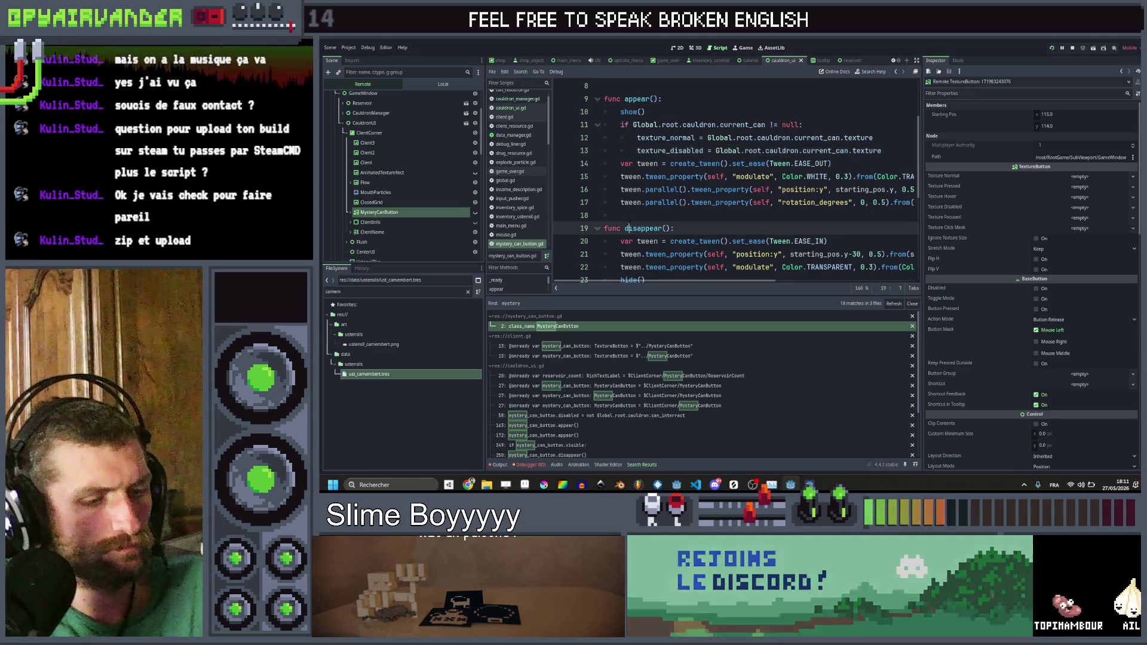
Step: Search the whole project for 'refill', correcting an initial 'mll_' search
key("ctrl+shift+f")
type("mll_button")
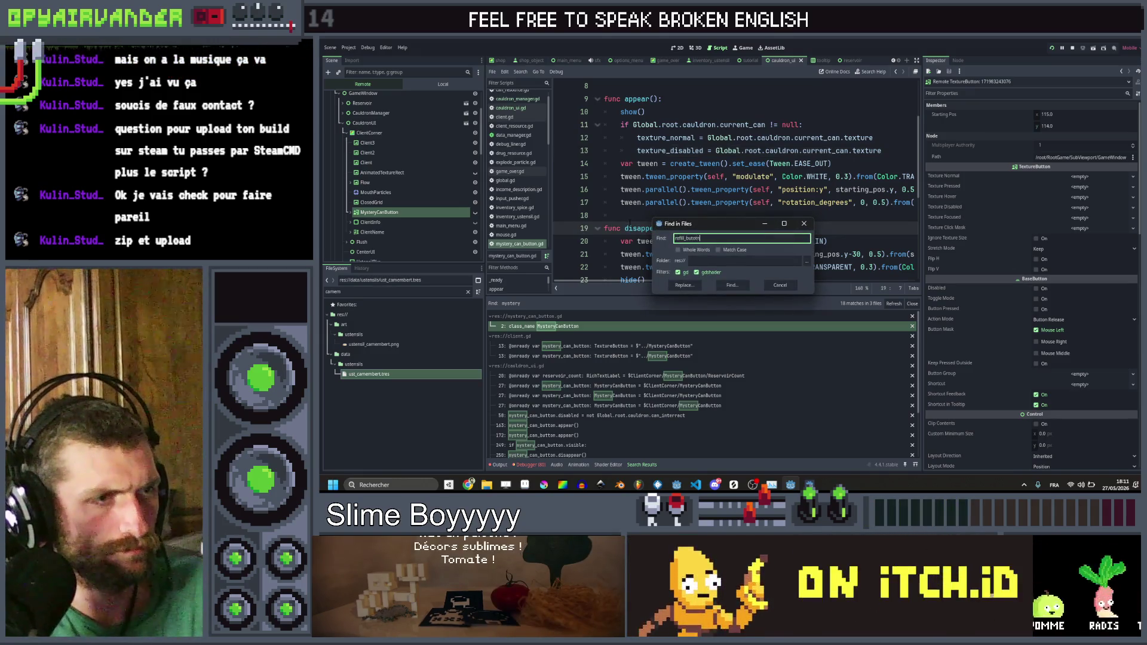
key("Return")
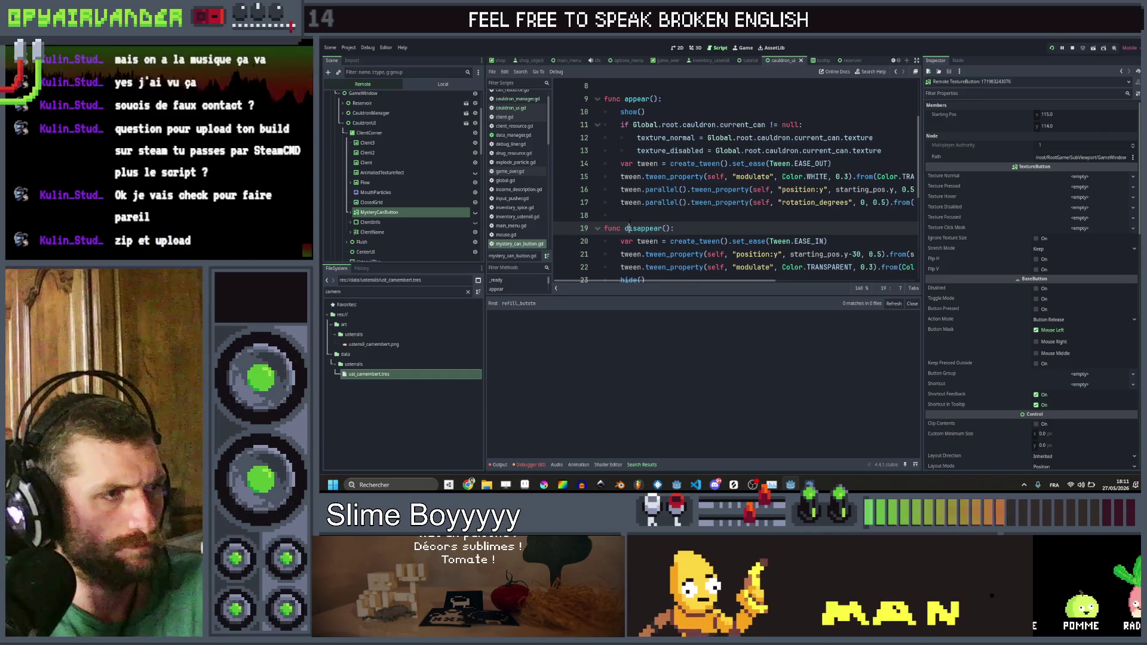
key("ctrl+shift+f")
type("refill")
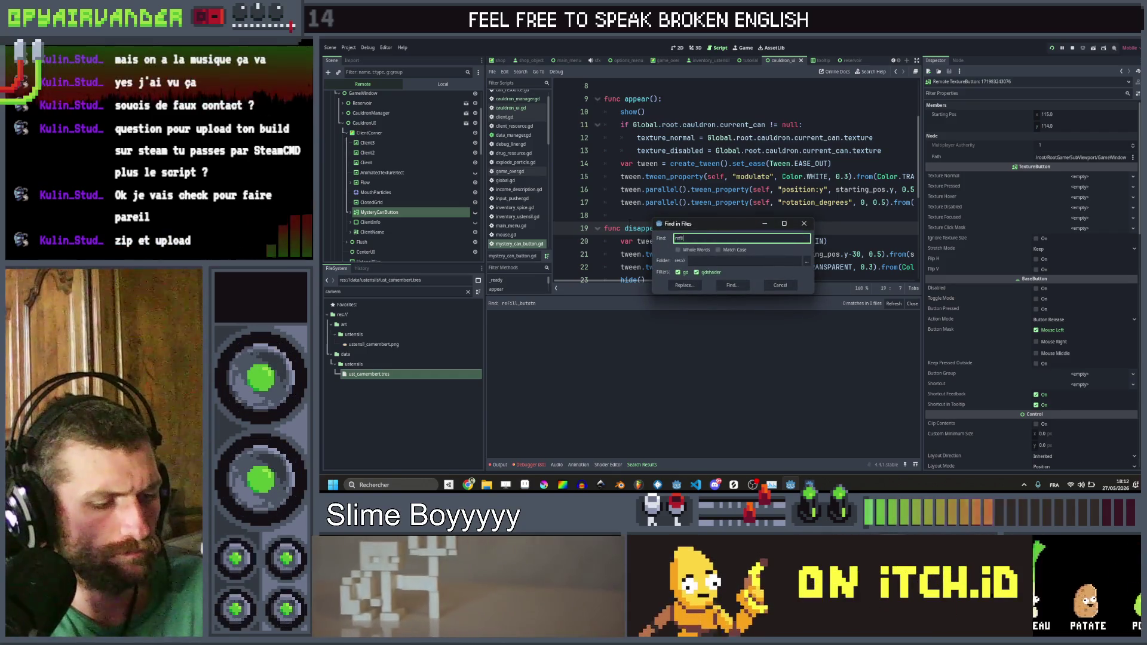
key("Return")
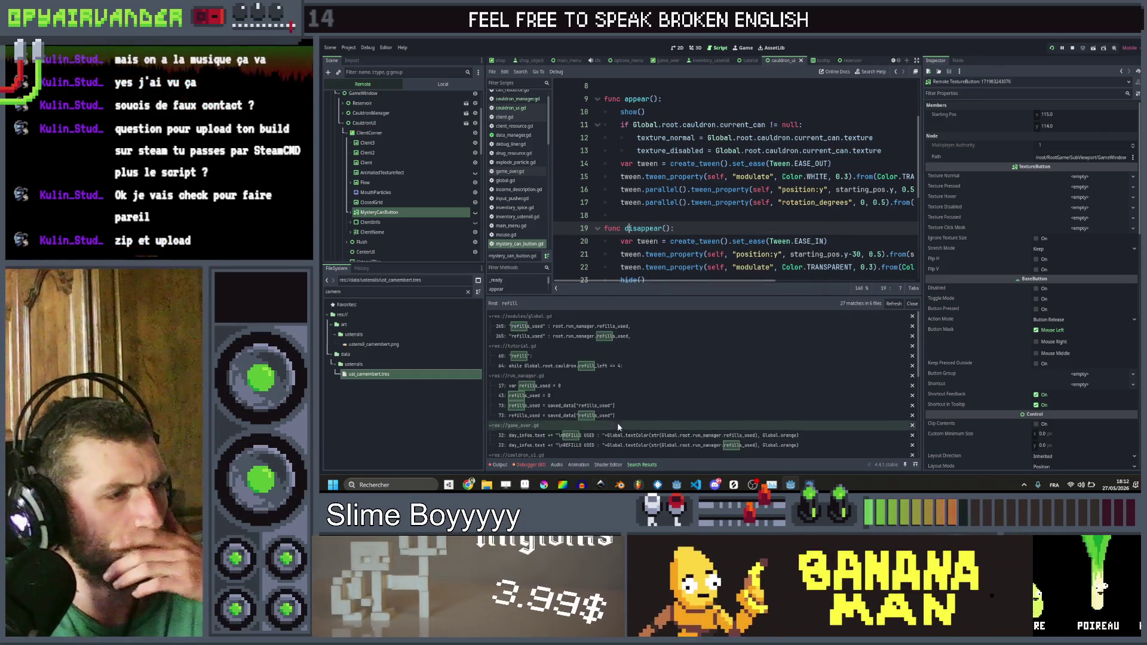
Step: Review the refill matches in cauldron_ui.gd, including lines 53 and 57
scroll(621, 388, "down", 3)
scroll(621, 391, "down", 2)
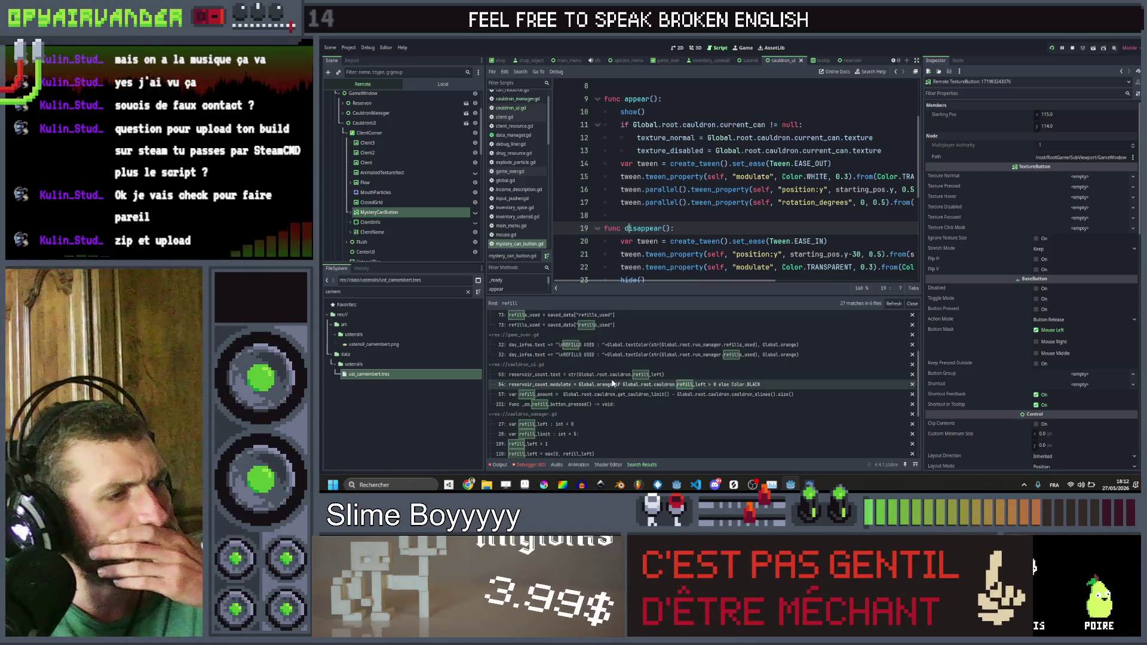
left_click(619, 376)
left_click(619, 385)
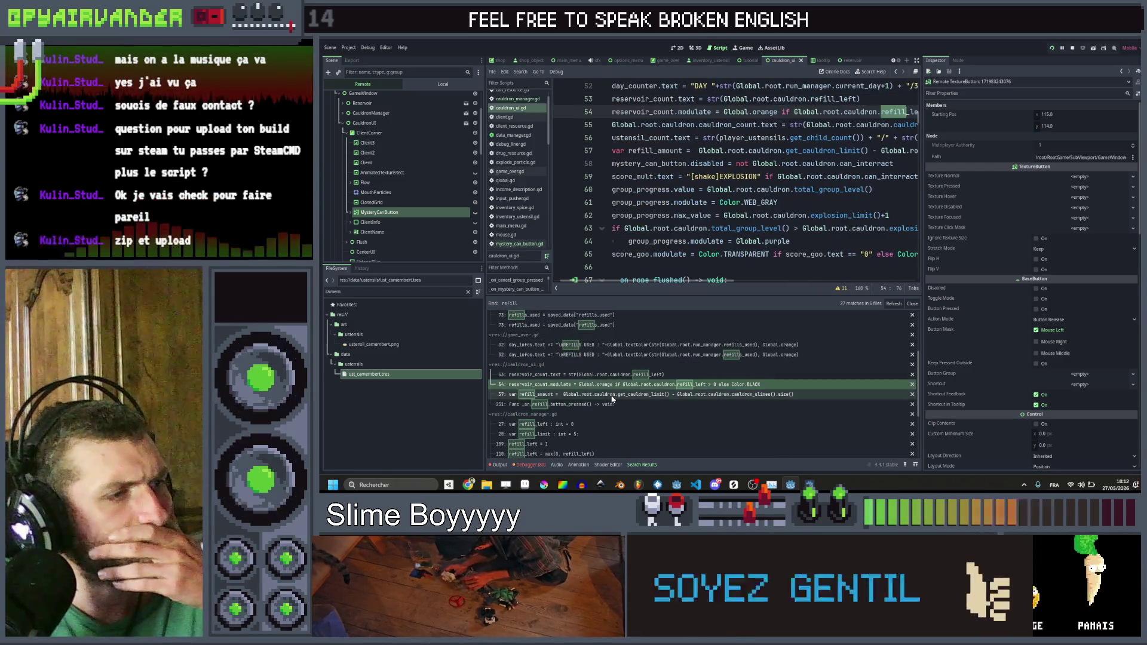
left_click(609, 394)
scroll(601, 412, "down", 4)
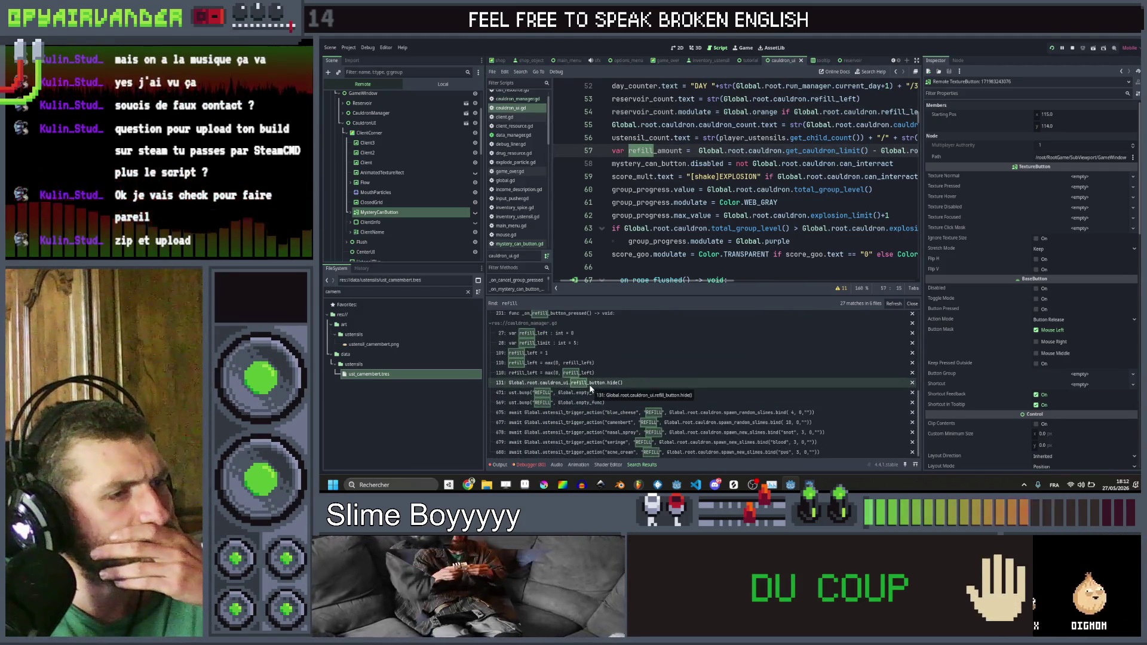
Step: Delete the refill_button.hide() line at cauldron_manager.gd line 131 and save the script
left_click(591, 386)
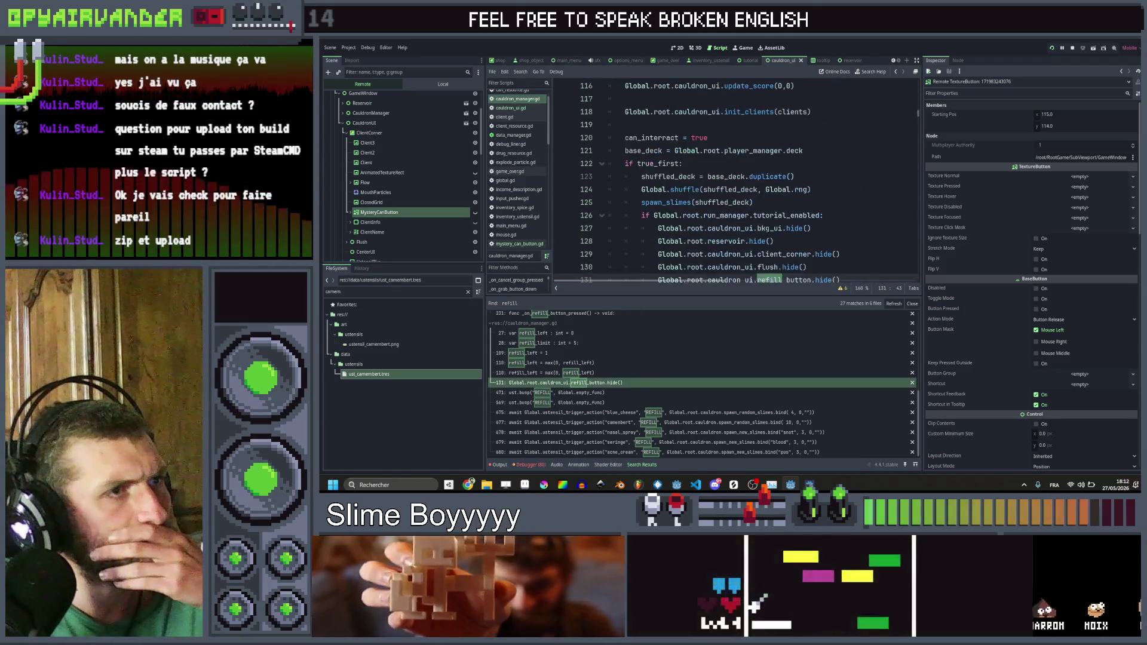
left_click(848, 190)
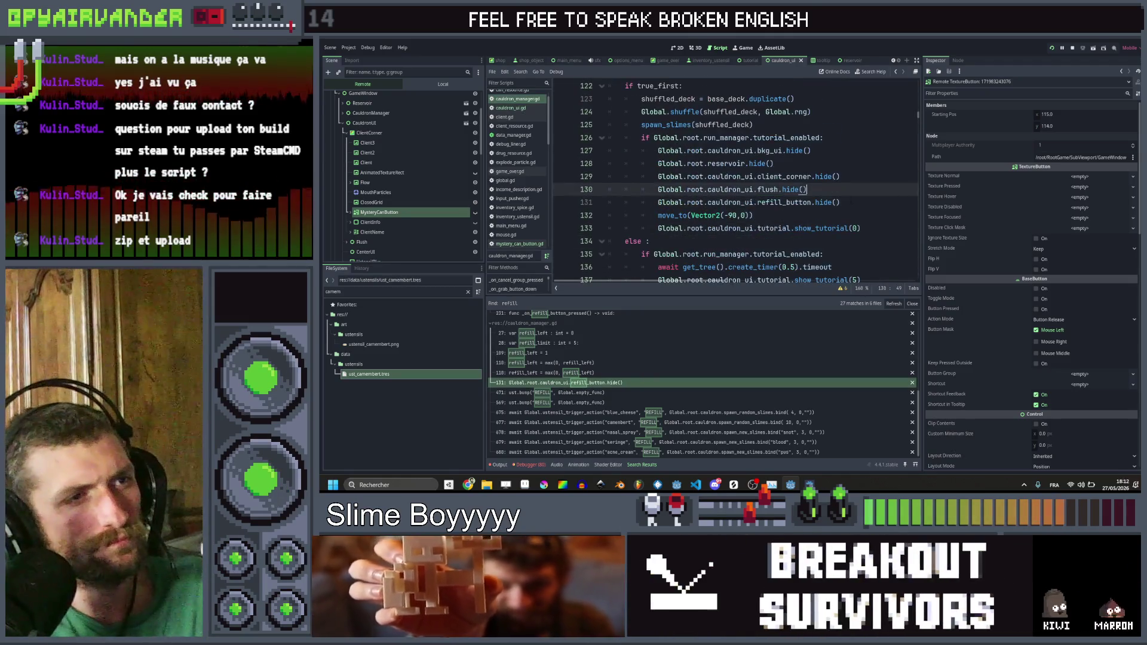
key("ctrl+shift+k")
key("ctrl+s")
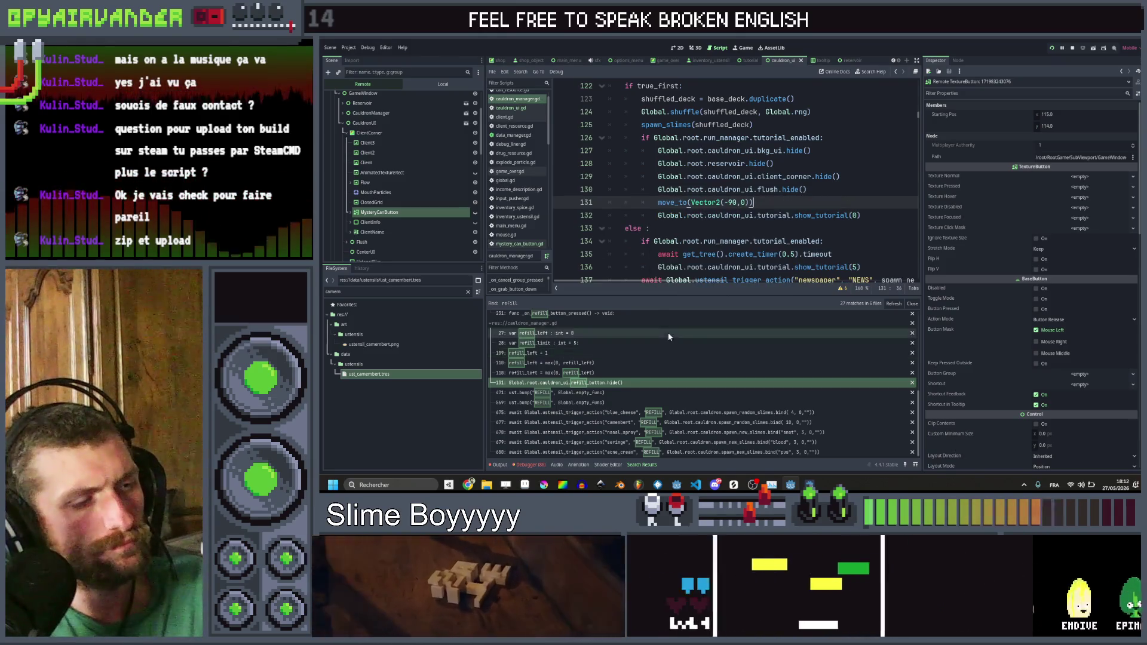
scroll(605, 395, "down", 1)
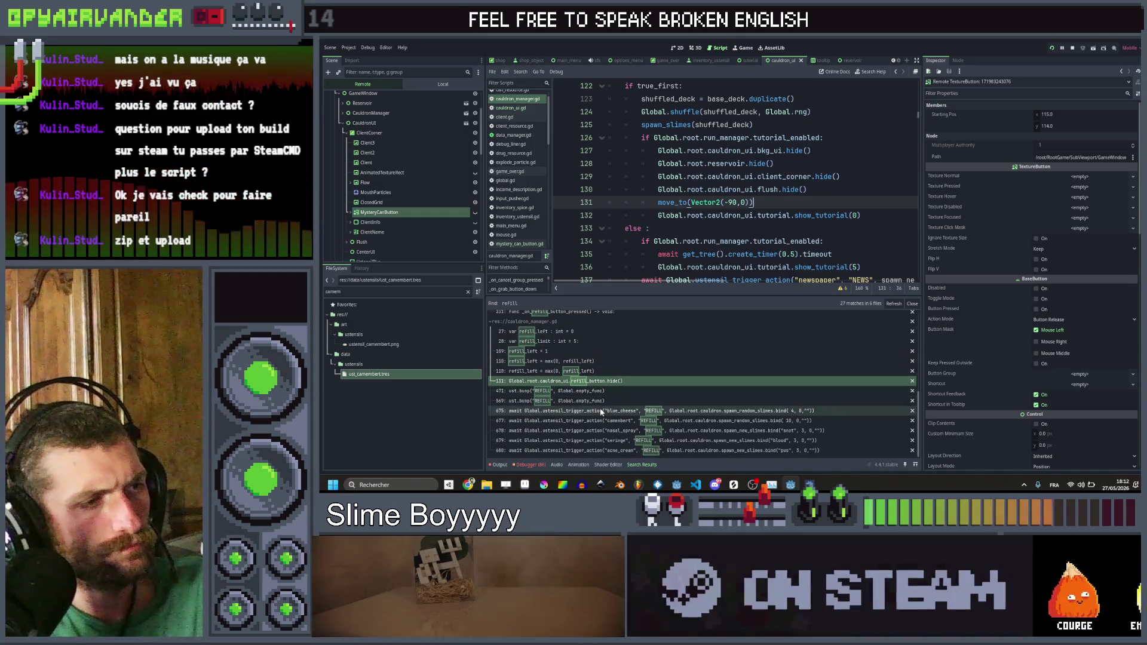
scroll(618, 402, "up", 1)
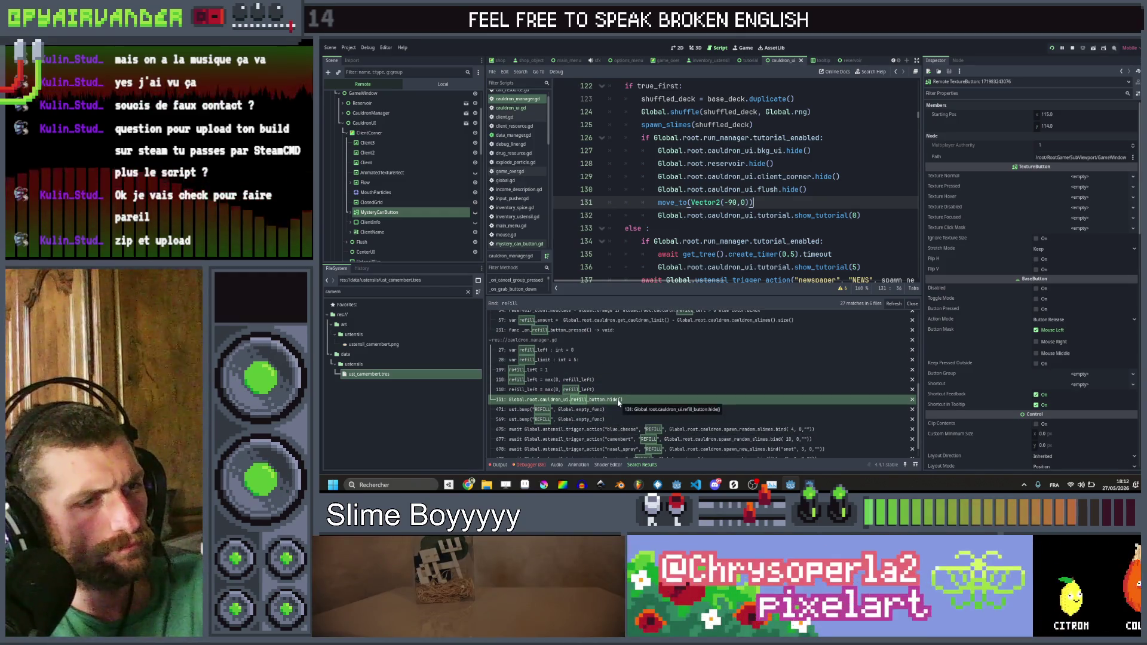
scroll(617, 400, "up", 2)
scroll(616, 399, "up", 3)
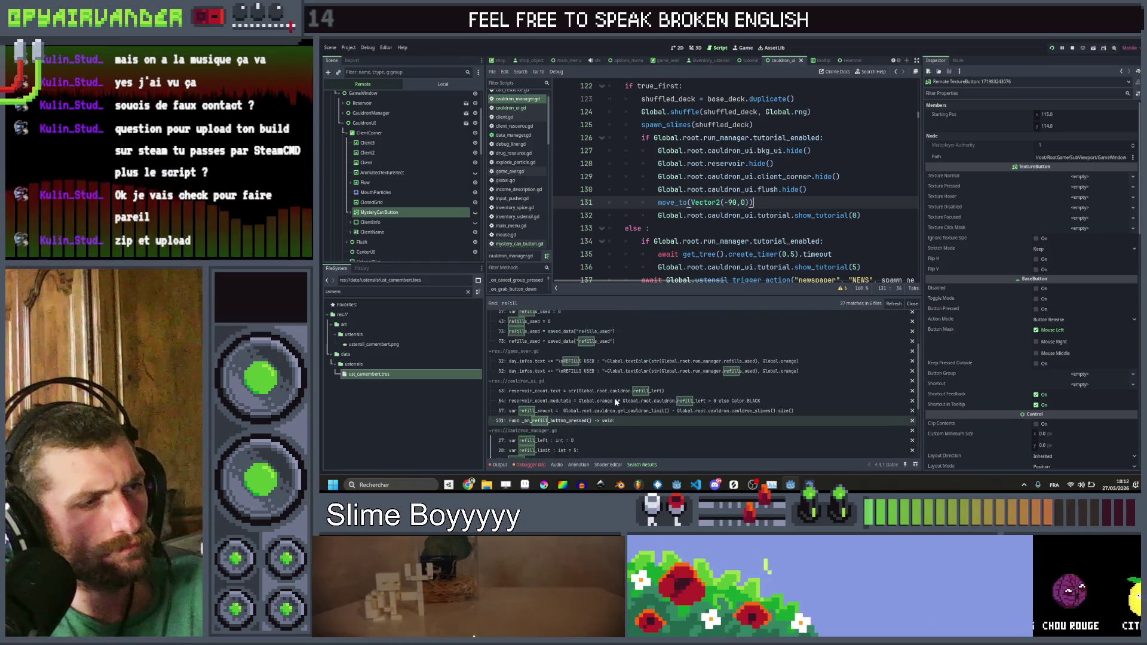
scroll(619, 385, "up", 4)
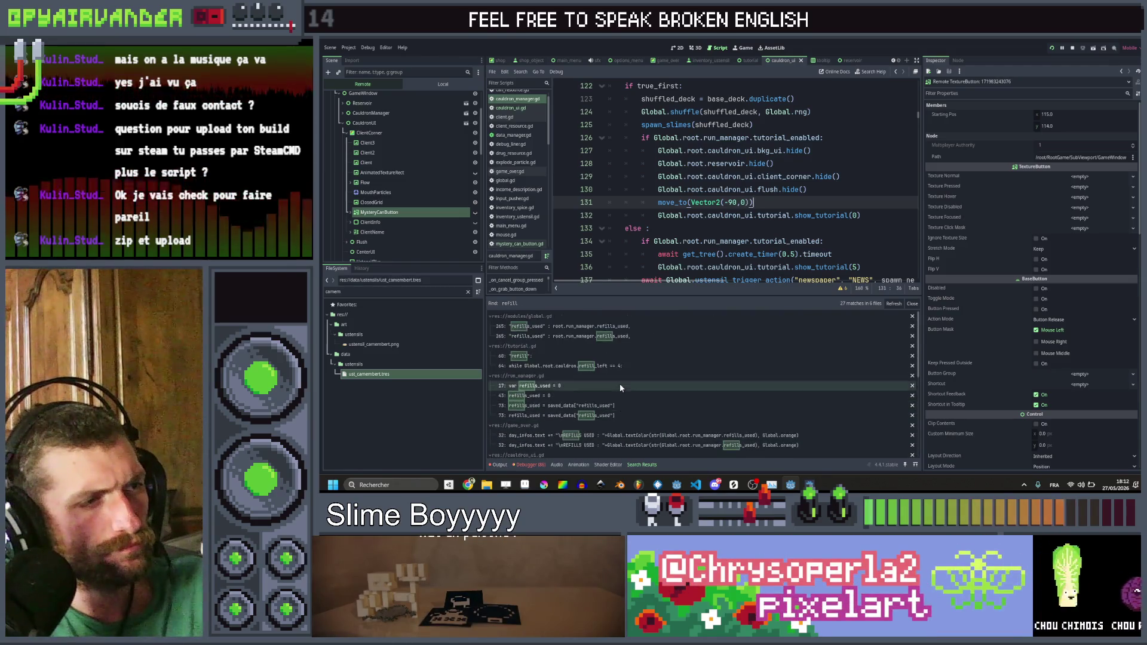
key("alt+Tab")
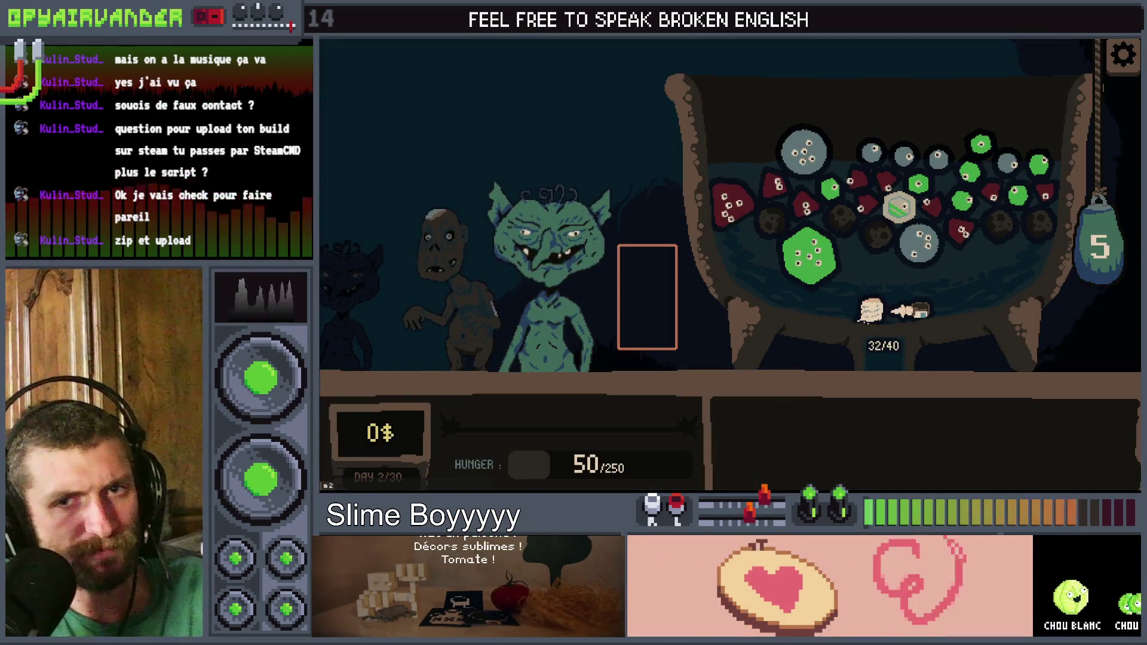
Step: Leave the running day 2 shift and switch back to the Godot editor
key("alt+Tab")
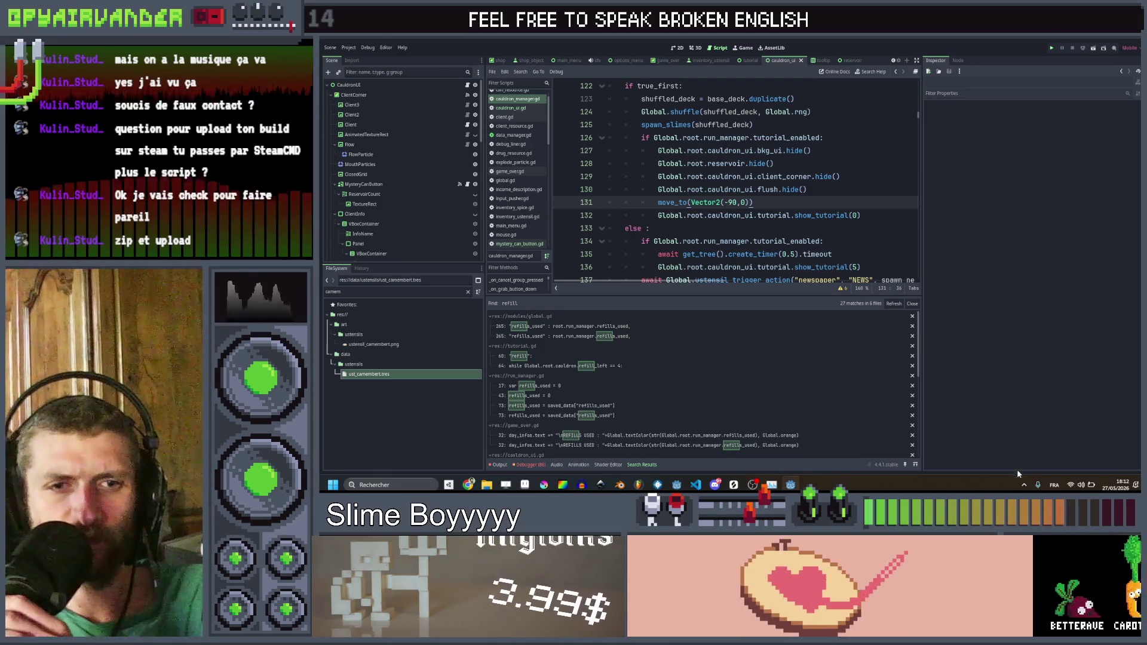
Step: In Chrome, open the Twitch bookmark, then close that tab to reach SteamDB's most played Indie games
key("alt+Tab")
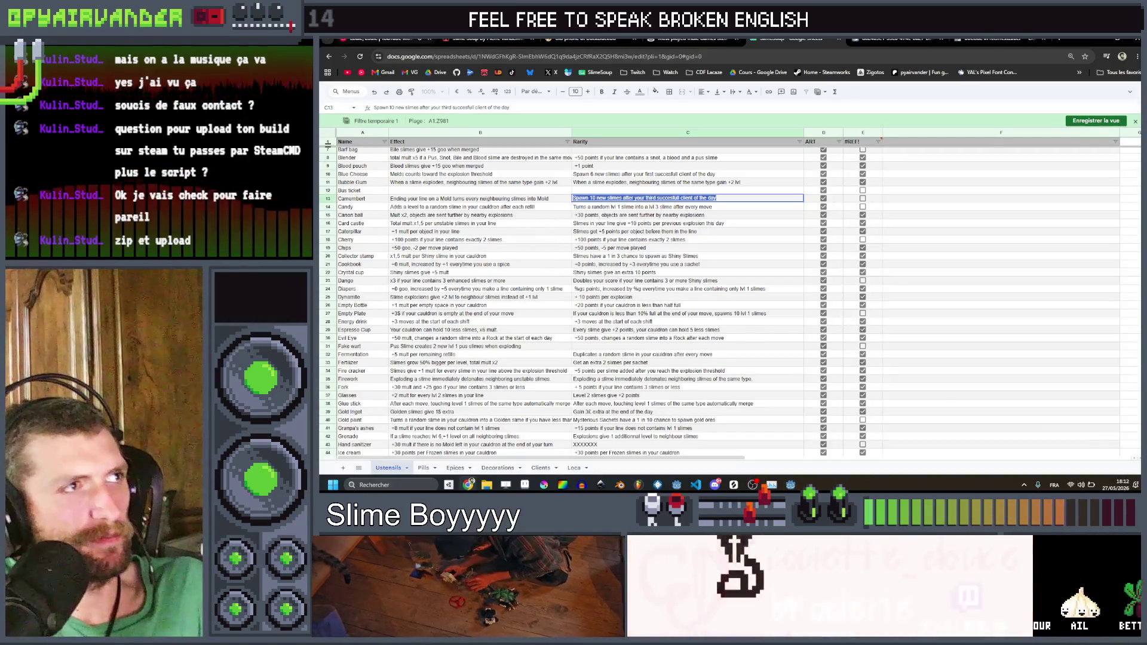
left_click(598, 39)
left_click(638, 72)
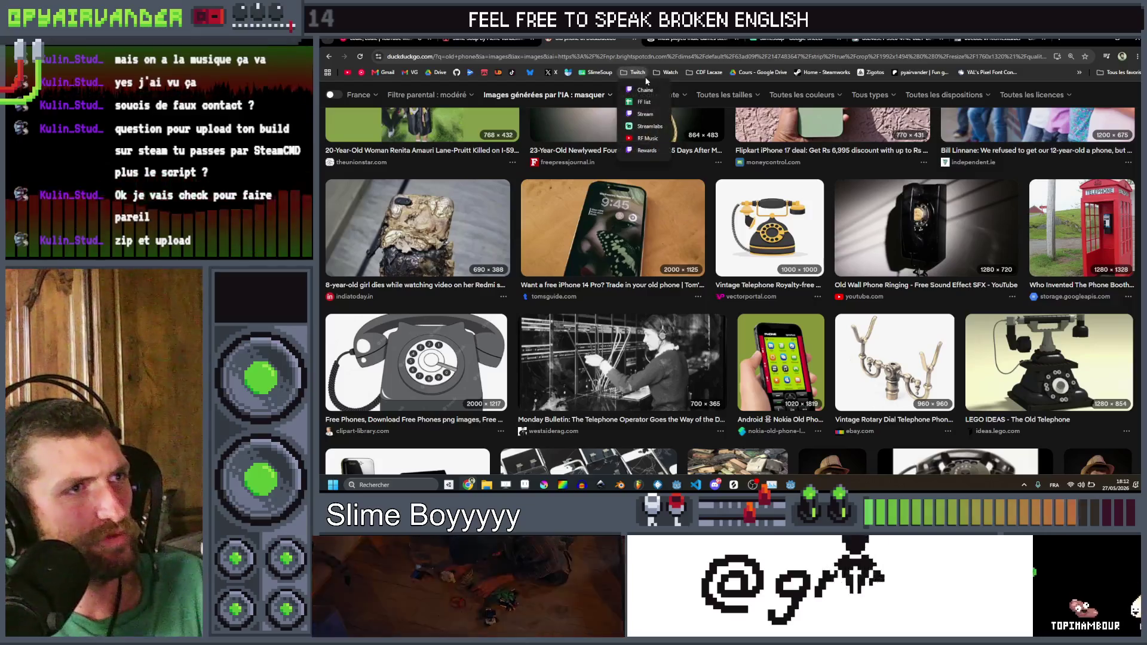
left_click(642, 86)
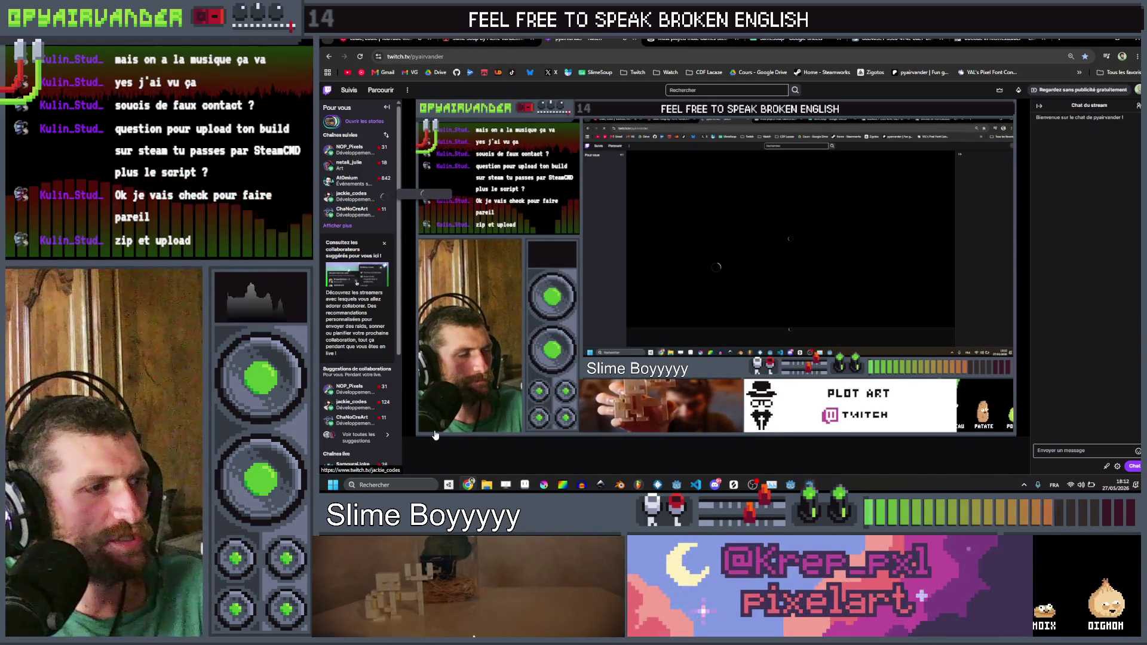
left_click(624, 39)
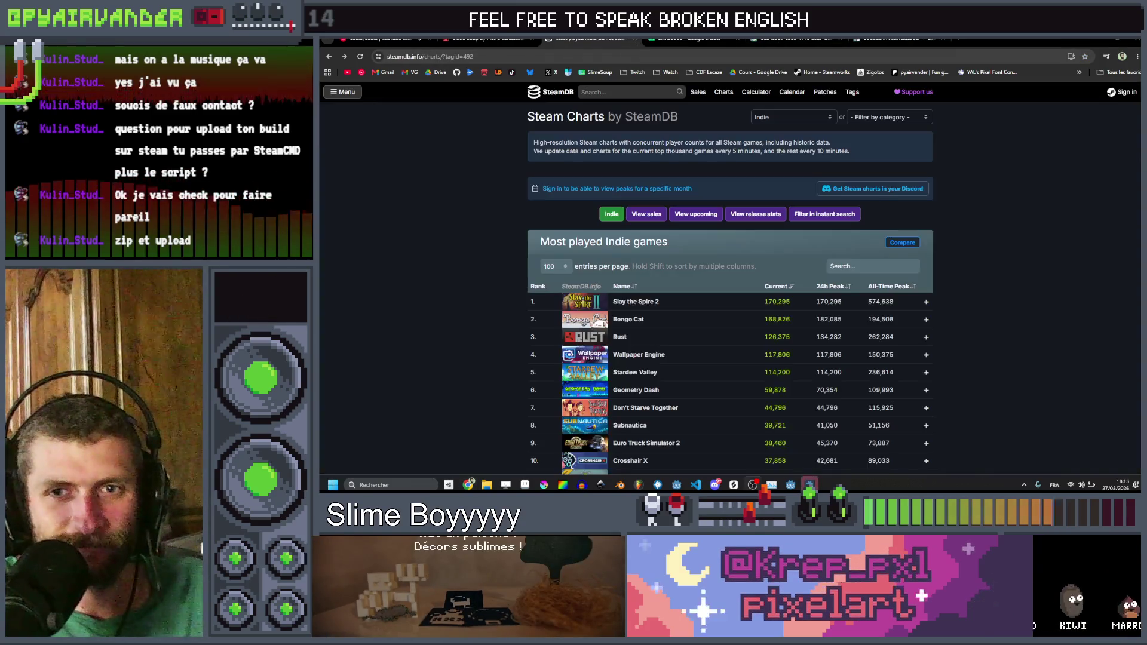